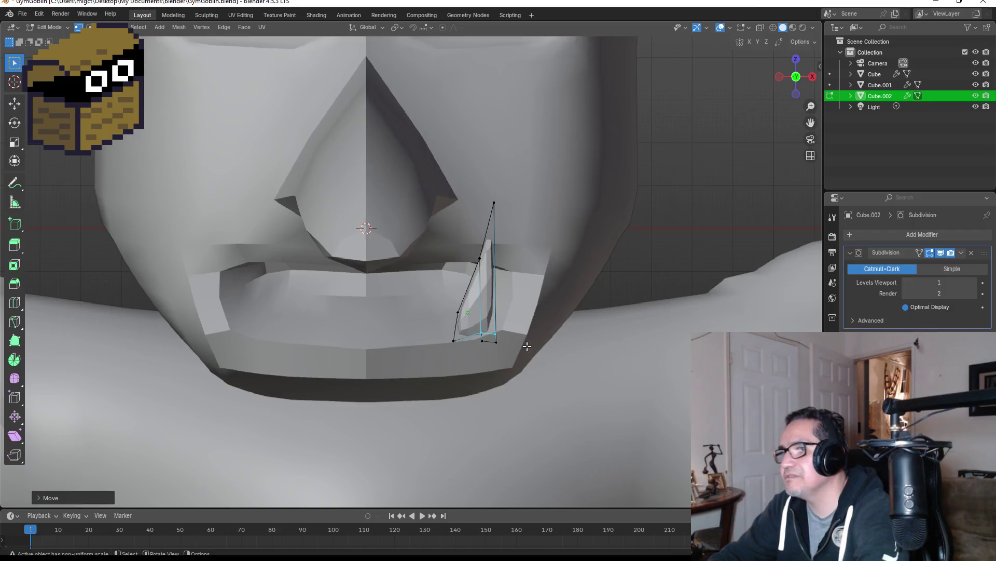
In the head mesh, move the mouth-corner vertex beside the tusk to a new position.
key(Tab)
click(494, 369)
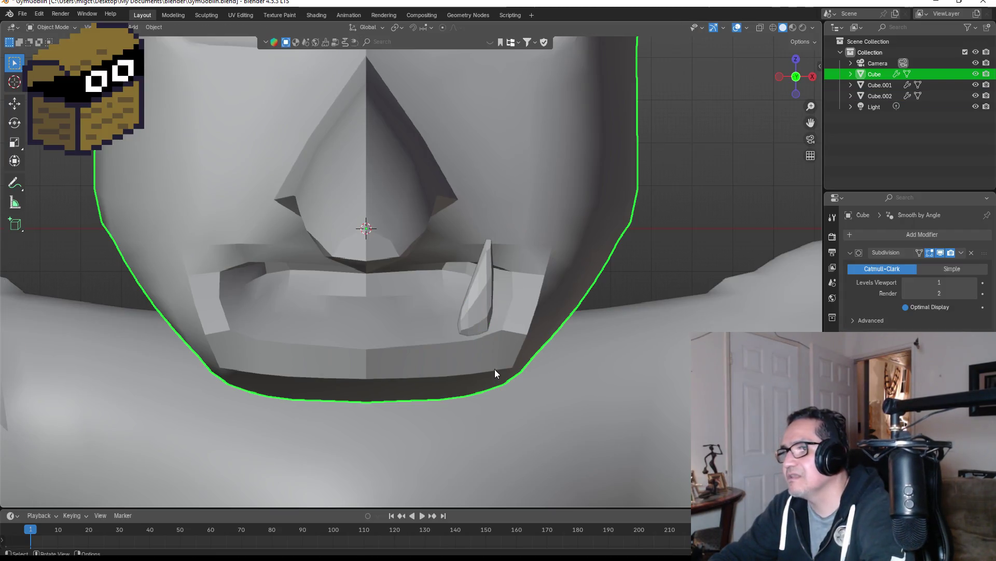
key(Tab)
scroll(521, 345, up, 6)
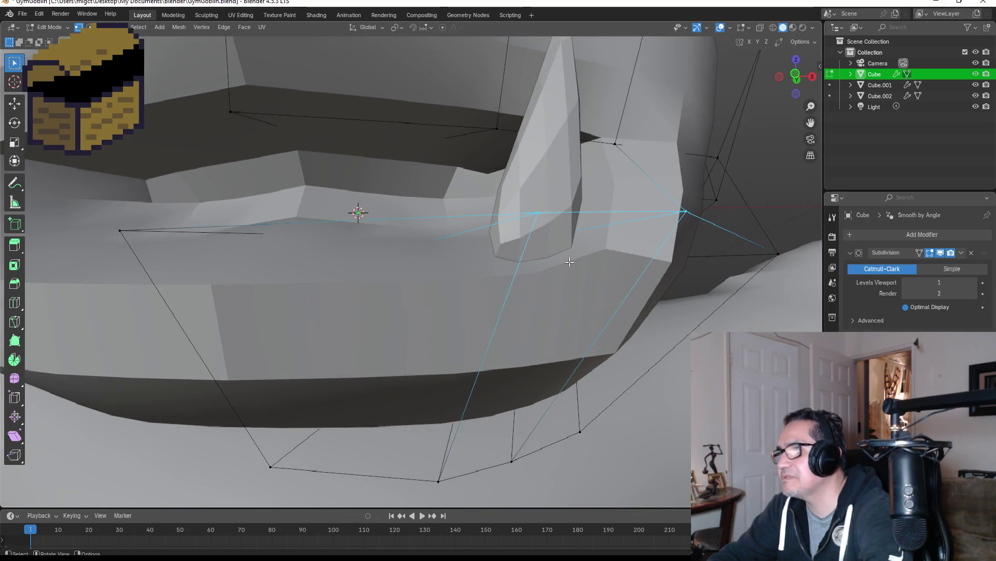
click(561, 237)
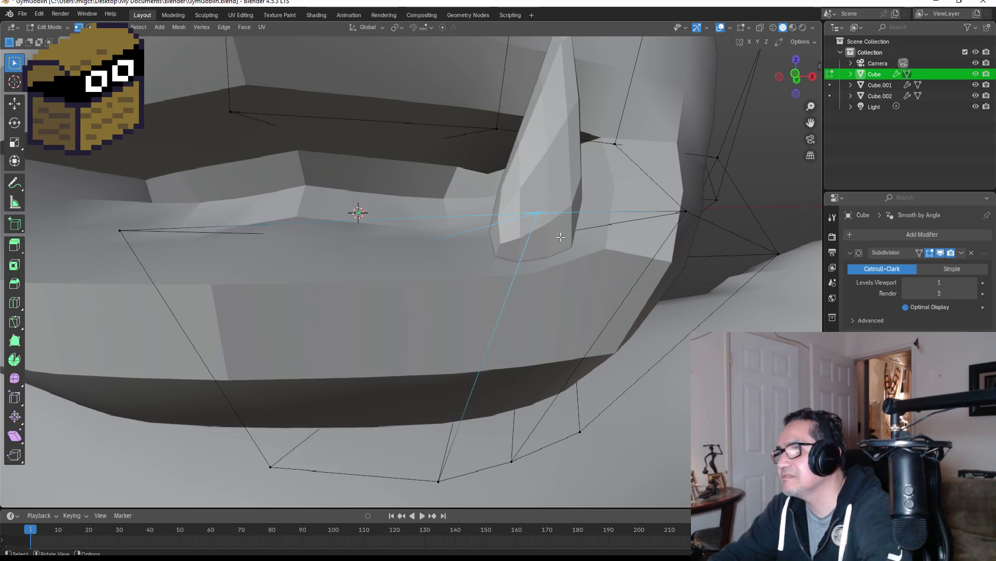
shift+click(686, 211)
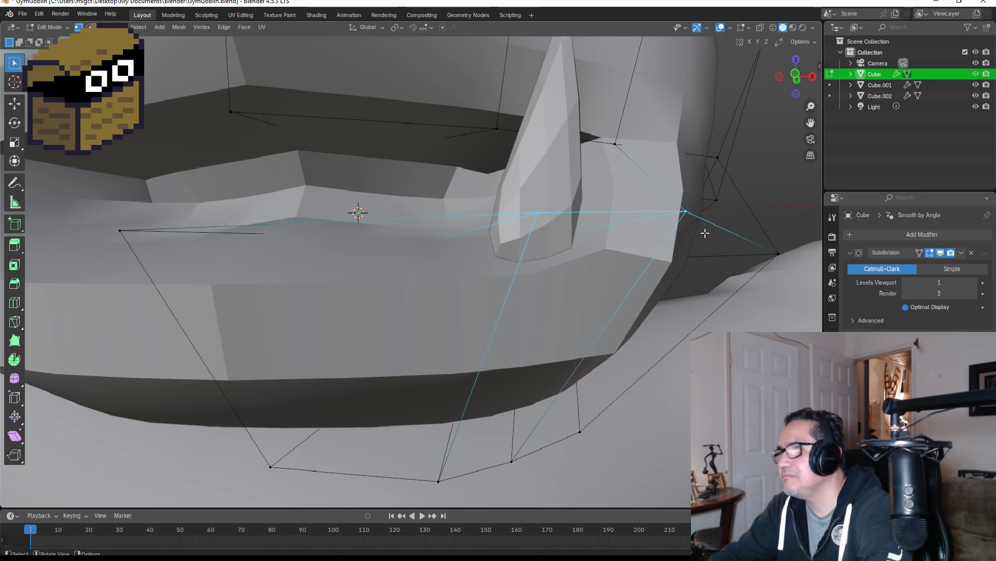
key(g)
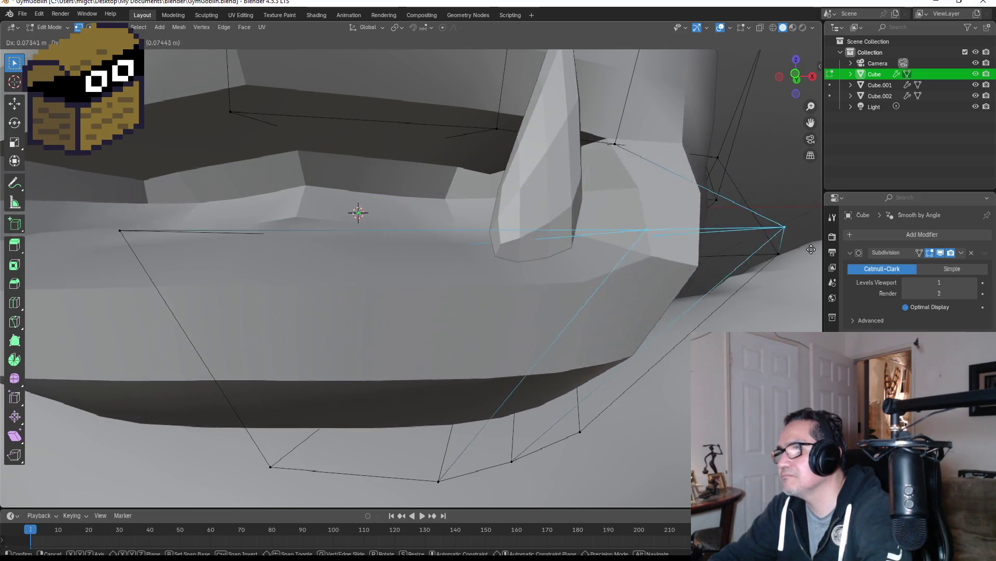
click(784, 240)
Lower the head's jaw edge loop beside the tusk and return to Object Mode.
middle_drag(693, 271, 645, 282)
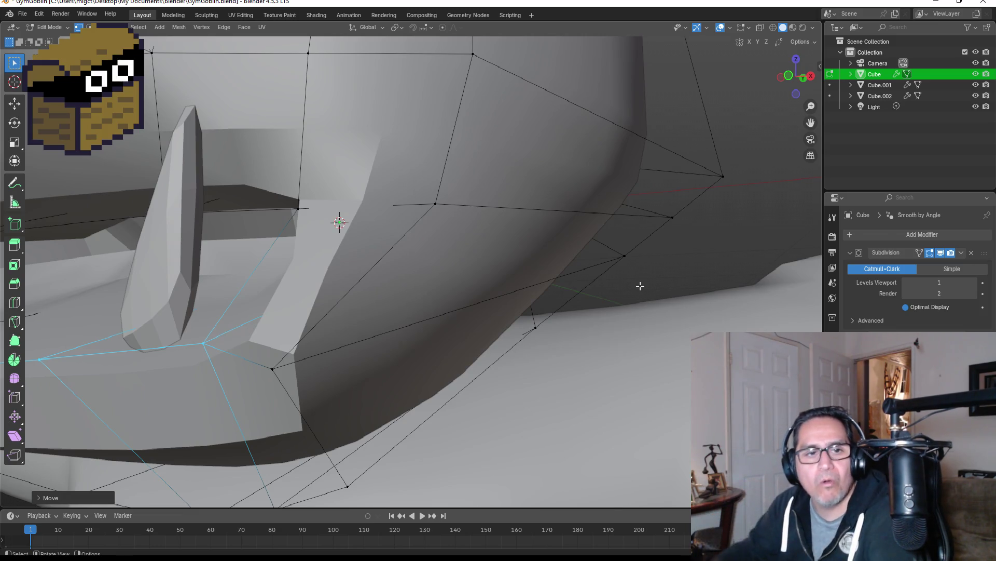
middle_drag(499, 327, 536, 371)
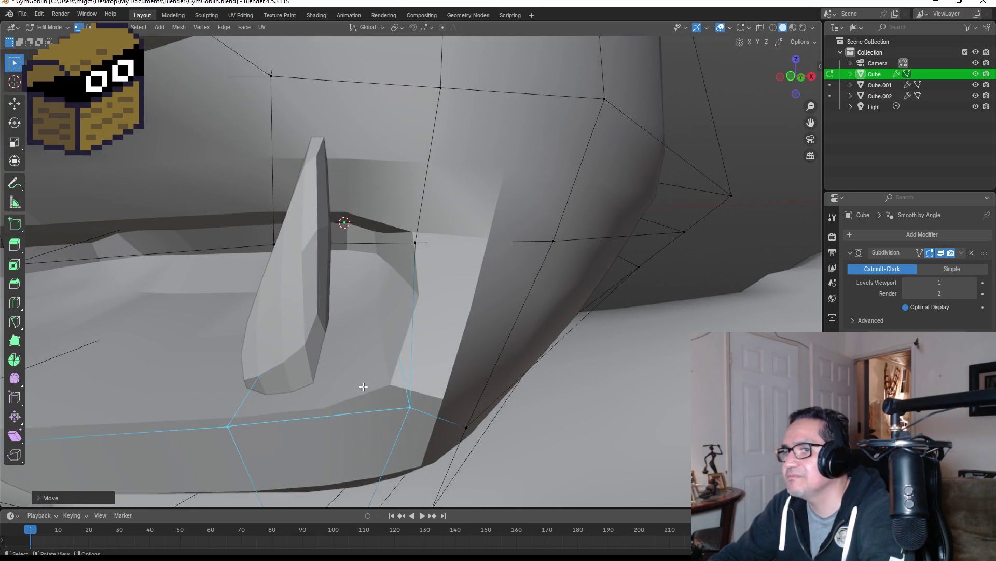
key(g)
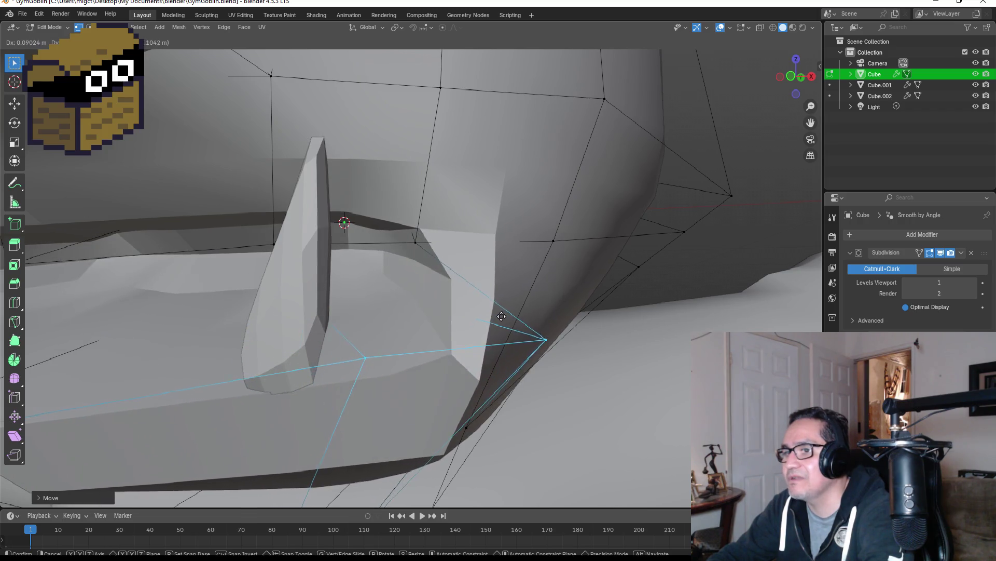
click(424, 373)
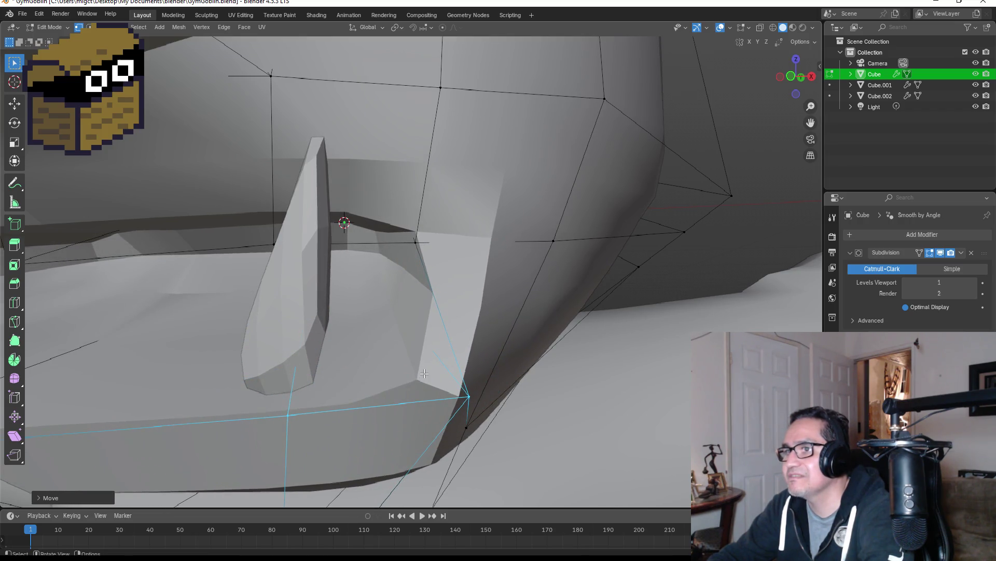
key(KP_1)
key(Tab)
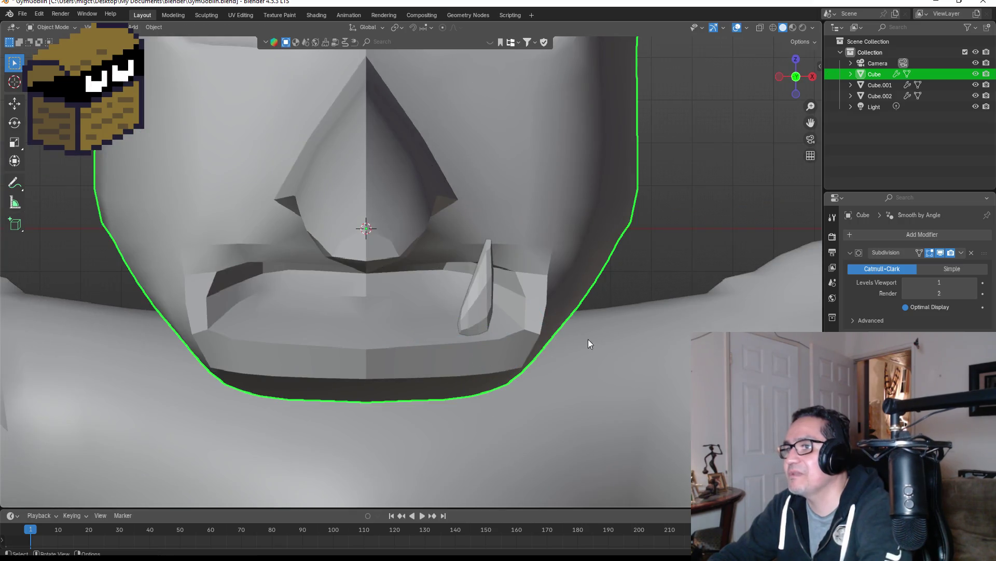
Nudge the head's jaw-corner vertex once more, then reselect the tusk.
scroll(588, 339, down, 3)
scroll(496, 280, down, 1)
scroll(440, 282, up, 1)
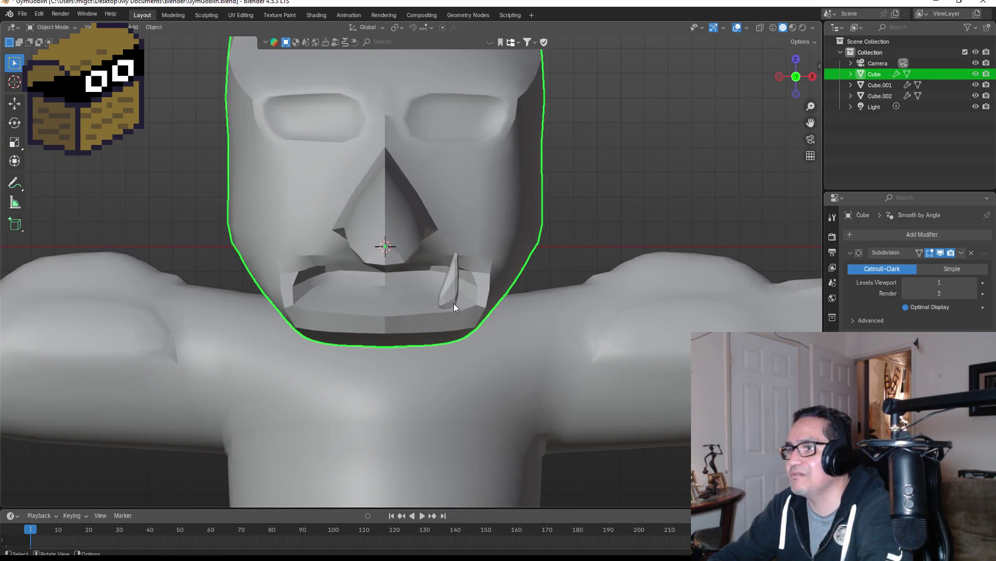
click(454, 302)
scroll(459, 297, up, 3)
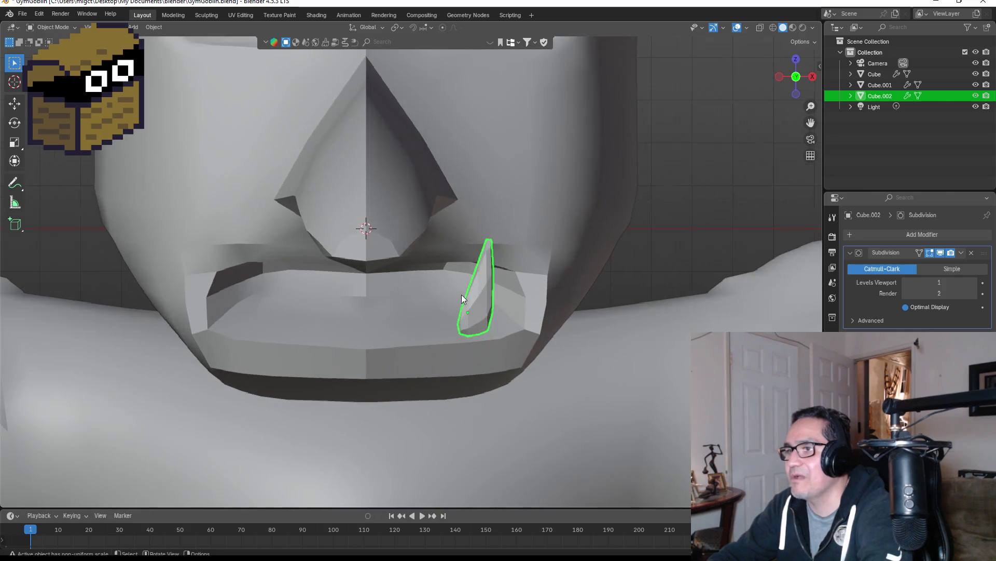
click(506, 323)
key(Tab)
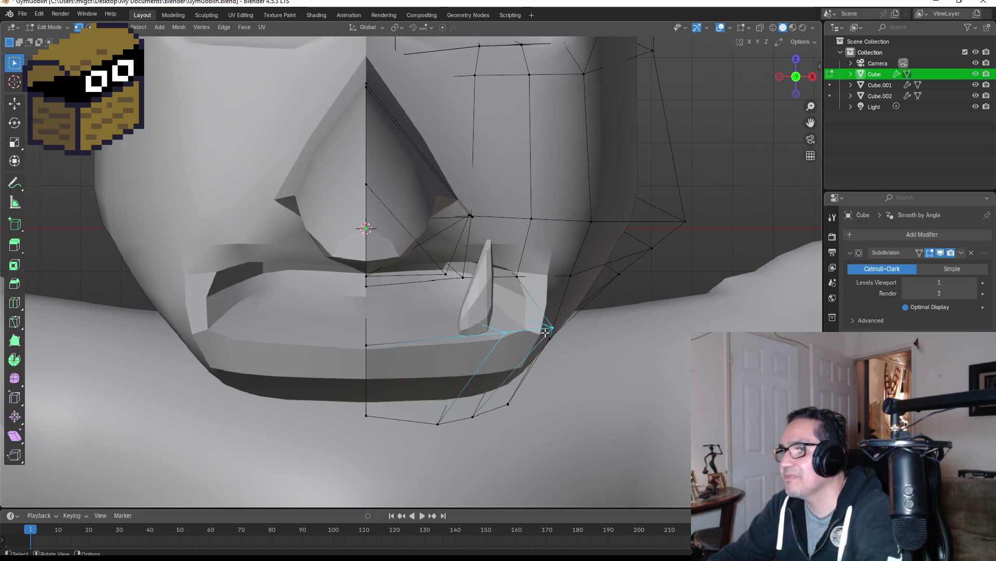
key(g)
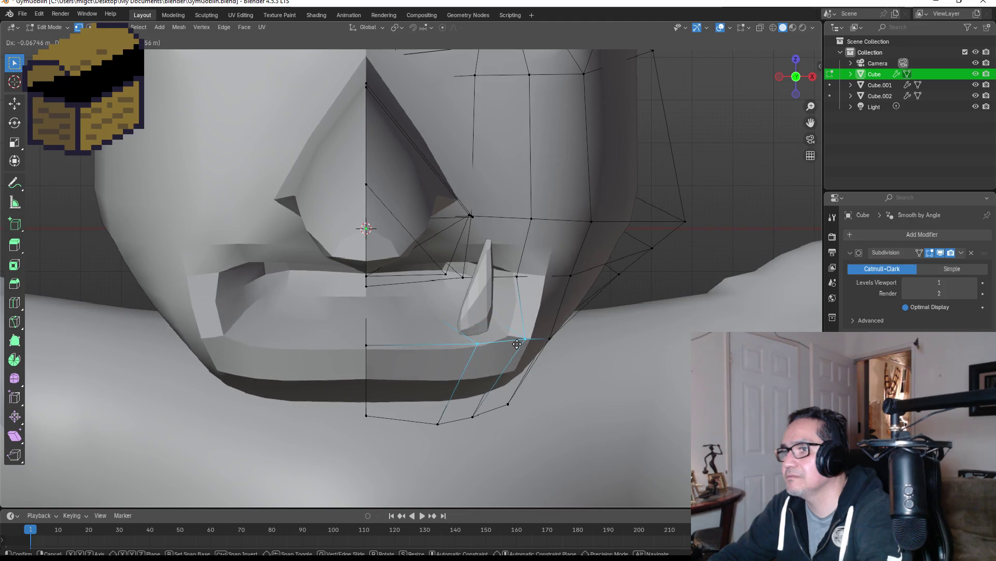
click(511, 330)
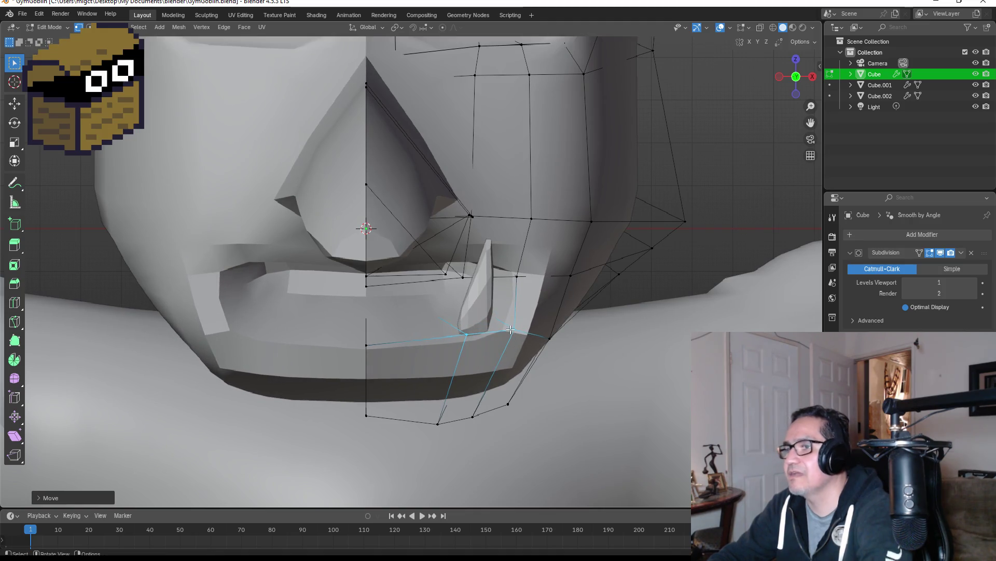
key(Tab)
click(478, 295)
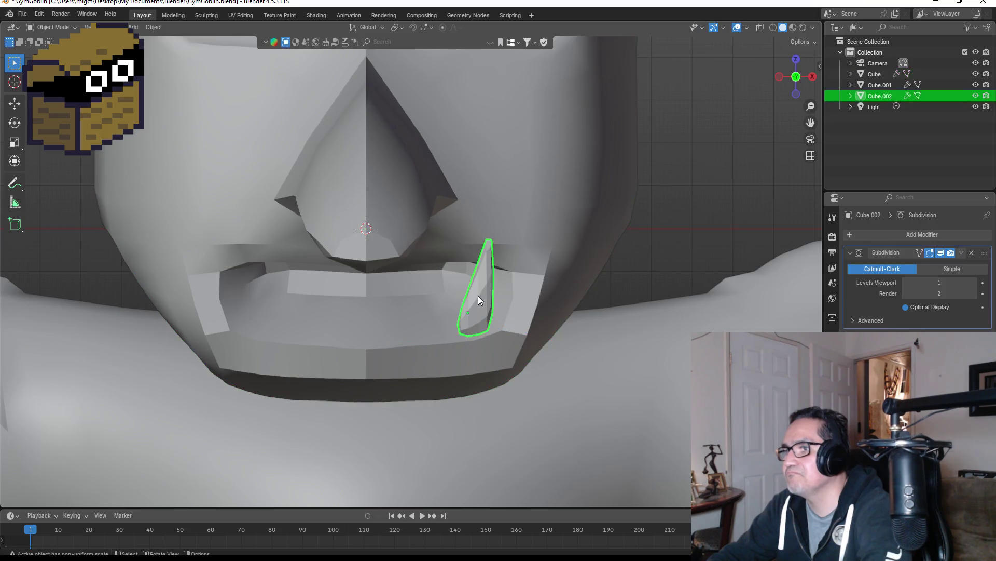
Frame the tusk and lower it along Z in the right-side view.
key(KP_Decimal)
middle_drag(537, 293, 474, 284)
scroll(474, 282, down, 4)
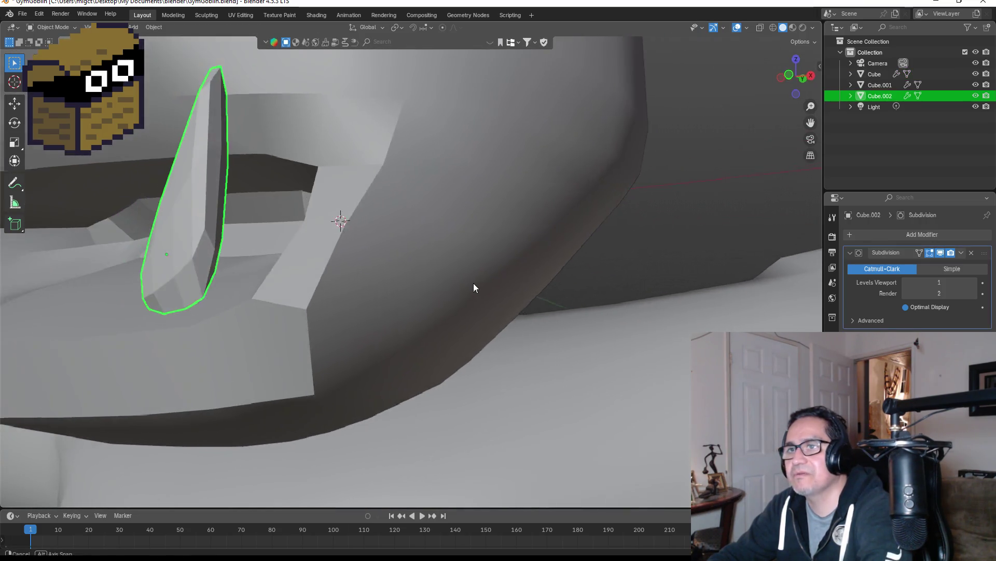
key(KP_3)
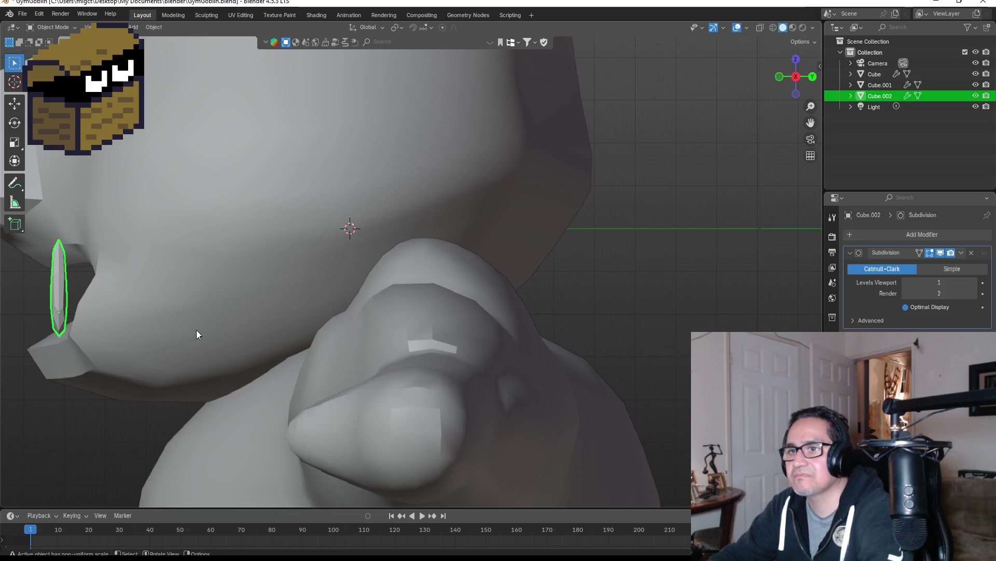
key(g)
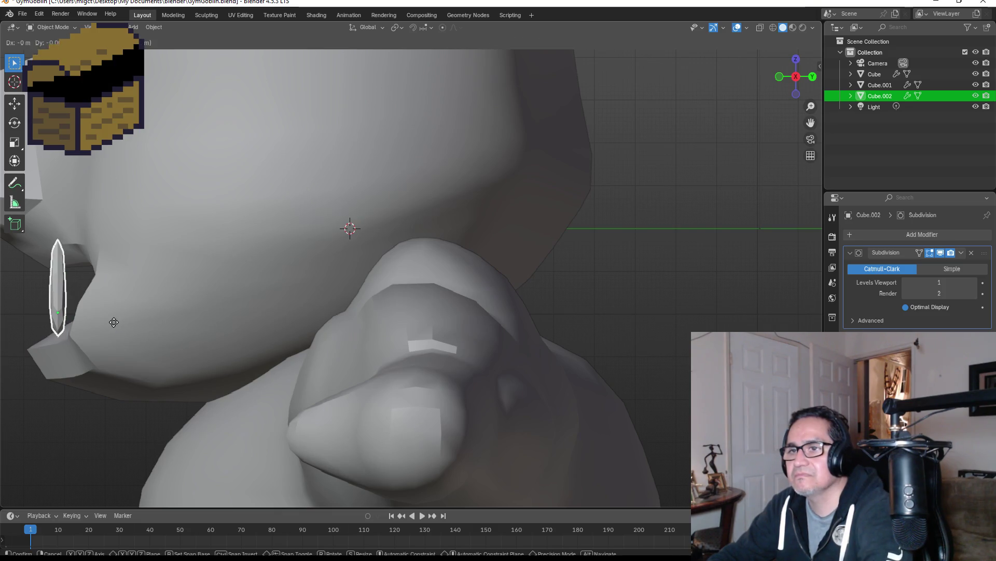
key(z)
click(105, 334)
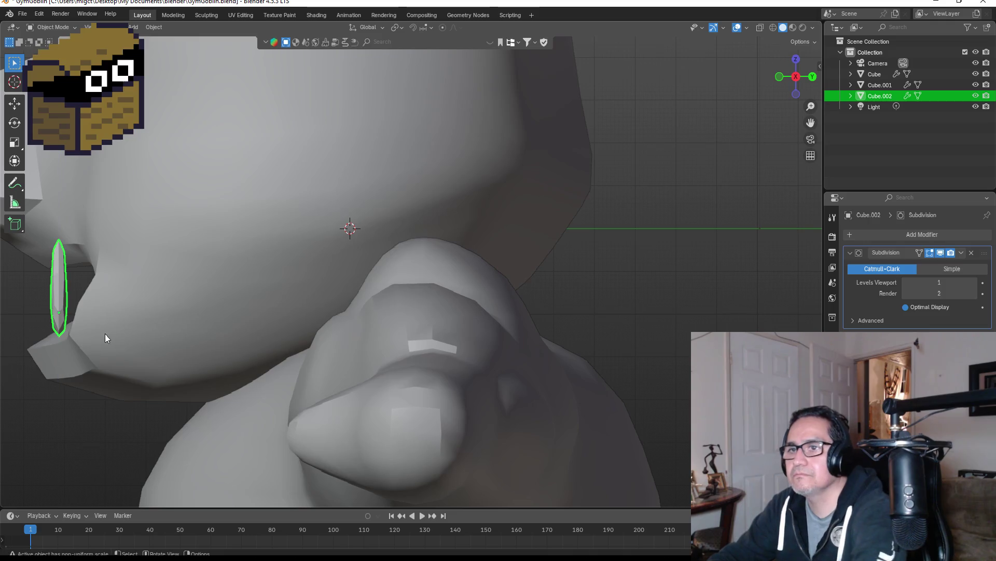
Reposition the tusk from the front view, then raise it slightly.
key(KP_1)
key(g)
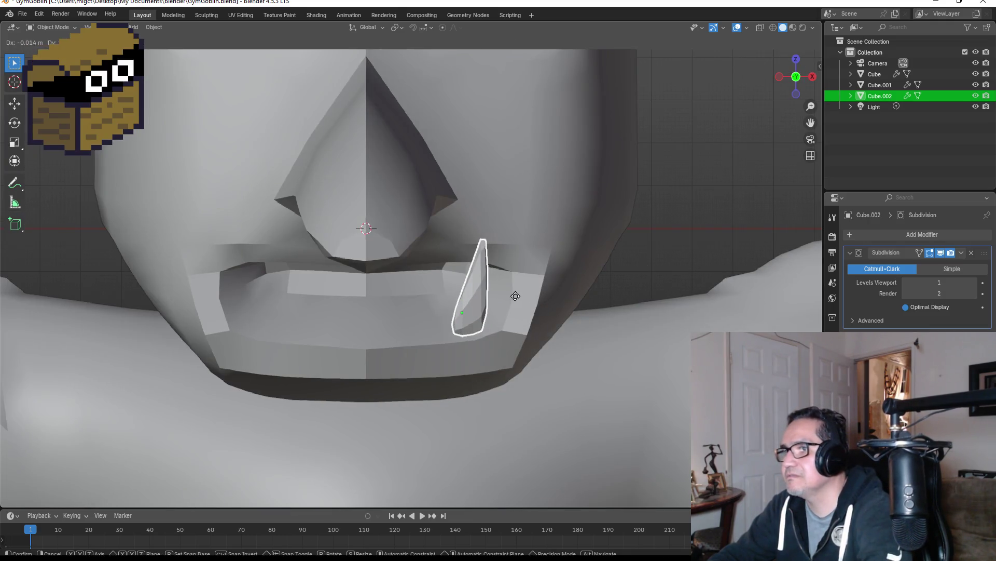
click(516, 299)
mouse_move(559, 284)
middle_down()
mouse_move(537, 285)
mouse_move(531, 303)
mouse_move(462, 363)
mouse_move(443, 334)
mouse_move(436, 379)
middle_up()
key(g)
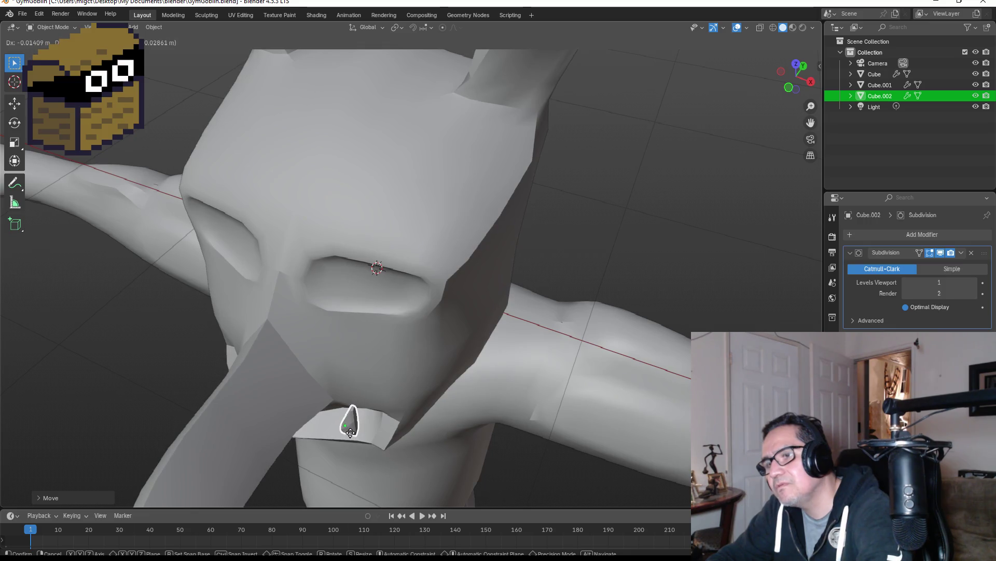
click(357, 438)
key(KP_1)
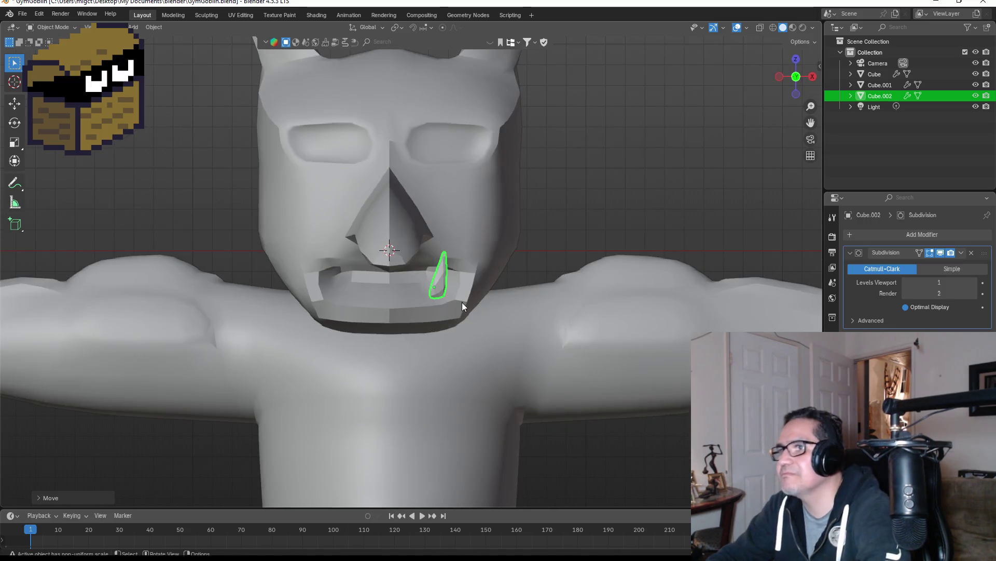
scroll(467, 300, up, 3)
Reselect the tusk and check it from front and right-side views.
click(611, 332)
mouse_move(585, 291)
middle_down()
mouse_move(601, 262)
mouse_move(481, 291)
mouse_move(548, 268)
middle_up()
click(559, 269)
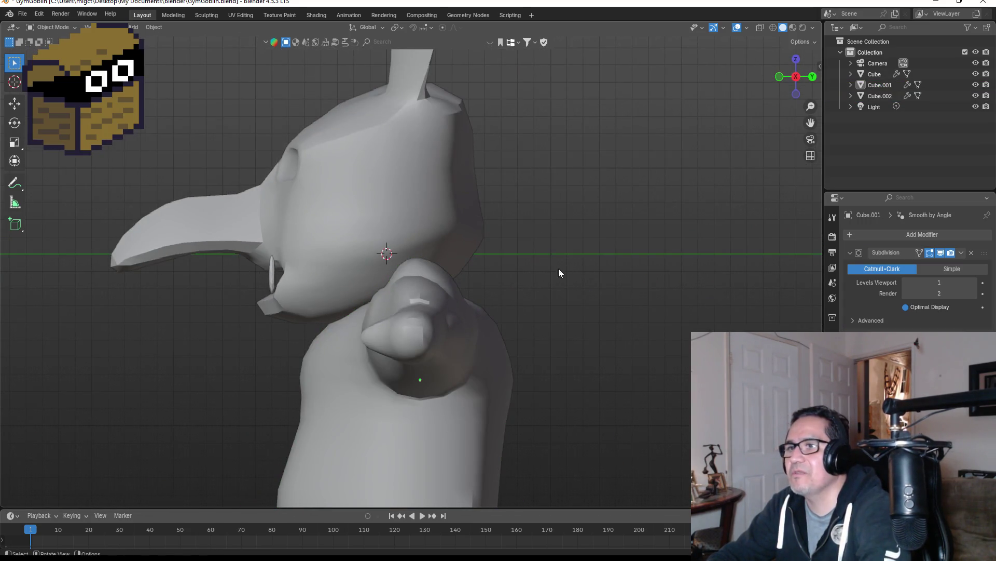
click(274, 281)
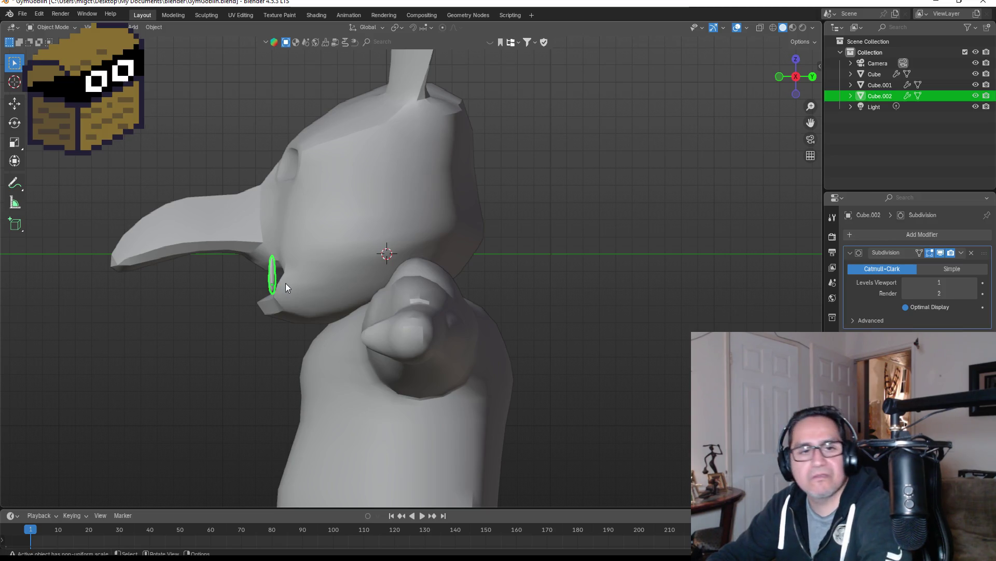
scroll(286, 282, up, 1)
key(Tab)
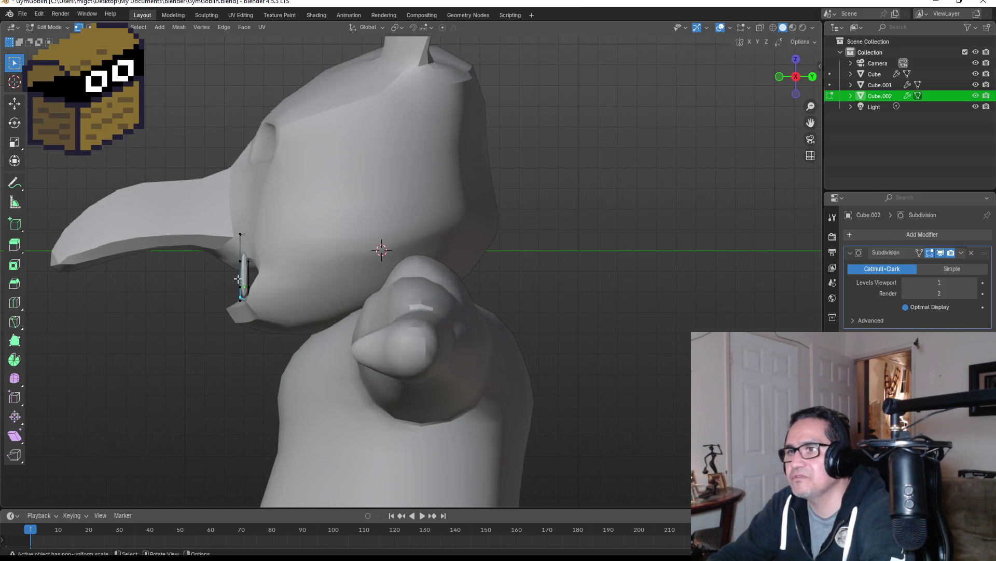
middle_drag(278, 280, 365, 278)
key(KP_1)
key(KP_3)
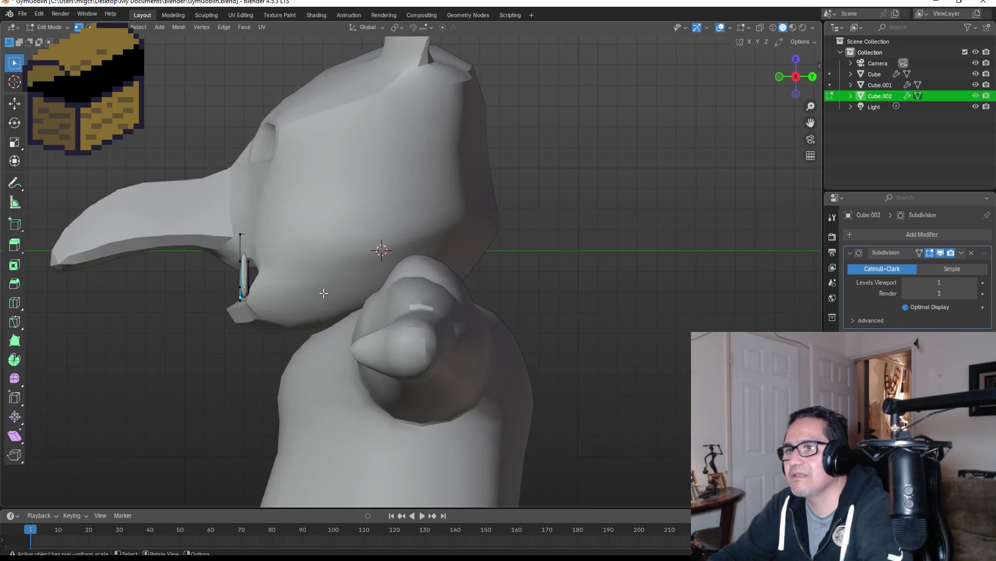
key(Tab)
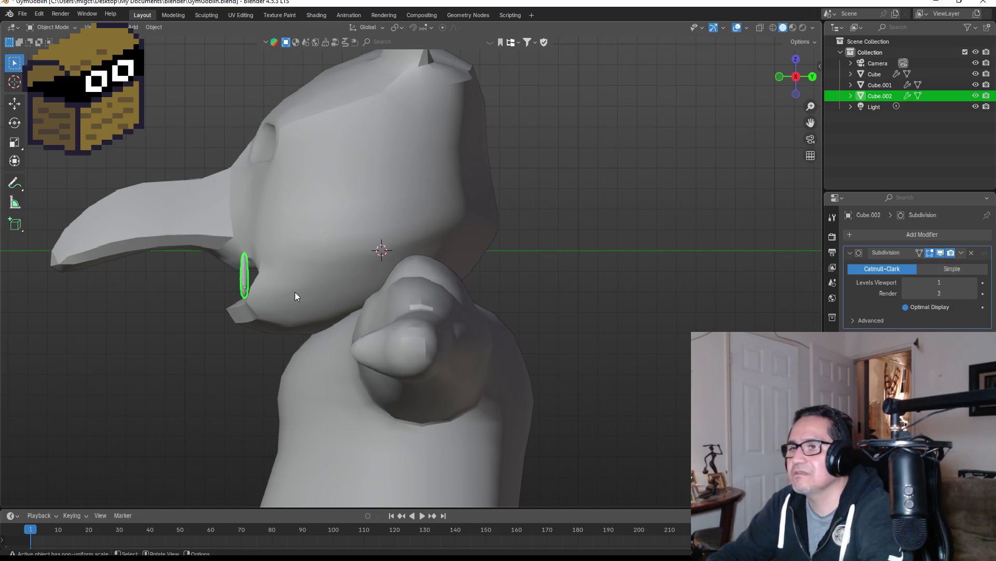
Scale the tusk along Y to adjust its depth.
key(s)
key(y)
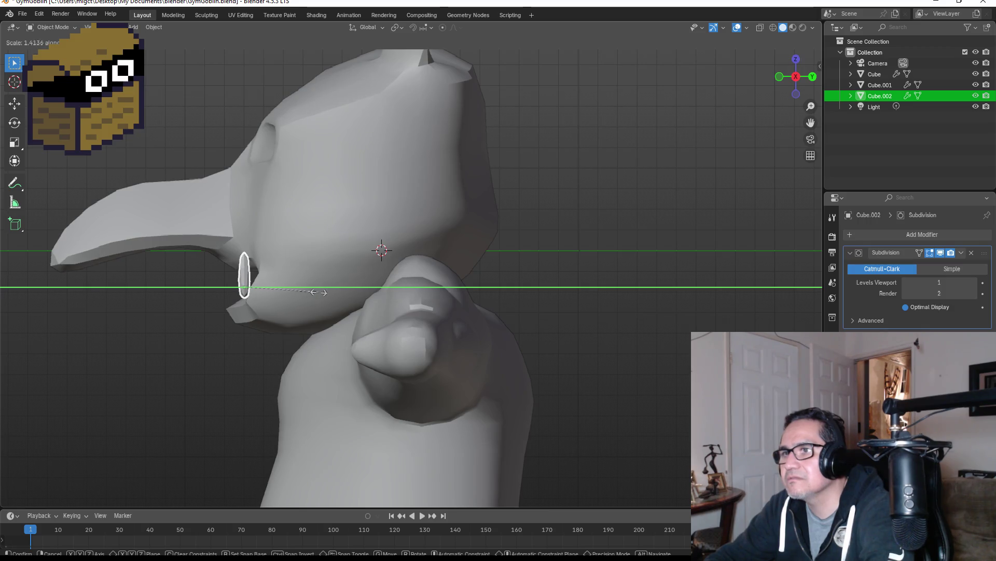
click(314, 292)
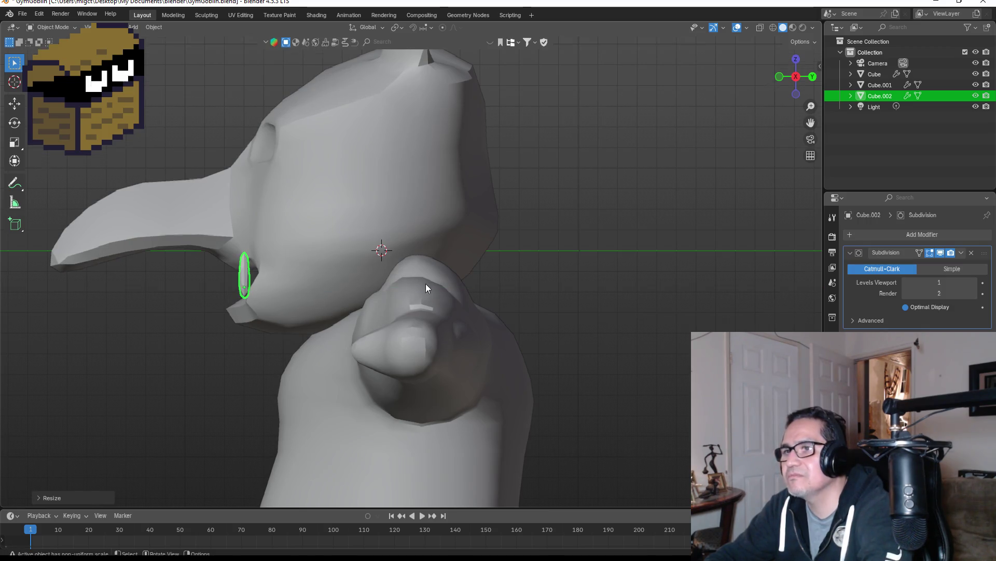
mouse_move(425, 283)
middle_down()
mouse_move(493, 282)
mouse_move(395, 278)
middle_up()
scroll(452, 262, up, 4)
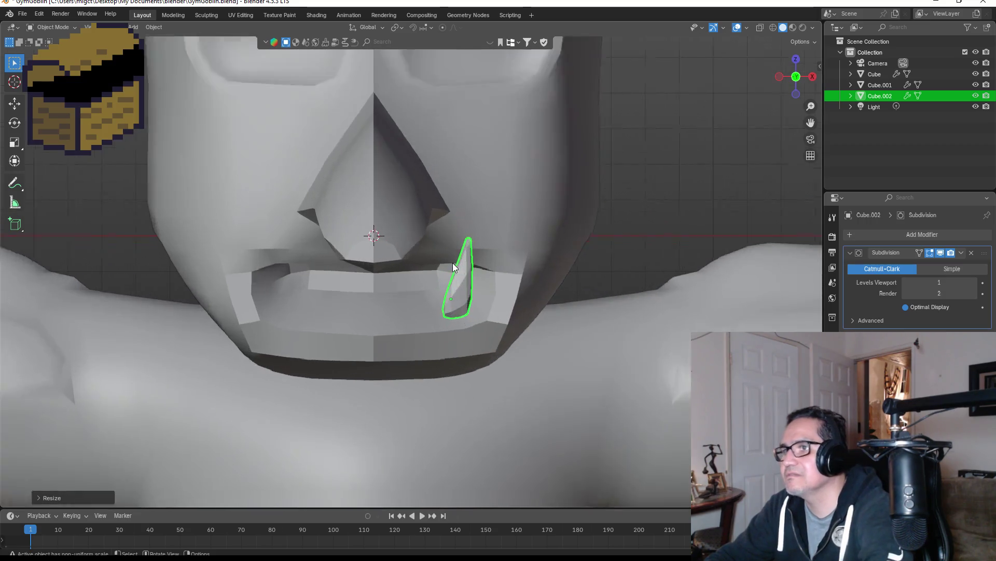
Move the tusk's selected base vertices so it sits slimmer inside the lower lip.
key(Tab)
scroll(488, 291, up, 1)
middle_drag(488, 291, 247, 364)
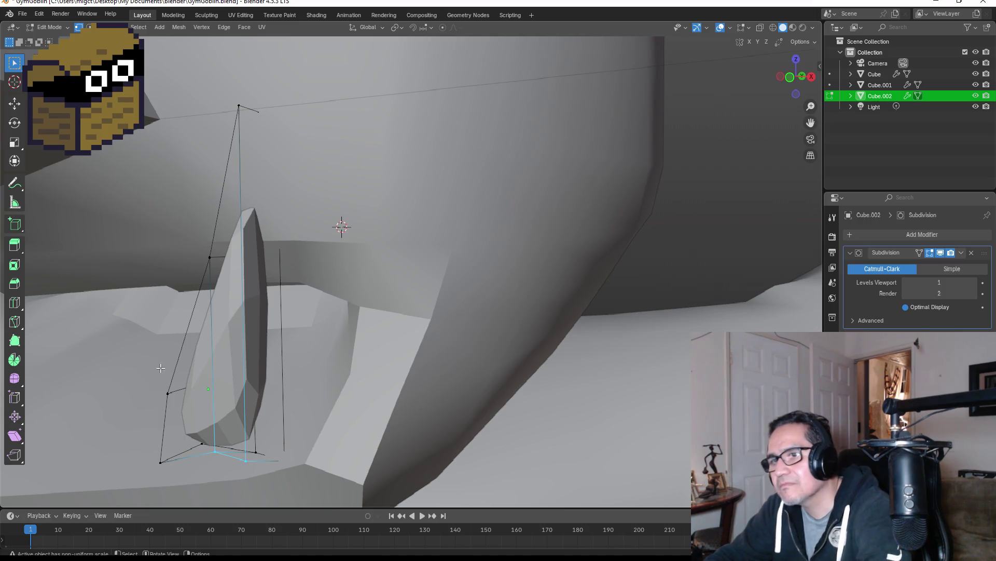
middle_drag(160, 368, 188, 374)
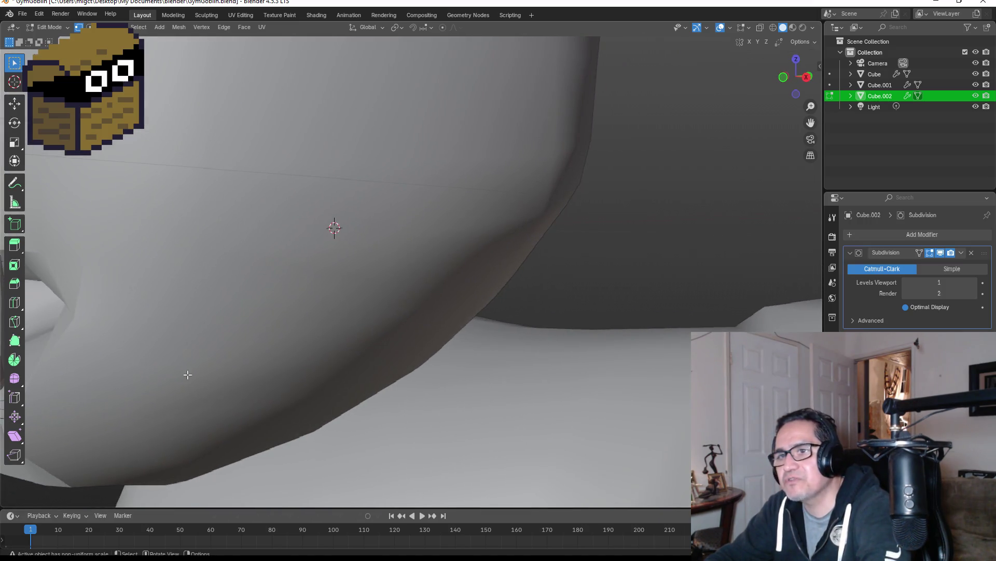
scroll(187, 375, down, 3)
key(g)
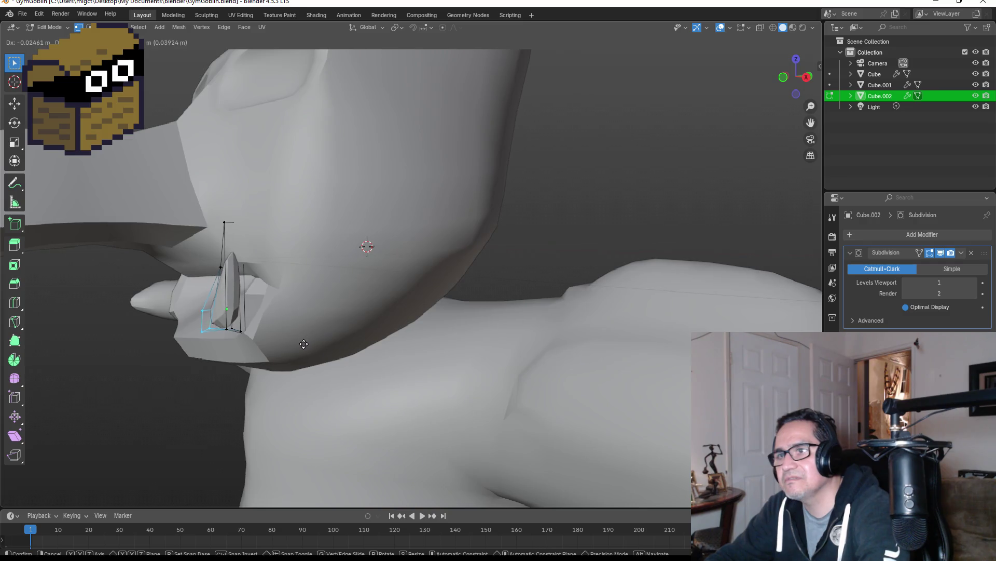
click(301, 349)
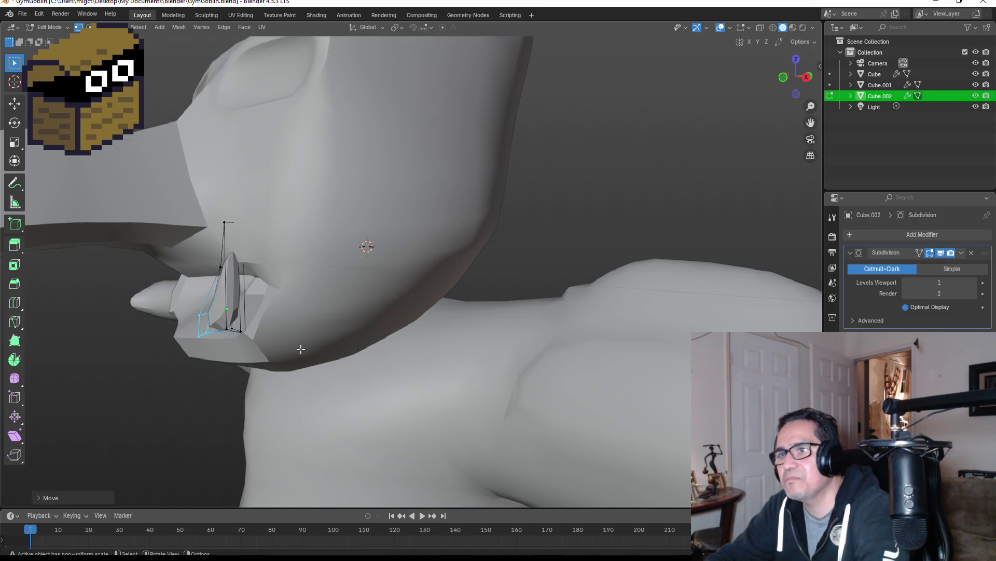
key(KP_1)
key(Tab)
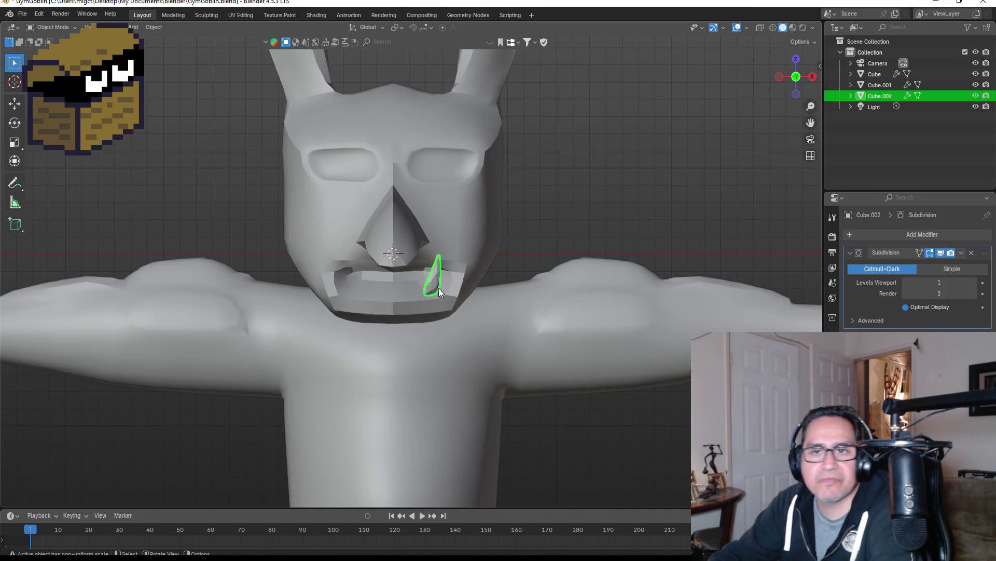
Duplicate the tusk onto the left side of the jaw and rotate it in top view.
key(shift+d)
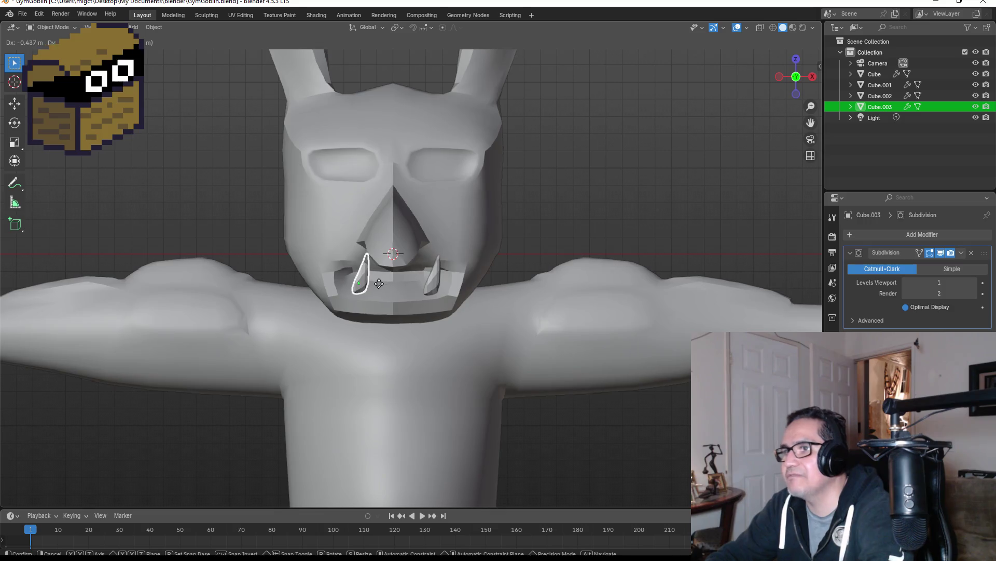
click(379, 290)
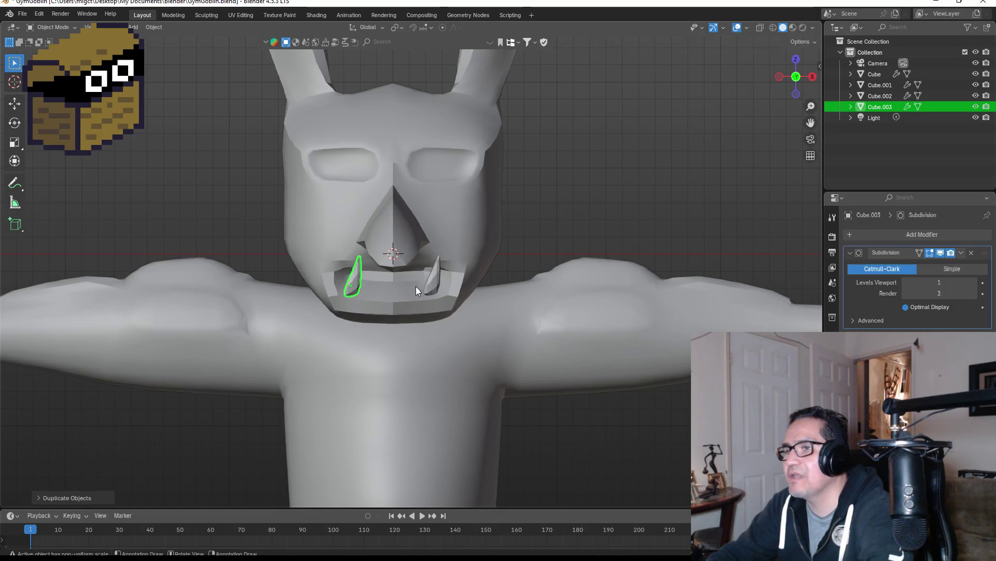
click(796, 59)
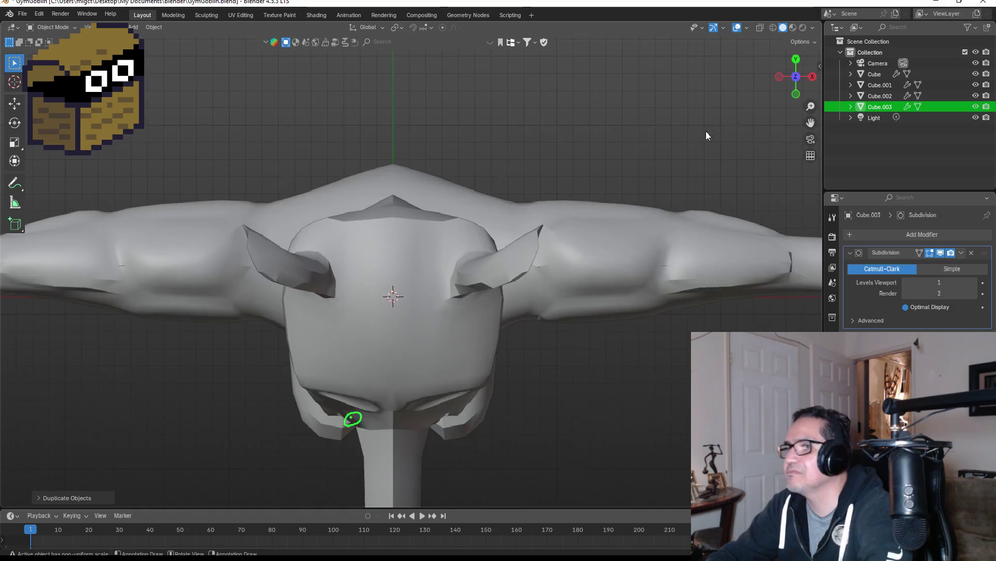
key(r)
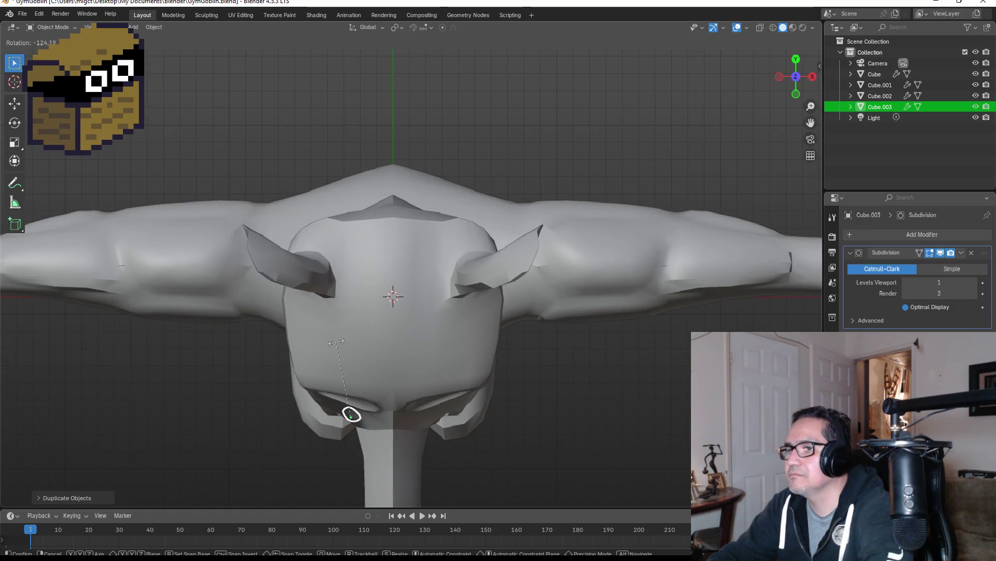
click(320, 339)
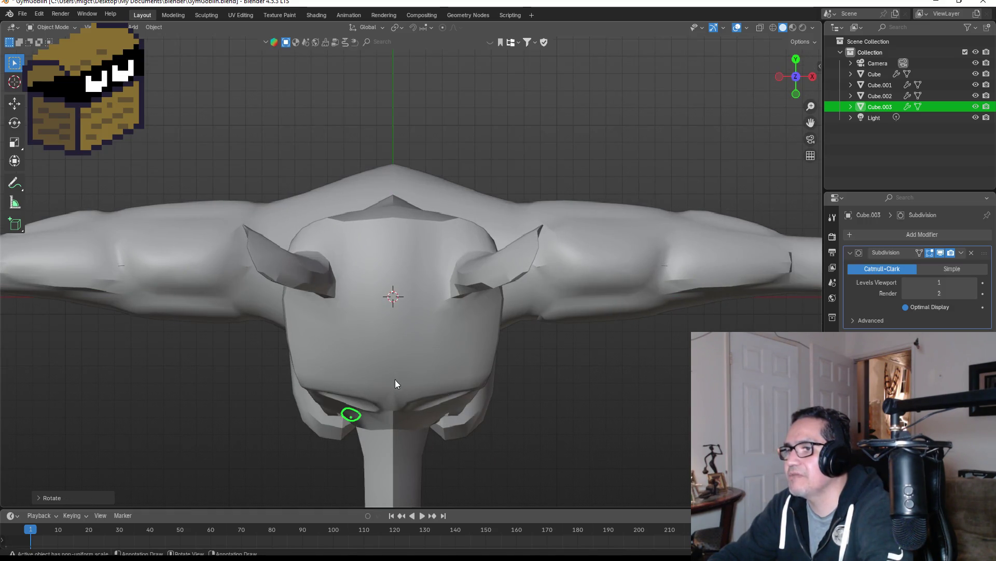
key(KP_1)
key(g)
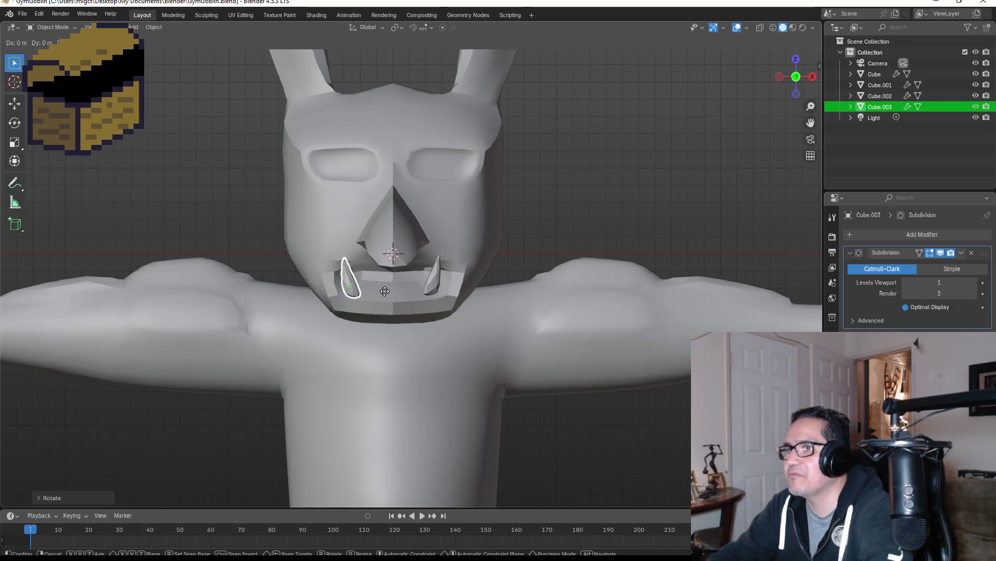
click(385, 291)
click(564, 213)
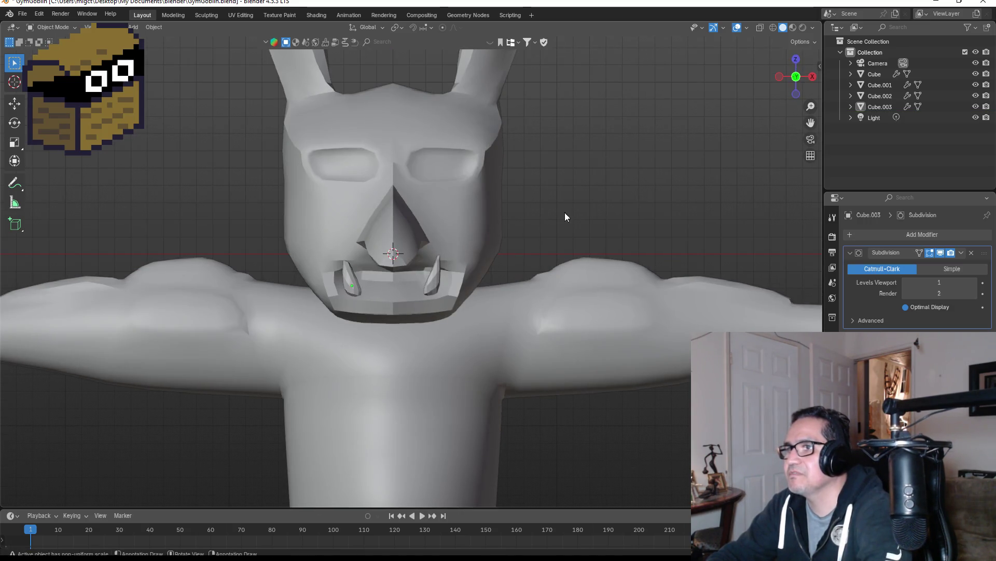
scroll(580, 238, down, 6)
Select the left tusk and refine its placement from a side view.
click(424, 308)
scroll(467, 291, up, 8)
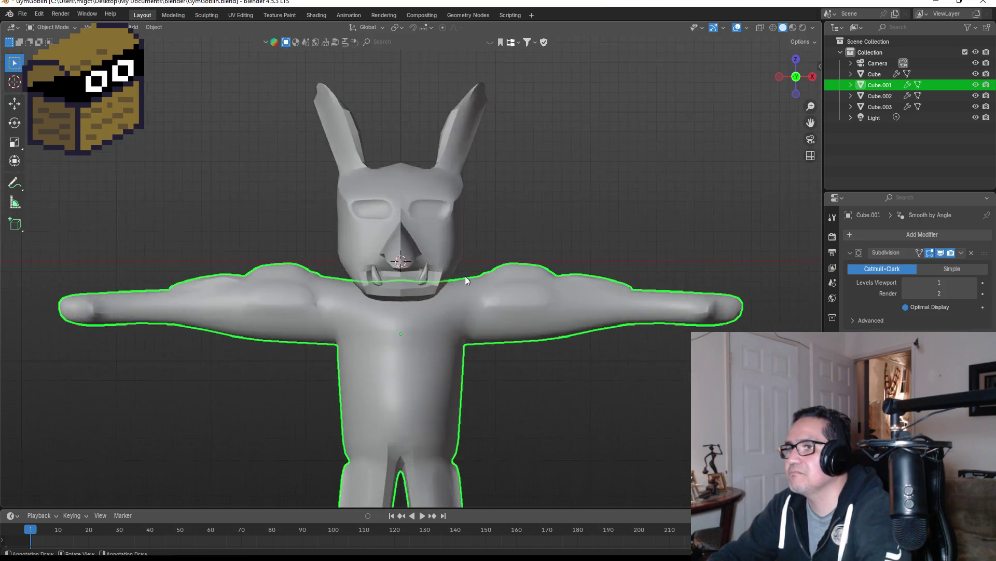
mouse_move(514, 246)
middle_down()
mouse_move(590, 216)
mouse_move(558, 216)
mouse_move(622, 215)
mouse_move(607, 216)
middle_up()
click(335, 294)
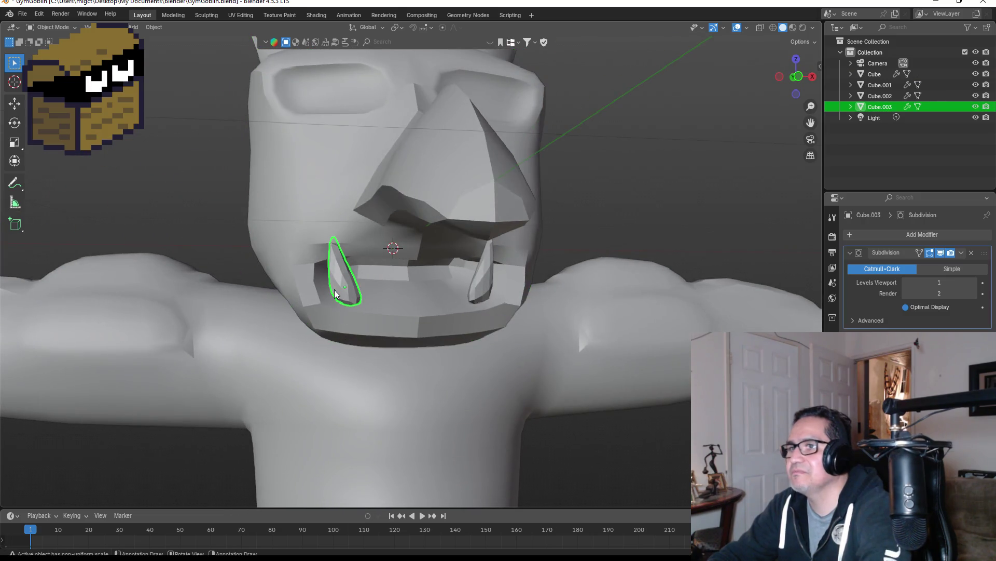
mouse_move(397, 277)
middle_down()
mouse_move(440, 270)
mouse_move(502, 313)
middle_up()
key(g)
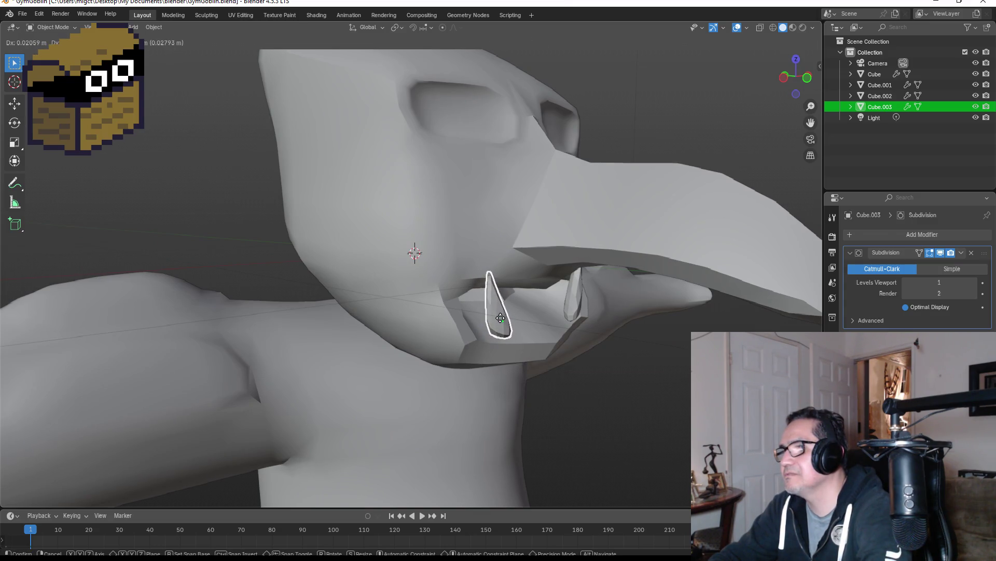
click(499, 316)
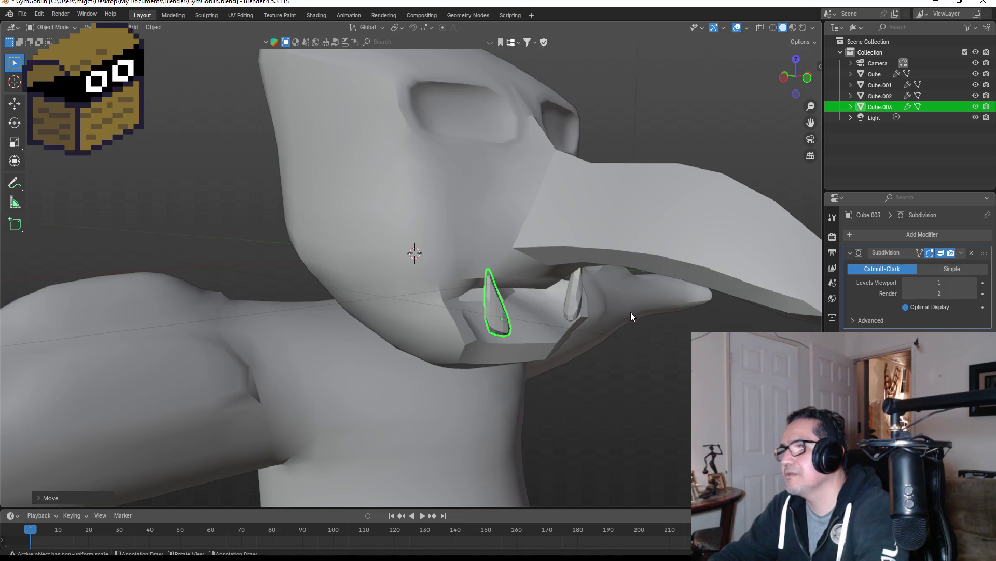
middle_drag(630, 312, 465, 314)
click(550, 242)
scroll(551, 244, down, 3)
mouse_move(560, 259)
middle_down()
mouse_move(574, 224)
mouse_move(531, 231)
mouse_move(555, 244)
mouse_move(643, 234)
mouse_move(596, 232)
mouse_move(530, 267)
middle_up()
scroll(423, 298, up, 3)
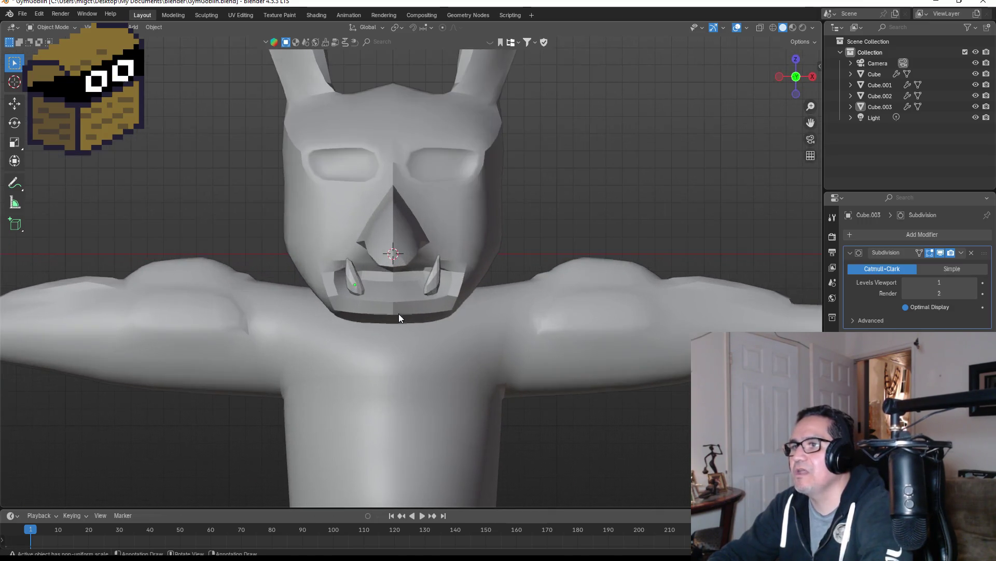
Inspect the goblin's head and body from several orbiting angles.
click(393, 309)
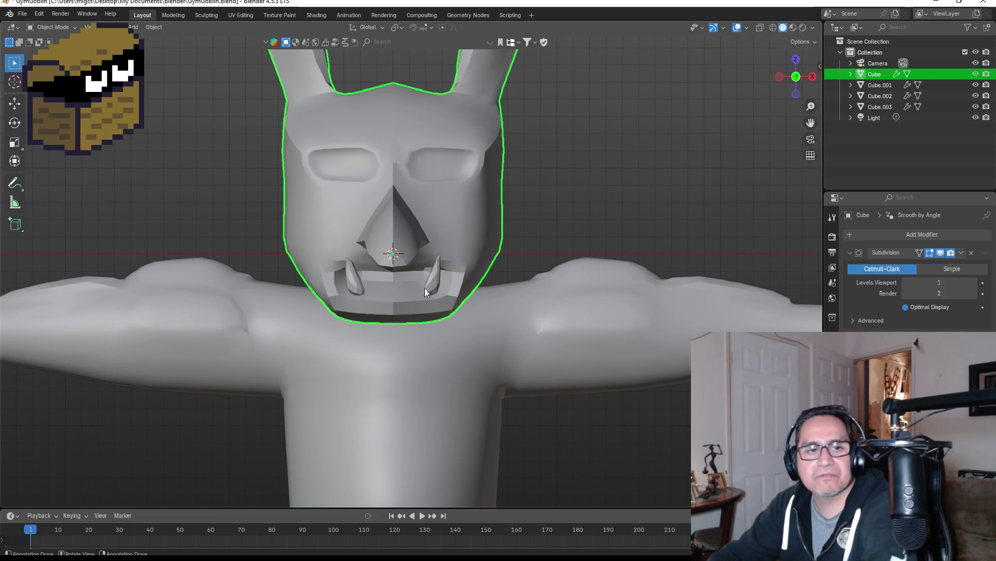
mouse_move(543, 254)
middle_down()
mouse_move(487, 264)
mouse_move(499, 257)
middle_up()
scroll(503, 254, down, 3)
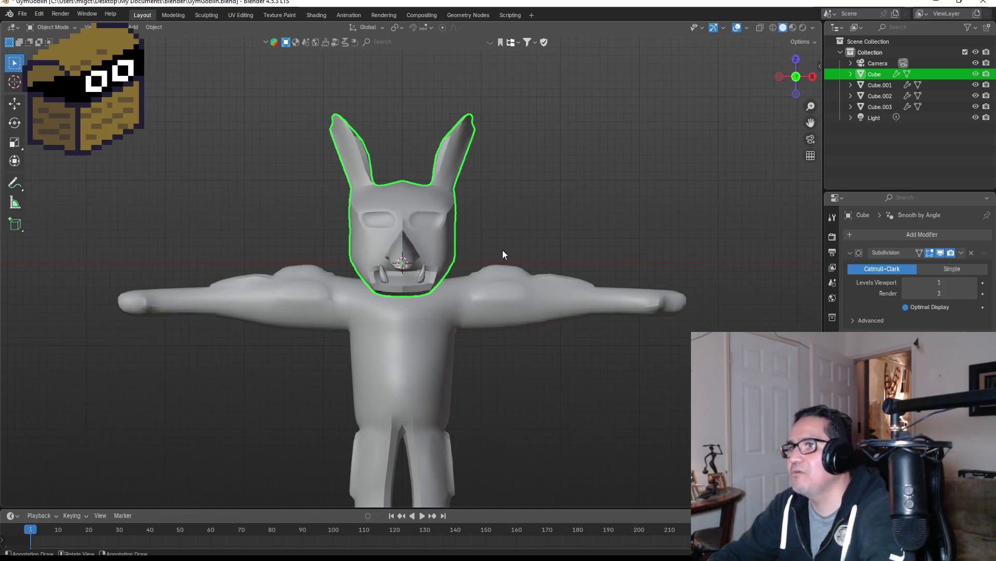
scroll(447, 228, down, 3)
click(416, 335)
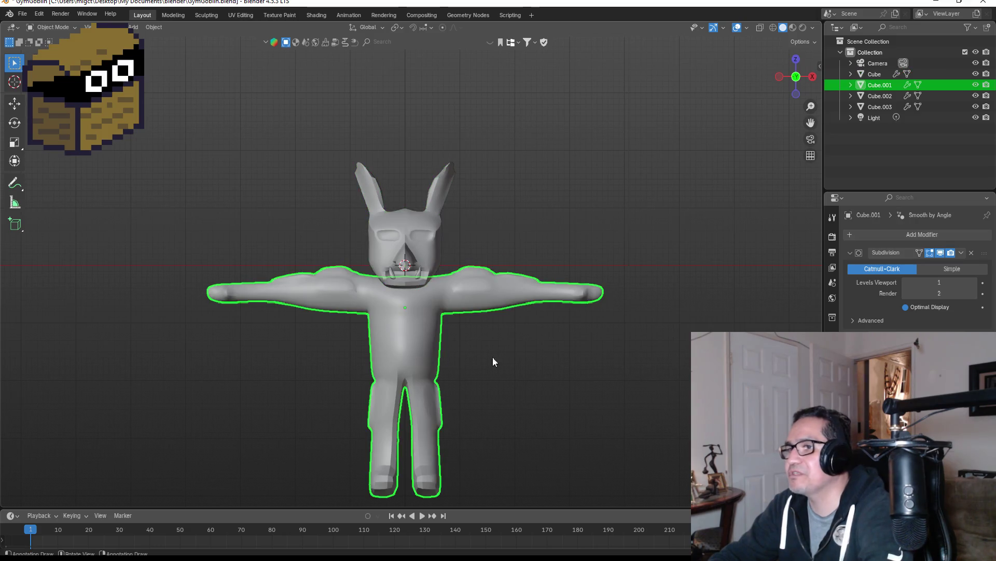
mouse_move(493, 358)
middle_down()
mouse_move(512, 349)
mouse_move(405, 350)
mouse_move(414, 362)
middle_up()
key(KP_1)
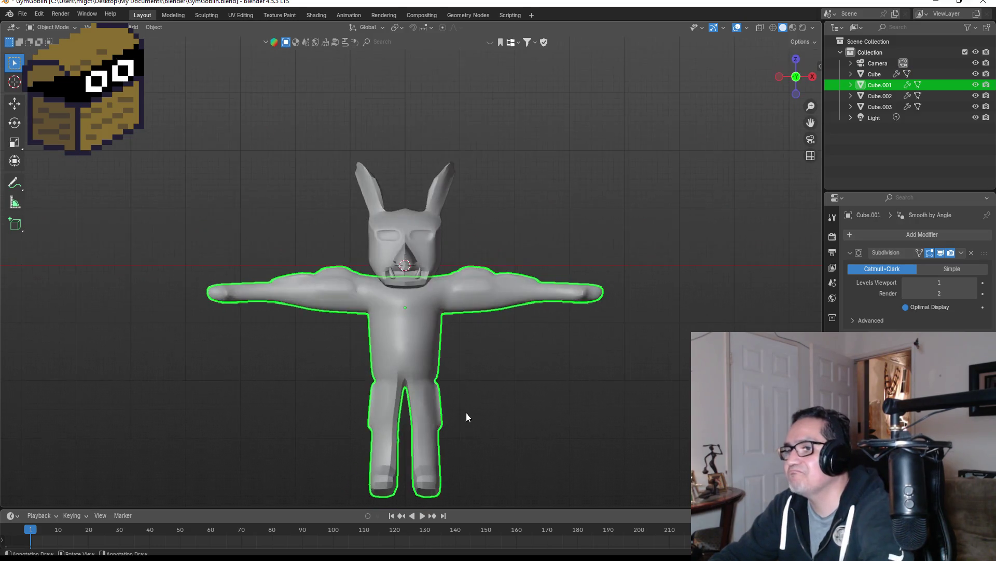
scroll(466, 412, down, 4)
mouse_move(511, 356)
middle_down()
mouse_move(276, 350)
mouse_move(565, 343)
middle_up()
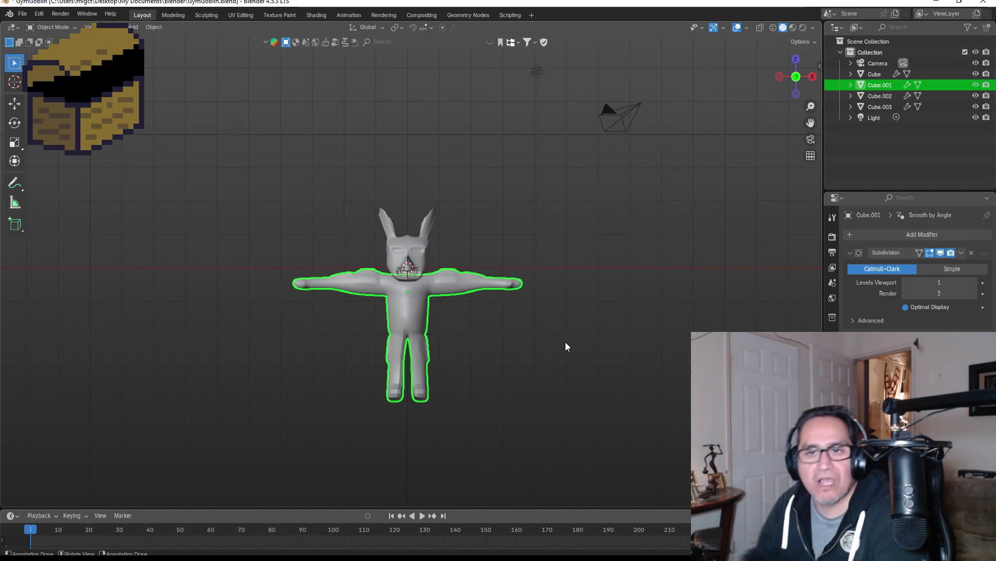
scroll(556, 337, up, 3)
Look over the body mesh in Edit Mode, including its back.
key(Tab)
scroll(467, 359, up, 2)
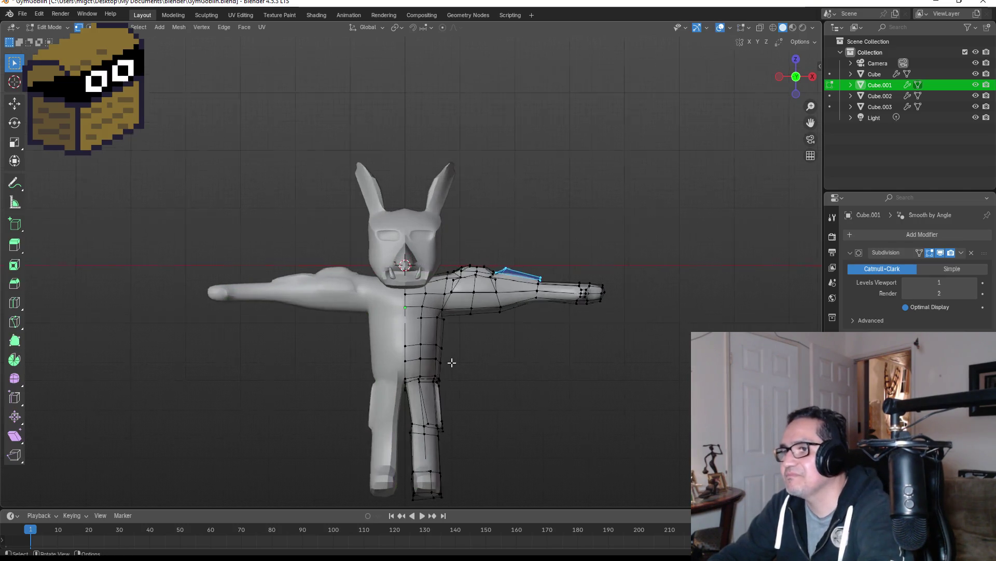
scroll(452, 363, up, 1)
mouse_move(540, 360)
middle_down()
mouse_move(316, 352)
mouse_move(529, 361)
middle_up()
scroll(502, 362, down, 4)
scroll(445, 364, up, 3)
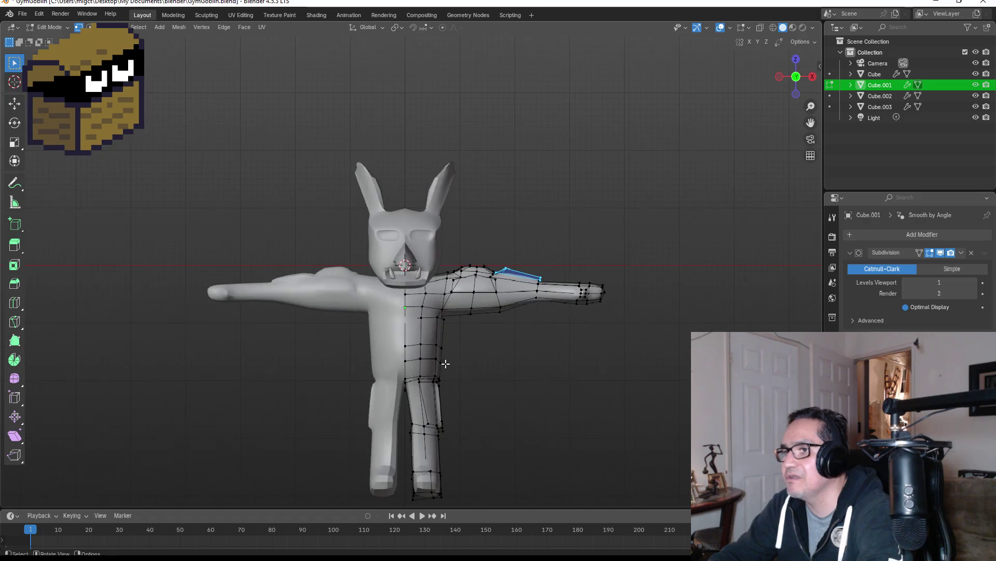
key(Tab)
Review the goblin in front and right-side views, then switch to the Gemini reference image.
mouse_move(493, 362)
middle_down()
mouse_move(496, 349)
mouse_move(416, 340)
mouse_move(394, 349)
middle_up()
key(KP_1)
scroll(438, 359, up, 3)
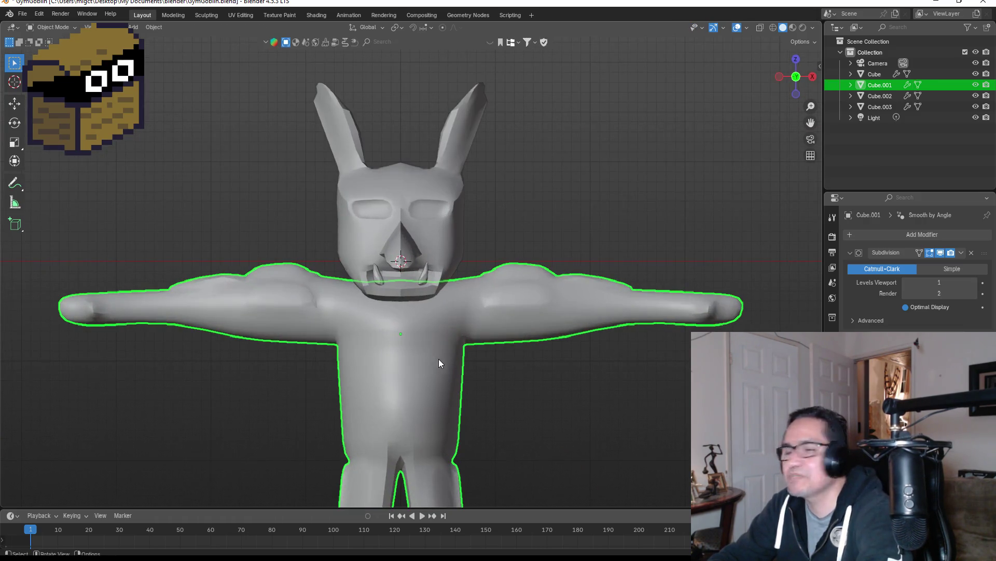
key(KP_3)
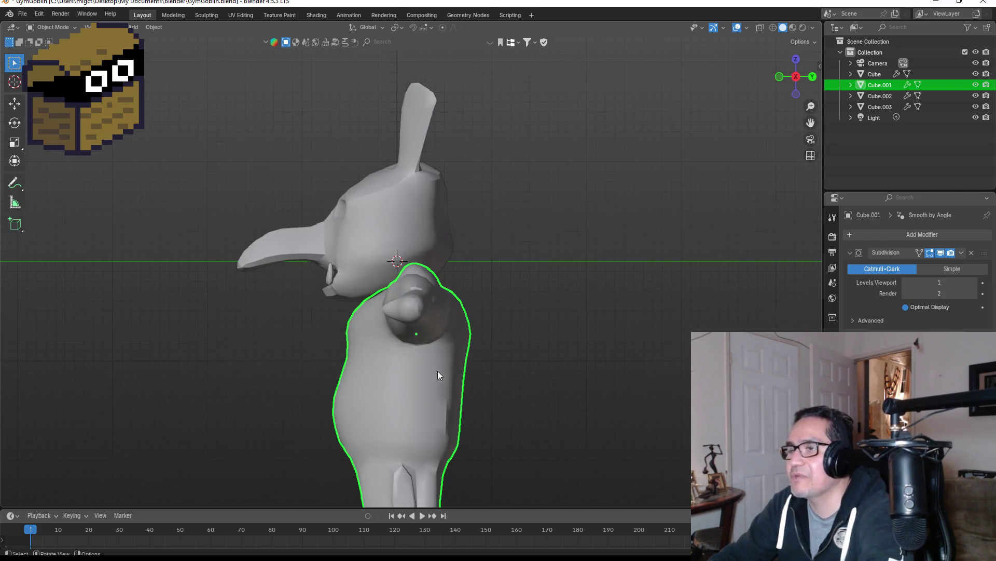
key(KP_1)
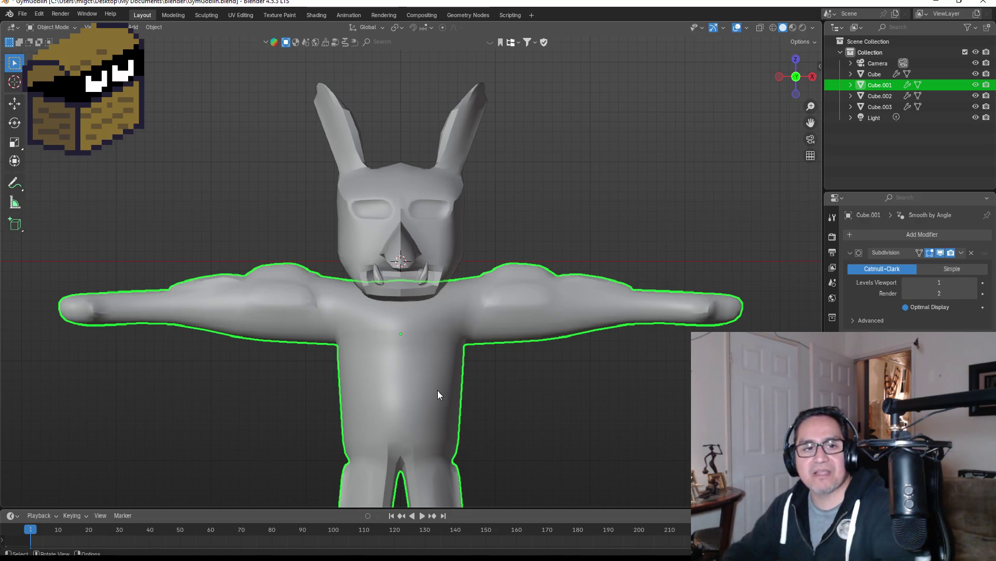
scroll(403, 324, down, 5)
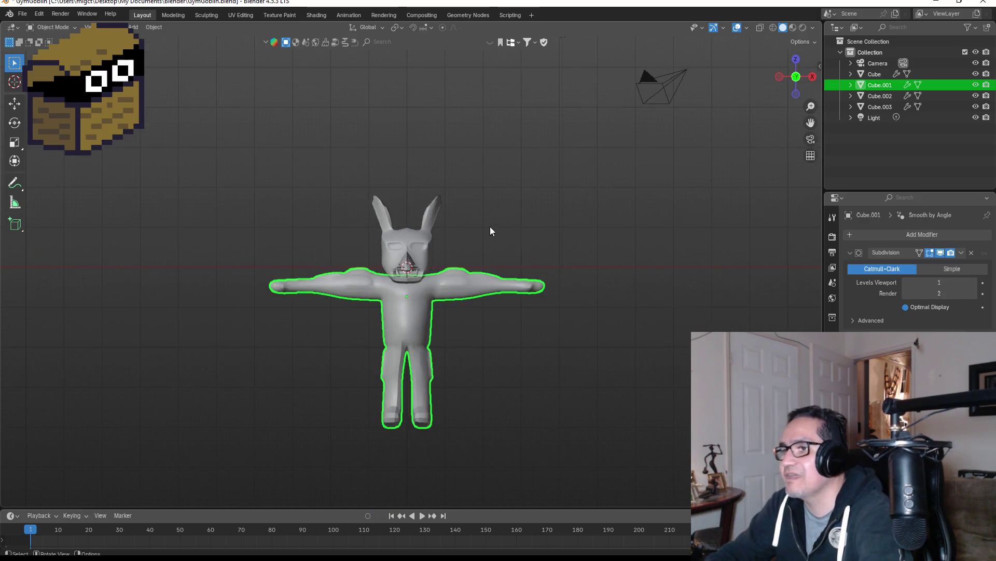
click(490, 226)
scroll(492, 241, up, 3)
middle_drag(527, 245, 434, 252)
key(KP_1)
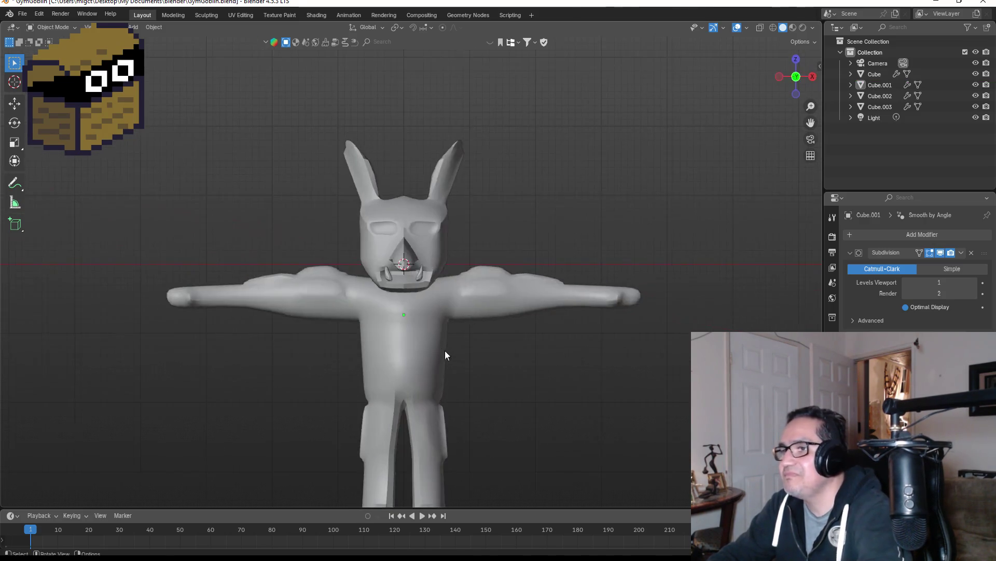
click(410, 338)
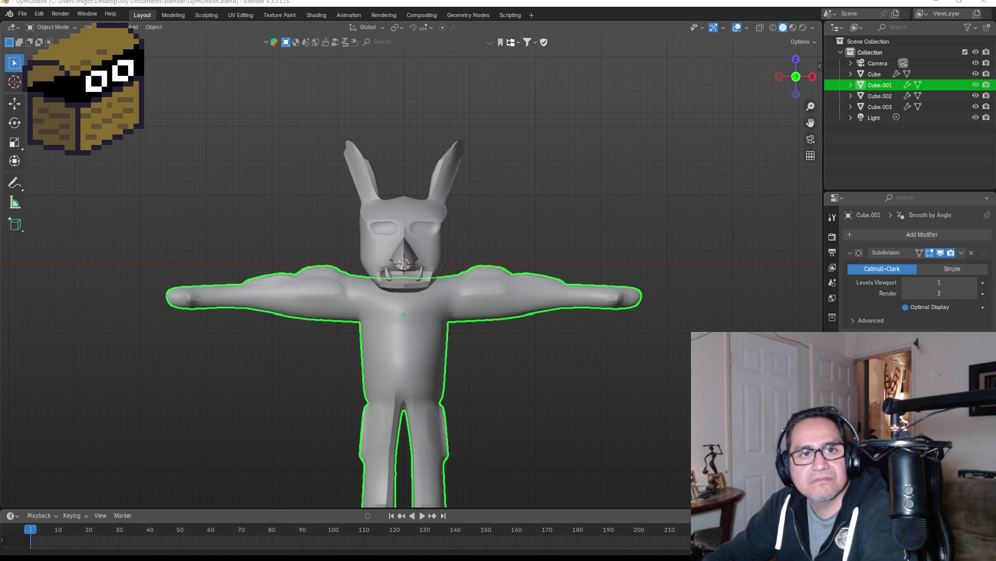
key(alt+Tab)
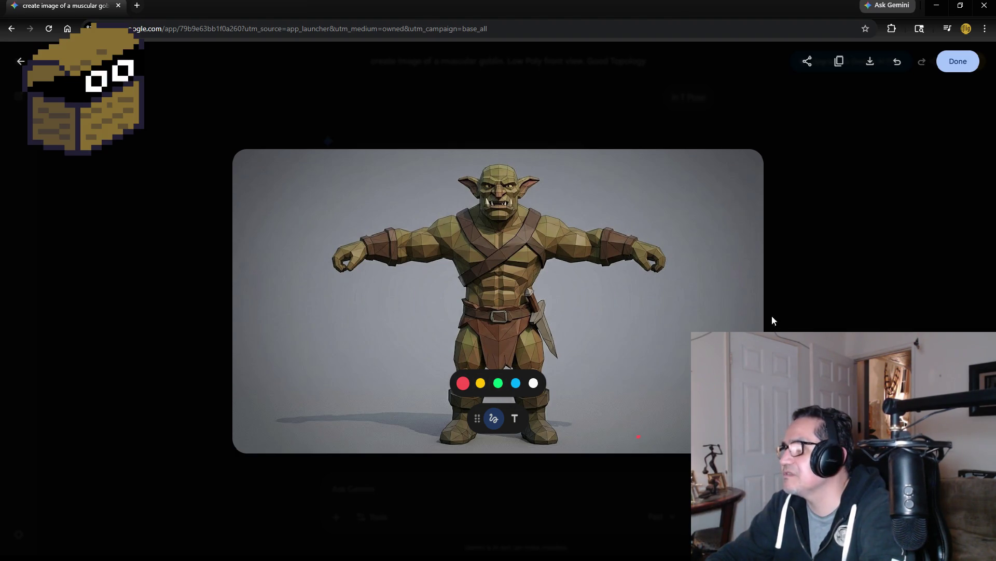
Reopen the T-pose goblin image full-view, move the drawing palette aside, and minimize the browser.
click(847, 217)
scroll(451, 269, up, 3)
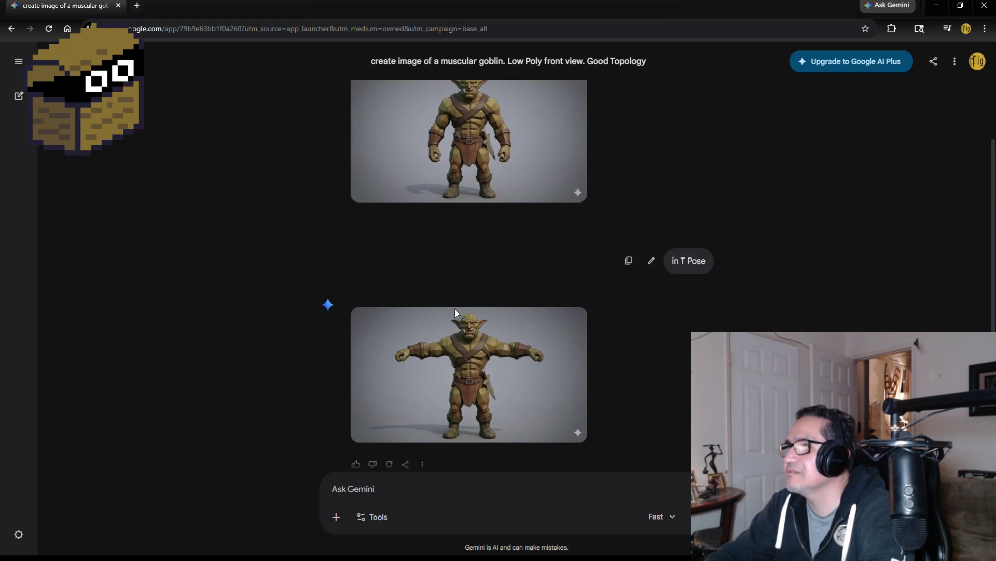
scroll(454, 308, down, 3)
click(446, 254)
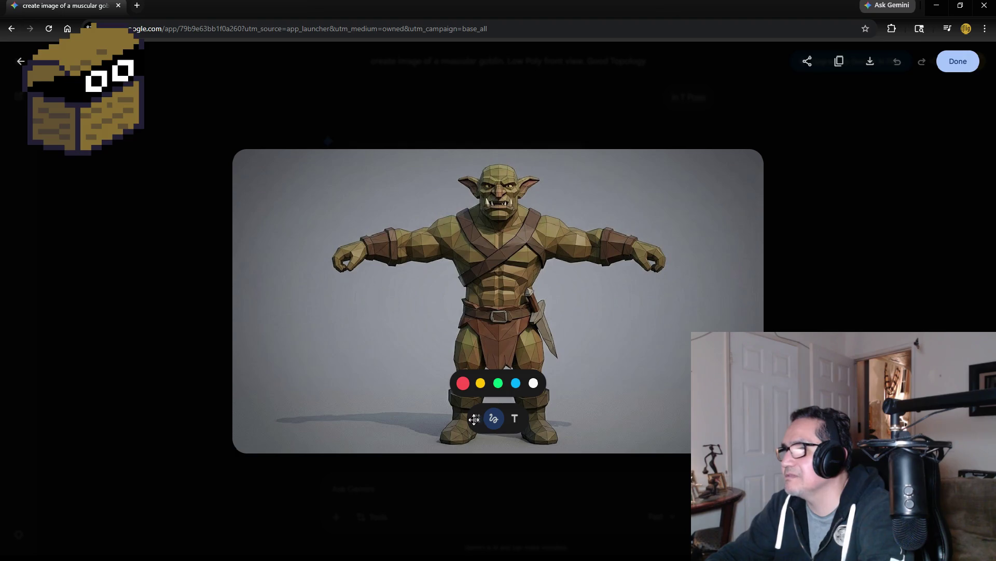
mouse_move(474, 419)
mouse_down()
mouse_move(255, 407)
mouse_move(280, 370)
mouse_up()
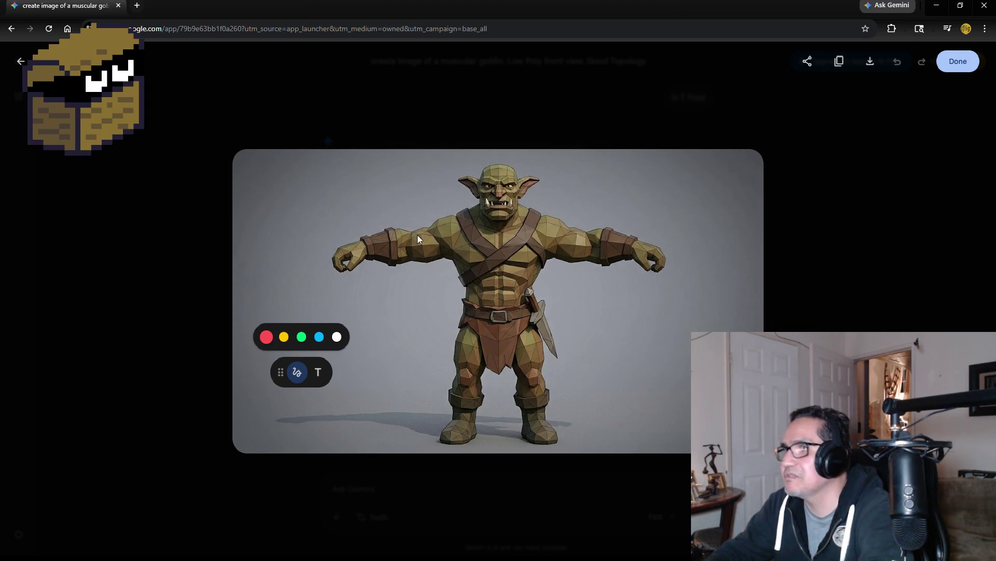
click(937, 6)
scroll(627, 344, up, 3)
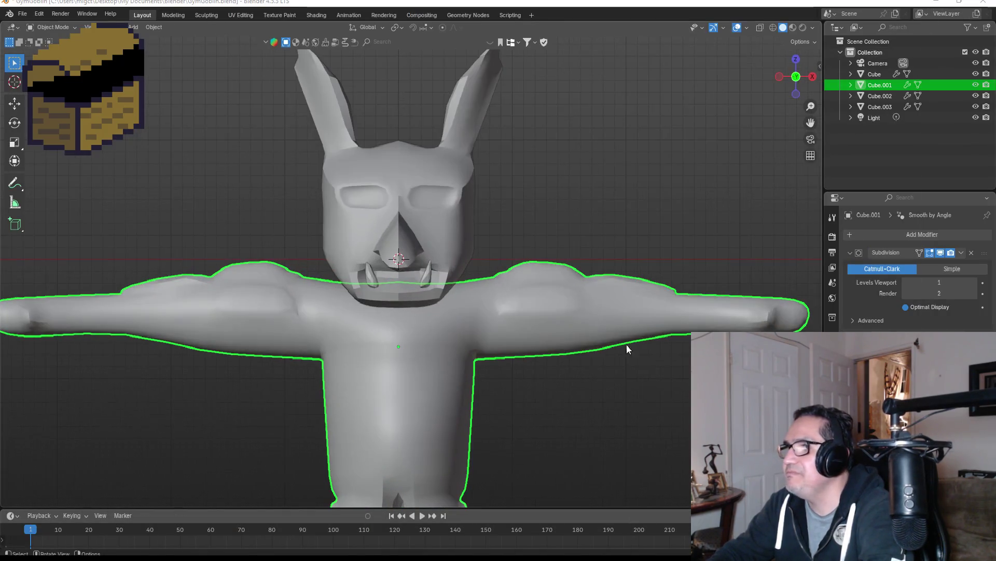
Add a loop cut around the body's forearm, slid toward the wrist.
middle_drag(714, 307, 699, 320)
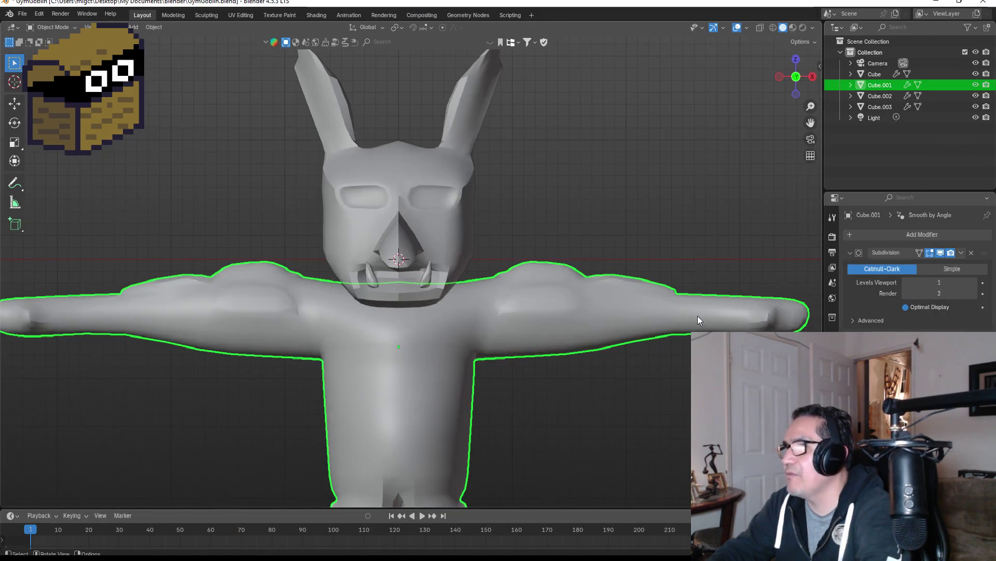
key(Tab)
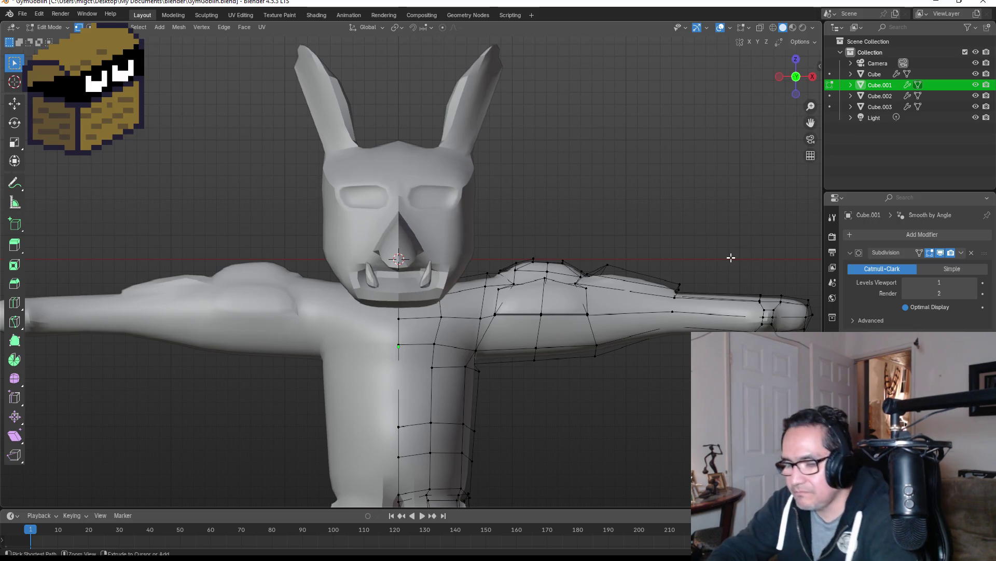
key(ctrl+r)
click(723, 299)
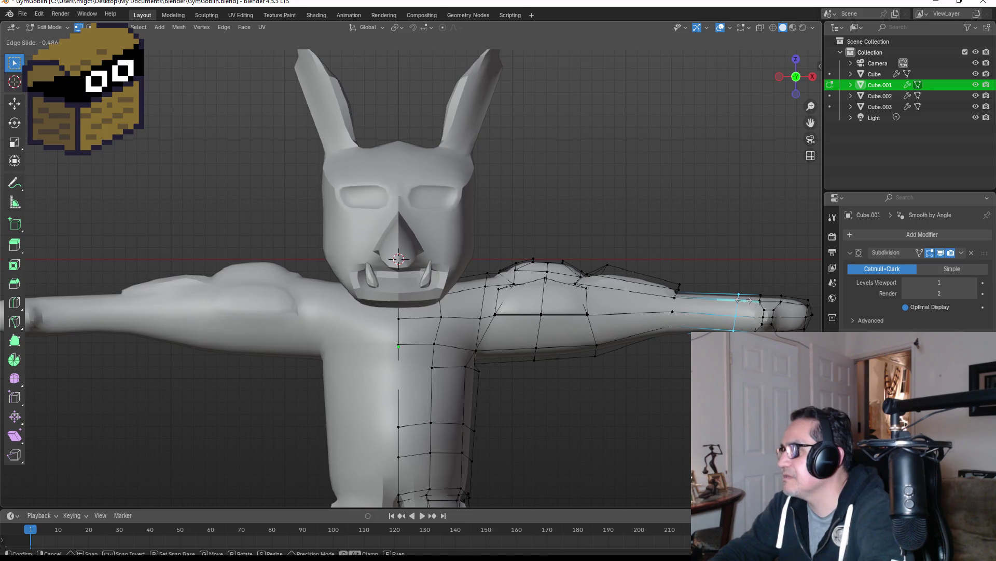
click(744, 308)
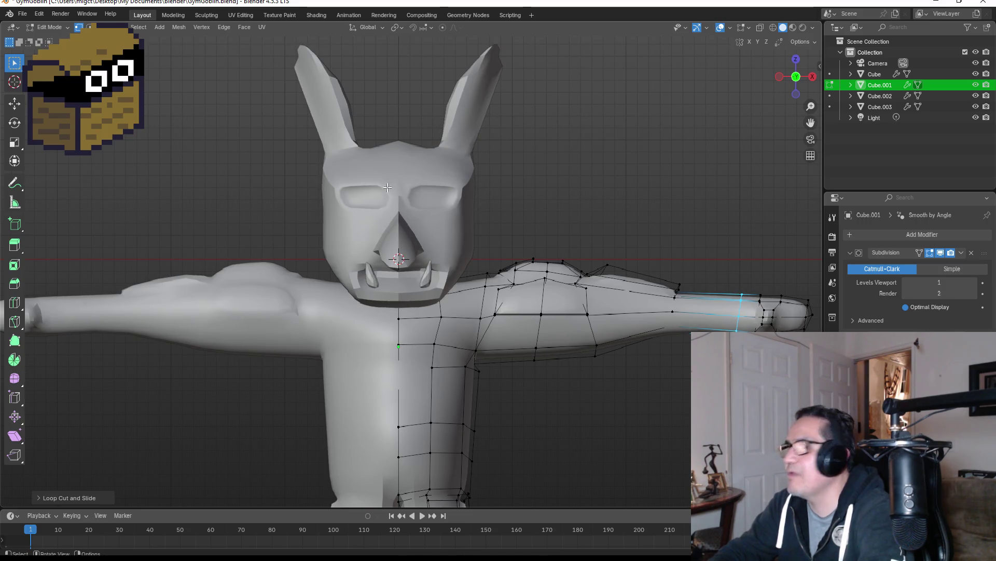
Select the forearm's full ring of faces in face select mode.
key(3)
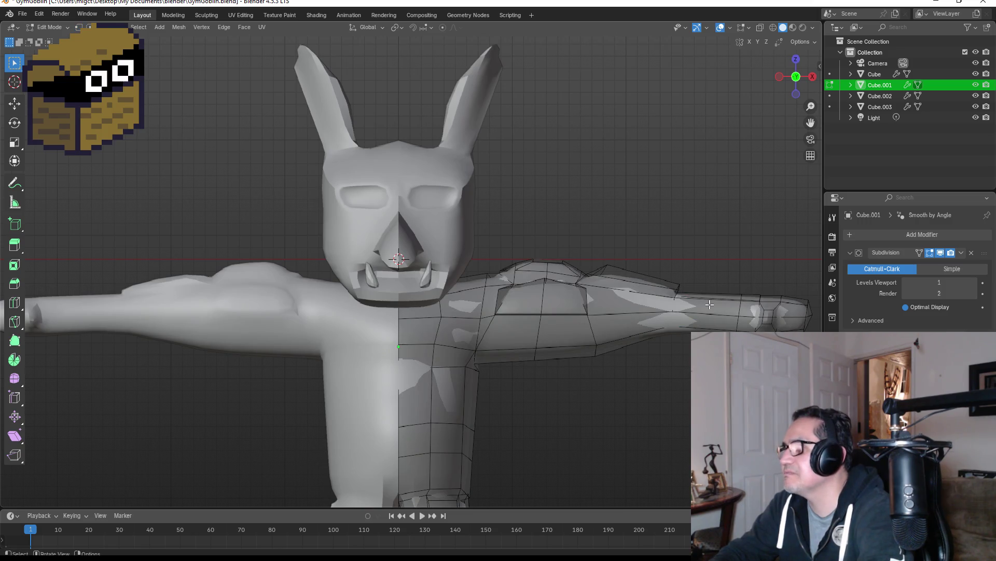
click(709, 302)
alt+click(711, 320)
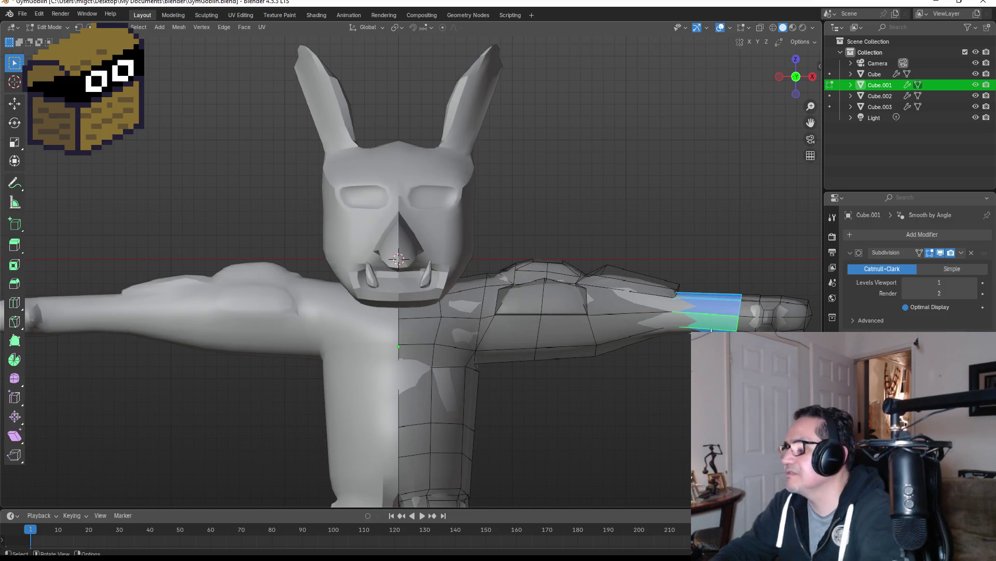
scroll(716, 291, down, 2)
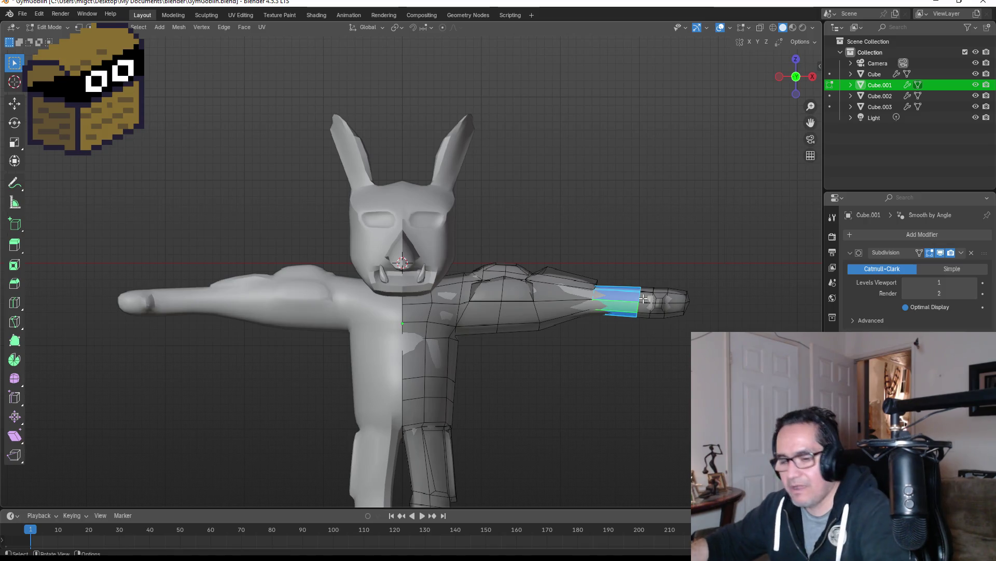
key(ctrl+p)
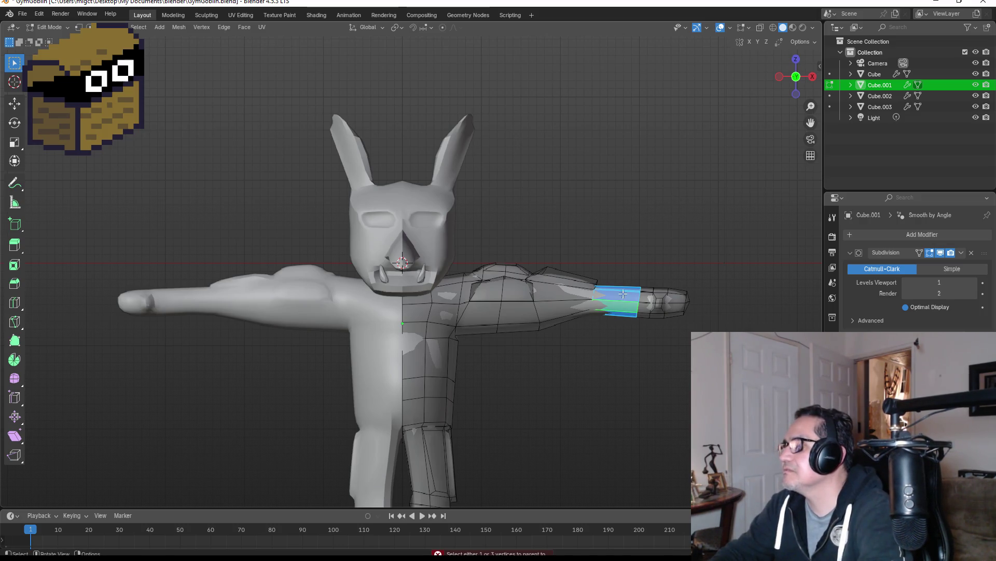
key(g)
key(Escape)
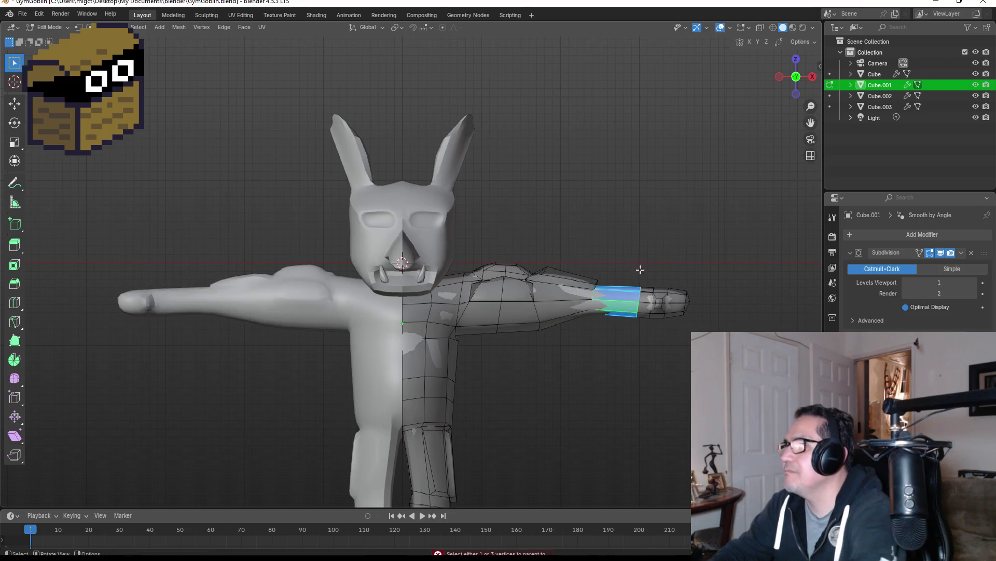
Check the arm from an angle and the front view, then select the head object Cube.
scroll(626, 290, up, 3)
middle_drag(687, 303, 630, 329)
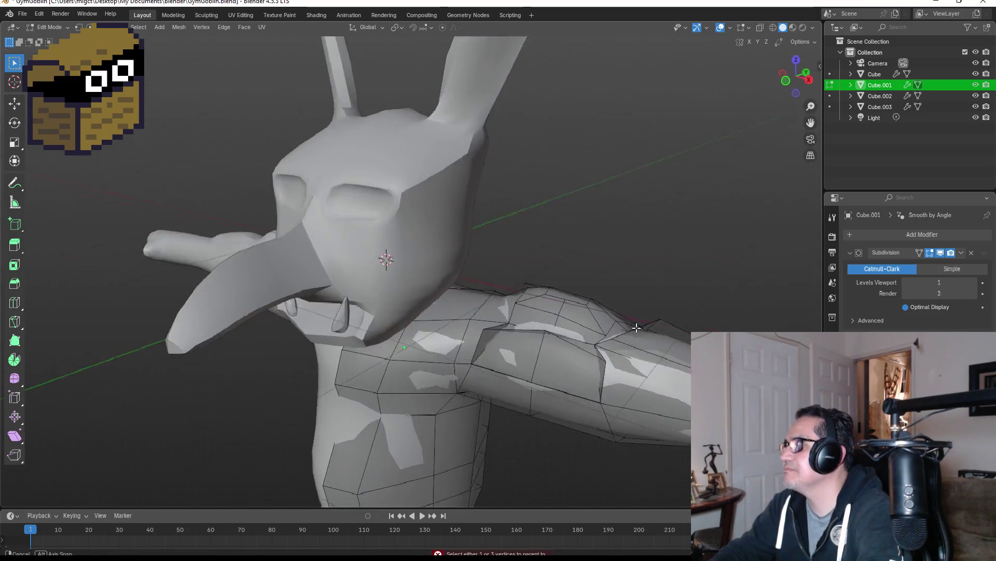
key(KP_1)
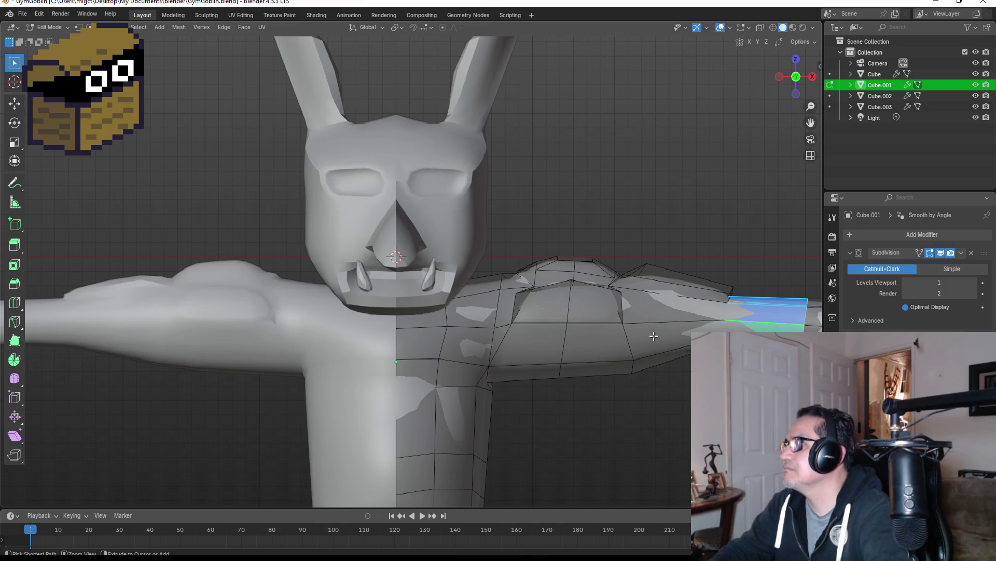
scroll(652, 360, down, 4)
scroll(605, 294, up, 2)
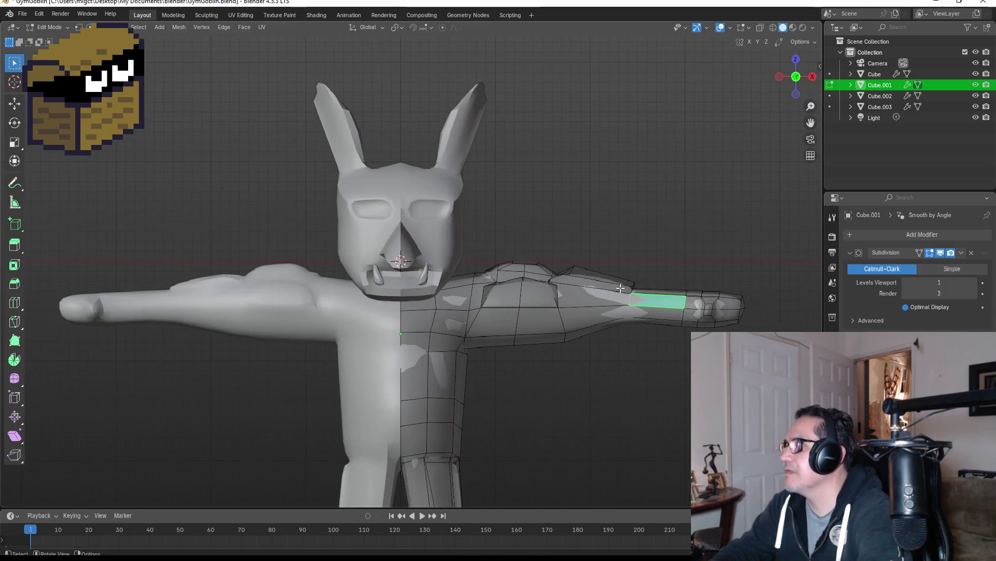
click(883, 73)
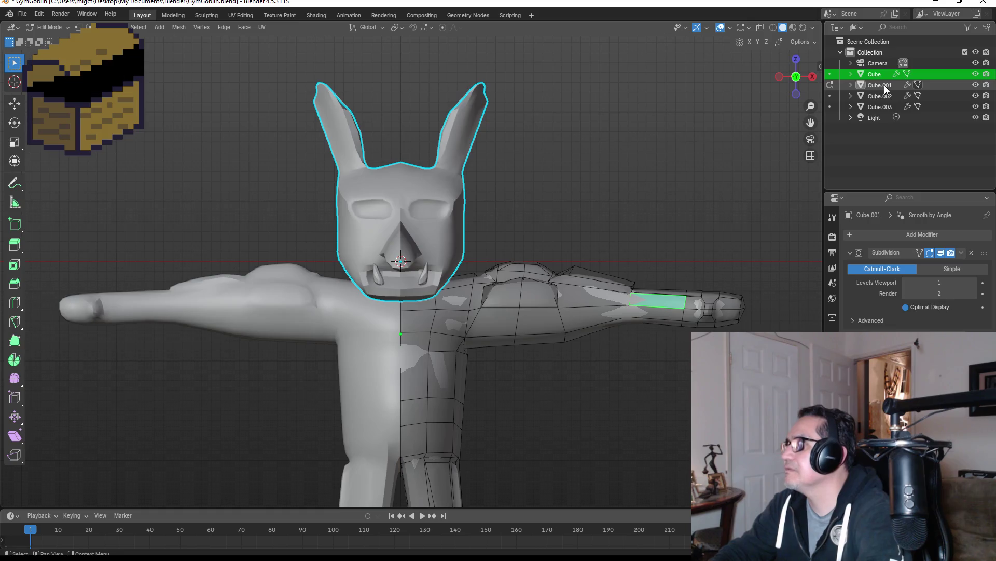
Reselect the body Cube.001 and dismiss the mesh delete options, clearing the face selection.
click(884, 85)
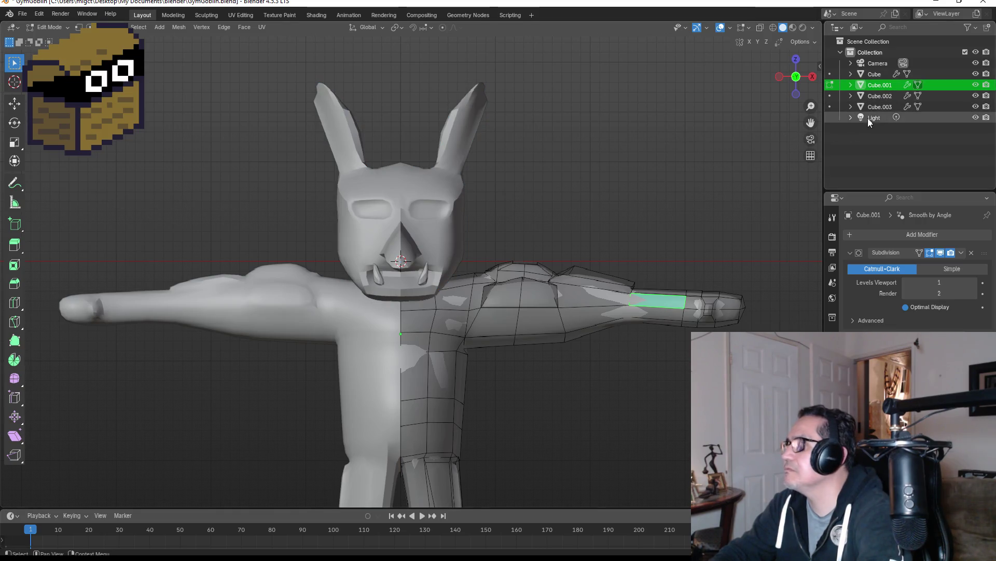
click(885, 99)
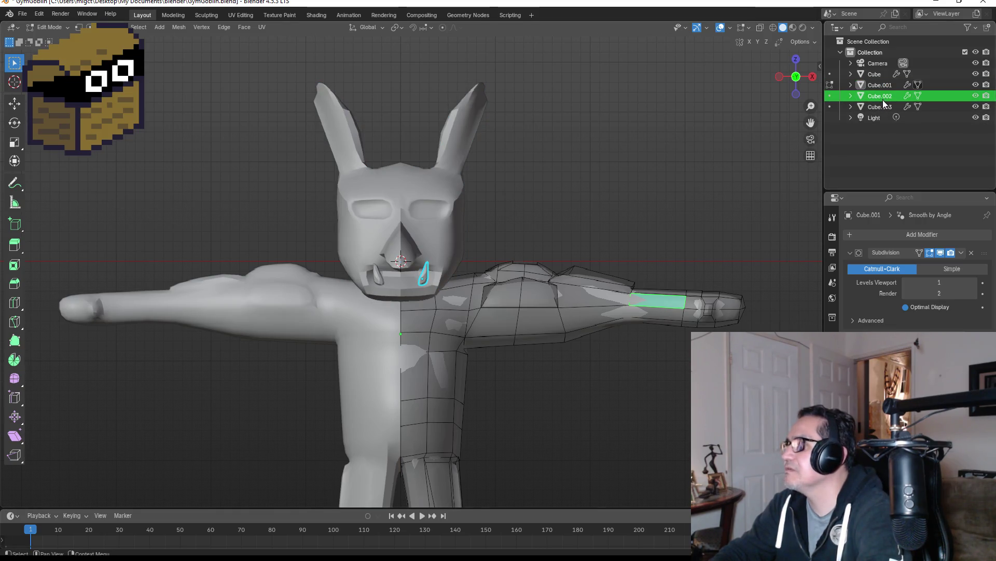
click(882, 84)
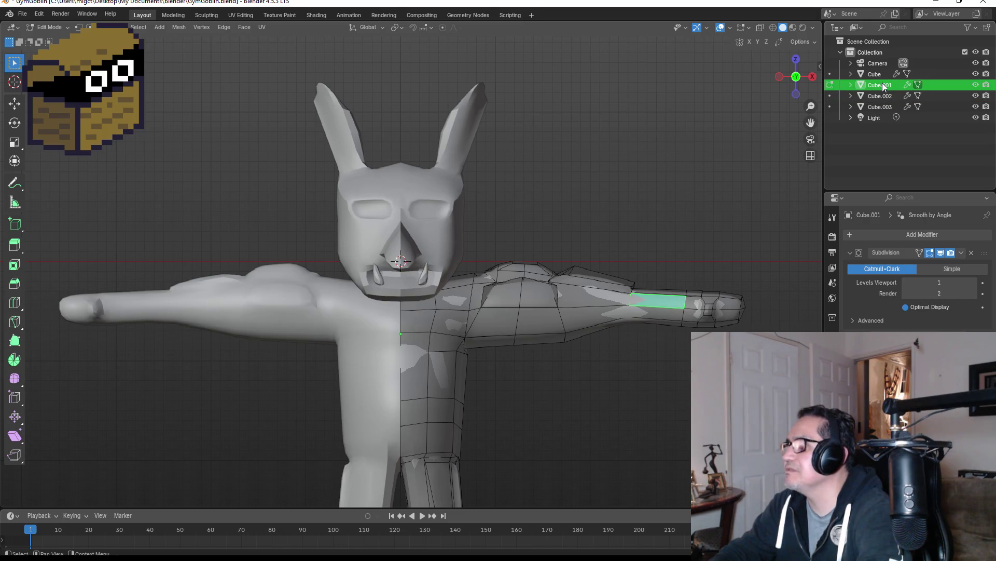
key(x)
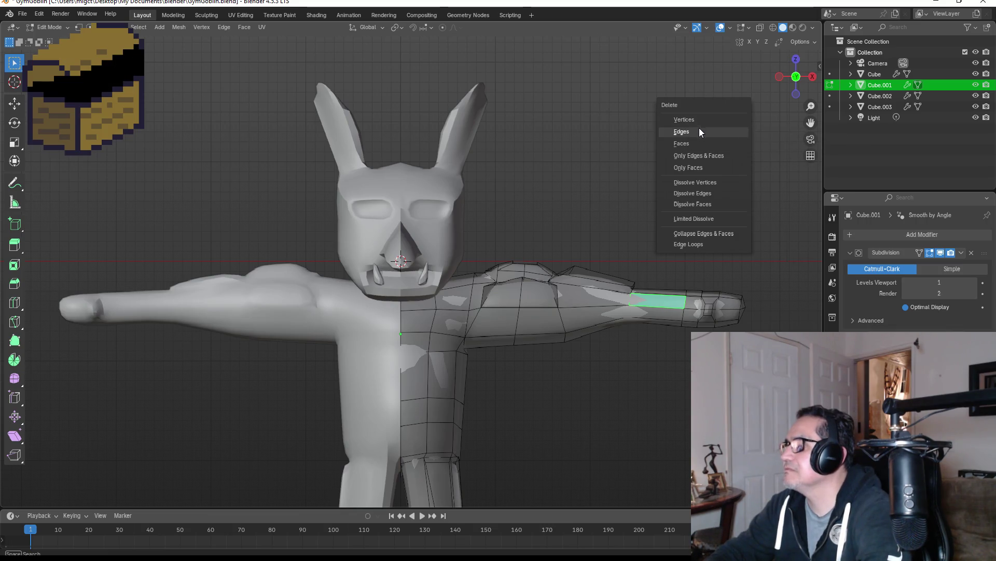
click(595, 128)
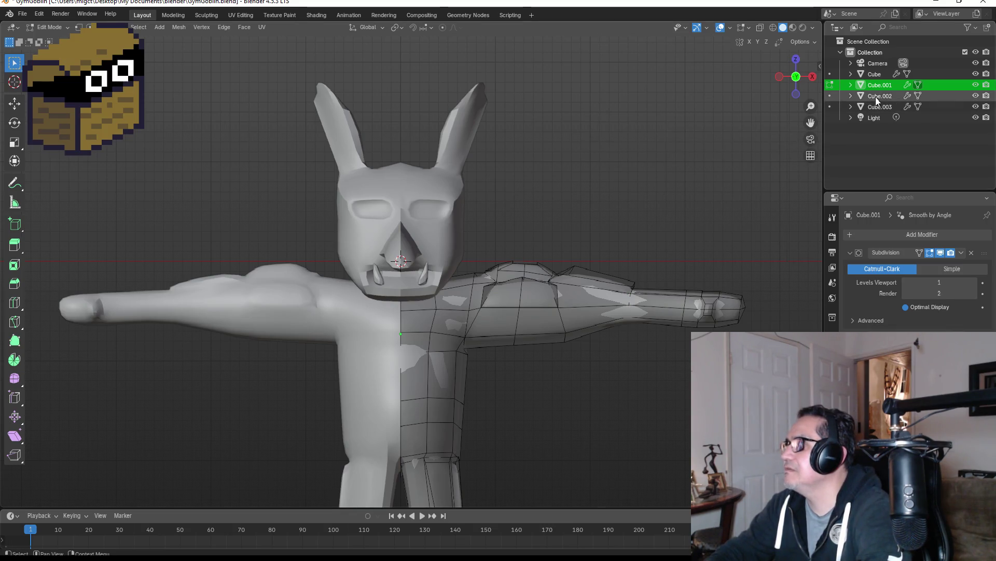
click(885, 77)
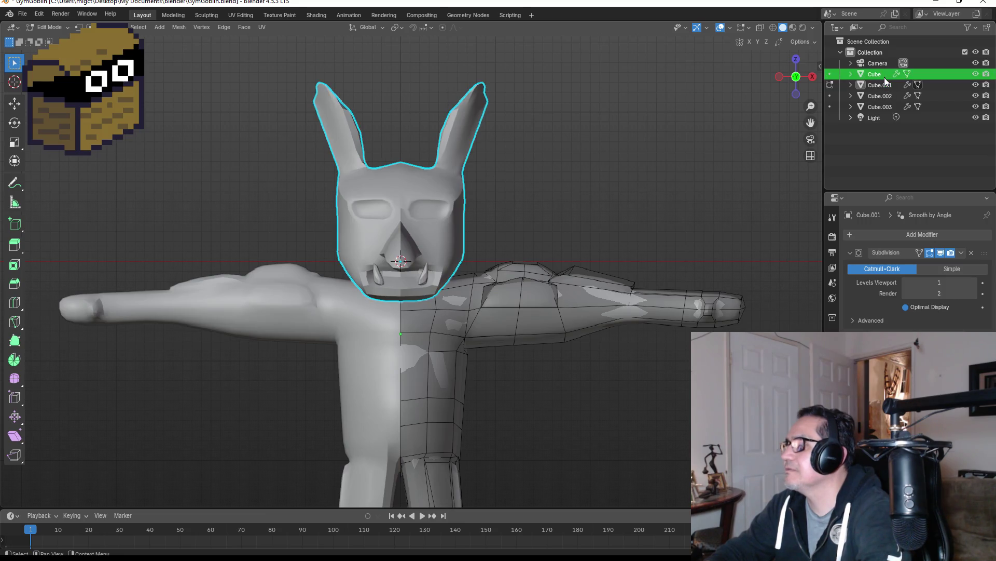
click(881, 88)
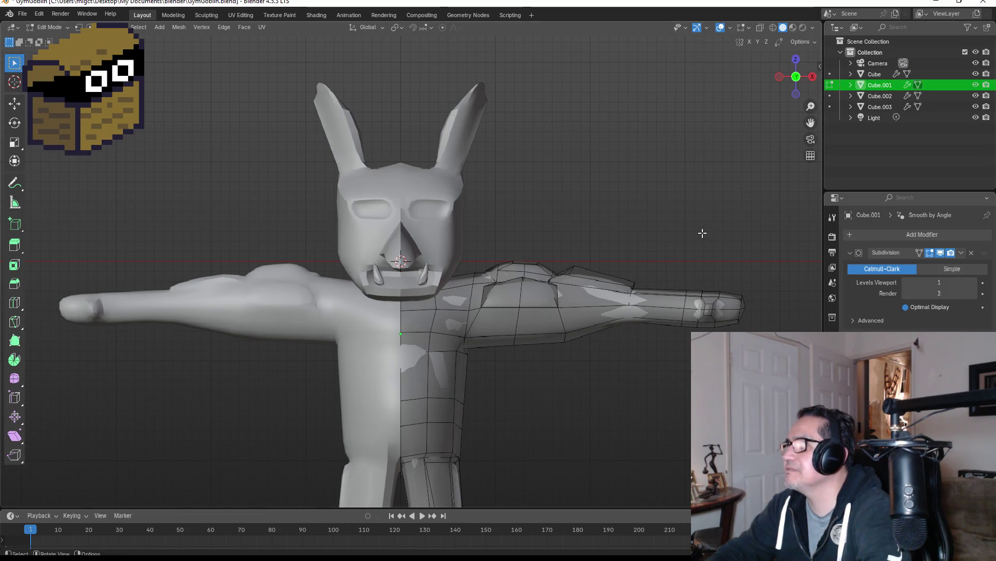
scroll(690, 235, down, 5)
scroll(641, 224, up, 2)
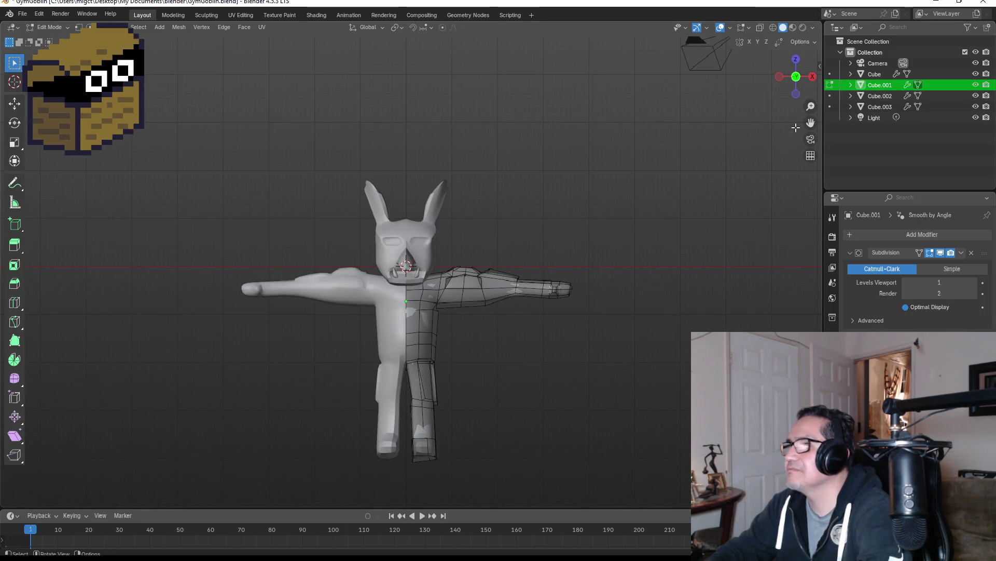
Return to object mode, check mouth pieces Cube.002 and Cube.003, and start renaming Cube.
key(Tab)
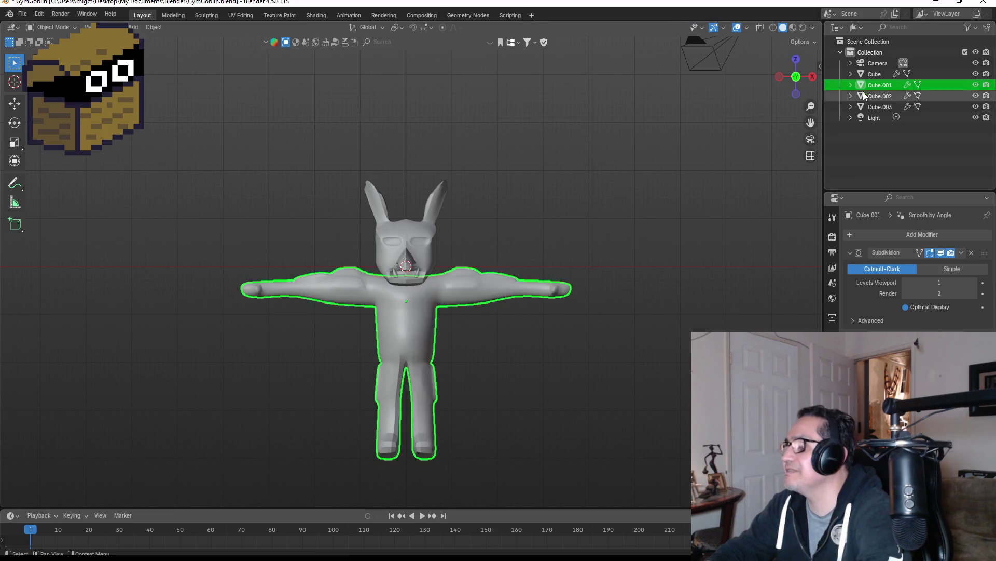
click(882, 96)
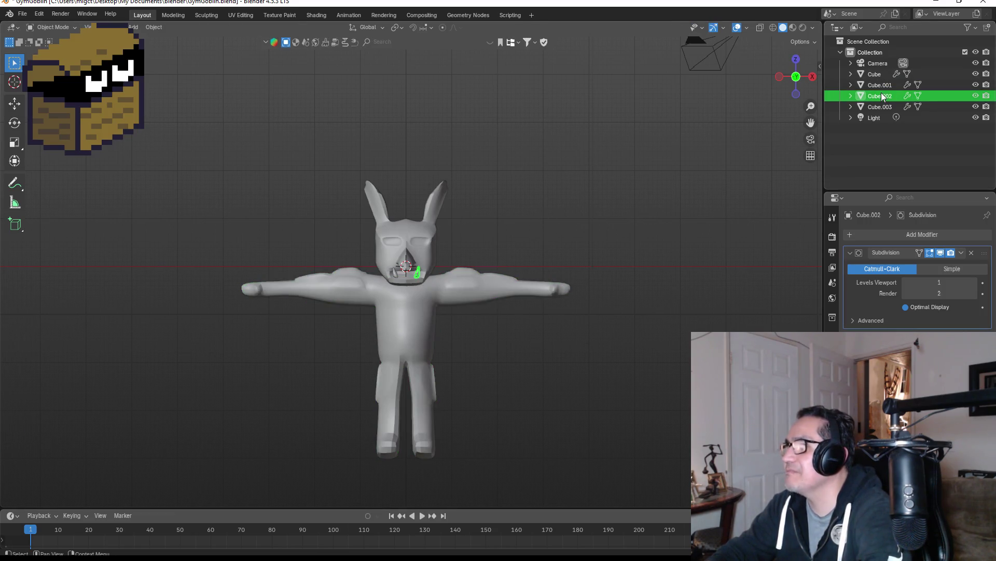
click(877, 106)
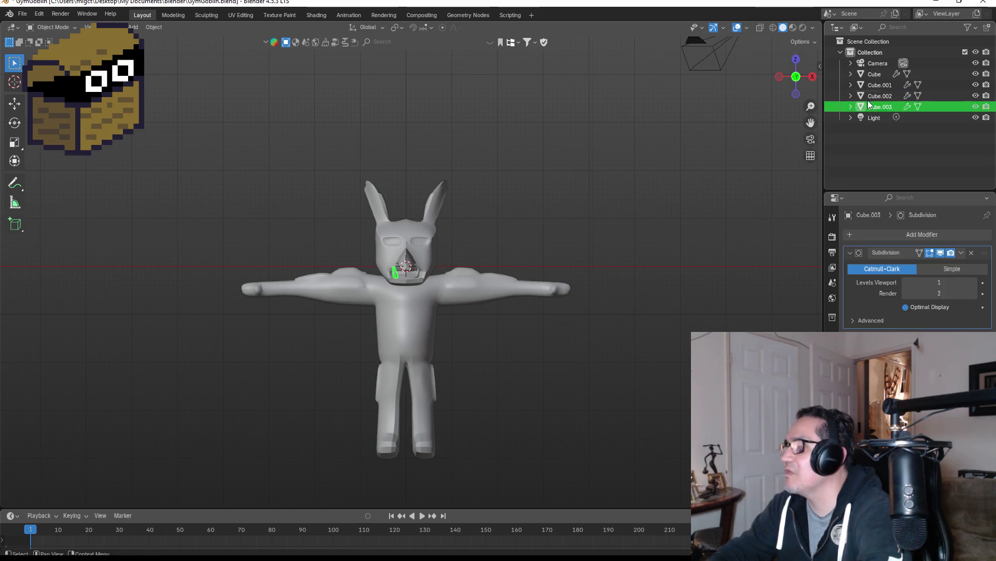
click(880, 73)
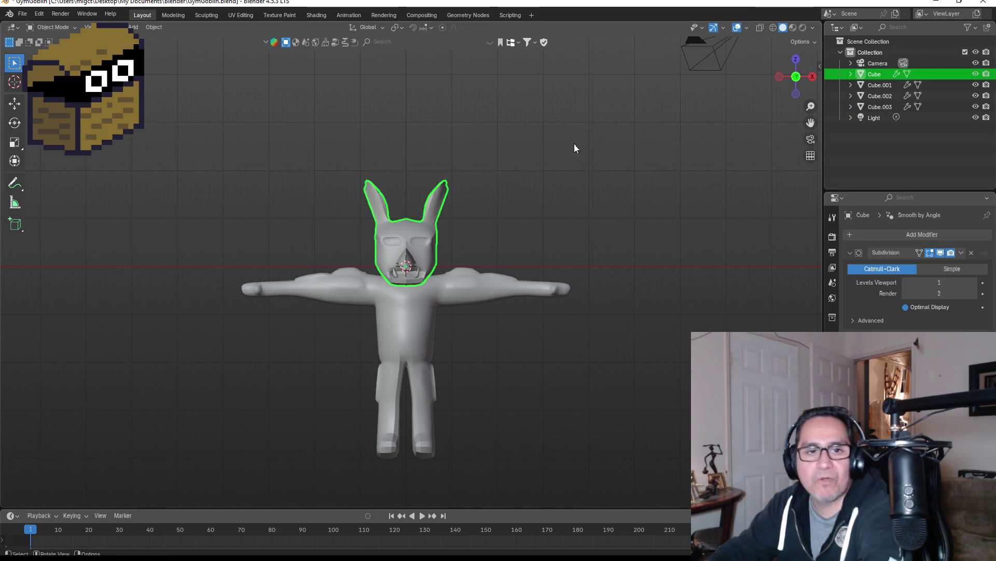
key(F2)
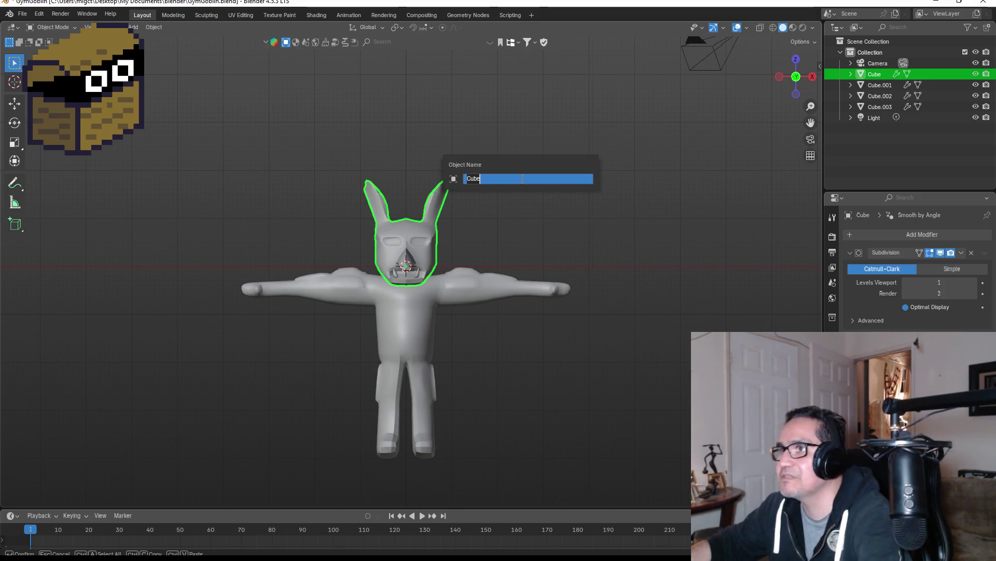
text(Head)
Name the head object Head and rename Cube.001 to Body.
key(Return)
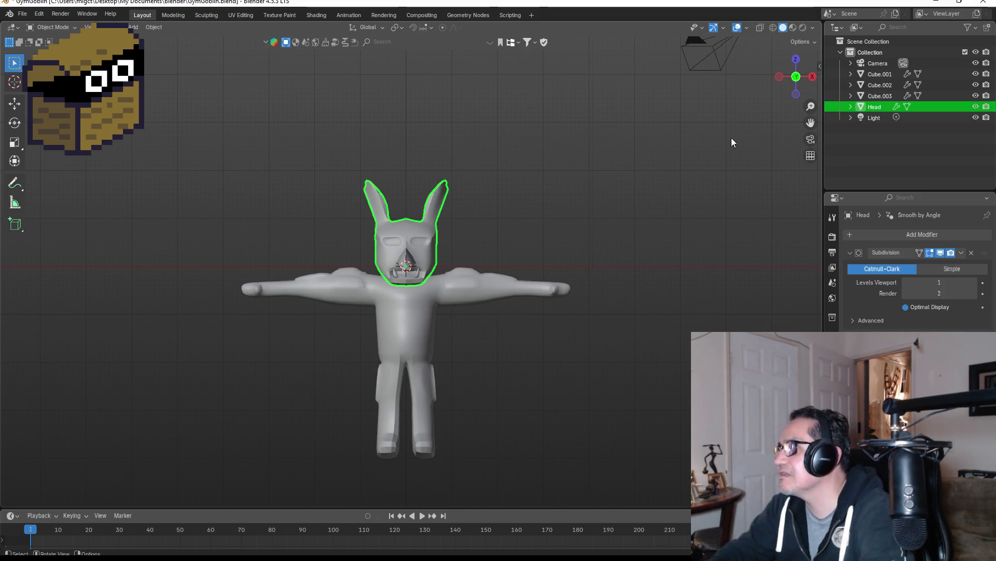
click(877, 74)
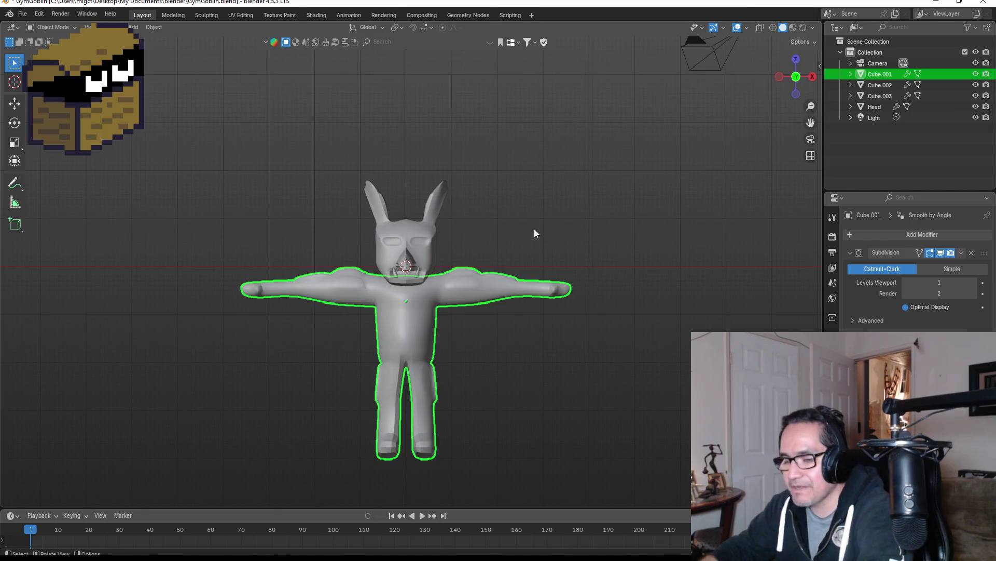
key(F2)
text(Body)
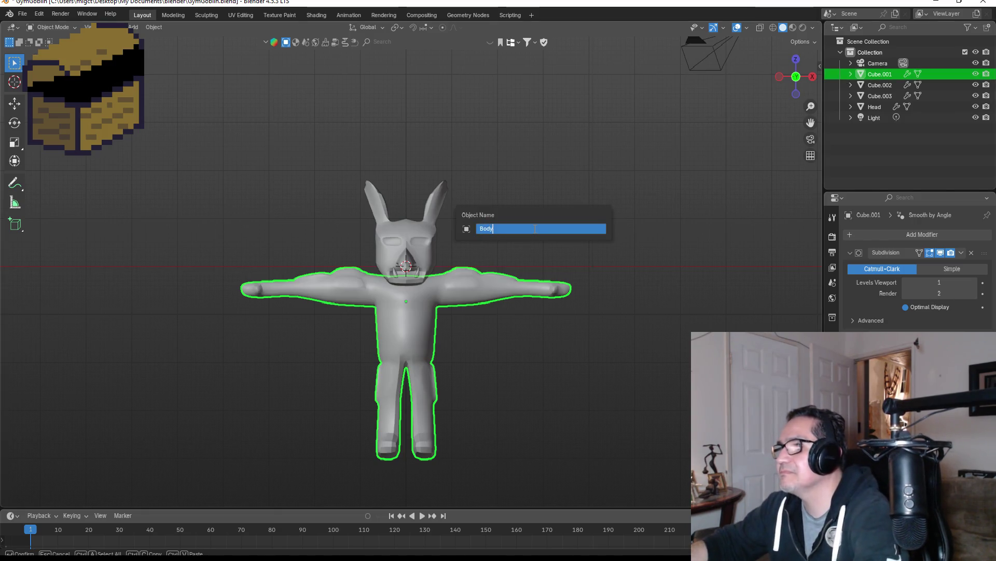
key(Return)
Rename Cube.002 to Tooth and Cube.003 to Tooth2.
click(884, 87)
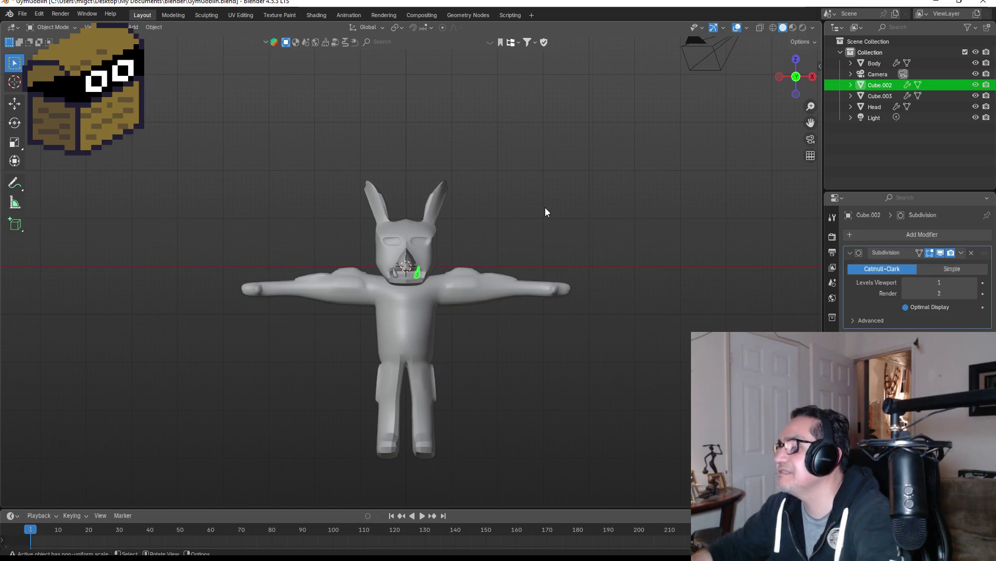
scroll(571, 176, up, 3)
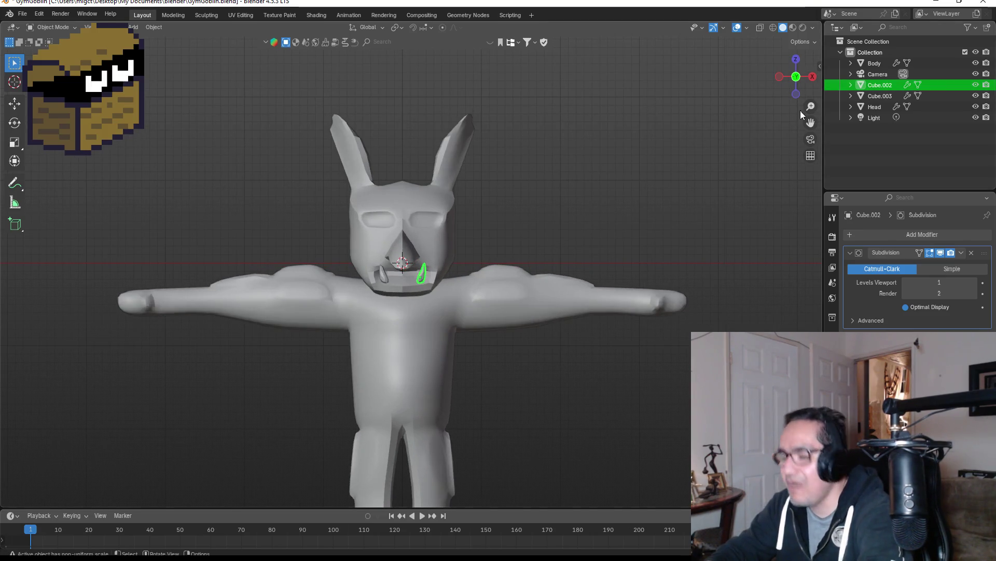
key(F2)
text(Toot)
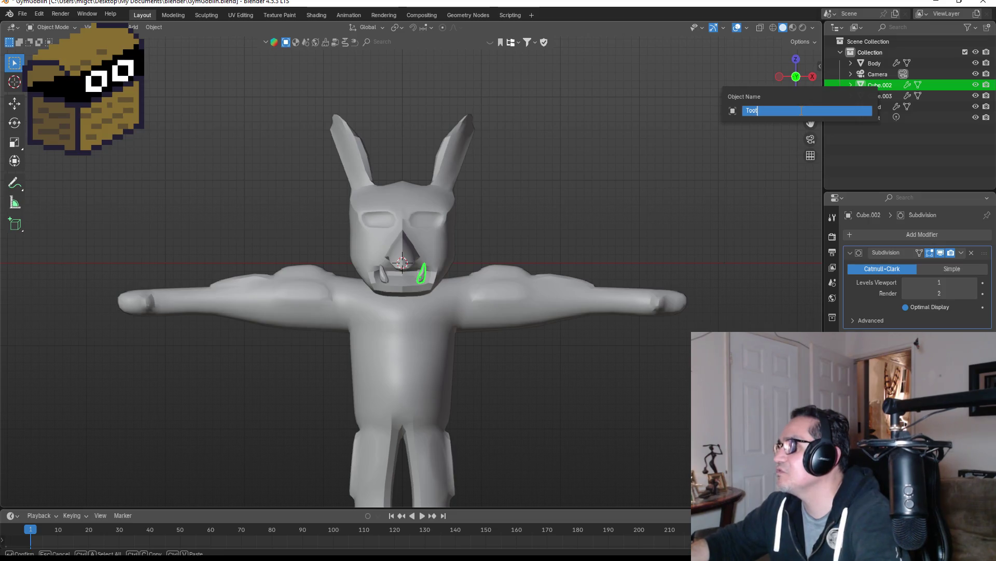
text(h)
key(Return)
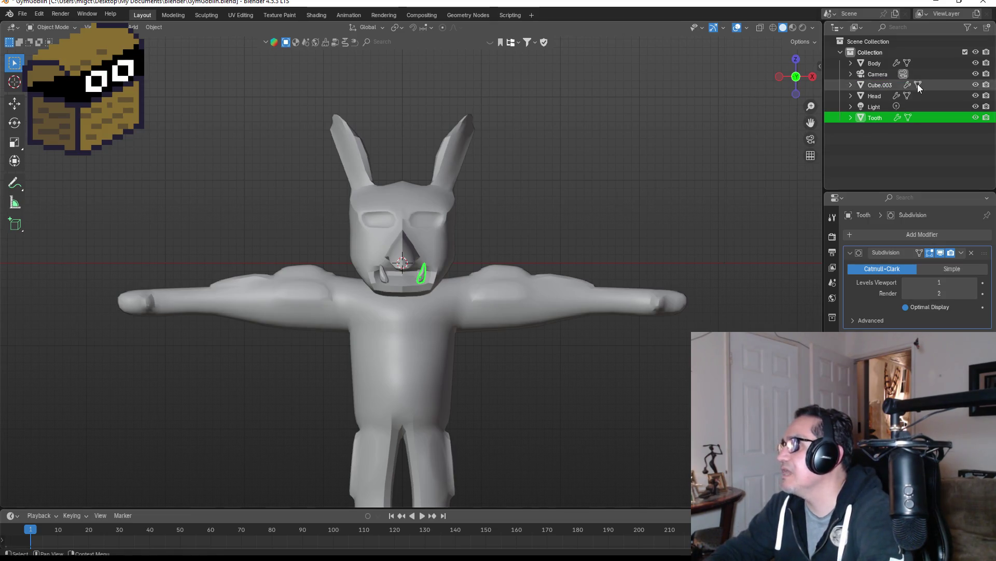
click(882, 84)
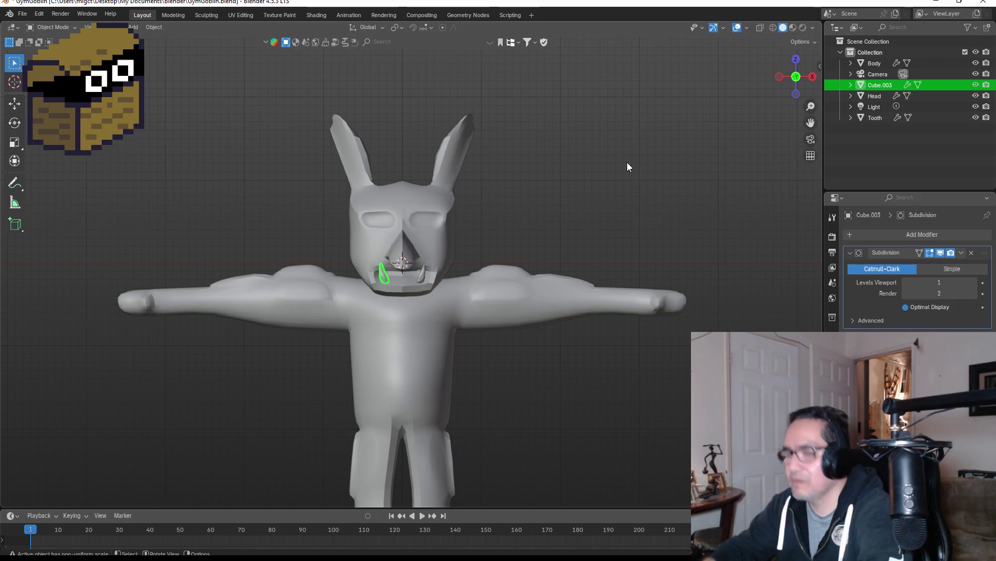
key(F2)
text(Too)
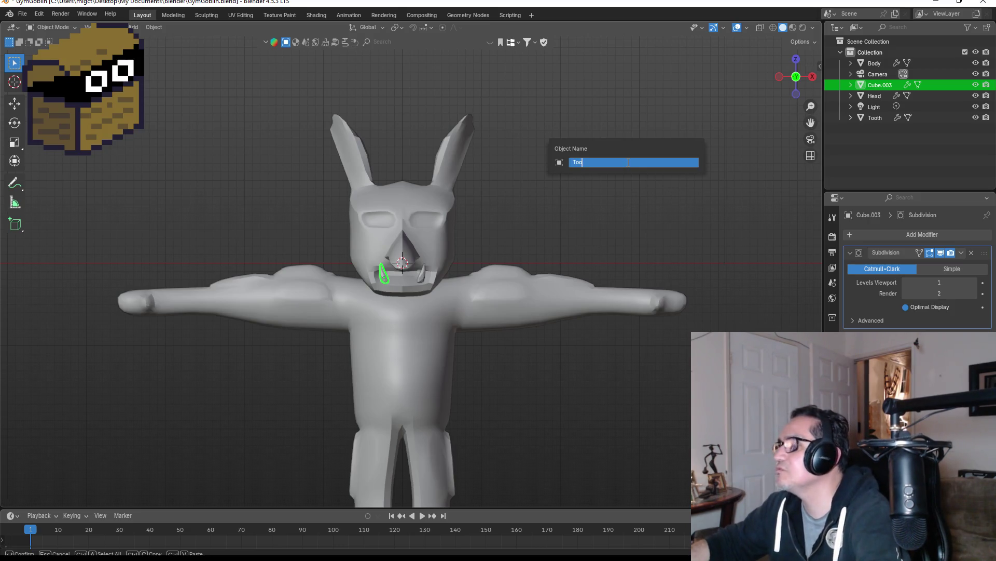
text(th2)
key(Return)
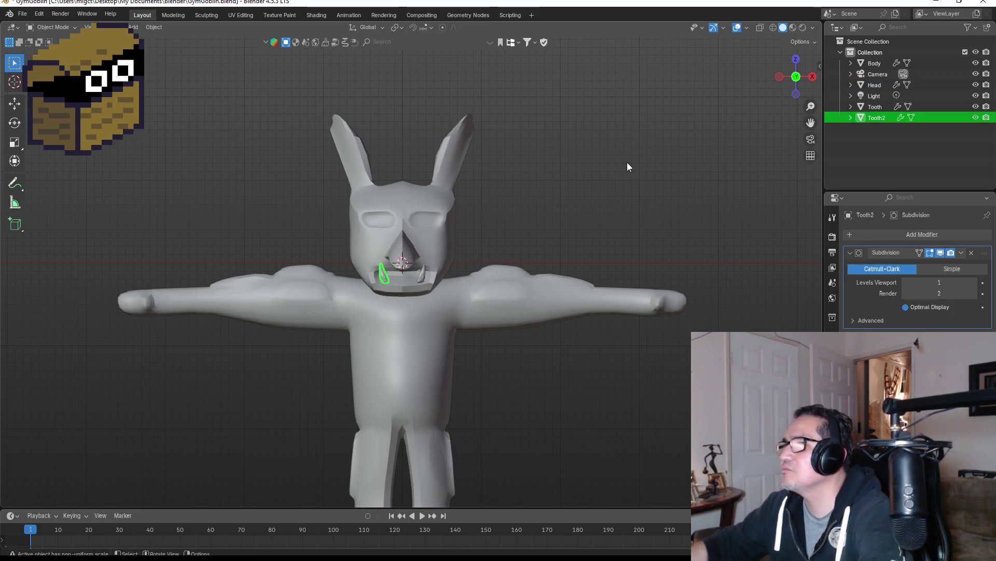
Select the Body object and pan the view toward the goblin's arm.
click(875, 85)
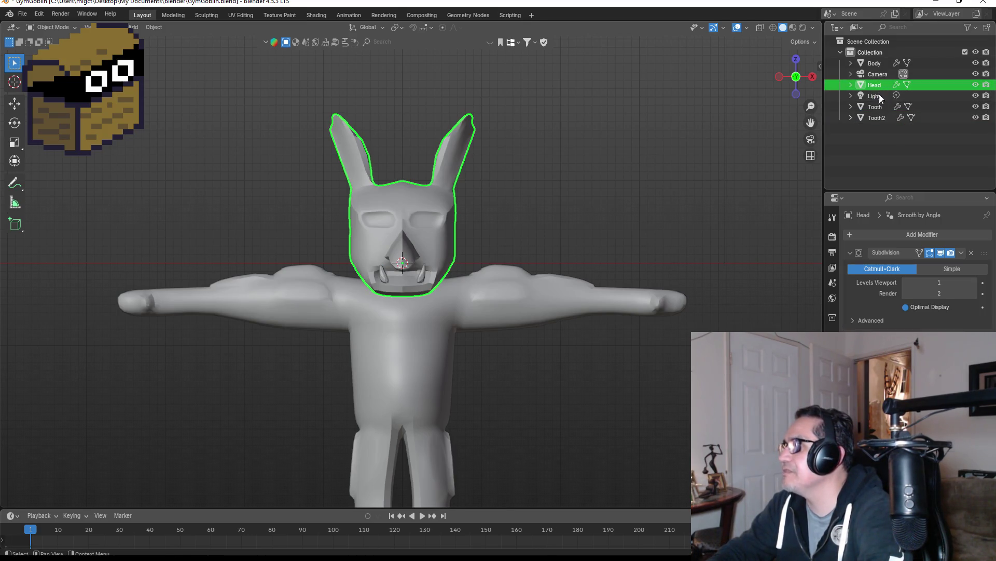
click(876, 64)
scroll(590, 287, up, 4)
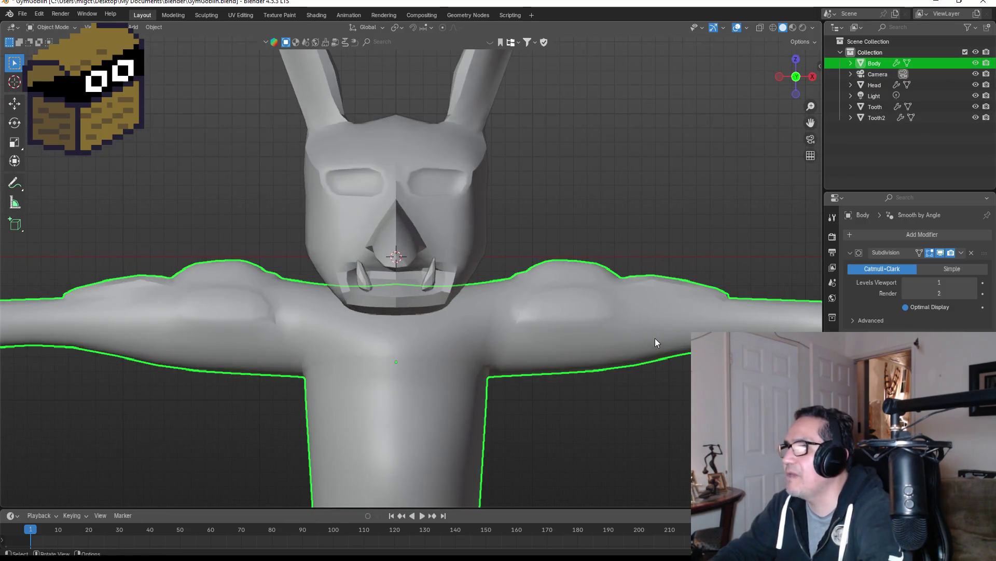
shift+middle_drag(746, 326, 603, 307)
Duplicate the forearm faces of Body in place and separate them into a new object, Body.001.
key(Tab)
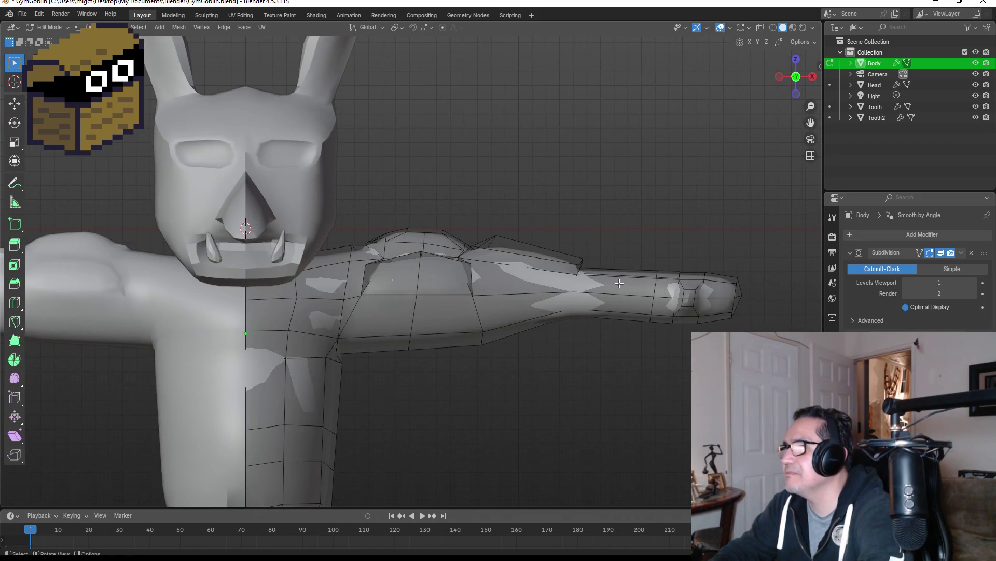
click(620, 284)
click(632, 274)
click(626, 291)
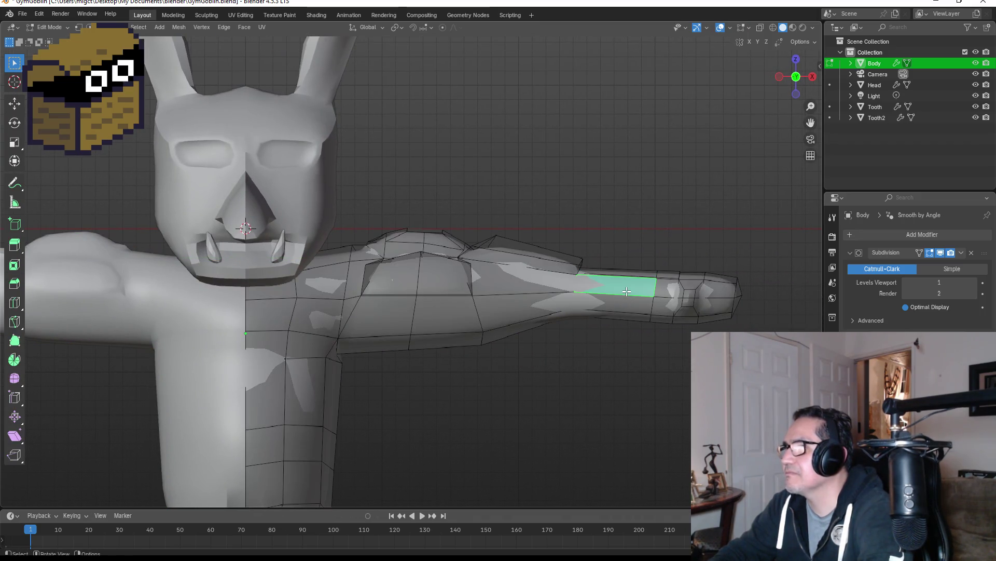
shift+click(630, 307)
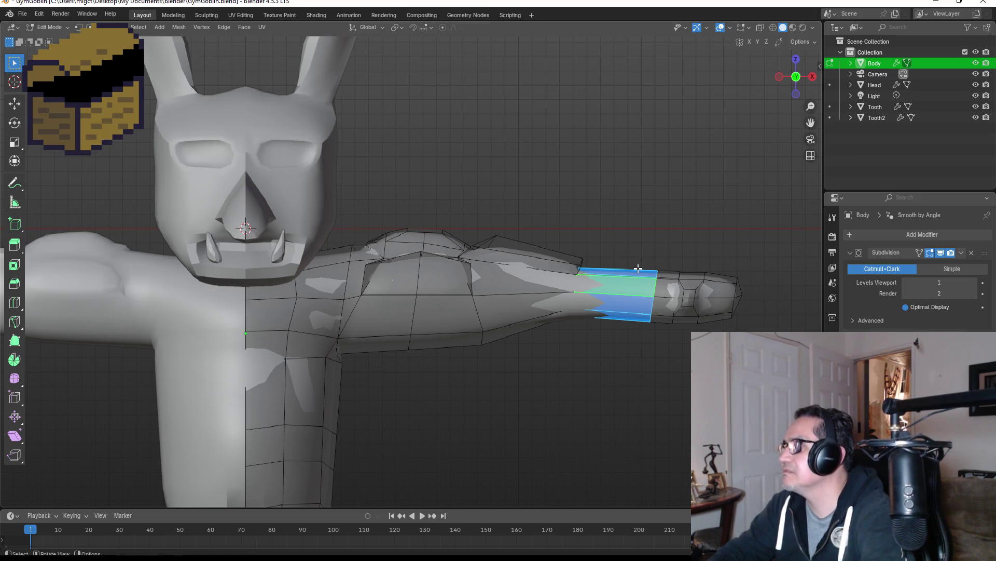
key(shift+d)
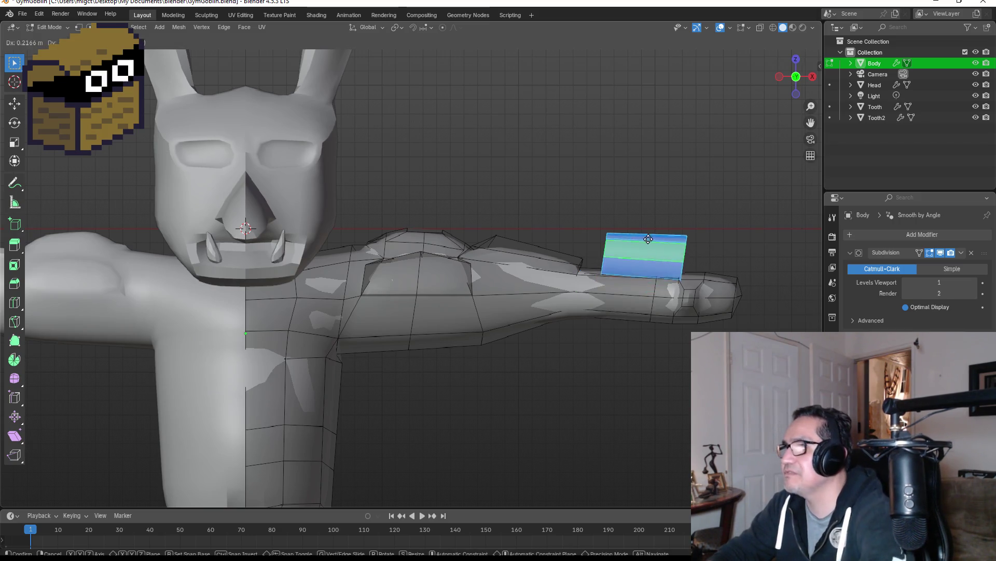
right_click(634, 231)
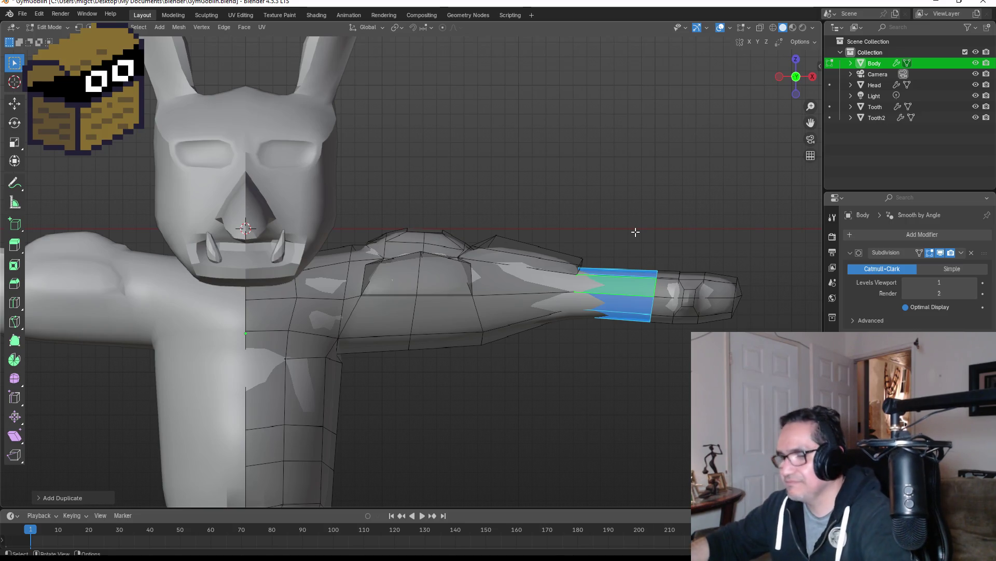
key(p)
click(636, 229)
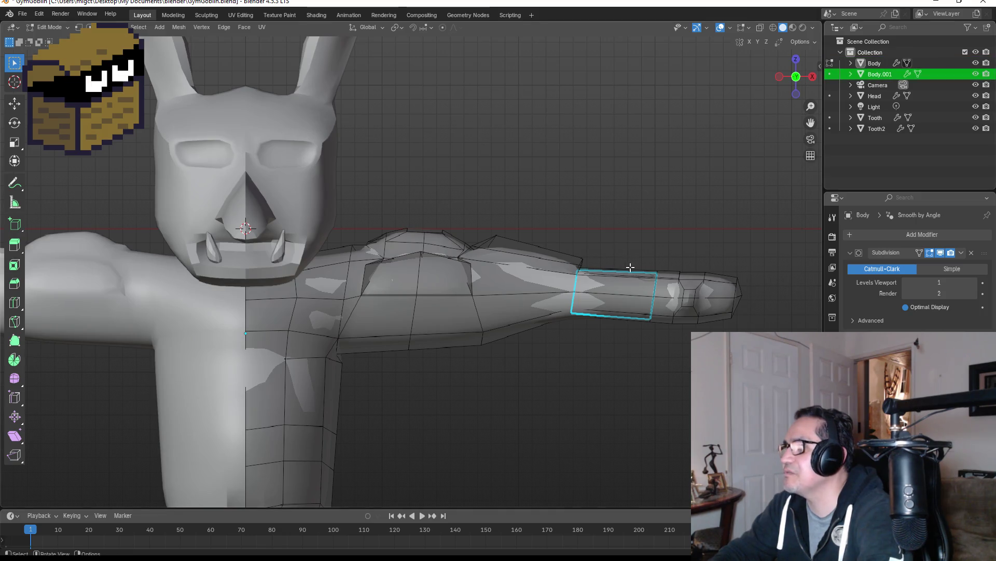
key(Tab)
Edit Body.001, try enlarging the whole band, then undo the scaling.
click(880, 74)
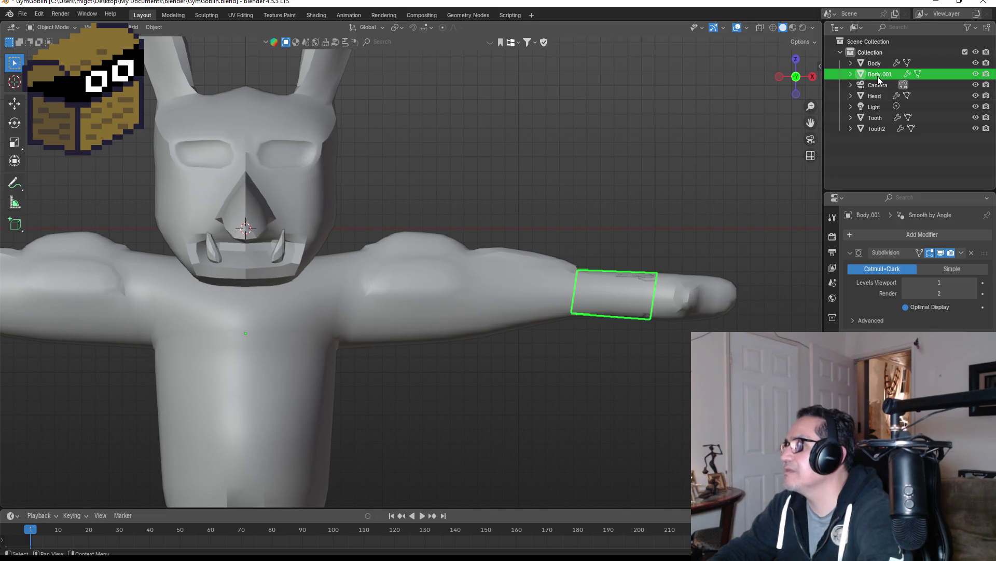
key(Tab)
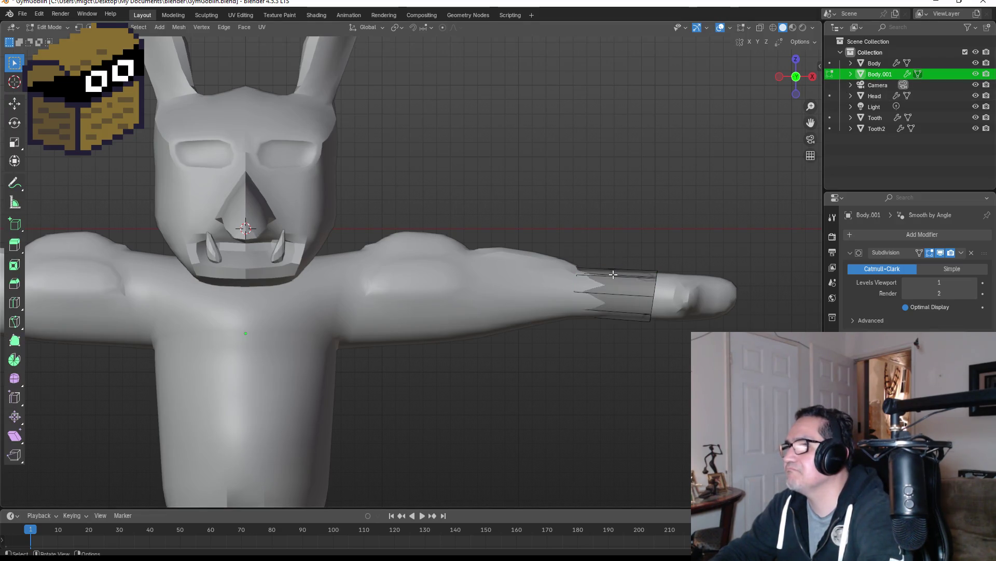
key(a)
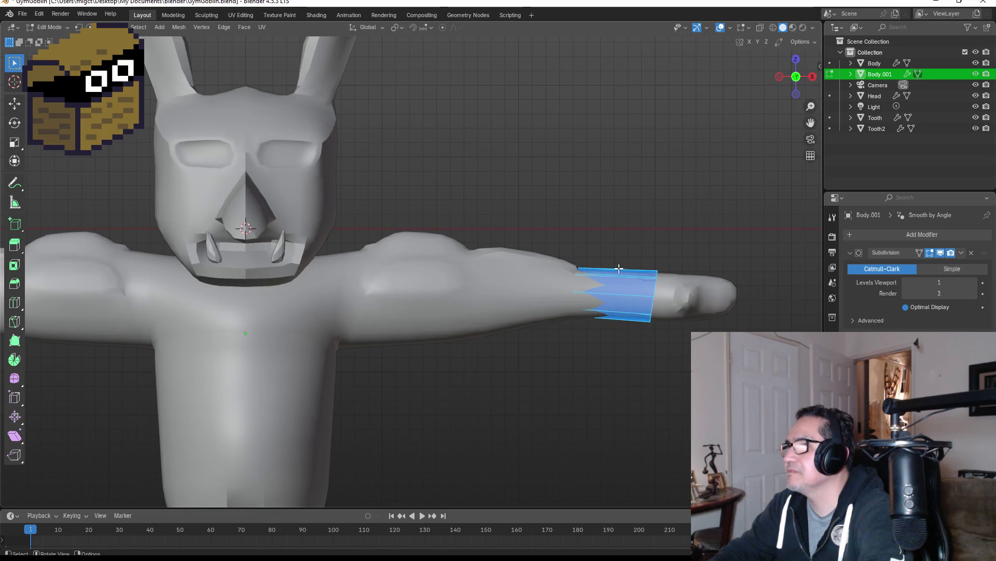
key(s)
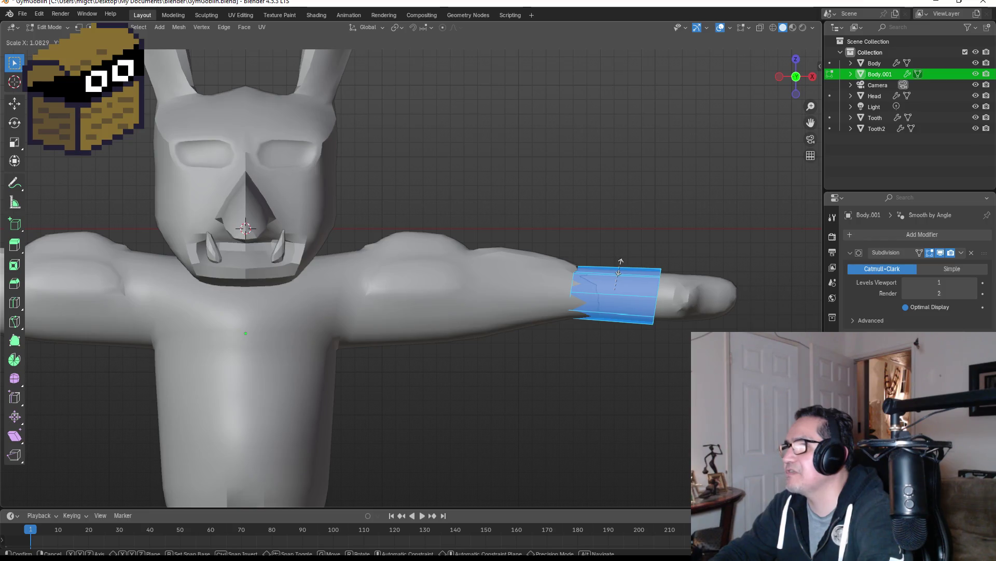
click(636, 267)
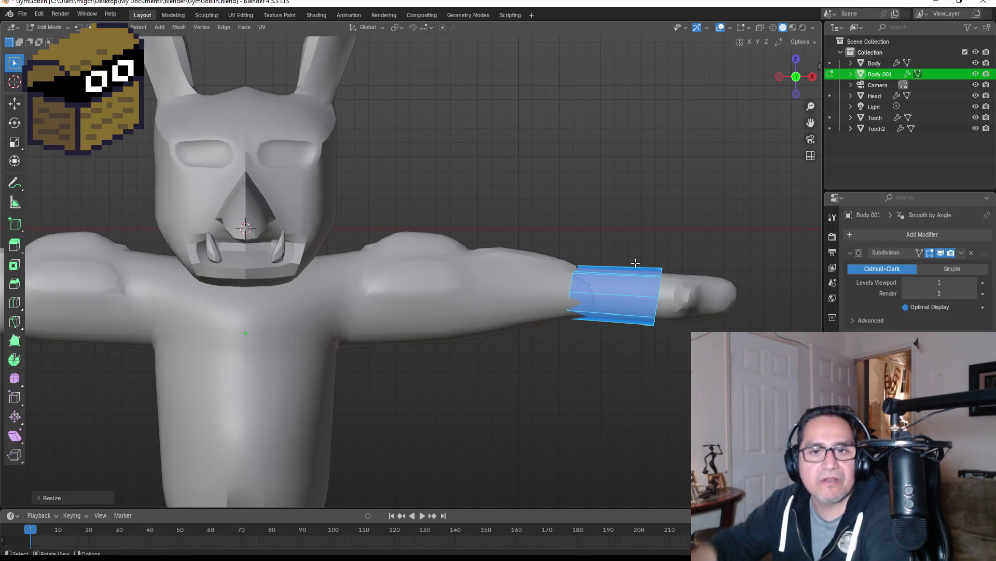
key(ctrl+z)
middle_drag(683, 267, 631, 285)
scroll(633, 310, up, 2)
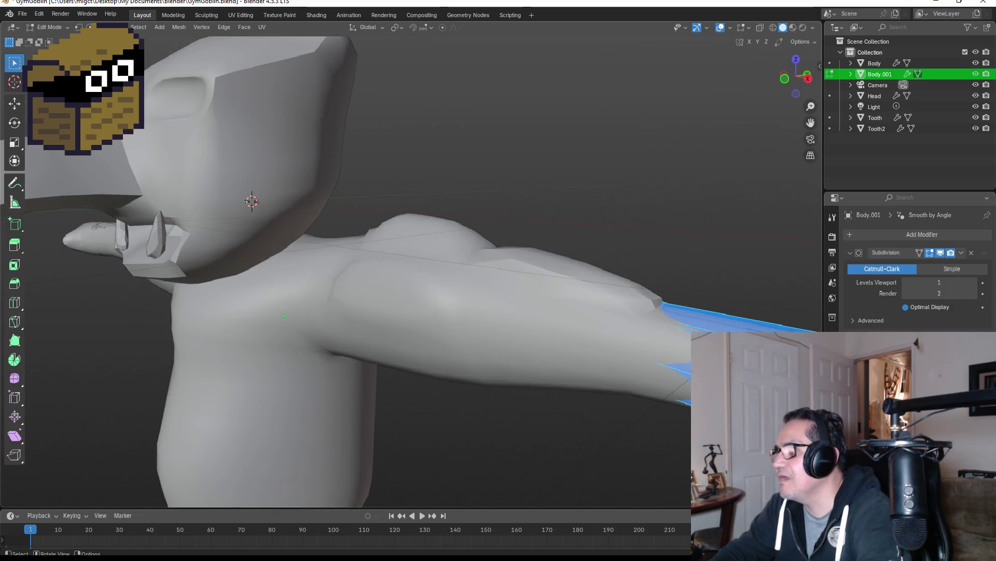
scroll(409, 269, down, 1)
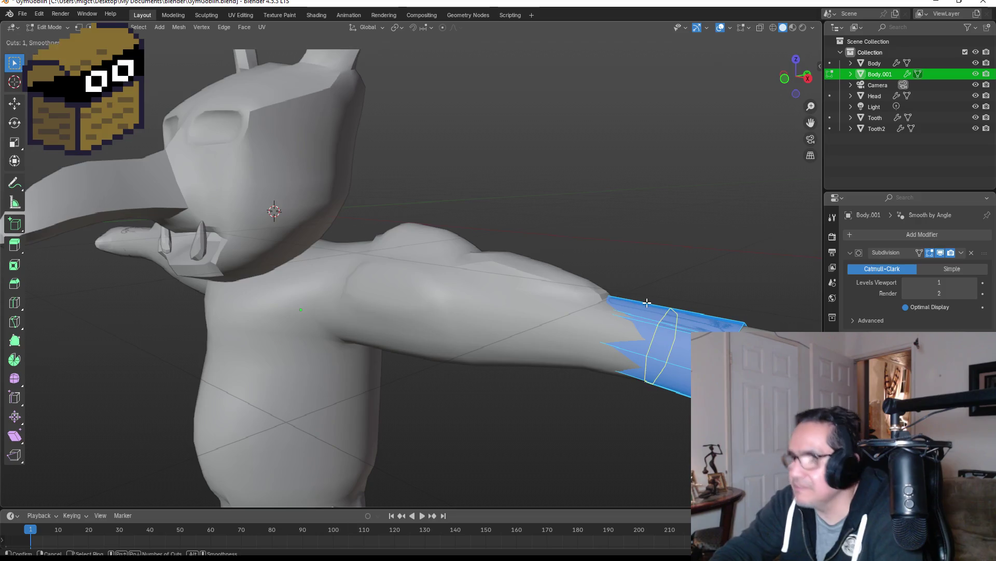
Cut a new edge loop into the band and scale its end loop outward.
drag(647, 302, 617, 300)
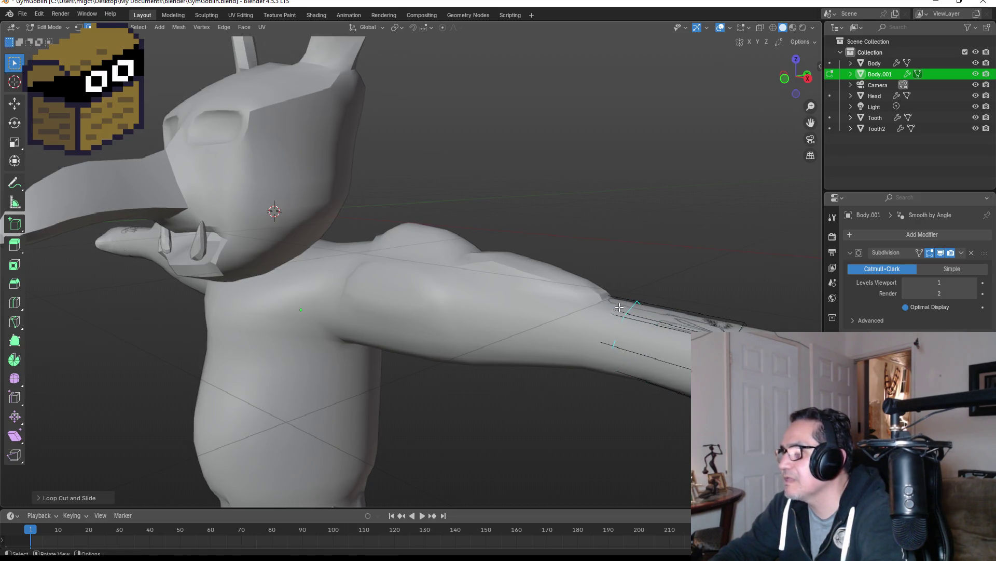
click(619, 307)
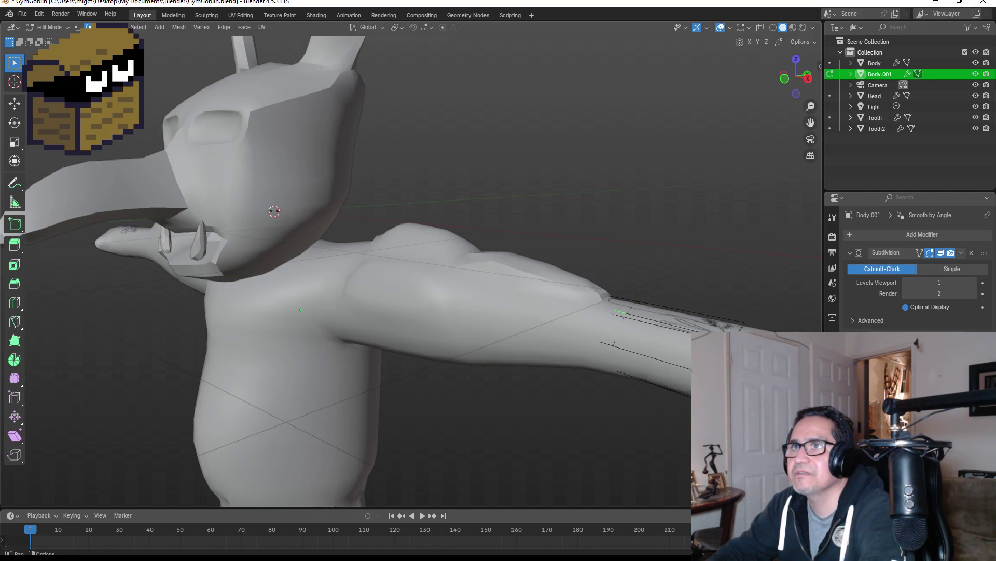
alt+click(614, 317)
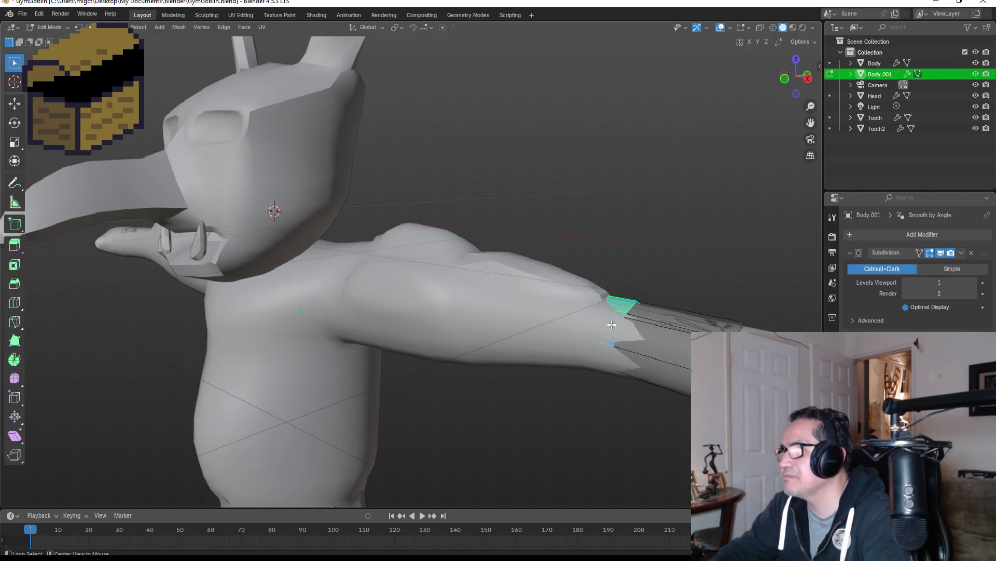
key(s)
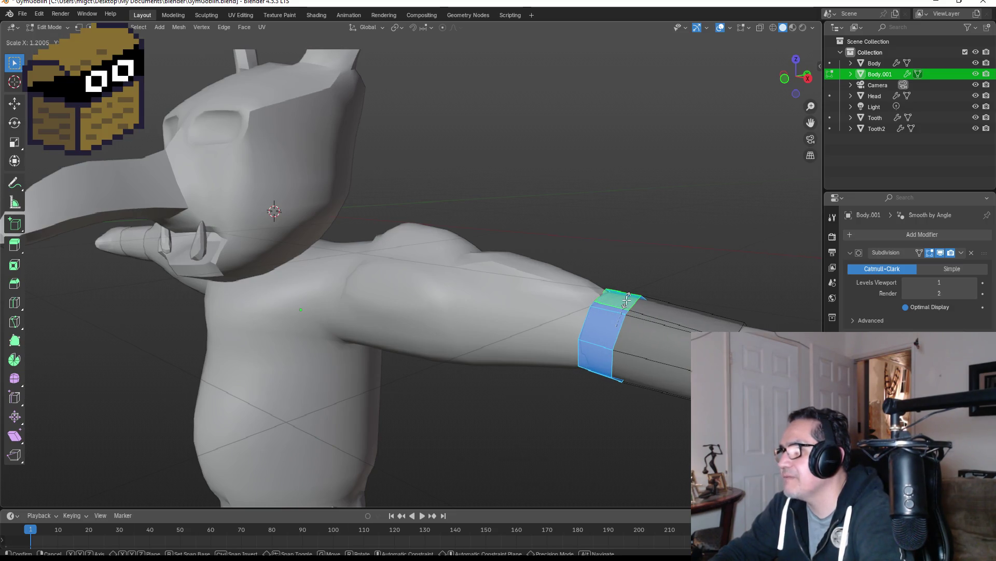
click(627, 300)
middle_drag(627, 300, 700, 298)
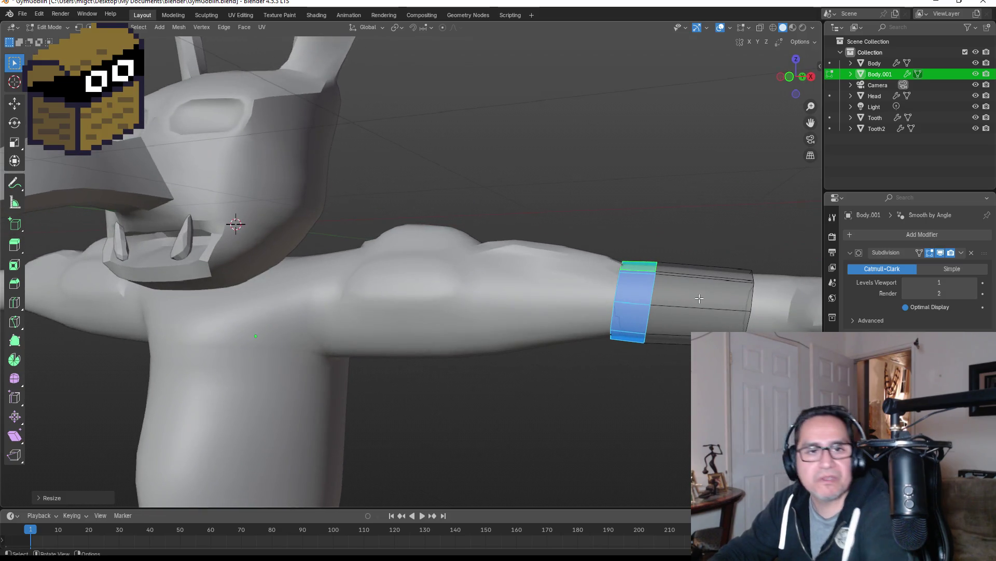
Add another loop cut across the forearm band and select the band's linked faces.
key(ctrl+r)
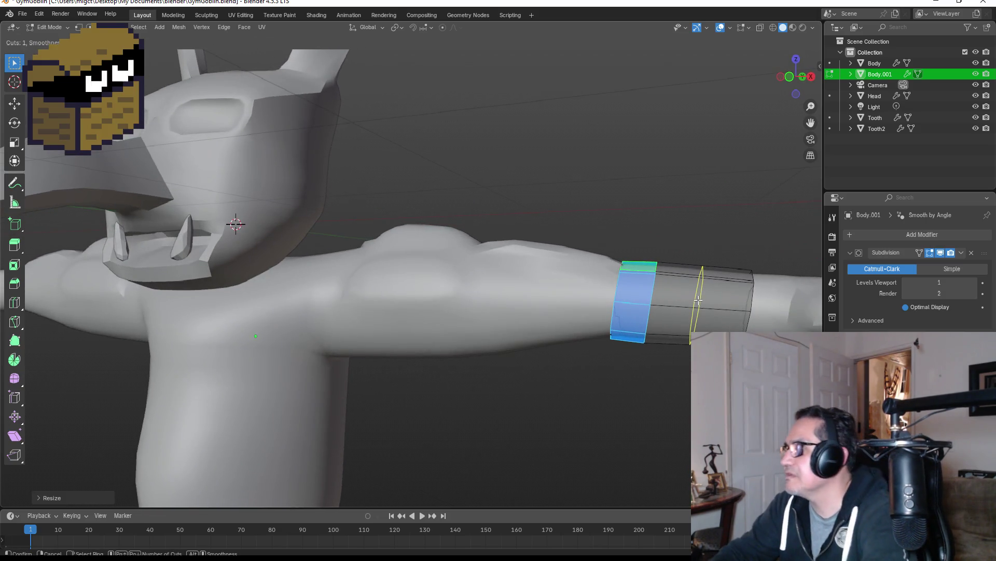
click(699, 300)
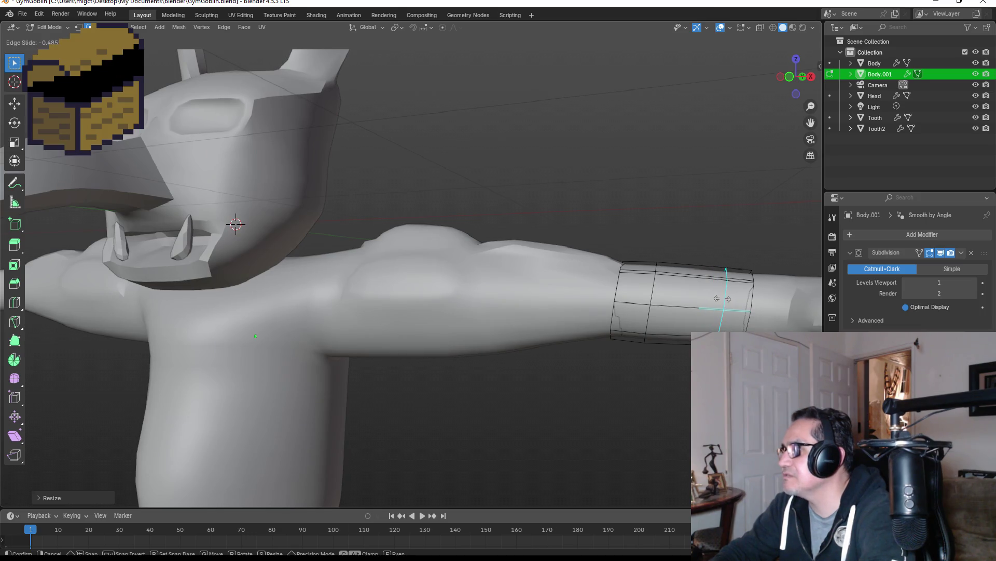
click(720, 299)
click(743, 290)
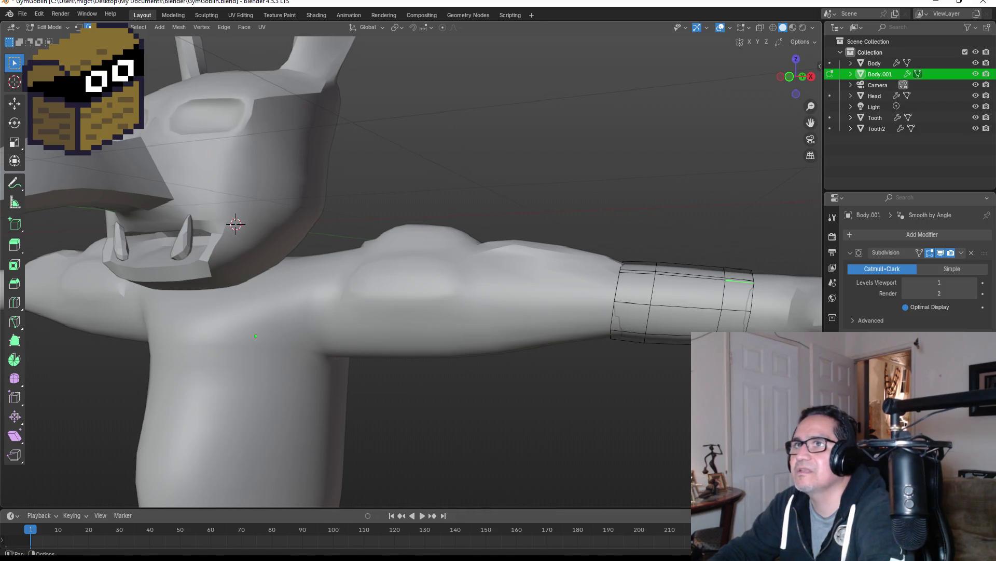
key(l)
Select a full ring of faces around the middle of the forearm band.
click(644, 285)
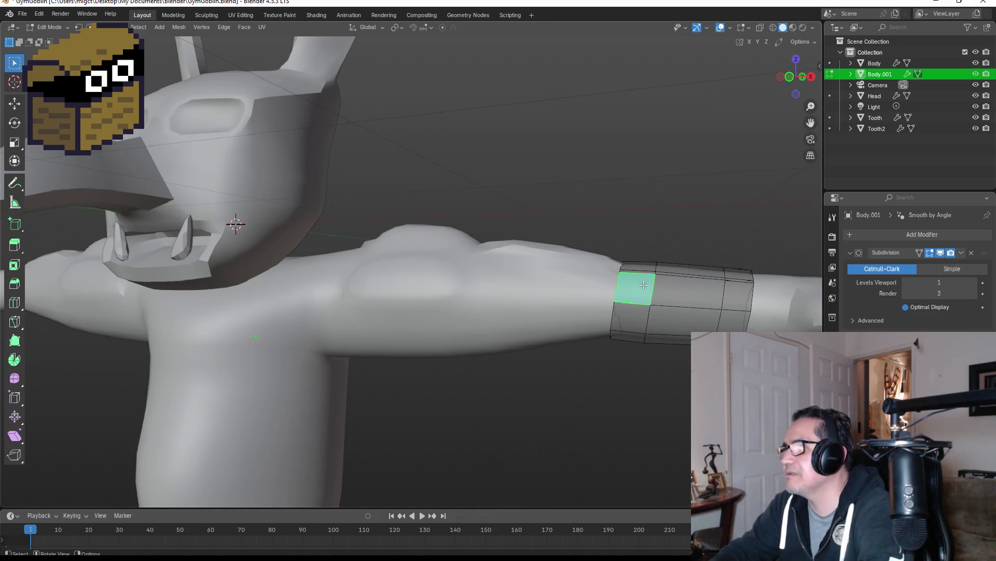
click(639, 312)
click(638, 293)
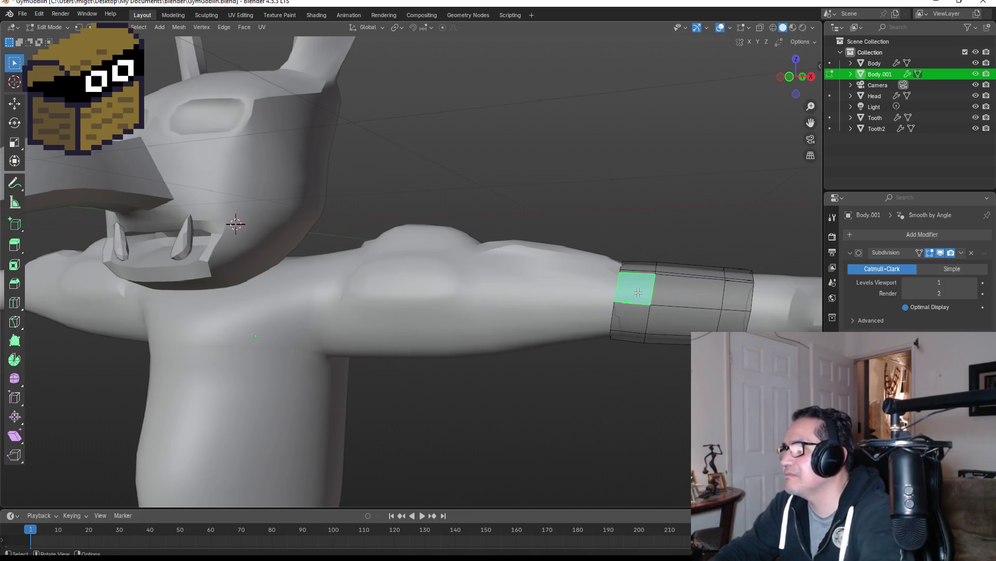
mouse_move(638, 294)
middle_down()
mouse_move(660, 284)
mouse_move(620, 325)
middle_up()
shift+click(573, 375)
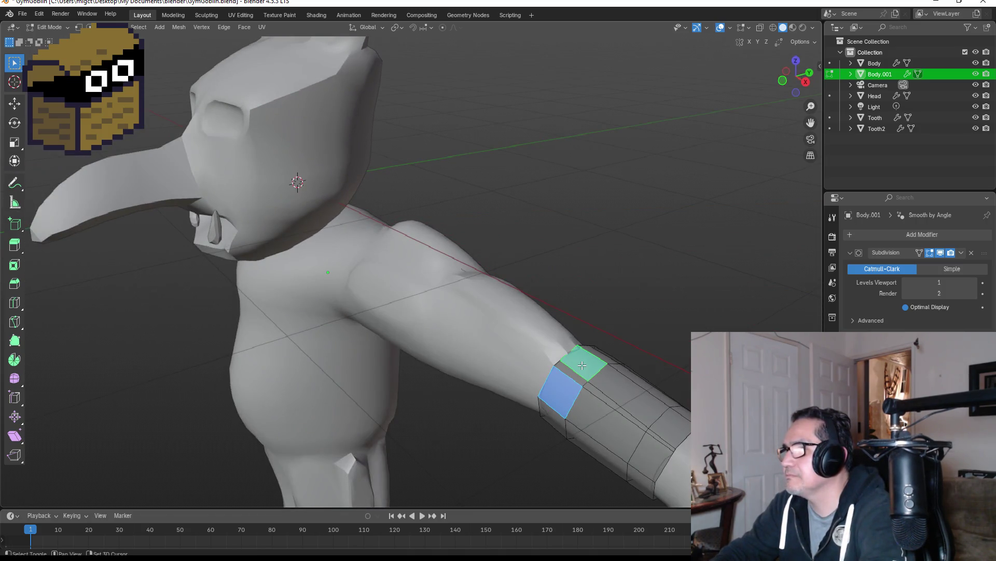
middle_drag(573, 375, 622, 304)
alt+click(613, 261)
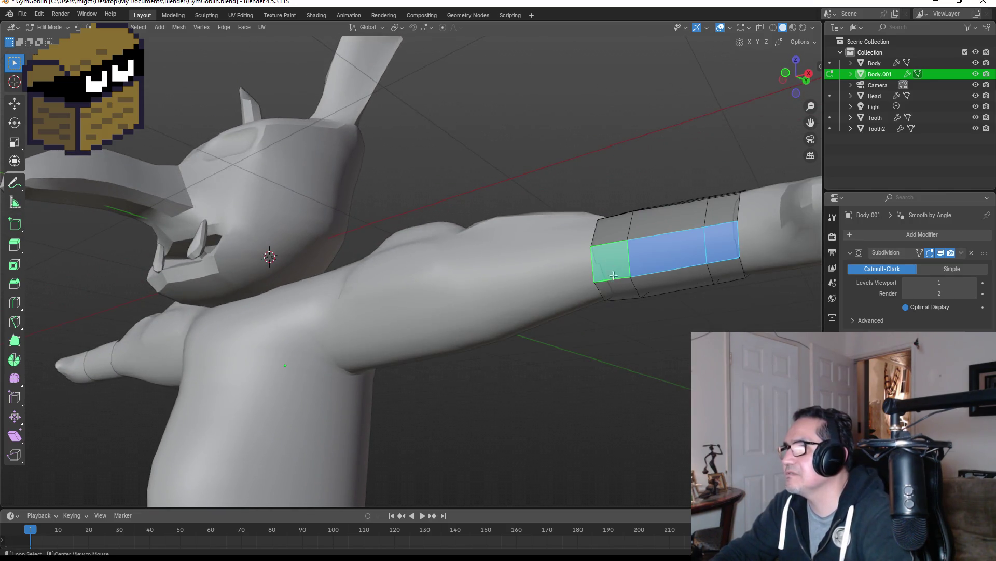
click(615, 225)
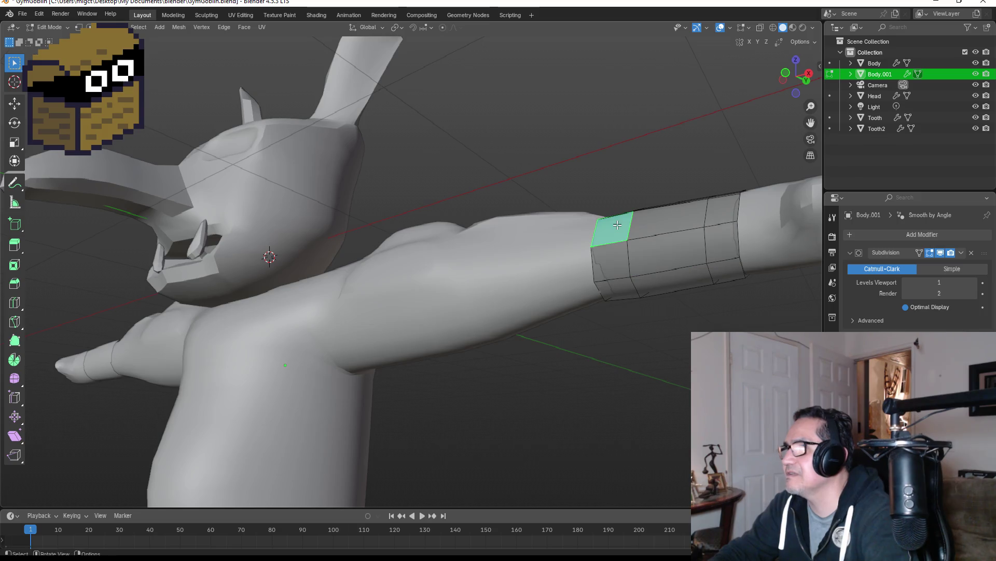
shift+click(614, 259)
shift+click(616, 296)
mouse_move(615, 296)
middle_down()
mouse_move(563, 273)
mouse_move(245, 266)
mouse_move(228, 283)
mouse_move(211, 353)
mouse_move(251, 329)
mouse_move(315, 383)
middle_up()
ctrl+click(236, 246)
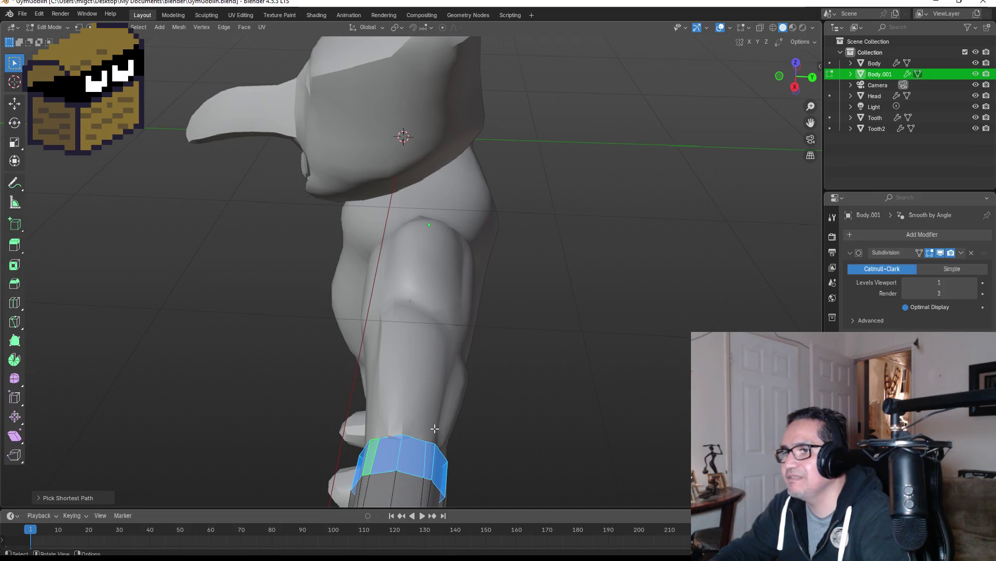
Extrude the selected face ring along its normals and scale it up into a flared lip.
key(KP_1)
scroll(677, 291, down, 1)
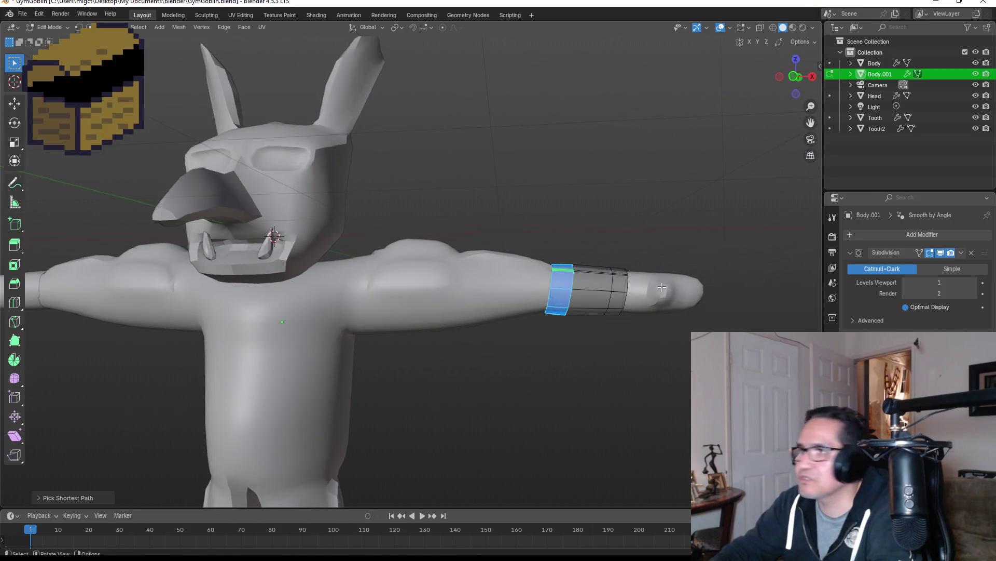
key(s)
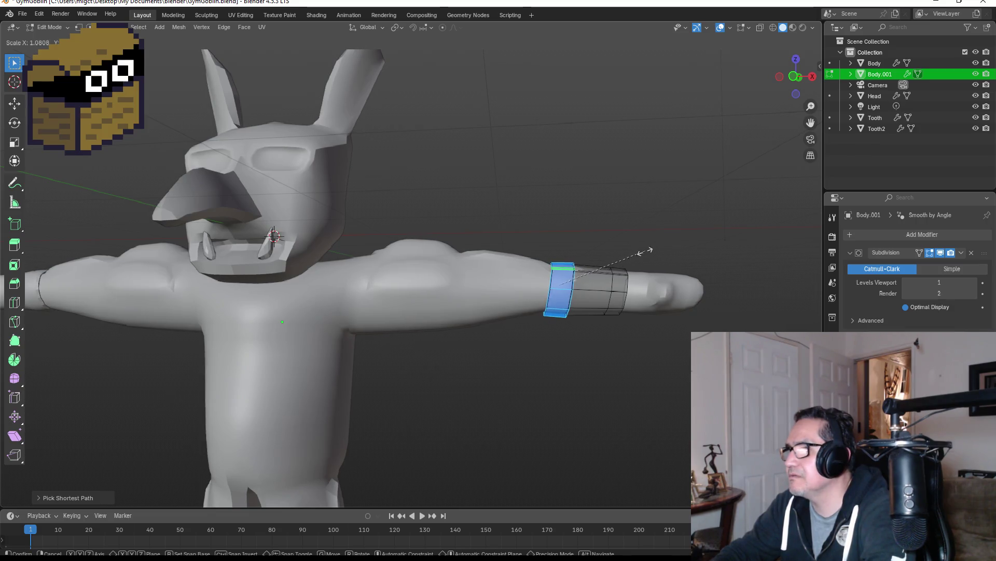
key(Escape)
key(e)
right_click(582, 262)
right_click(569, 274)
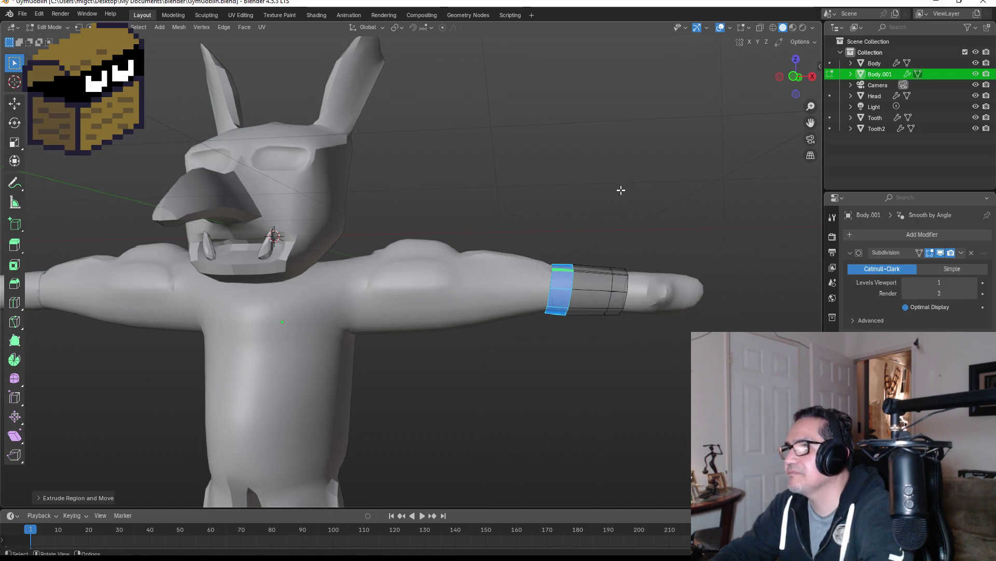
key(alt+e)
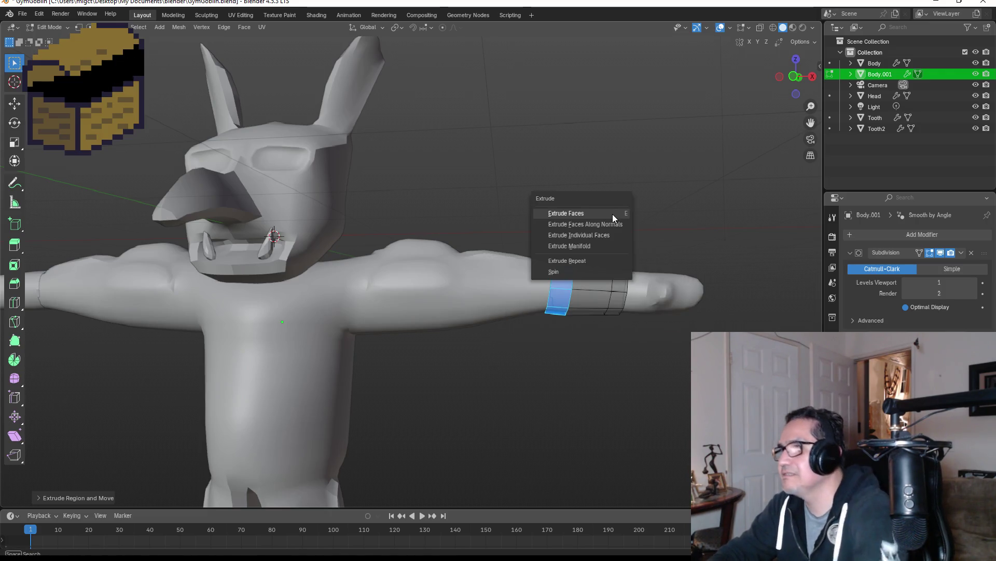
click(584, 209)
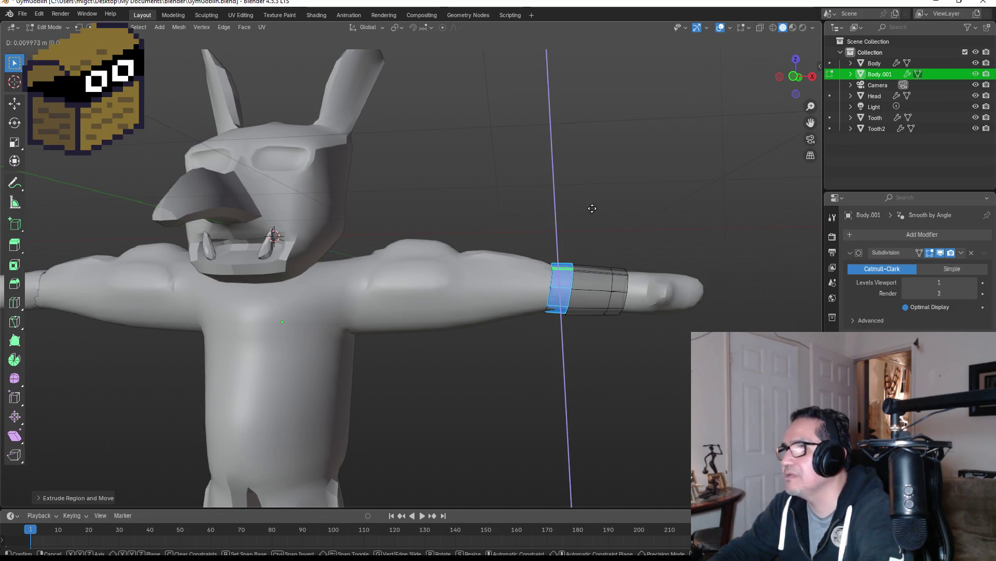
key(s)
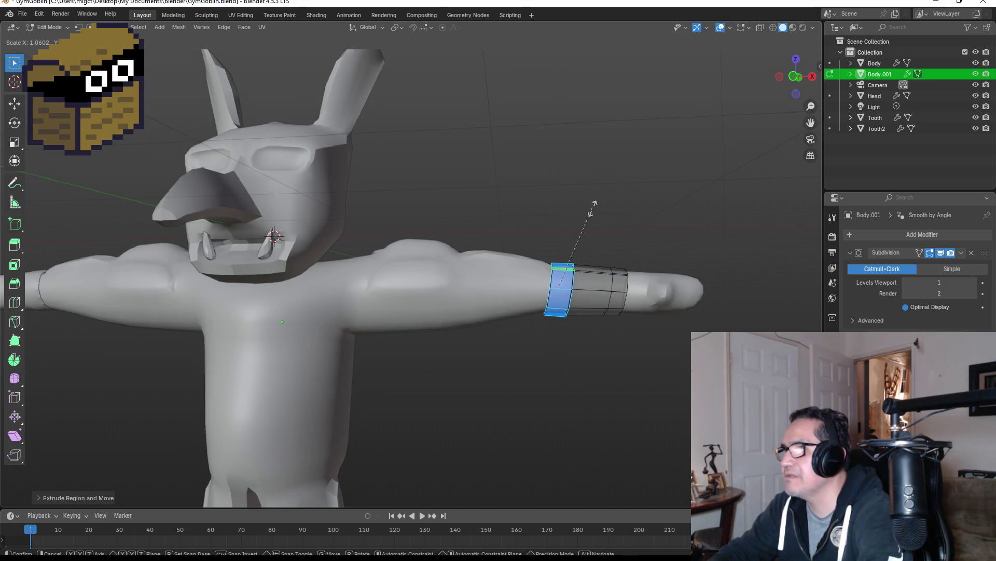
click(592, 207)
Select the ring of faces at the band's other end.
mouse_move(643, 195)
middle_down()
mouse_move(576, 220)
mouse_move(661, 216)
mouse_move(597, 216)
mouse_move(550, 257)
middle_up()
key(KP_1)
click(630, 231)
scroll(550, 257, up, 2)
mouse_move(648, 289)
middle_down()
mouse_move(623, 289)
mouse_move(645, 287)
mouse_move(619, 315)
middle_up()
scroll(645, 287, up, 2)
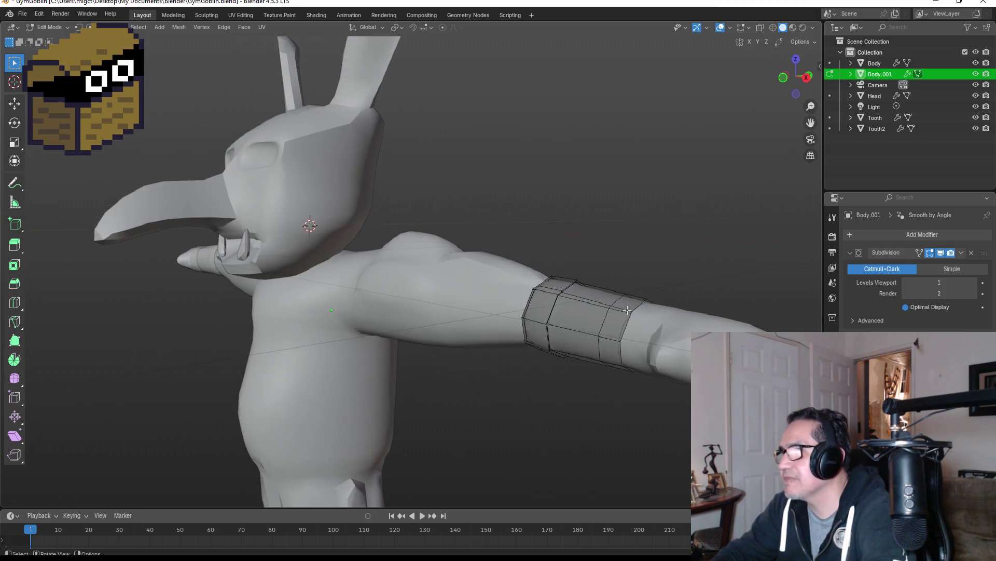
click(627, 310)
shift+click(618, 327)
shift+click(623, 315)
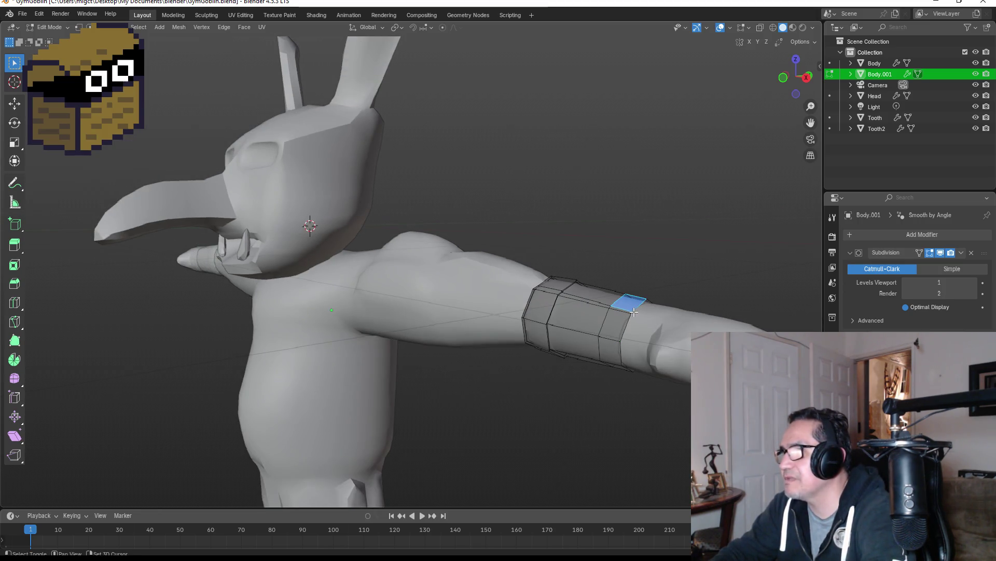
mouse_move(623, 315)
middle_down()
mouse_move(643, 254)
mouse_move(563, 266)
middle_up()
ctrl+click(629, 251)
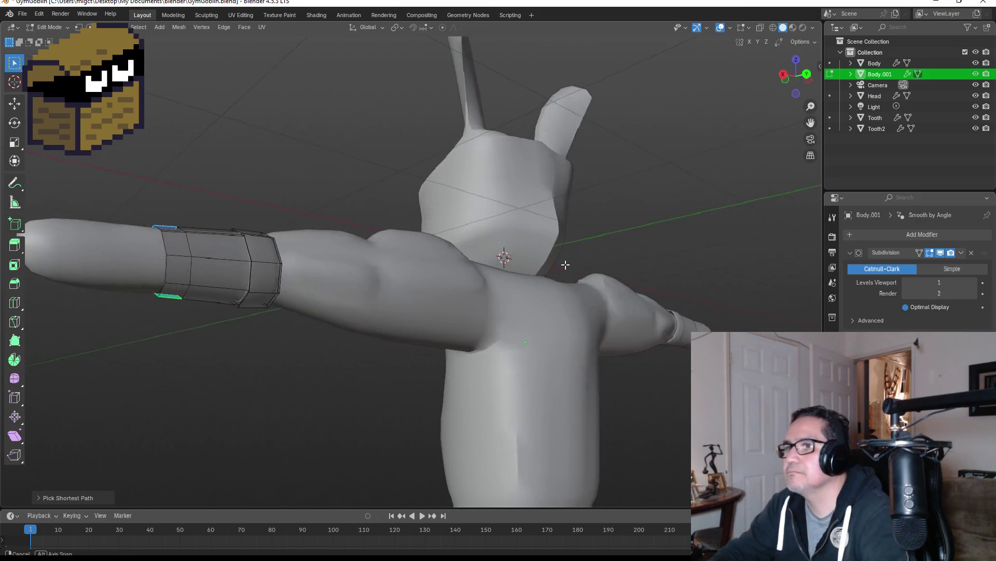
ctrl+click(191, 281)
mouse_move(192, 281)
middle_down()
mouse_move(201, 272)
mouse_move(204, 353)
mouse_move(485, 333)
middle_up()
ctrl+click(204, 353)
middle_drag(625, 287, 637, 263)
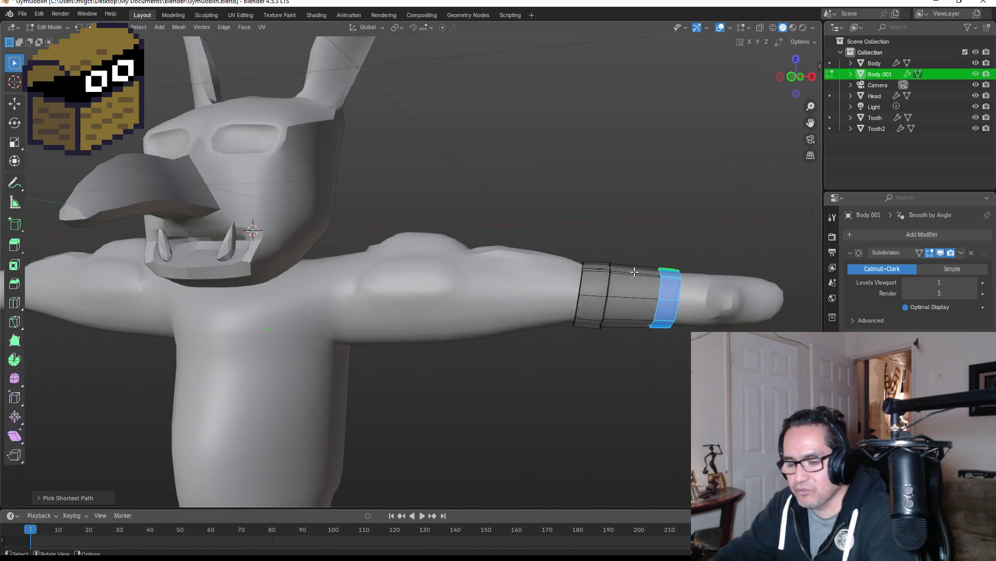
Extrude that end ring along its normals, flare it outward, and return to object mode.
key(alt+e)
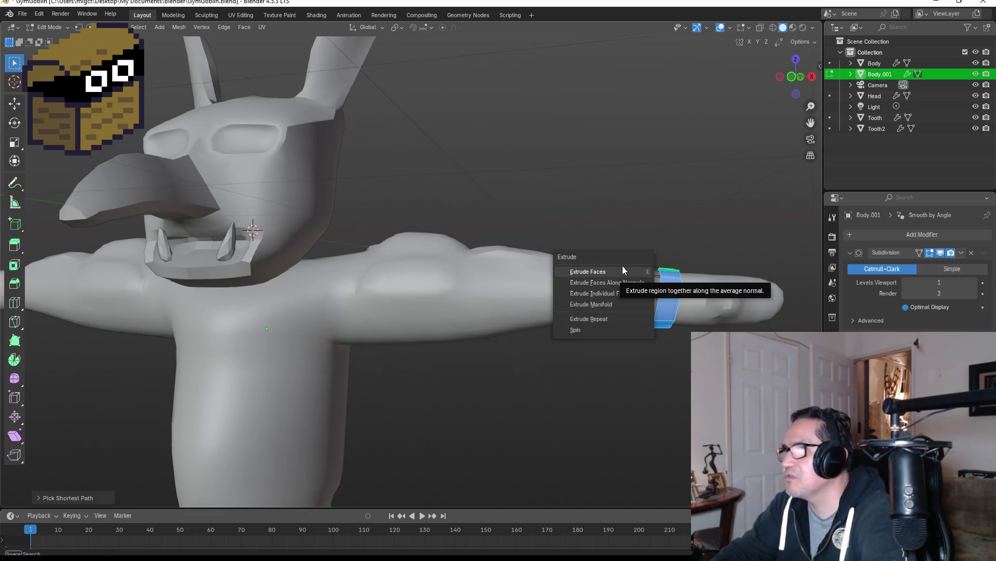
click(622, 271)
key(s)
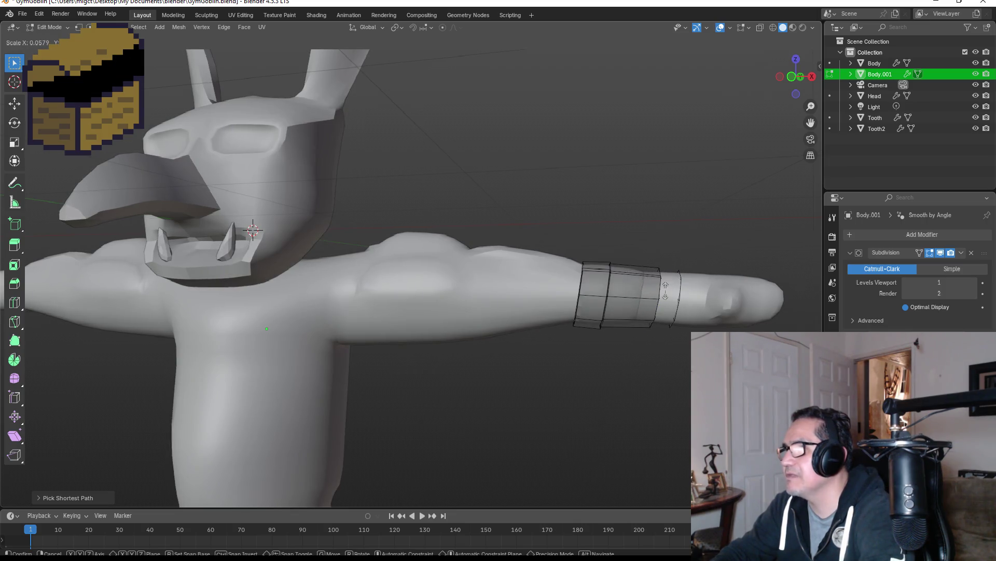
right_click(670, 283)
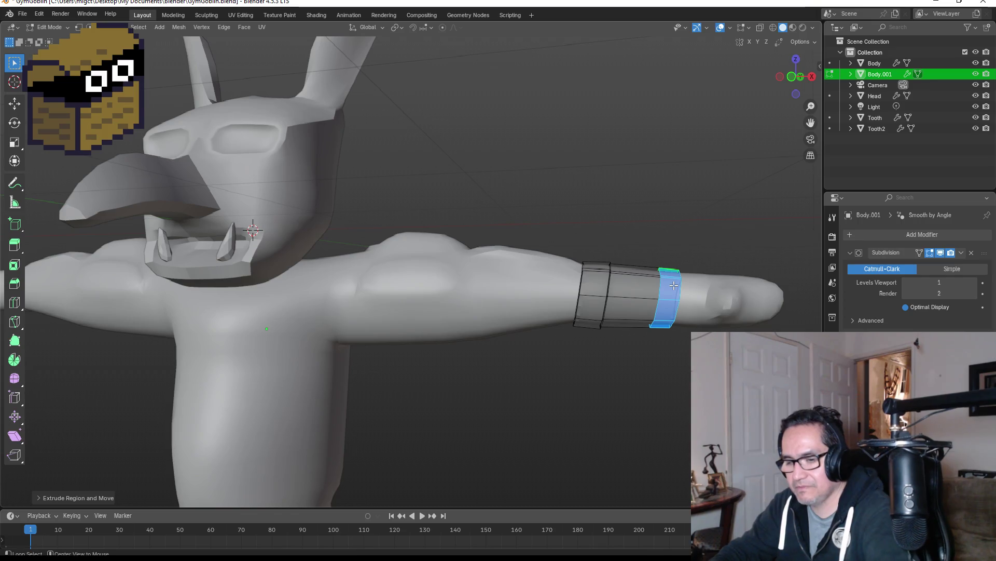
key(alt+e)
click(667, 287)
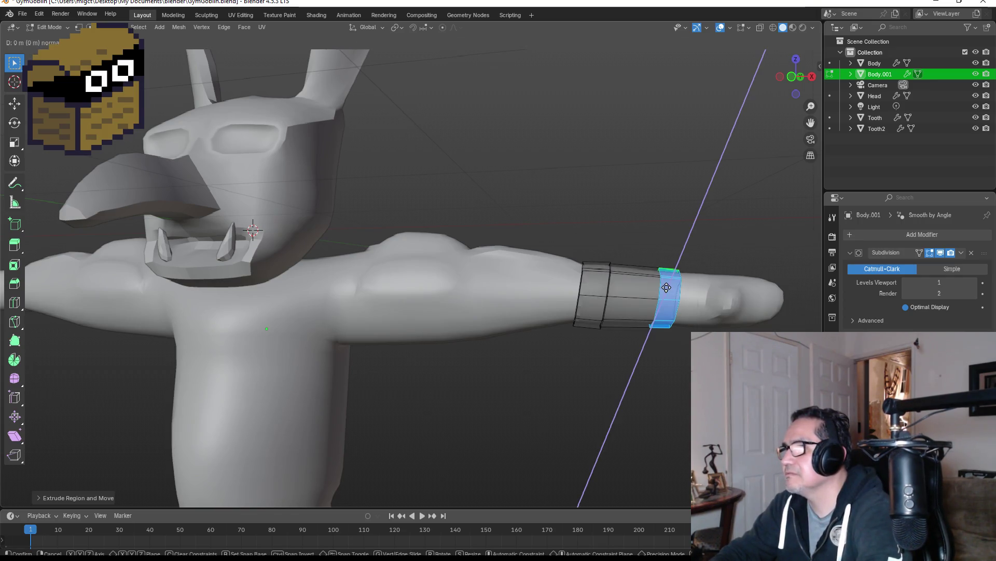
click(666, 287)
key(s)
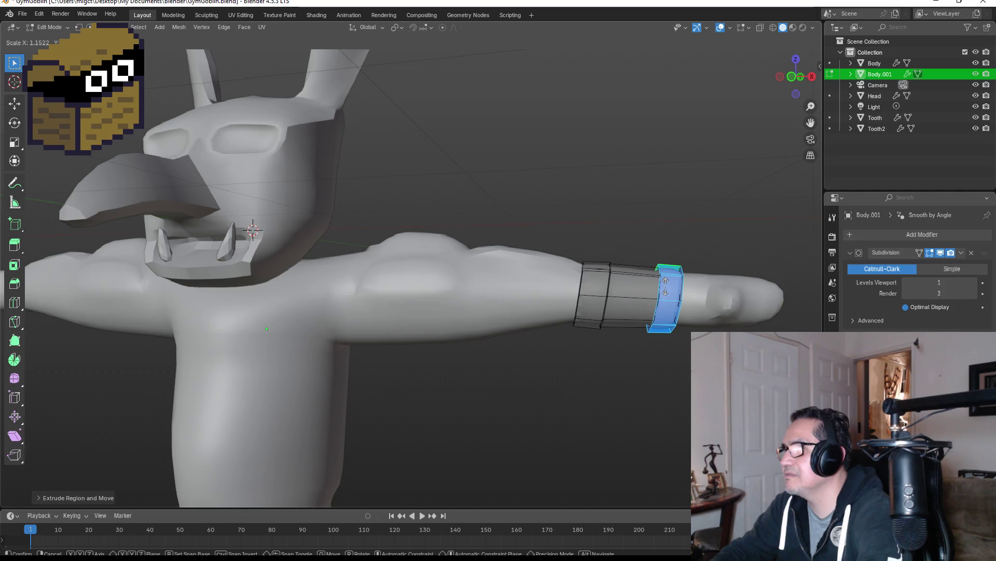
click(666, 286)
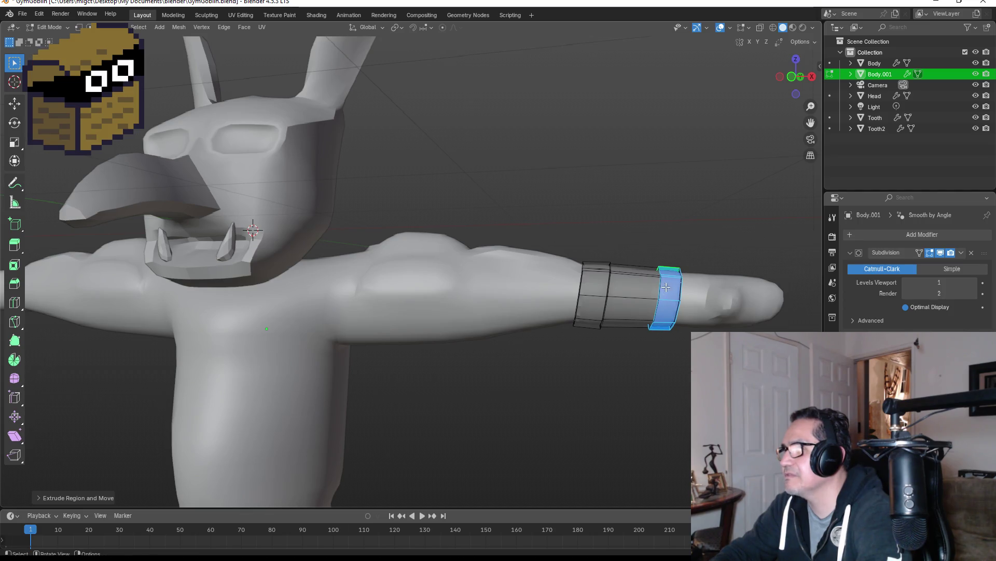
click(699, 222)
key(Tab)
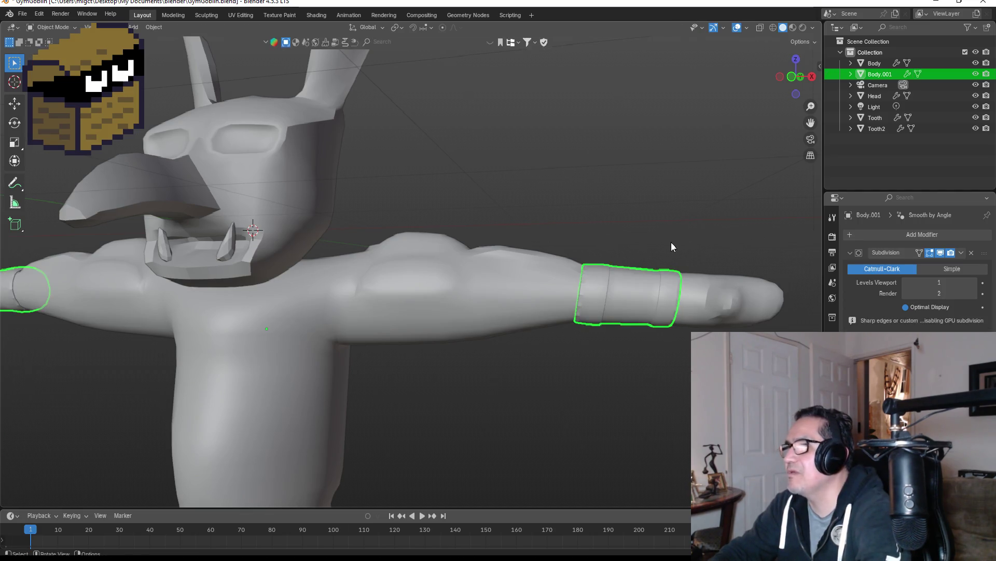
In front view, select the Body object and enter its Edit Mode.
scroll(667, 244, down, 3)
key(KP_1)
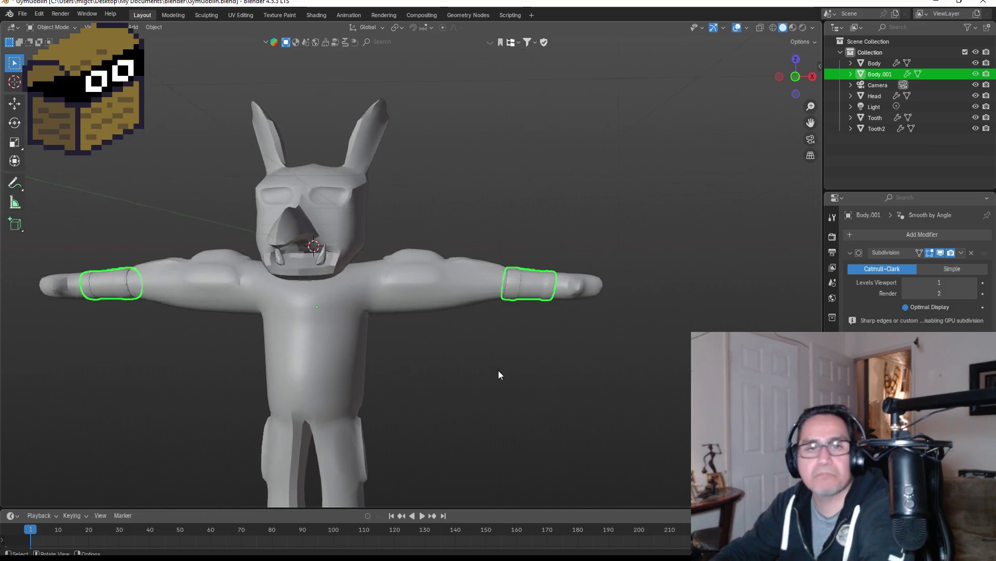
click(493, 363)
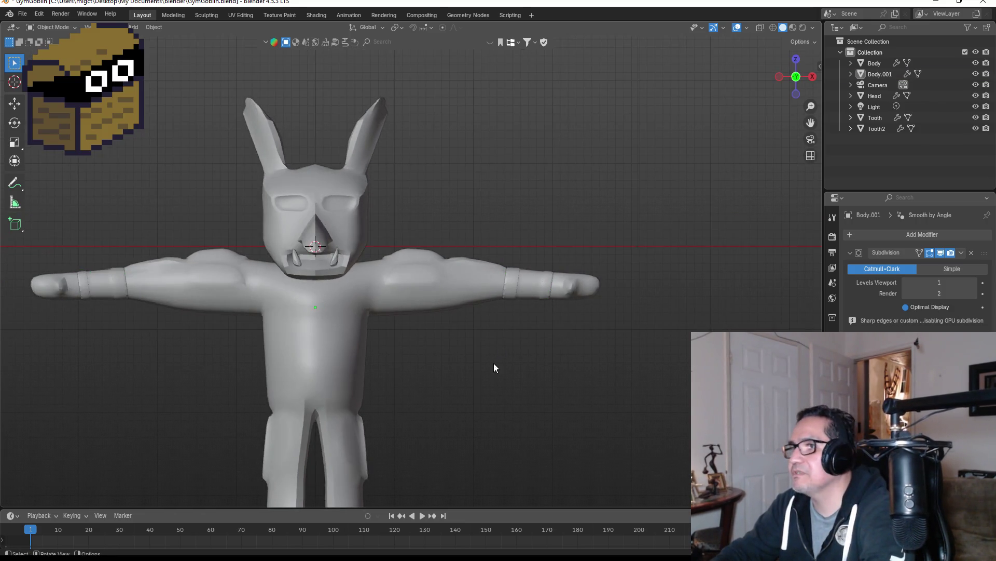
click(410, 286)
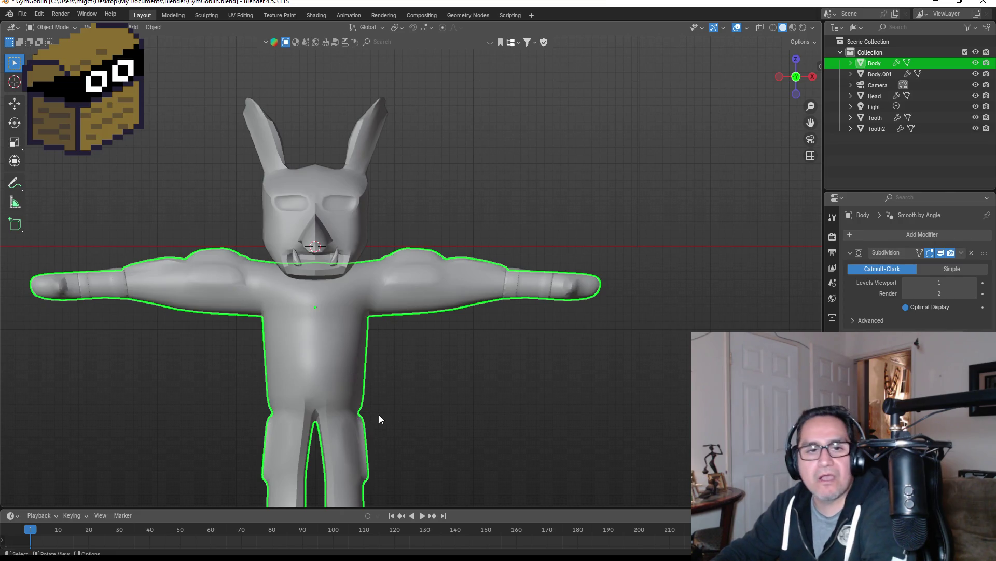
mouse_move(411, 420)
shift+middle_down()
mouse_move(412, 409)
mouse_move(272, 310)
shift+middle_up()
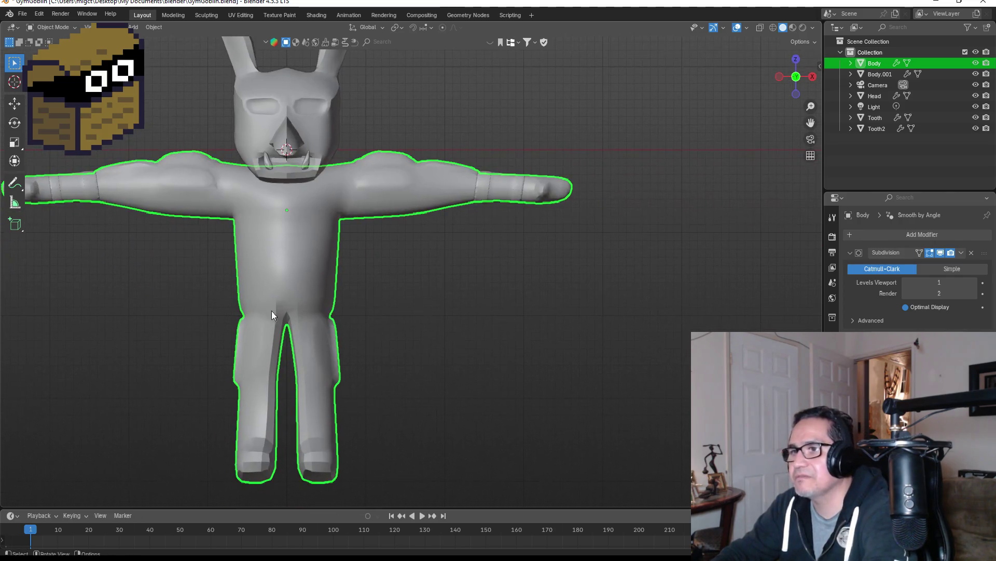
key(Tab)
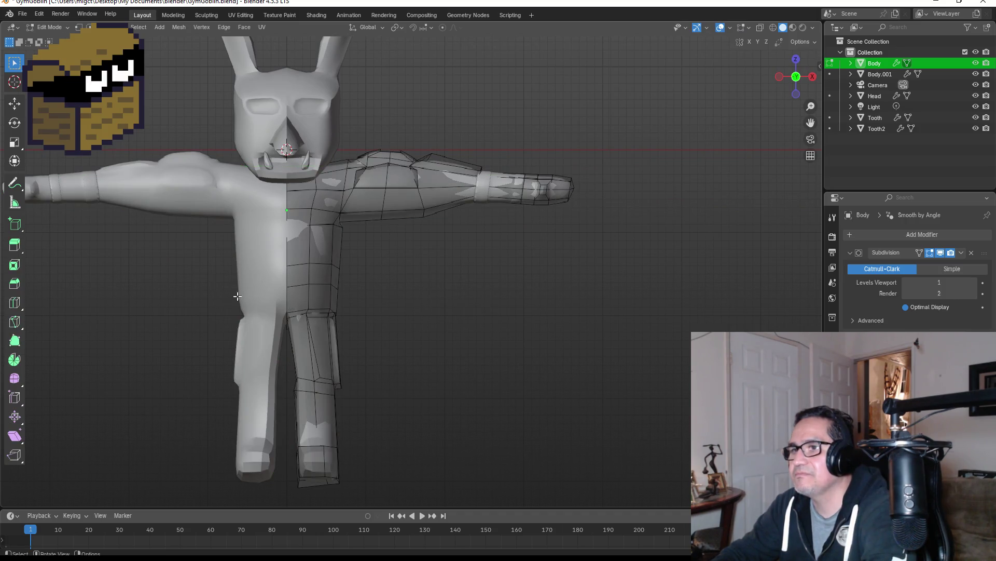
Select faces across the hip and side of the torso at waist height.
click(299, 308)
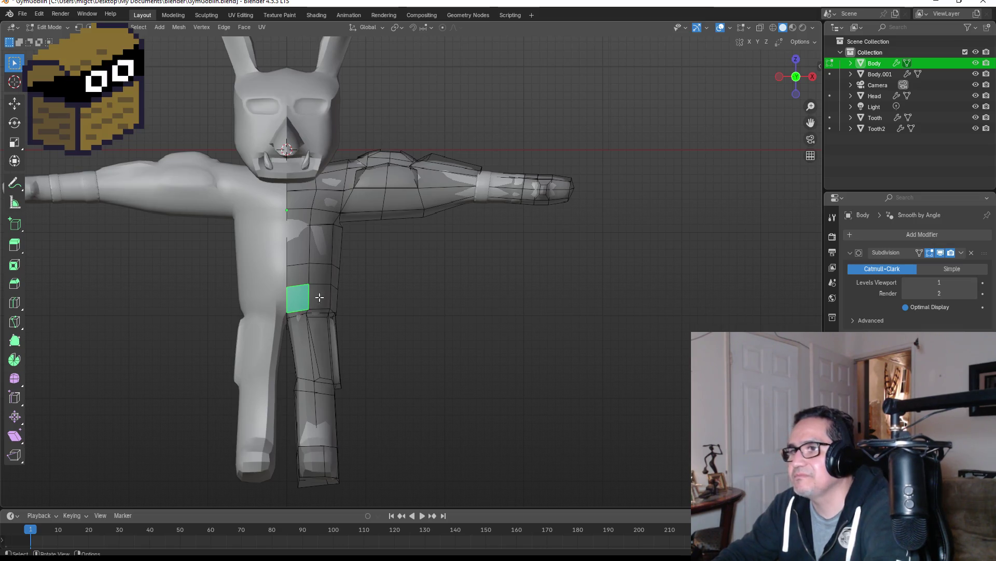
click(306, 274)
alt+click(318, 273)
mouse_move(318, 273)
middle_down()
mouse_move(369, 276)
mouse_move(284, 272)
mouse_move(351, 275)
middle_up()
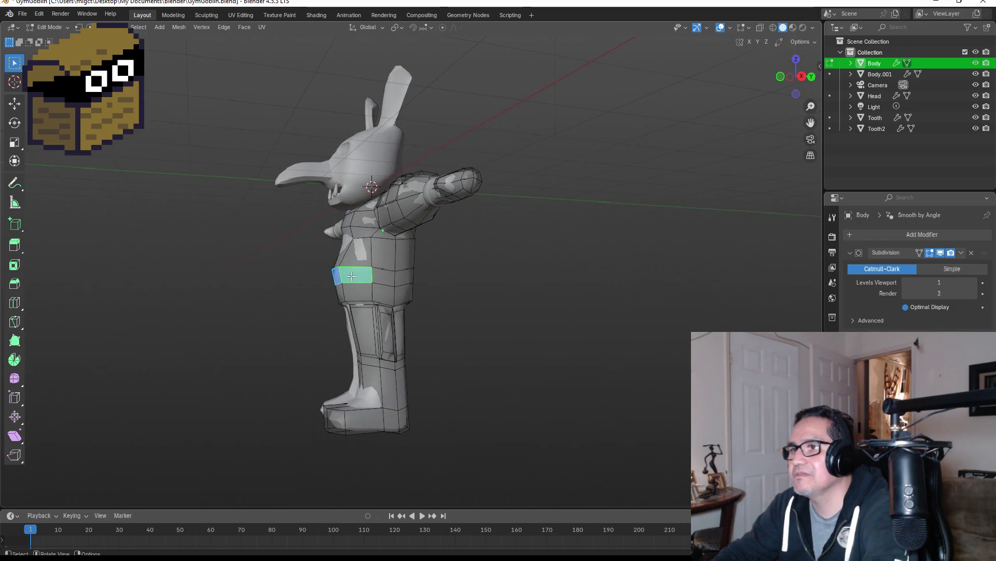
click(381, 275)
scroll(341, 274, up, 2)
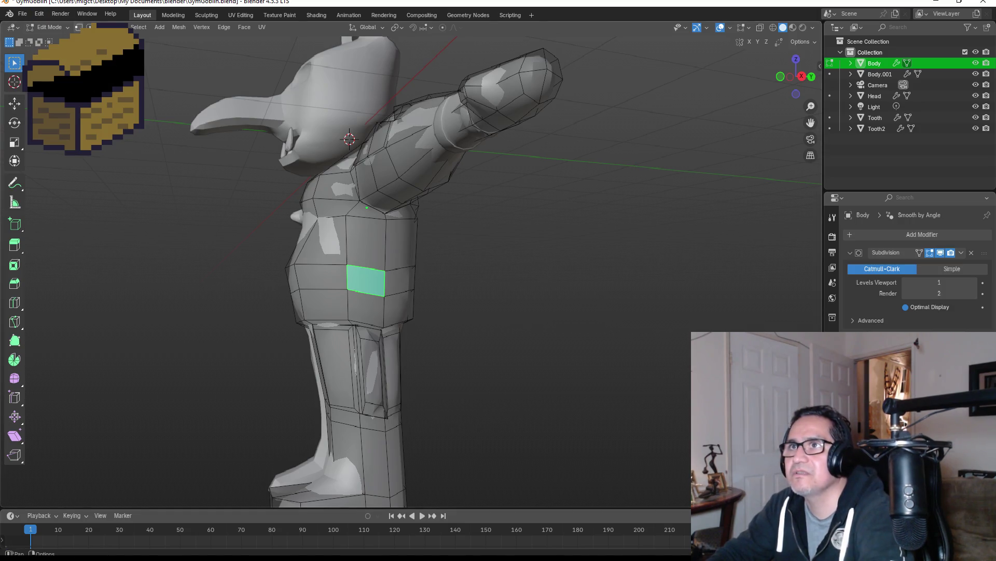
Use vertex and face selection to pick the band of faces around the waist.
click(78, 27)
scroll(293, 249, up, 3)
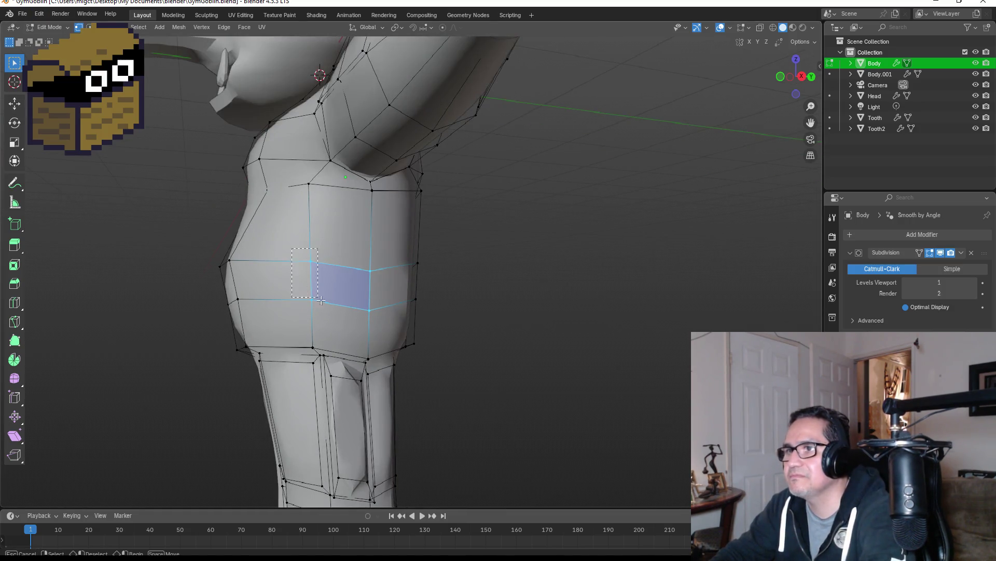
mouse_move(363, 255)
mouse_down()
mouse_move(363, 301)
mouse_move(381, 313)
mouse_up()
mouse_move(283, 284)
middle_down()
mouse_move(327, 281)
mouse_move(149, 293)
mouse_move(201, 297)
middle_up()
click(237, 266)
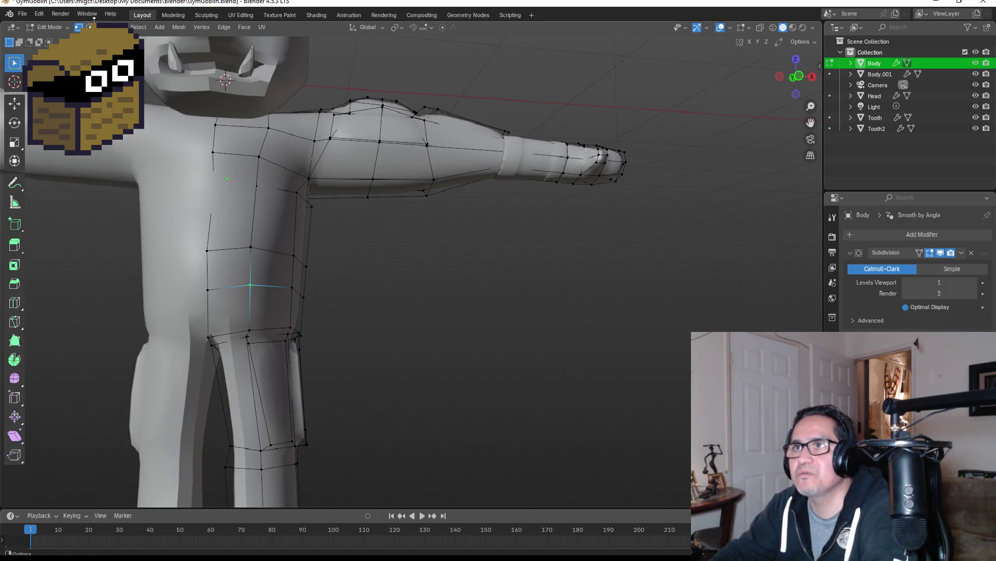
click(231, 267)
mouse_move(231, 267)
middle_down()
mouse_move(345, 271)
mouse_move(121, 268)
middle_up()
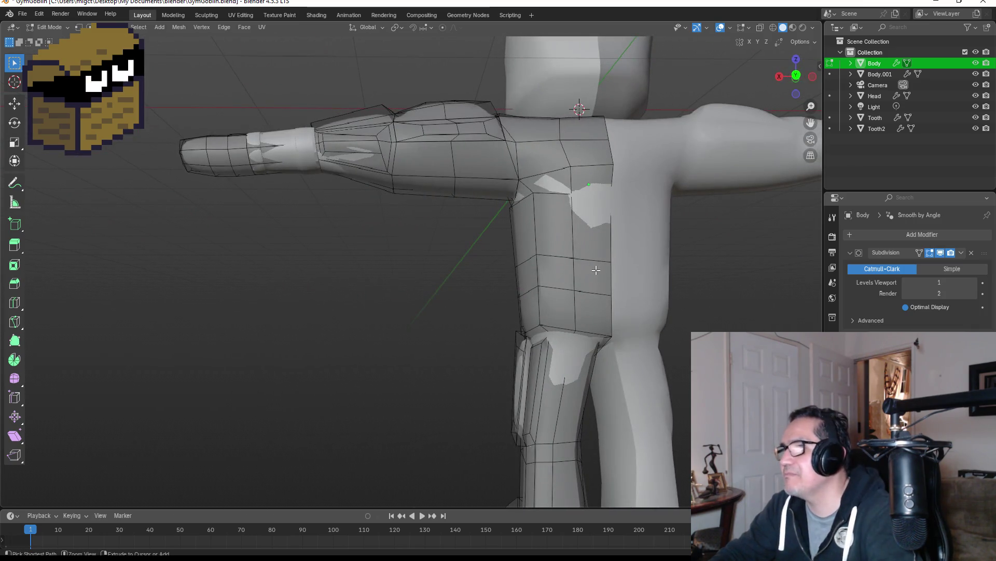
ctrl+click(551, 280)
mouse_move(551, 281)
middle_down()
mouse_move(709, 270)
mouse_move(437, 328)
middle_up()
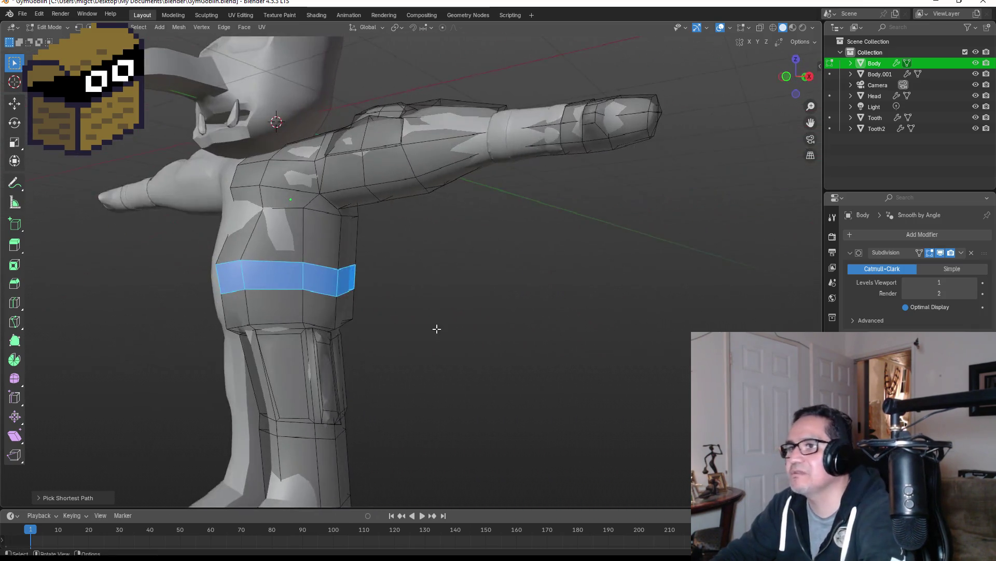
right_click(317, 277)
mouse_move(289, 262)
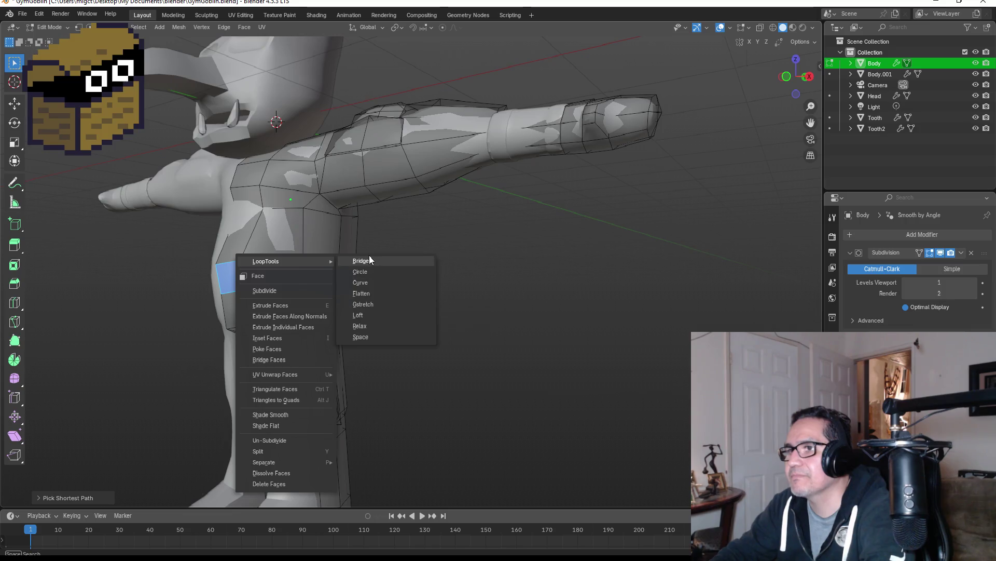
click(369, 260)
mouse_move(384, 280)
middle_down()
mouse_move(453, 280)
mouse_move(411, 277)
middle_up()
key(ctrl+z)
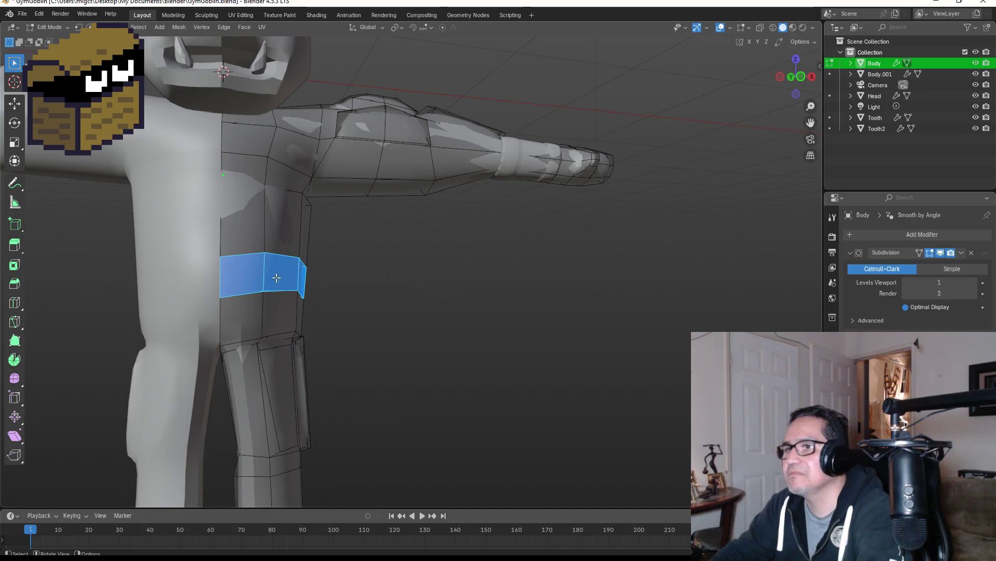
right_click(288, 272)
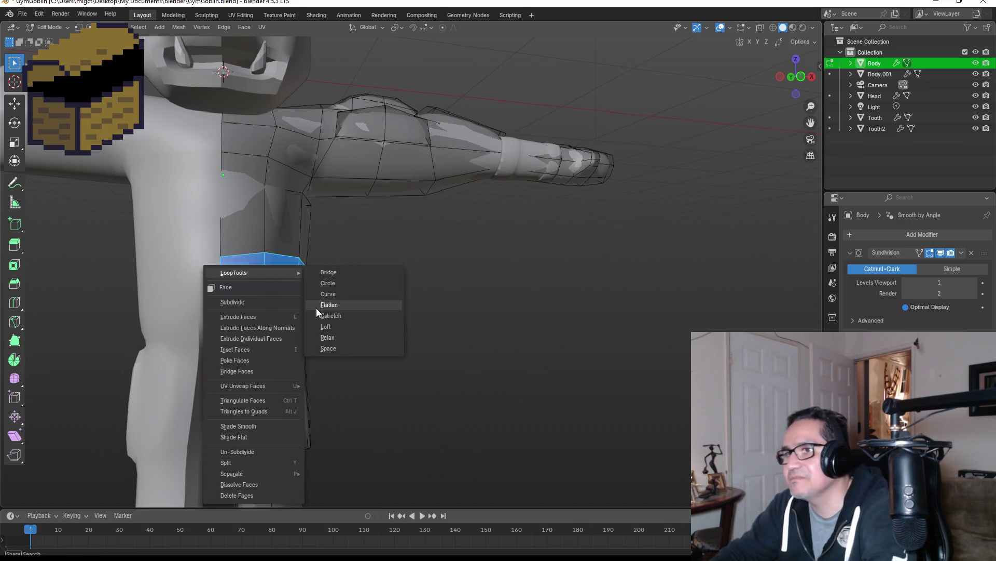
click(335, 348)
mouse_move(402, 321)
middle_down()
mouse_move(394, 301)
mouse_move(361, 300)
middle_up()
key(ctrl+z)
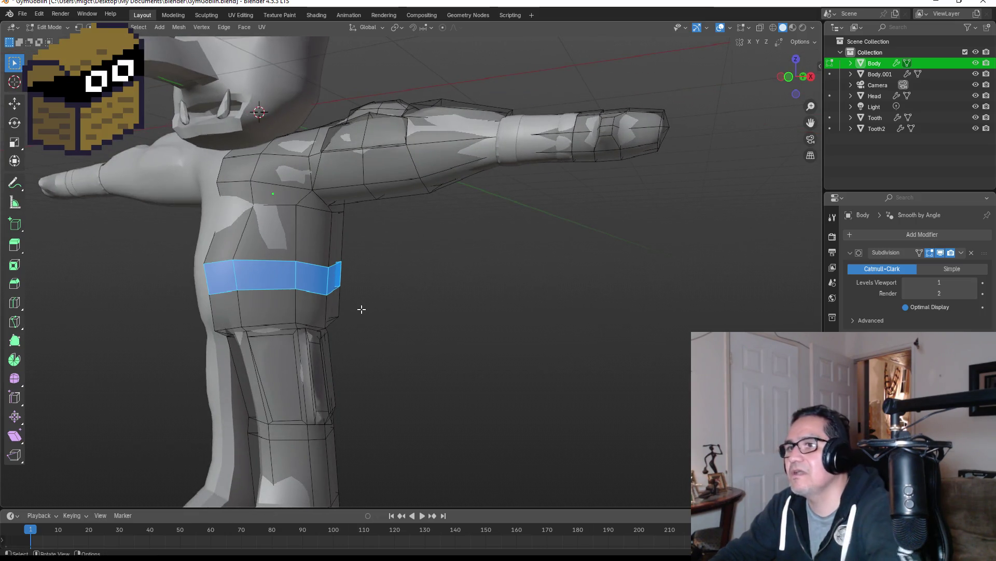
scroll(275, 300, up, 2)
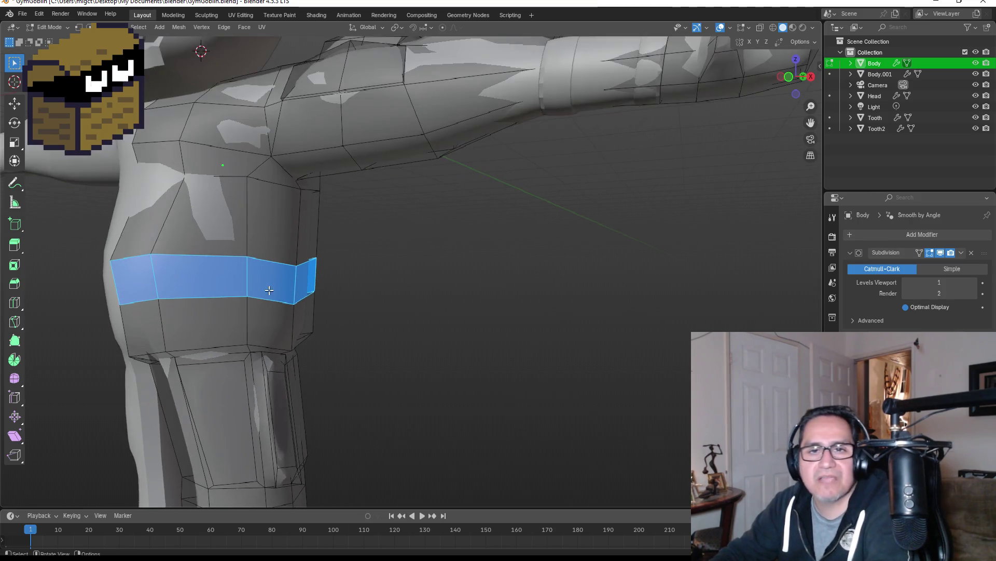
key(Tab)
key(Tab)
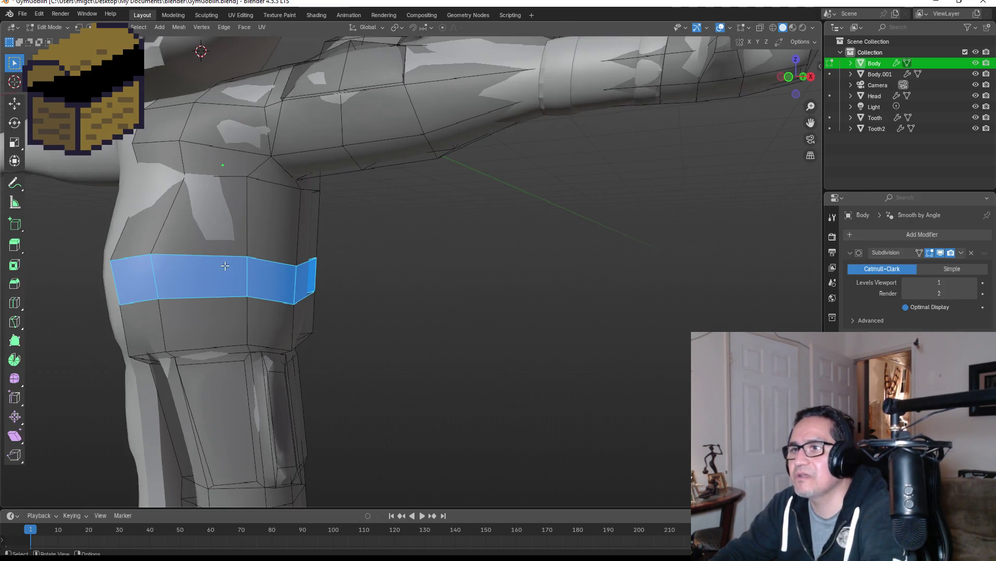
click(79, 27)
mouse_move(200, 262)
middle_down()
mouse_move(244, 256)
mouse_move(218, 251)
mouse_move(240, 240)
middle_up()
drag(240, 241, 257, 297)
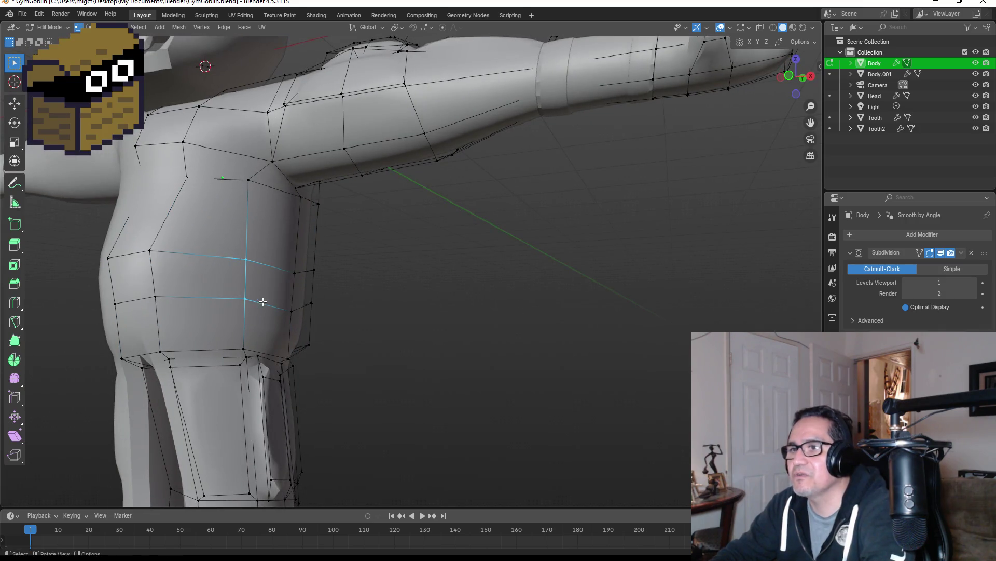
Move two torso vertex columns straight up or down on Z to level the waist band.
key(g)
key(z)
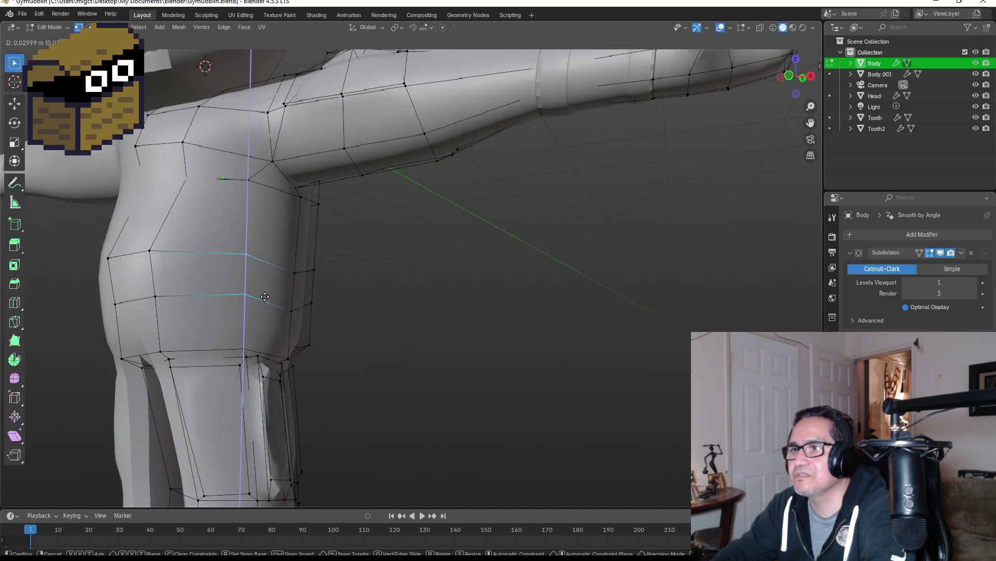
click(265, 296)
mouse_move(265, 296)
middle_down()
mouse_move(263, 238)
mouse_move(241, 303)
middle_up()
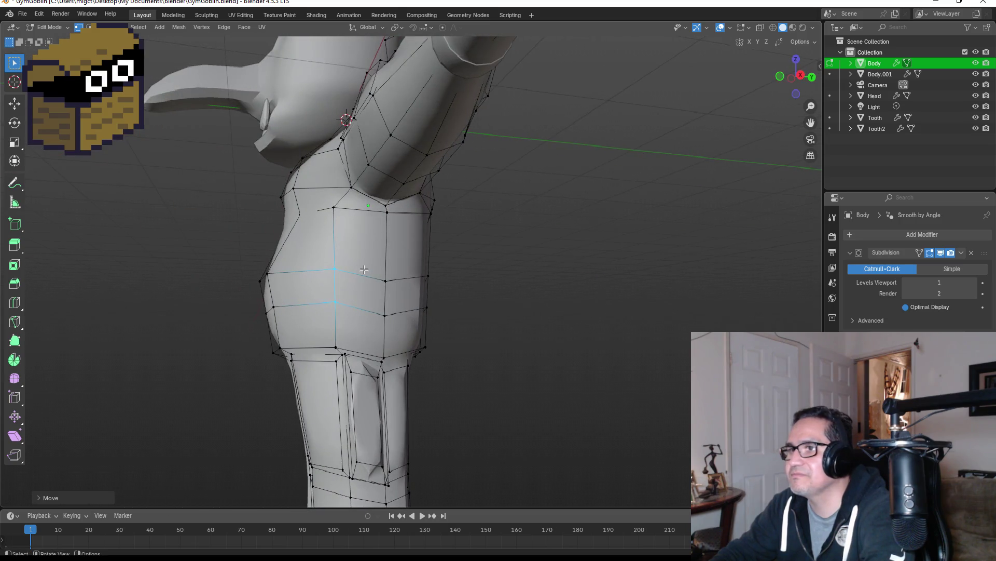
drag(364, 263, 391, 308)
key(g)
key(z)
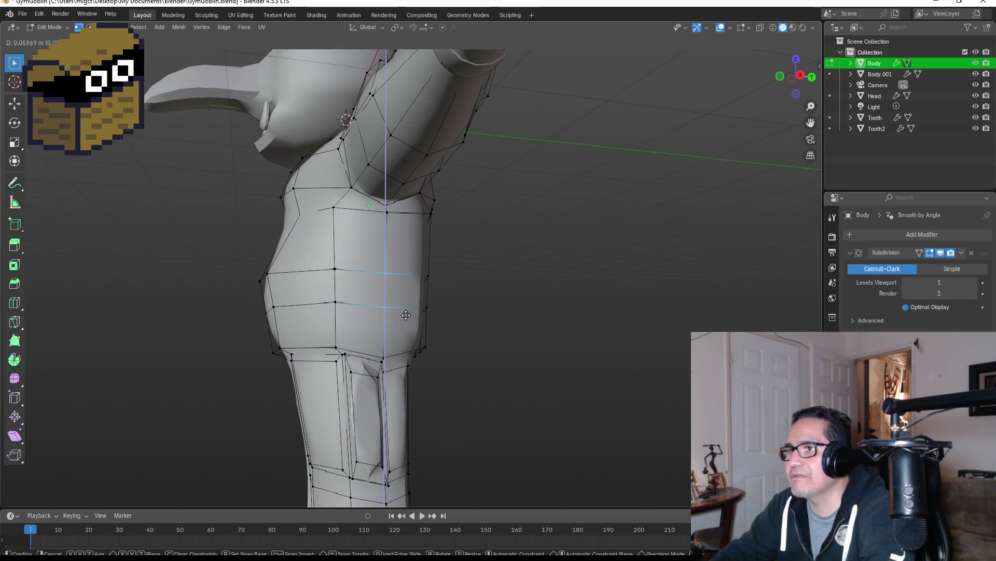
click(406, 315)
mouse_move(406, 315)
middle_down()
mouse_move(434, 296)
mouse_move(525, 304)
mouse_move(291, 312)
middle_up()
Shift the left vertex column and a quad below the arm vertically, then begin a loop cut.
drag(68, 234, 110, 326)
key(g)
key(z)
click(113, 320)
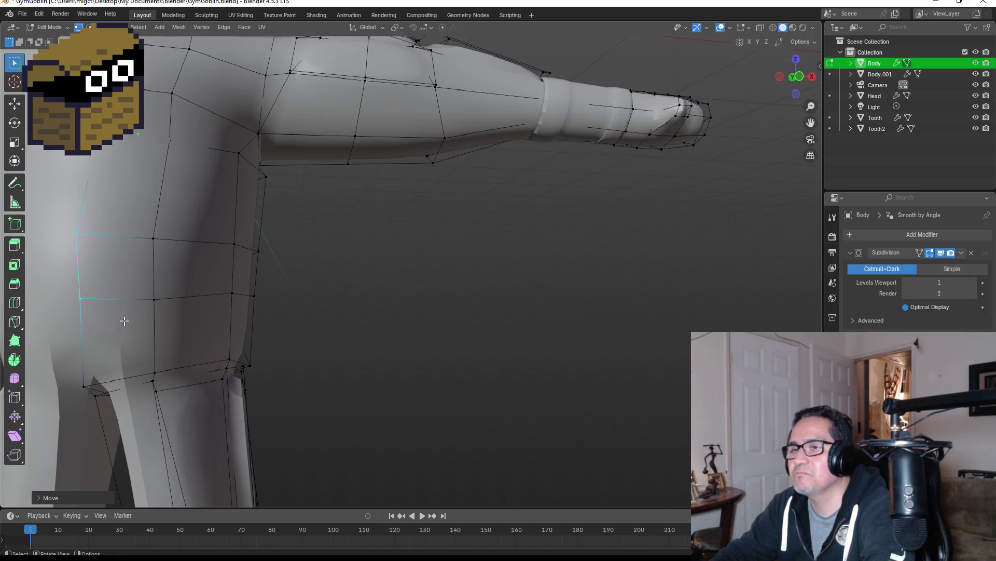
mouse_move(113, 321)
middle_down()
mouse_move(244, 285)
mouse_move(564, 292)
middle_up()
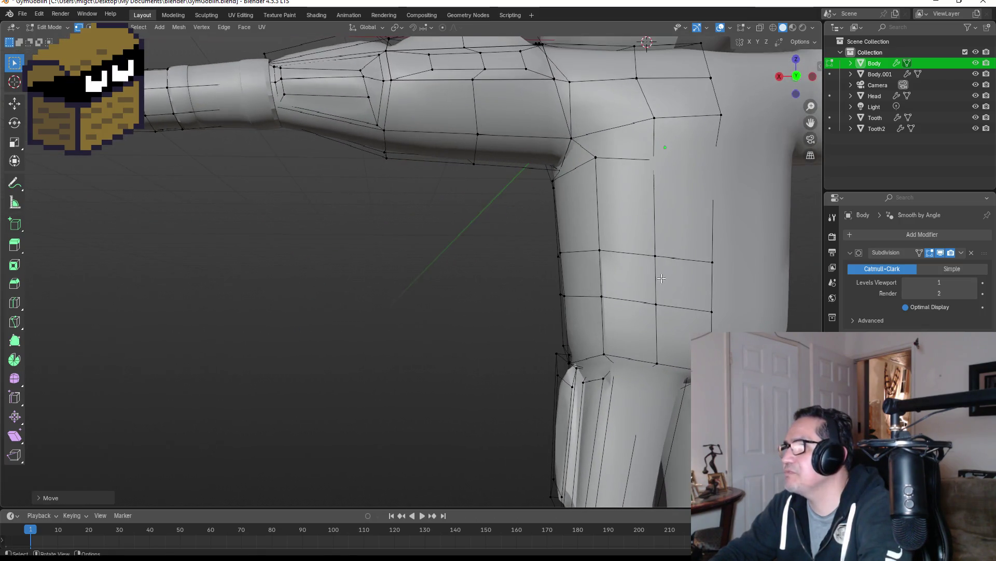
drag(646, 246, 722, 322)
key(g)
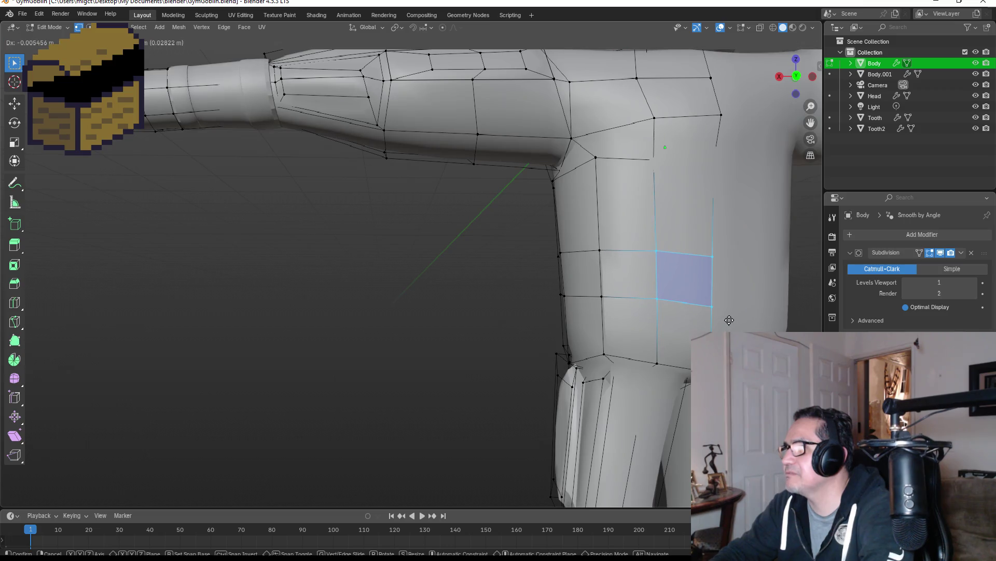
key(z)
click(729, 319)
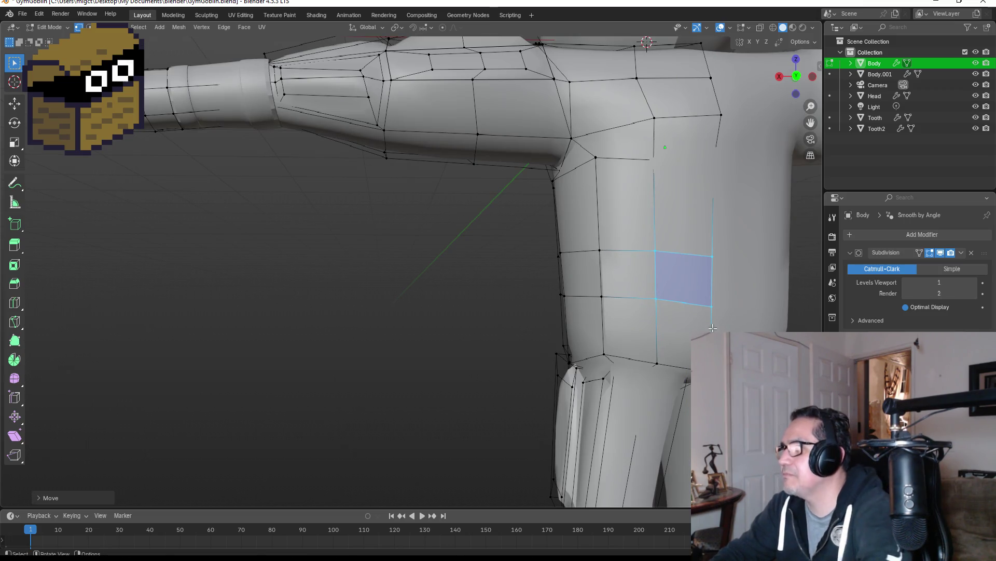
middle_drag(728, 320, 614, 318)
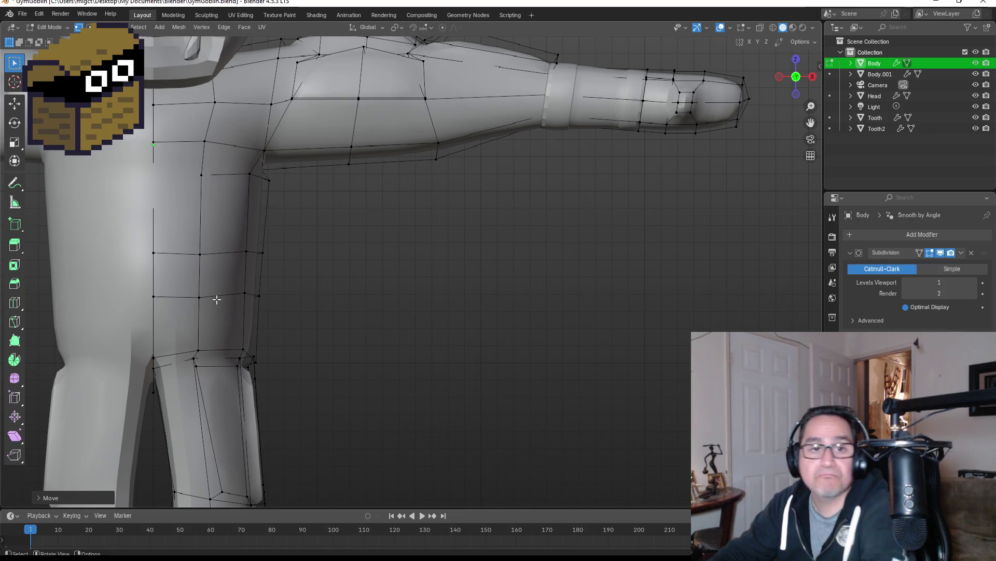
key(ctrl+r)
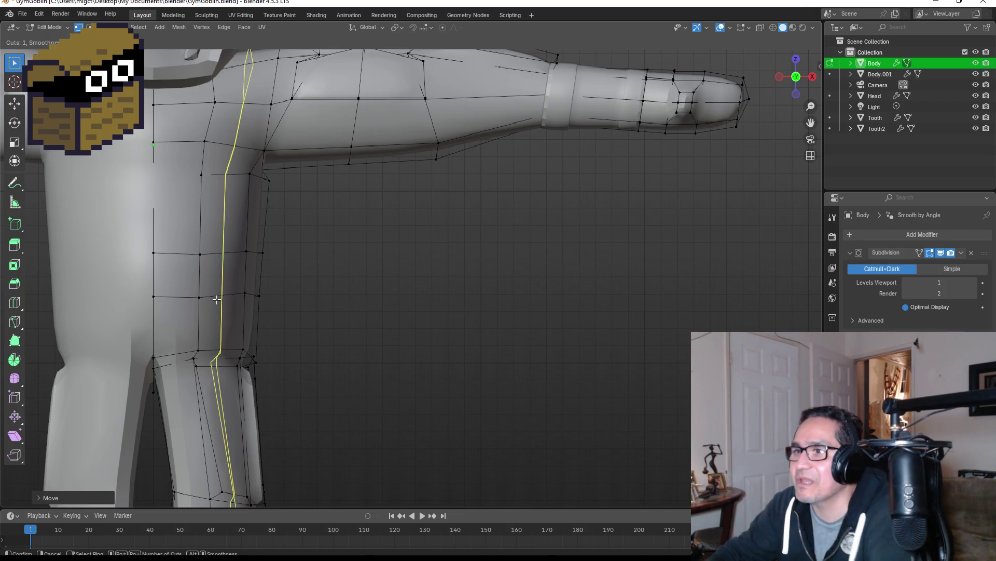
Add a centred edge loop across the waist and select four waist faces for the belt.
click(251, 274)
right_click(254, 274)
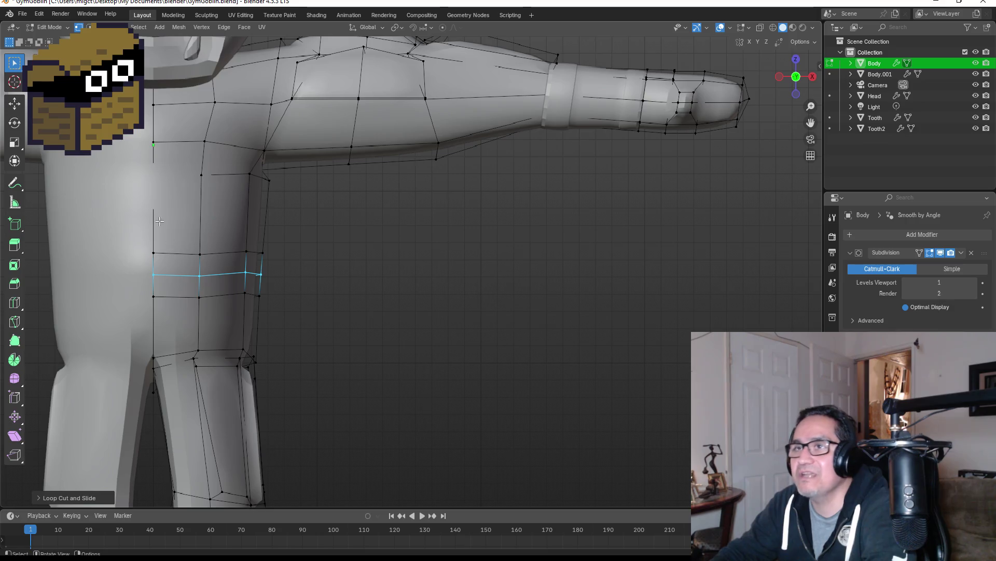
key(3)
click(179, 264)
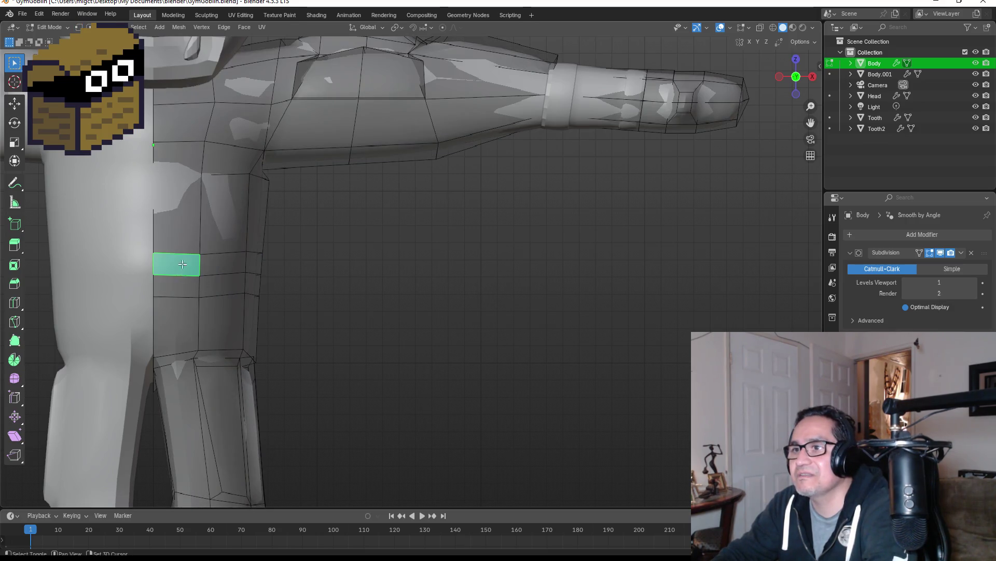
shift+click(179, 286)
shift+click(237, 267)
shift+click(229, 286)
Switch to the front orthographic view and compare against the goblin reference image.
mouse_move(289, 285)
middle_down()
mouse_move(301, 273)
mouse_move(347, 271)
middle_up()
key(KP_1)
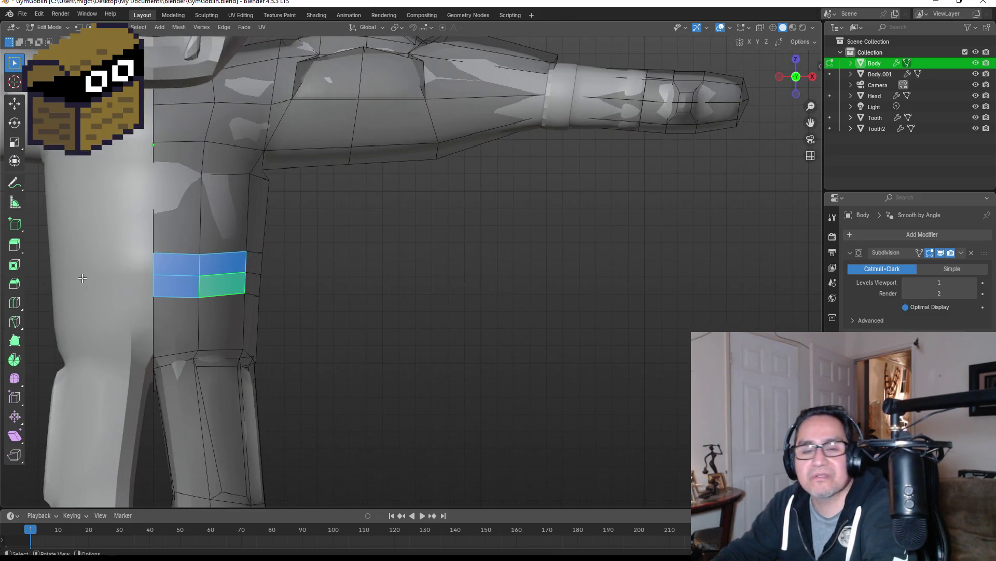
scroll(82, 279, up, 1)
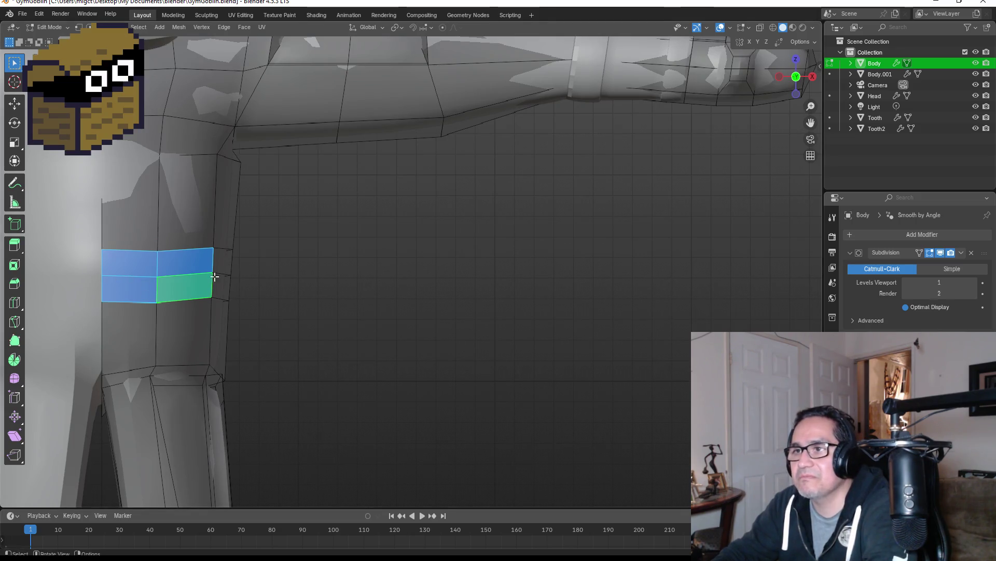
ctrl+scroll(291, 291, down, 6)
mouse_move(244, 552)
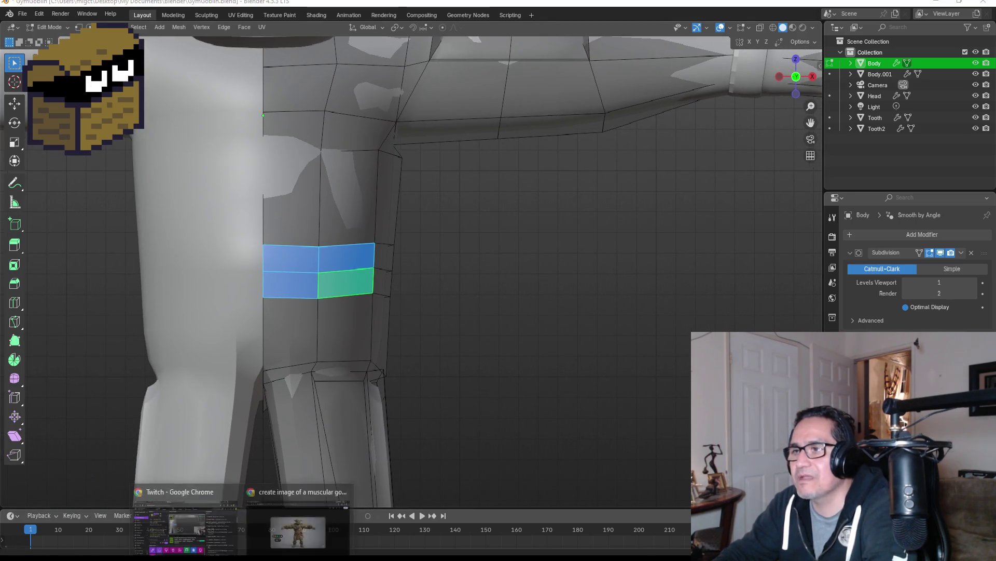
click(260, 522)
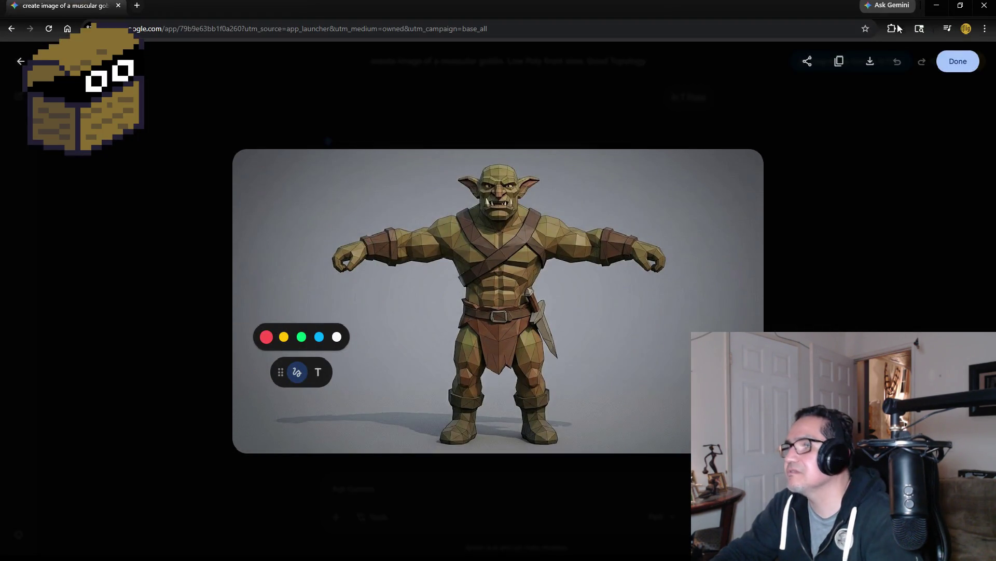
click(943, 7)
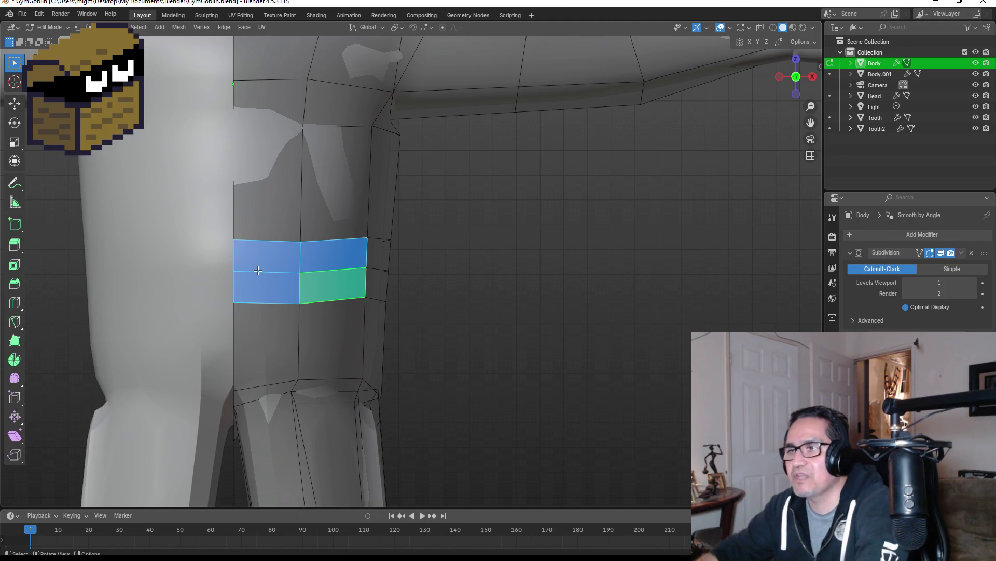
Knife-cut an axis-constrained inner rectangle into the hip faces, then select the thin L-shaped strip.
key(k)
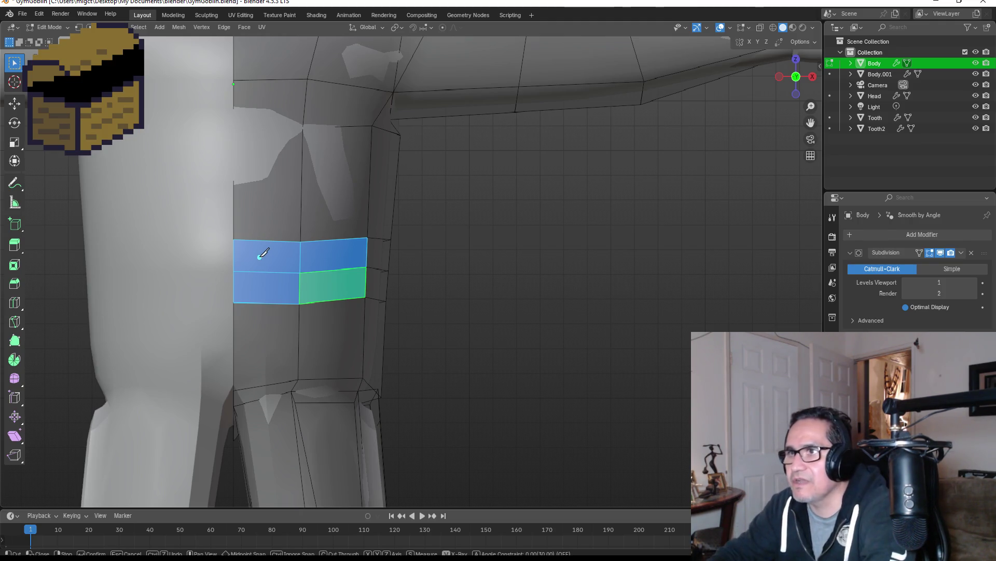
click(234, 246)
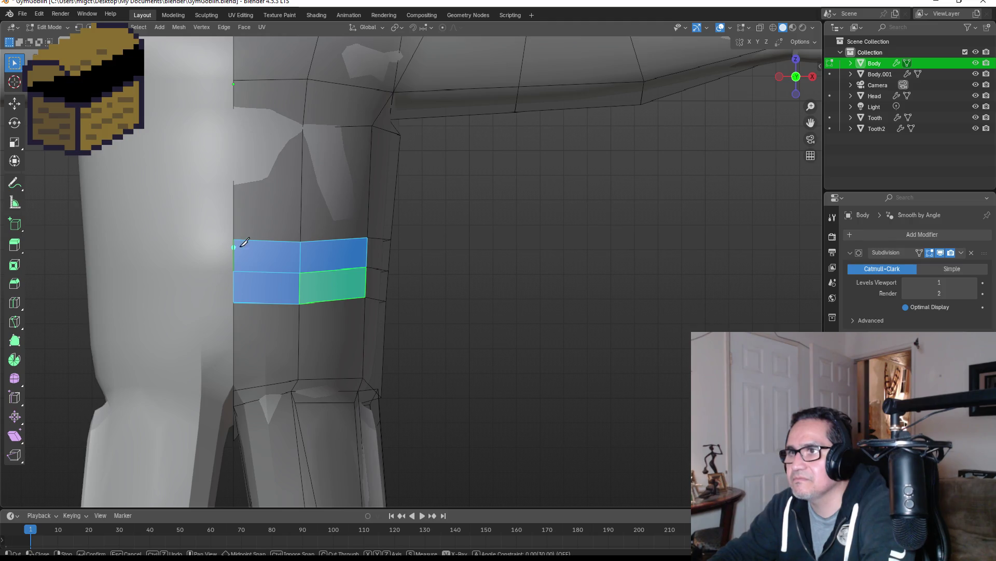
key(x)
click(292, 247)
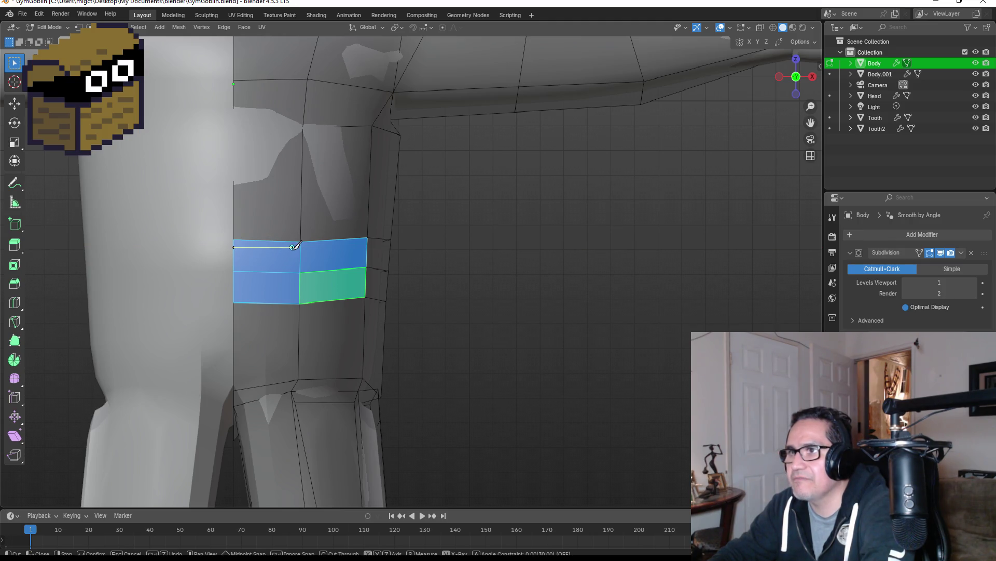
key(x)
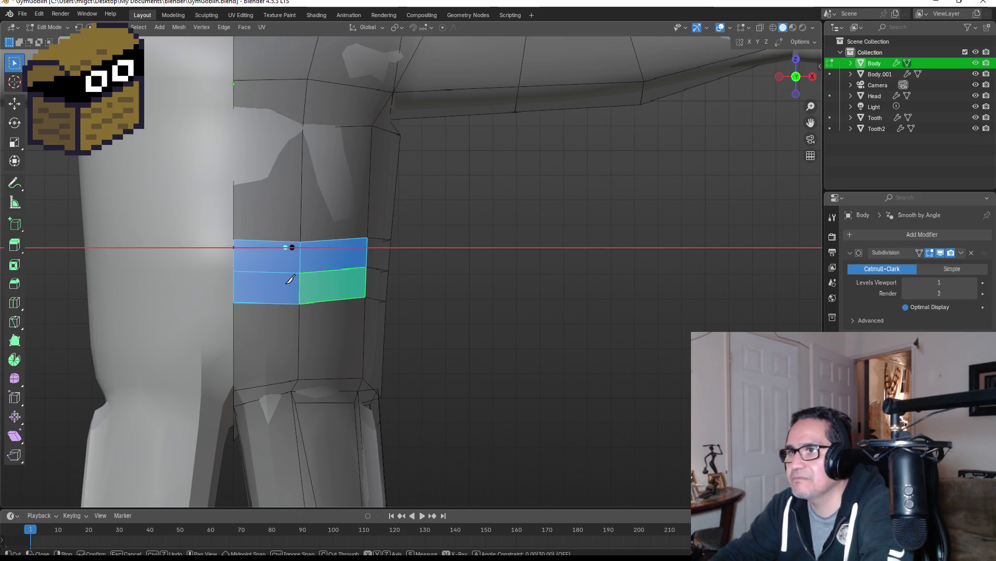
key(z)
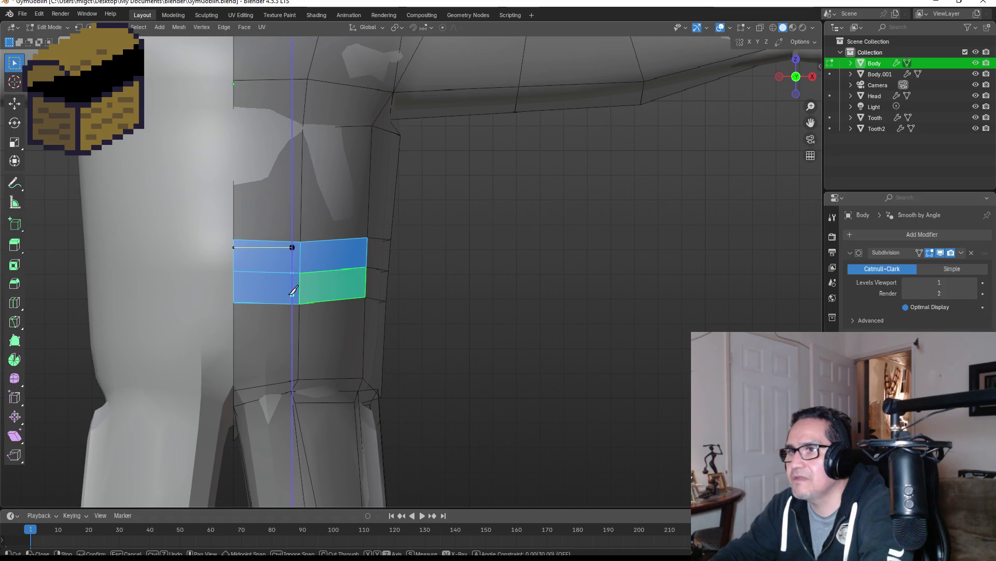
click(292, 291)
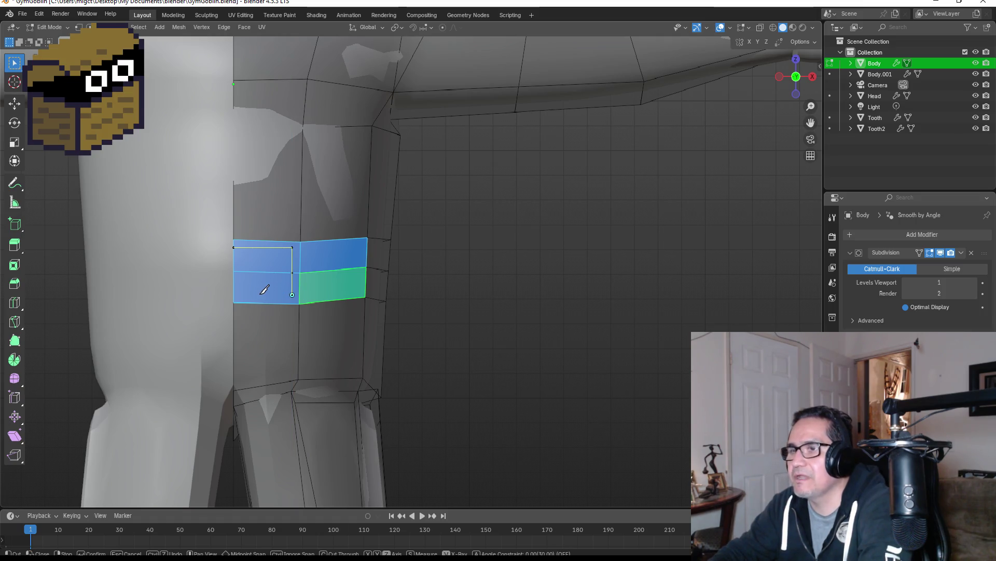
key(x)
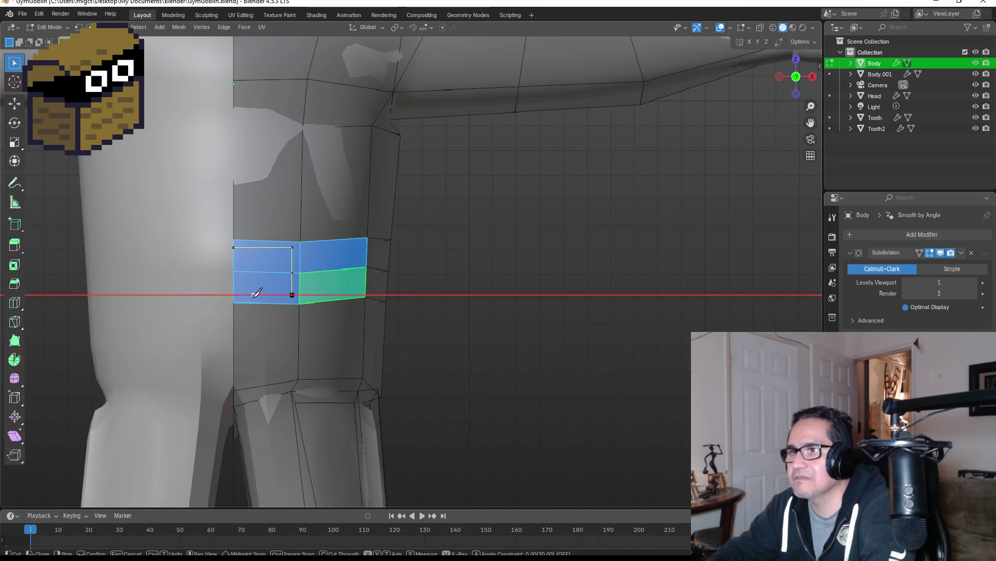
key(x)
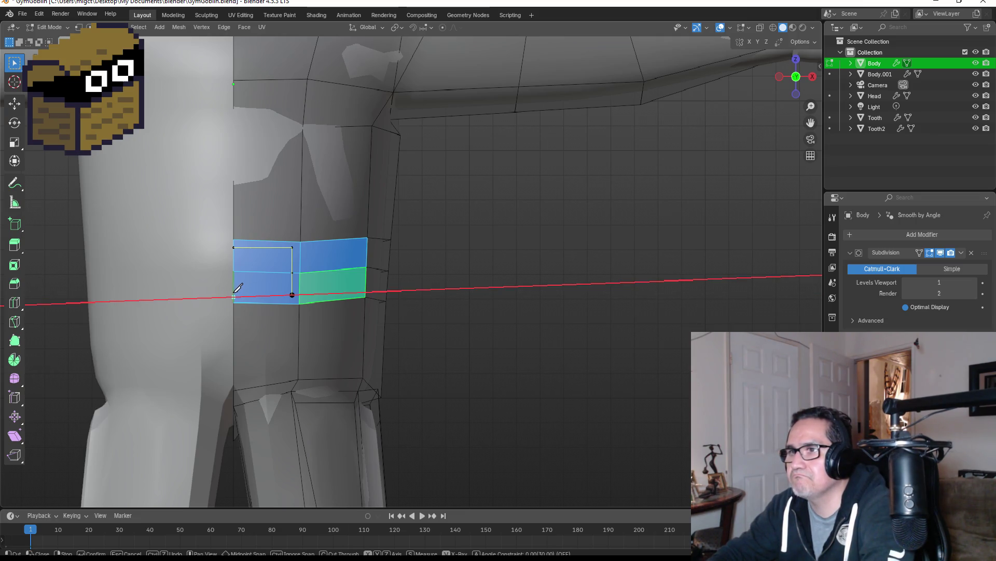
click(234, 295)
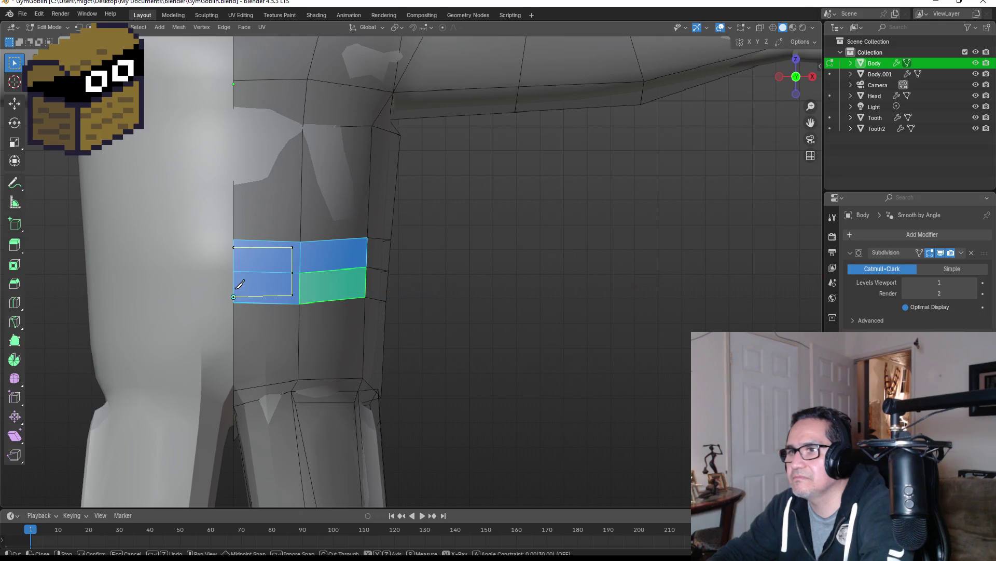
key(Return)
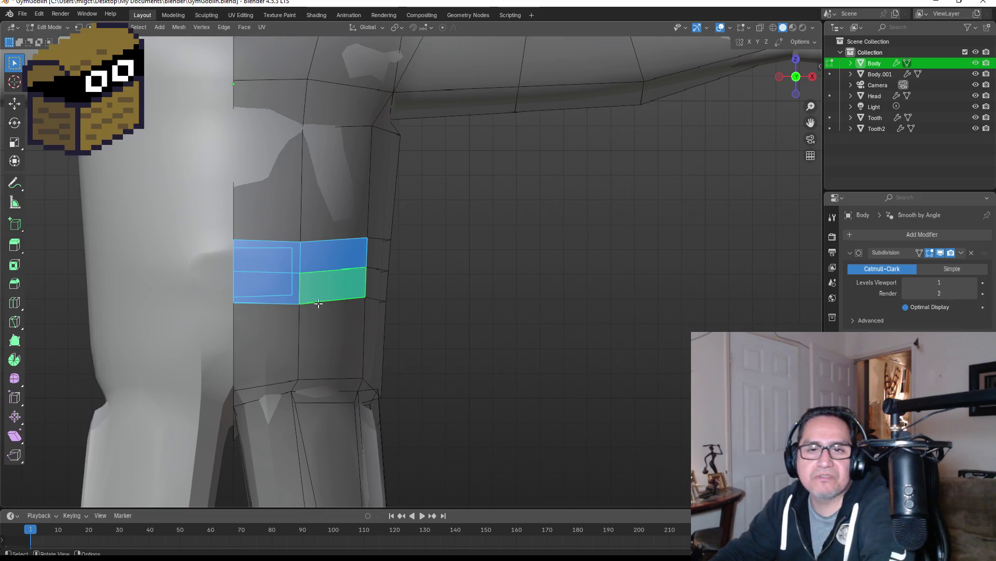
click(295, 255)
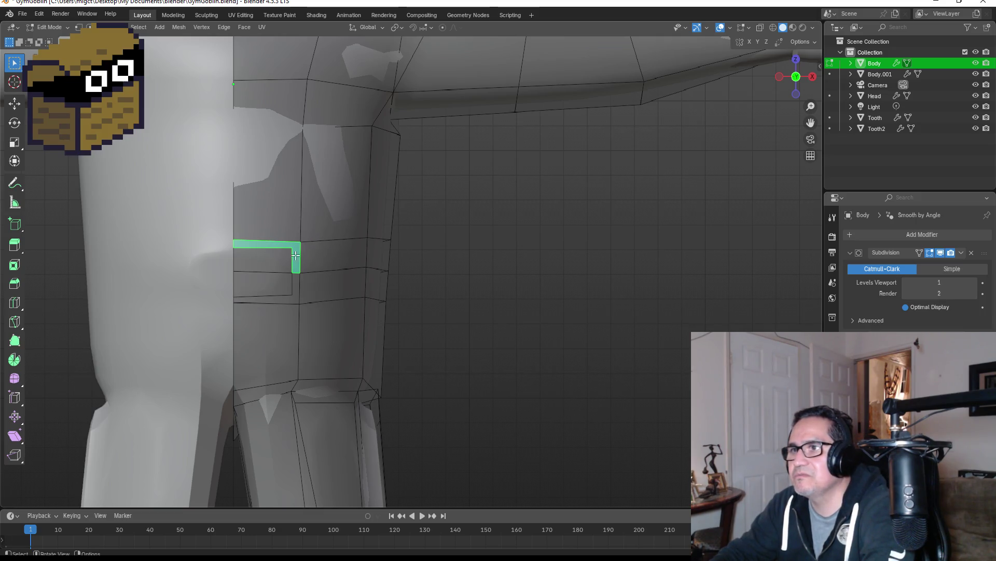
Select the lower L-shaped face and a rectangular hip face, toggling briefly out of Edit Mode.
shift+click(295, 292)
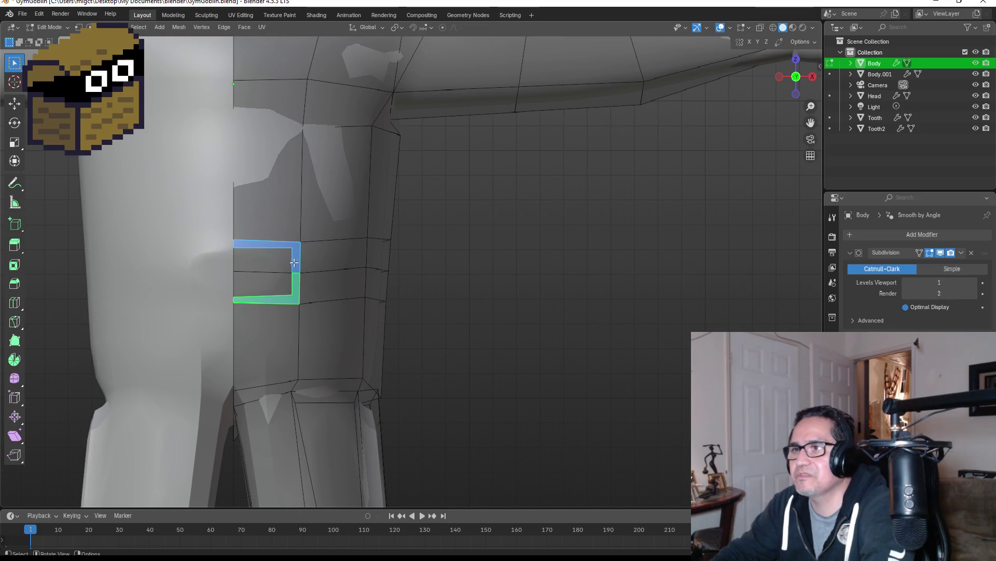
mouse_move(367, 249)
middle_down()
mouse_move(260, 260)
mouse_move(396, 294)
middle_up()
click(260, 260)
scroll(396, 294, down, 5)
key(Tab)
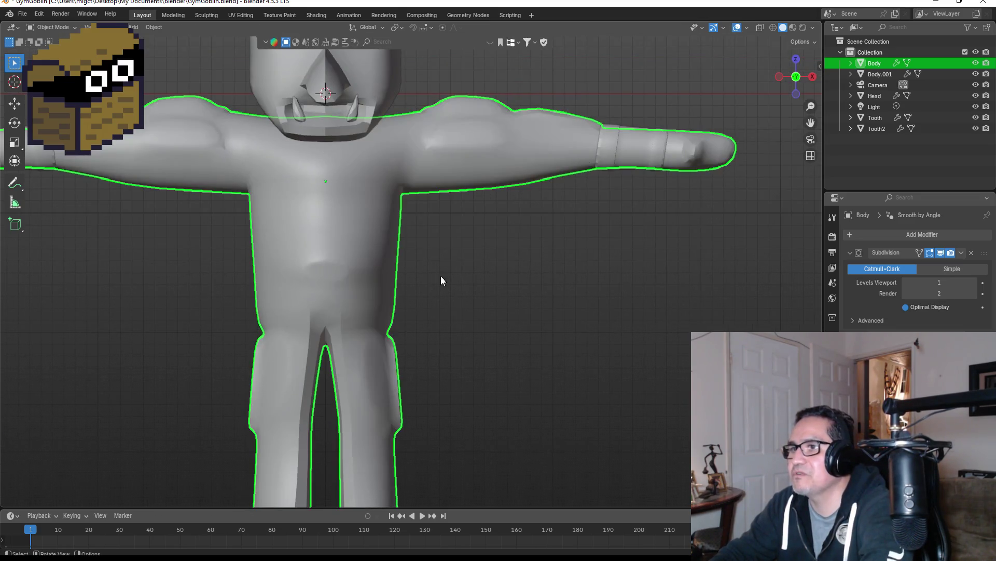
key(Tab)
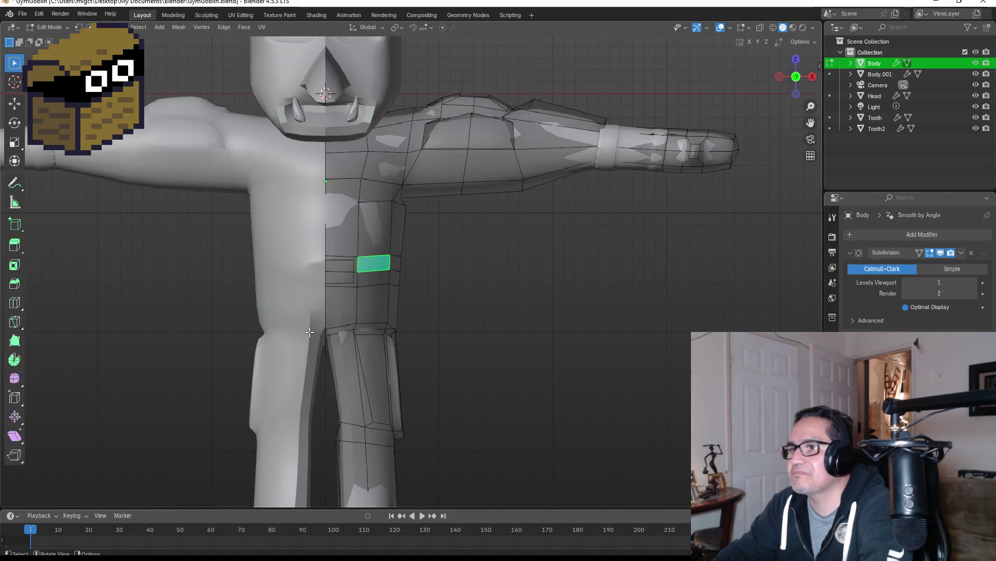
scroll(322, 333, up, 3)
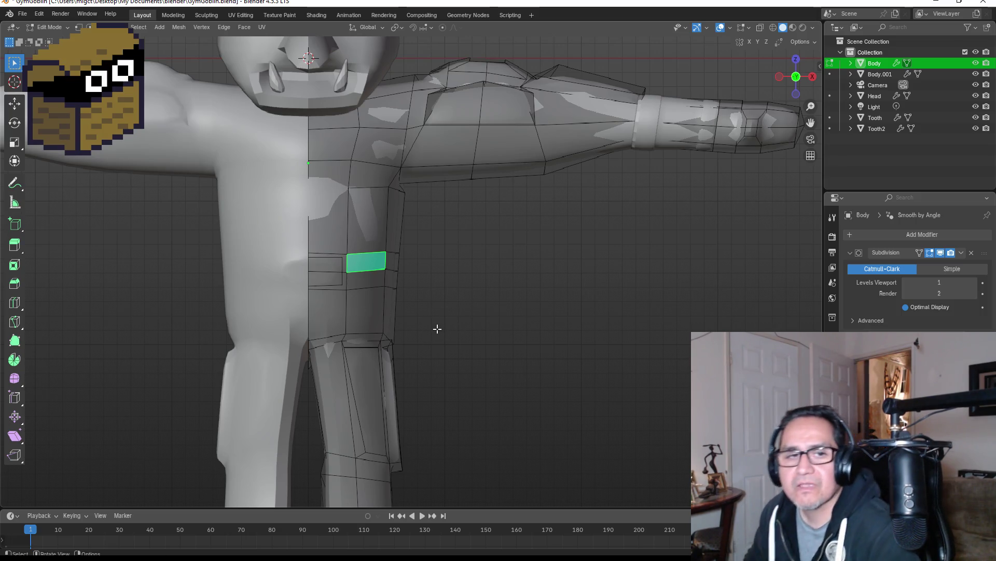
Select six adjacent faces wrapping the top of the thigh, then view from the front.
click(329, 304)
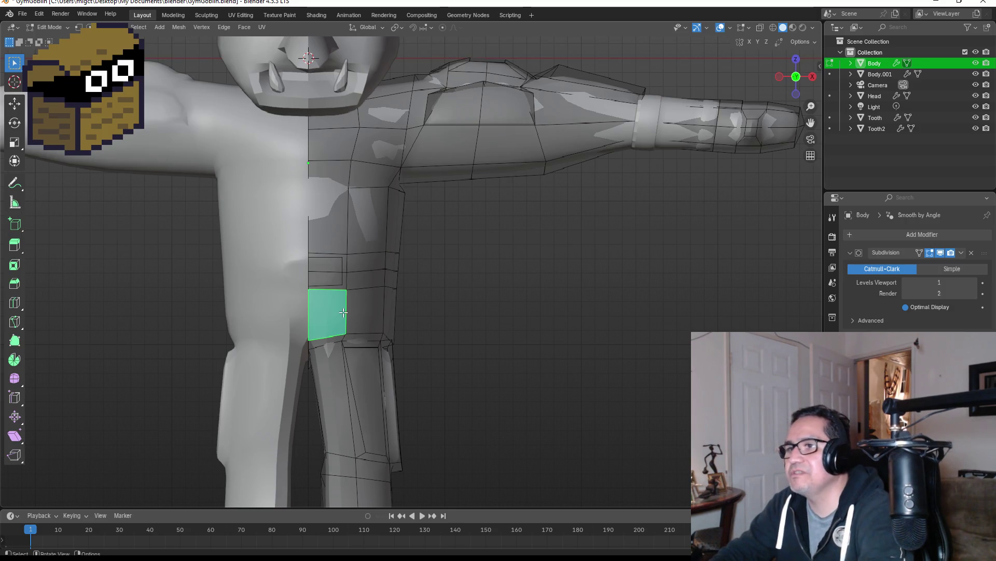
shift+click(380, 309)
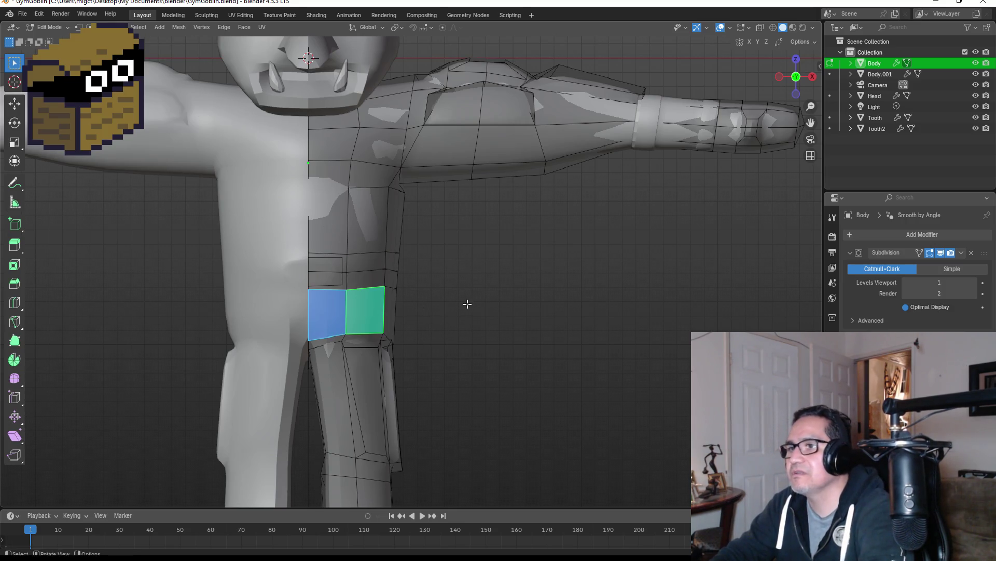
mouse_move(467, 301)
middle_down()
mouse_move(369, 305)
mouse_move(483, 318)
mouse_move(643, 309)
mouse_move(540, 322)
mouse_move(534, 313)
middle_up()
shift+click(388, 310)
shift+click(430, 310)
shift+click(482, 317)
shift+click(505, 319)
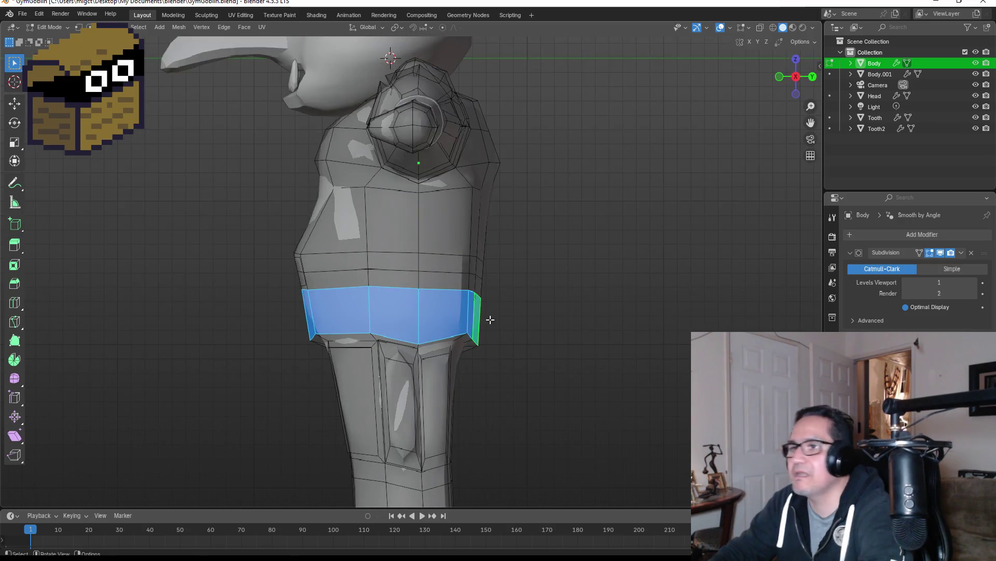
key(KP_1)
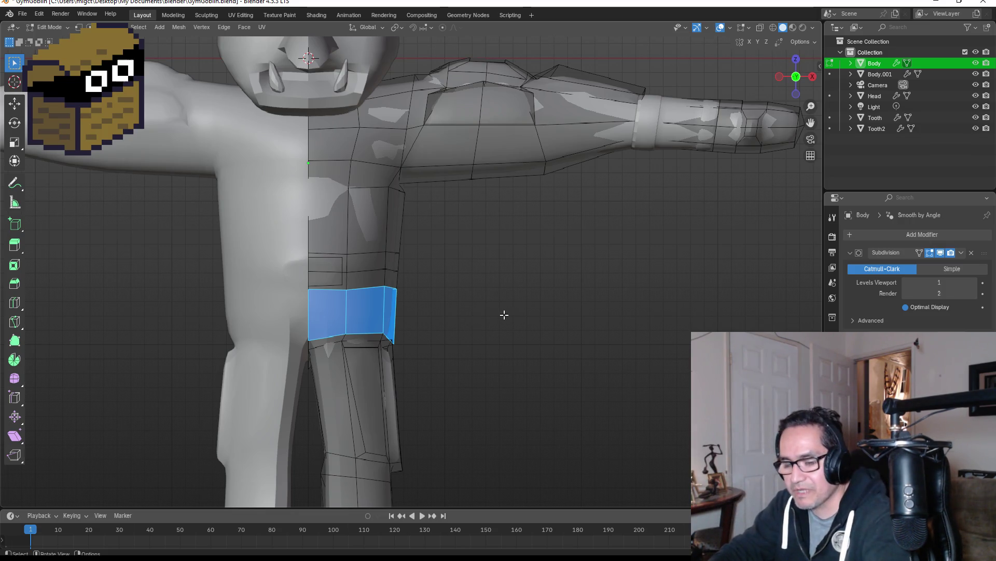
Duplicate the thigh band faces in place and separate them into a new object.
key(shift+d)
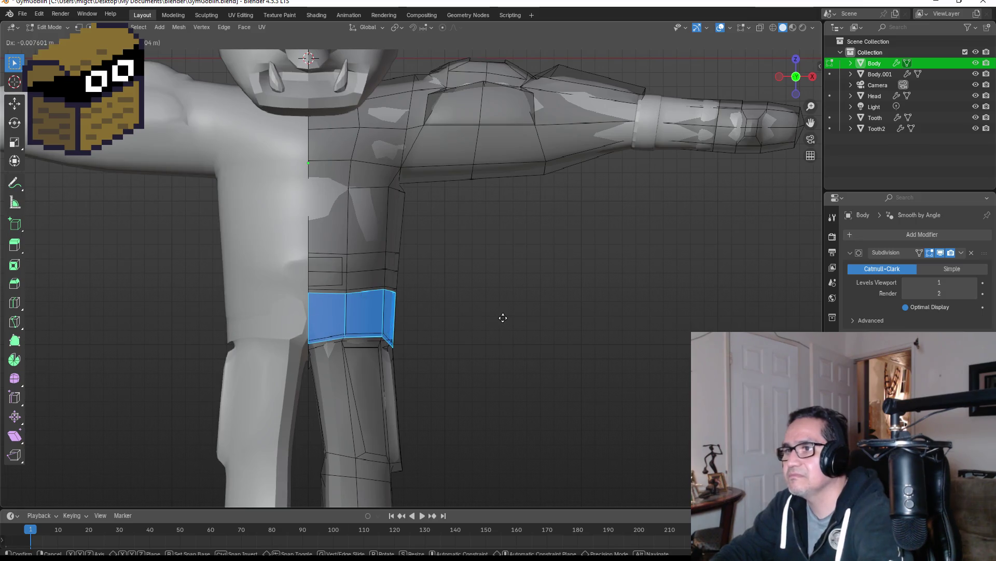
right_click(500, 318)
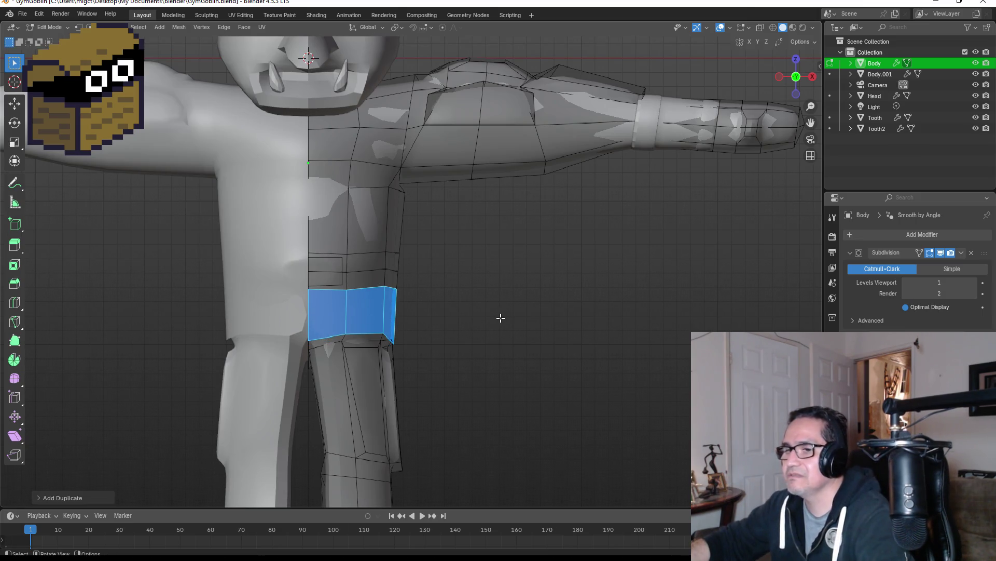
key(p)
click(490, 318)
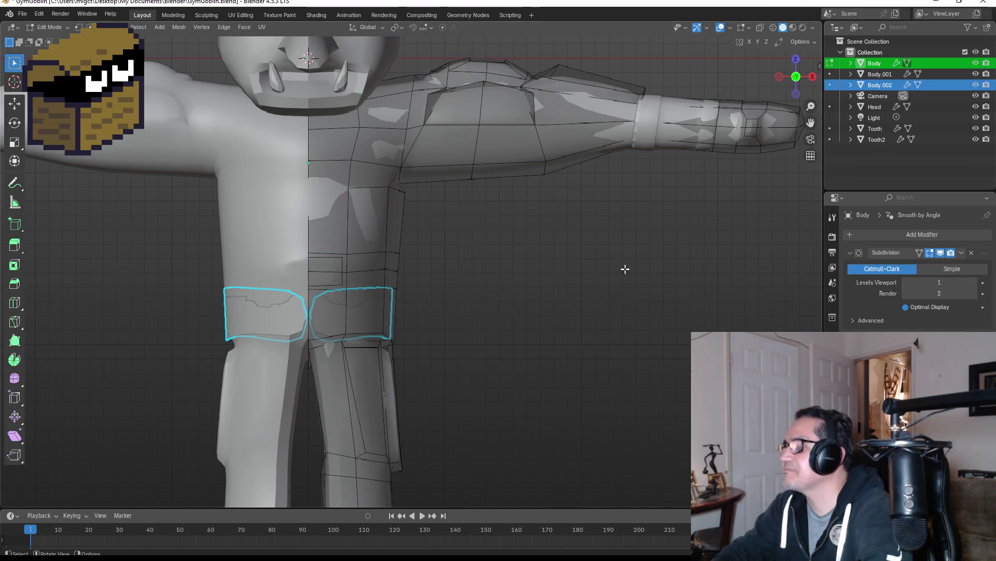
Rename Body.001 to 'Bracer' and make Body.002 the active object.
click(893, 73)
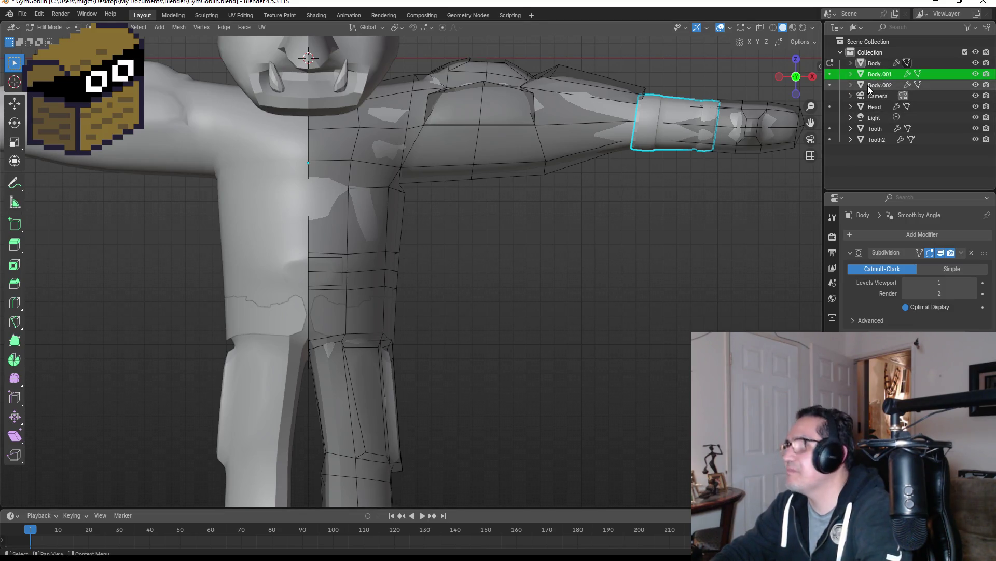
key(F2)
text(B)
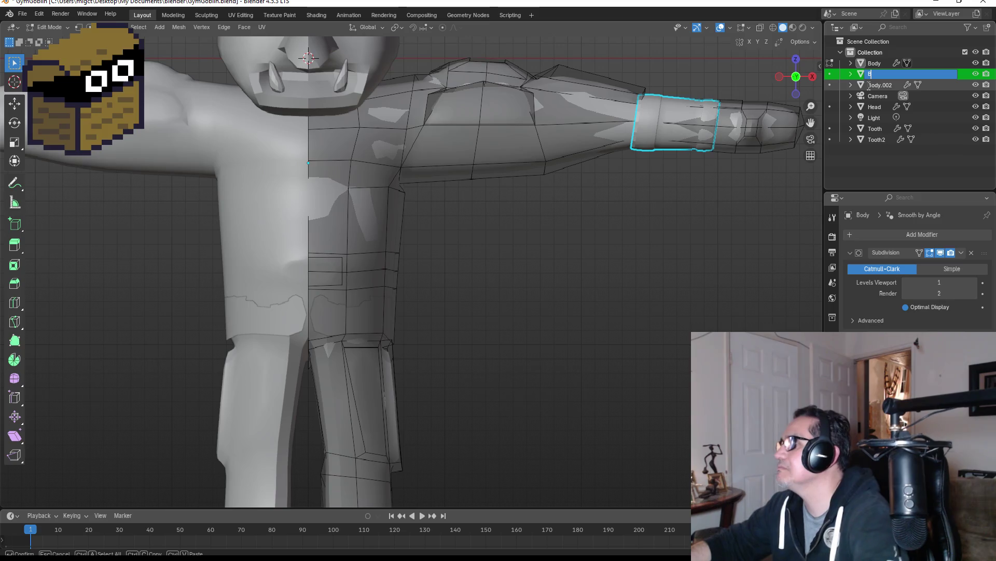
text(racer)
key(Return)
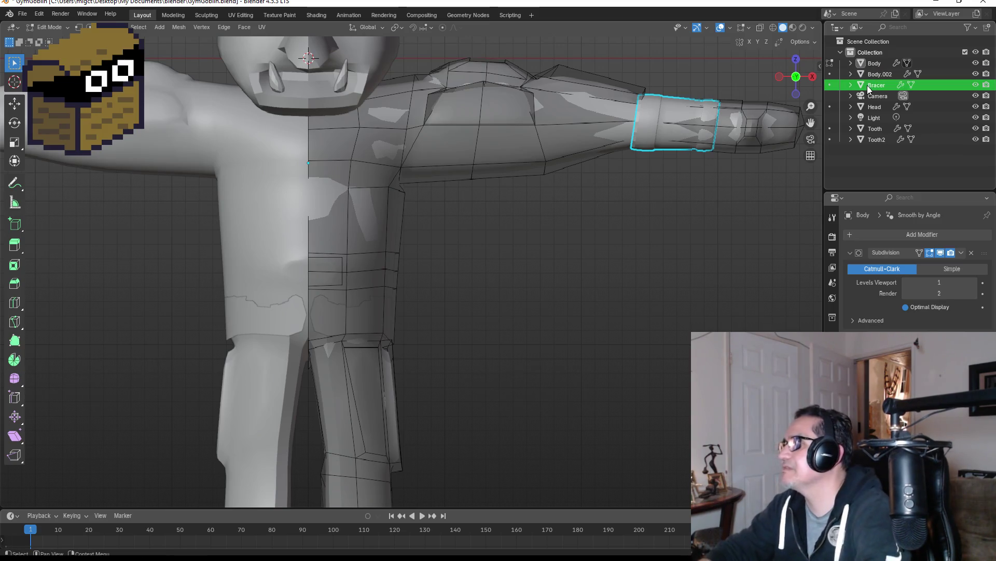
click(881, 74)
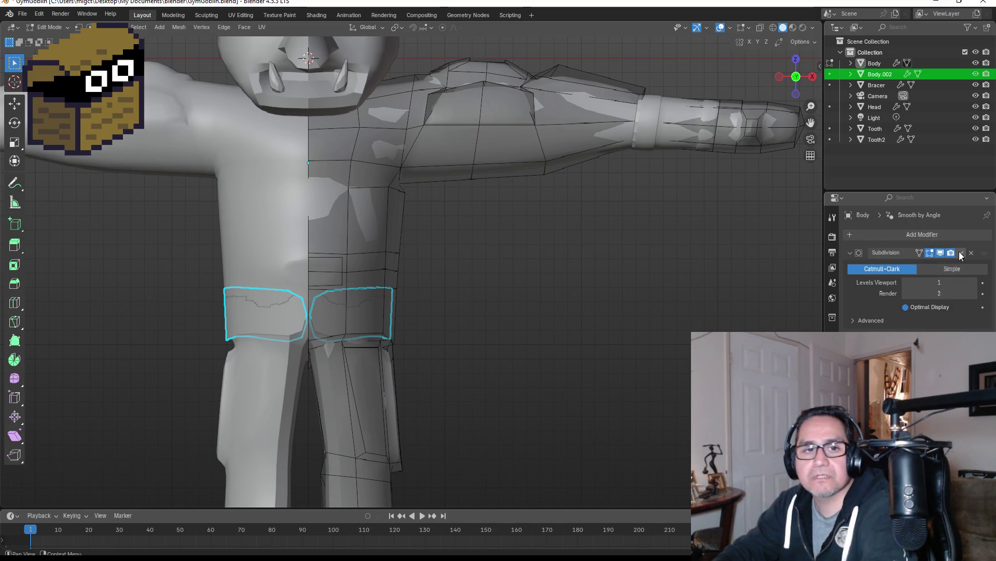
click(960, 253)
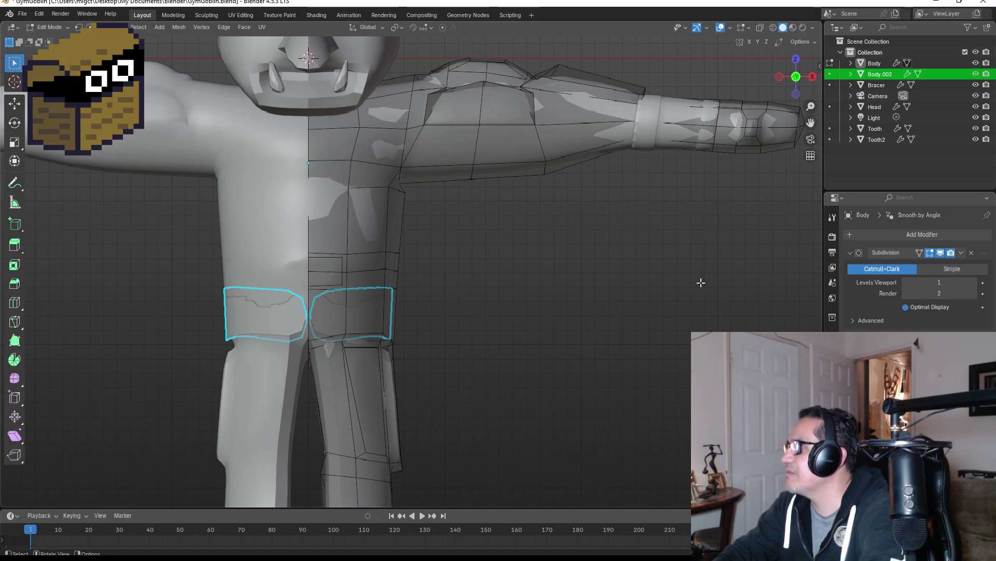
Apply Body.002's Subdivision modifier so only Mirror remains, then enter Edit Mode on the belt.
click(325, 312)
key(Tab)
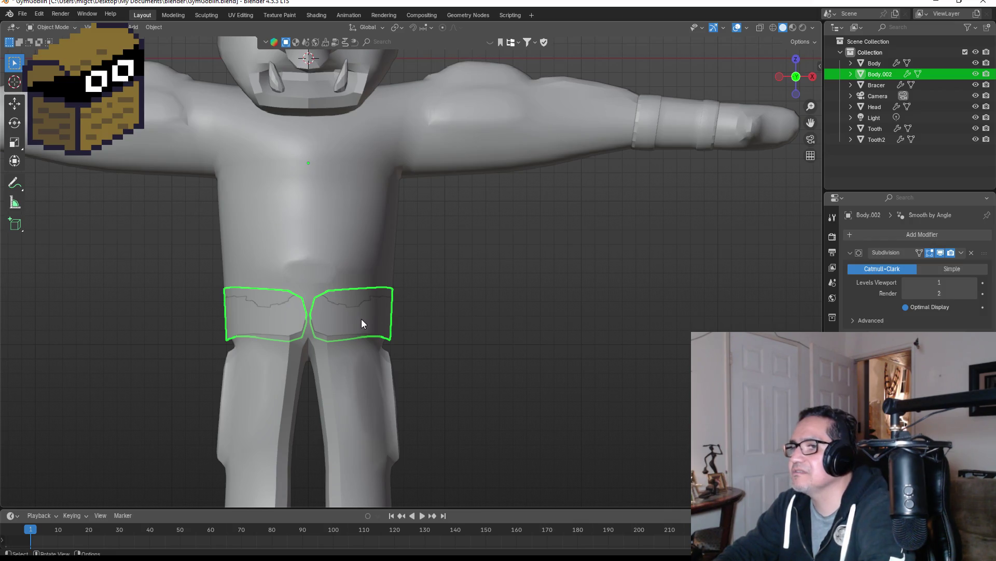
scroll(276, 316, up, 3)
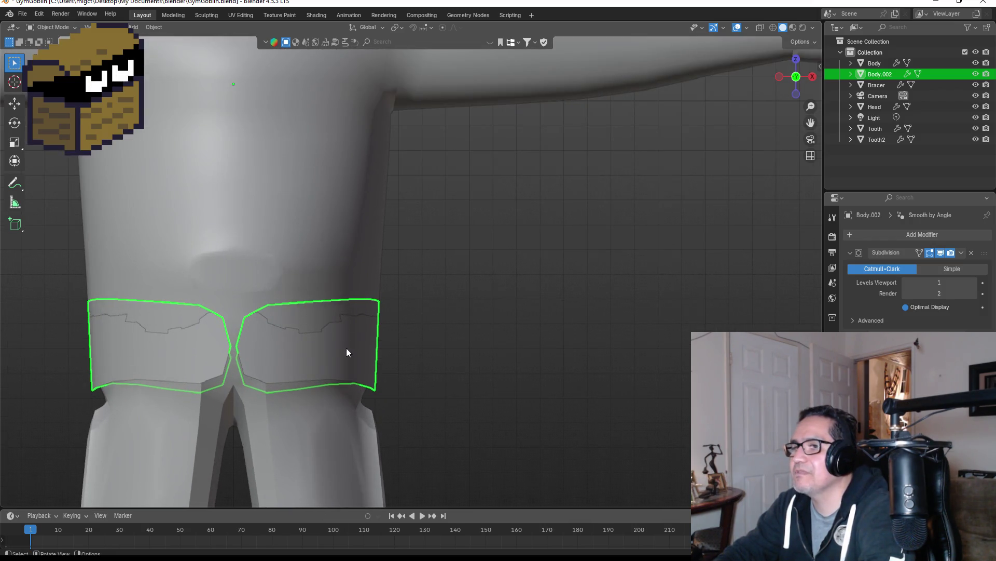
key(s)
key(Escape)
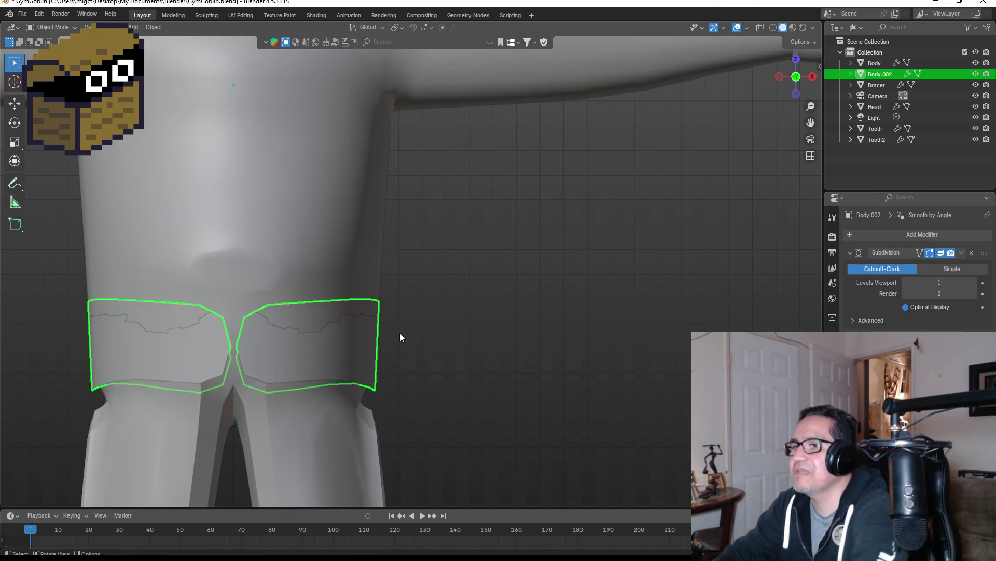
scroll(279, 329, down, 2)
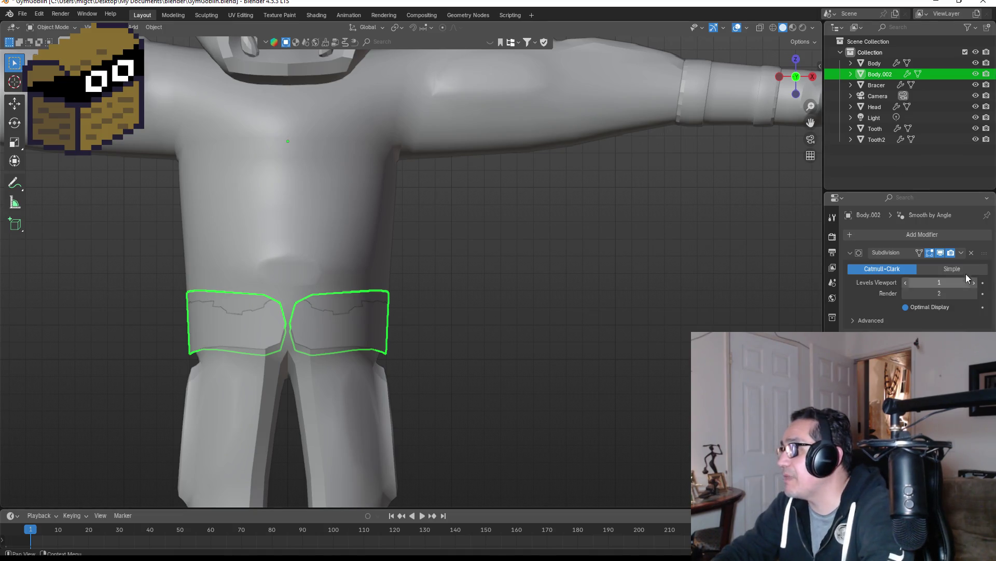
click(962, 253)
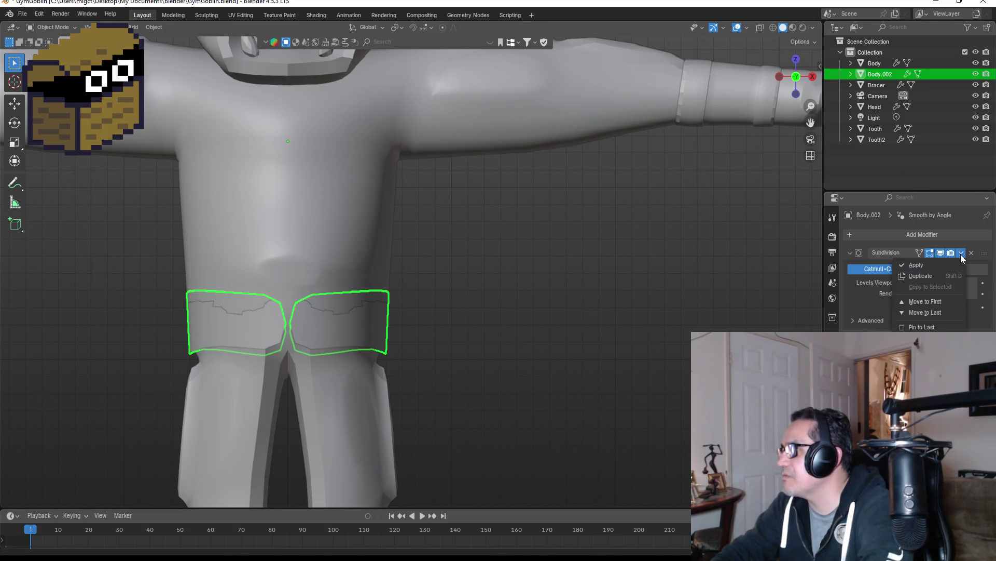
click(927, 266)
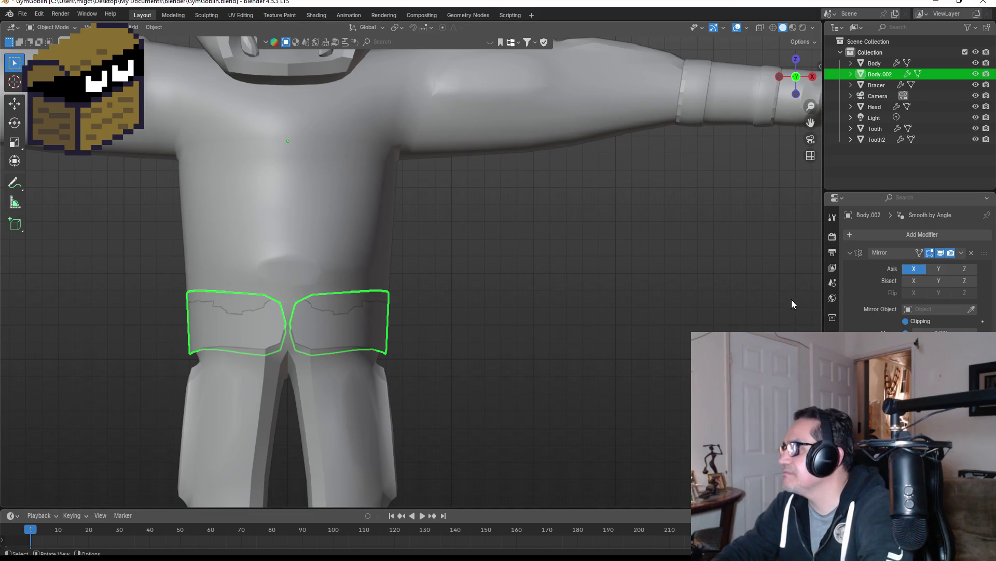
key(Tab)
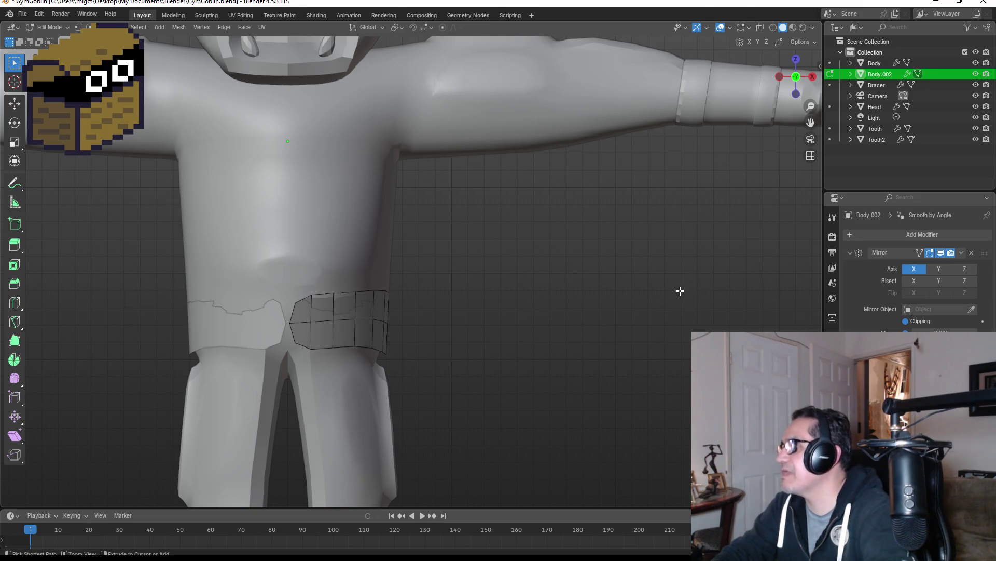
Select the front belt faces, grow the selection, and scale them wider along X.
key(ctrl+z)
key(ctrl+z)
key(Tab)
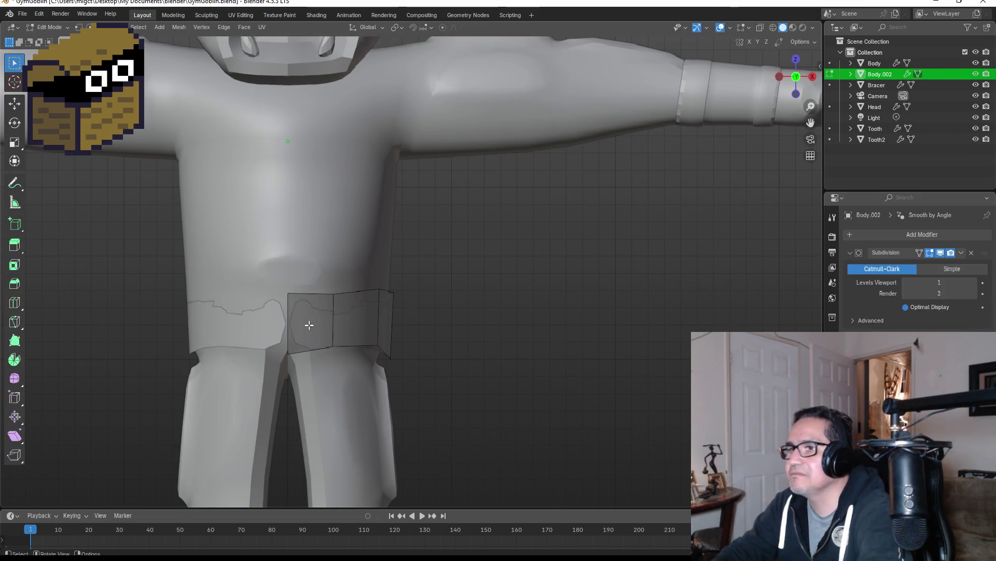
click(303, 310)
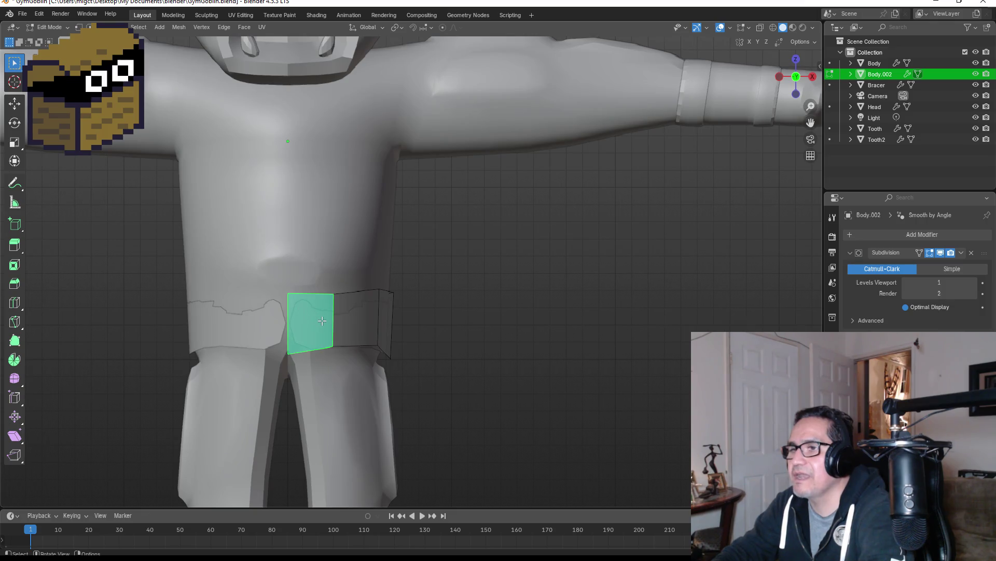
click(362, 319)
key(ctrl+KP_Add)
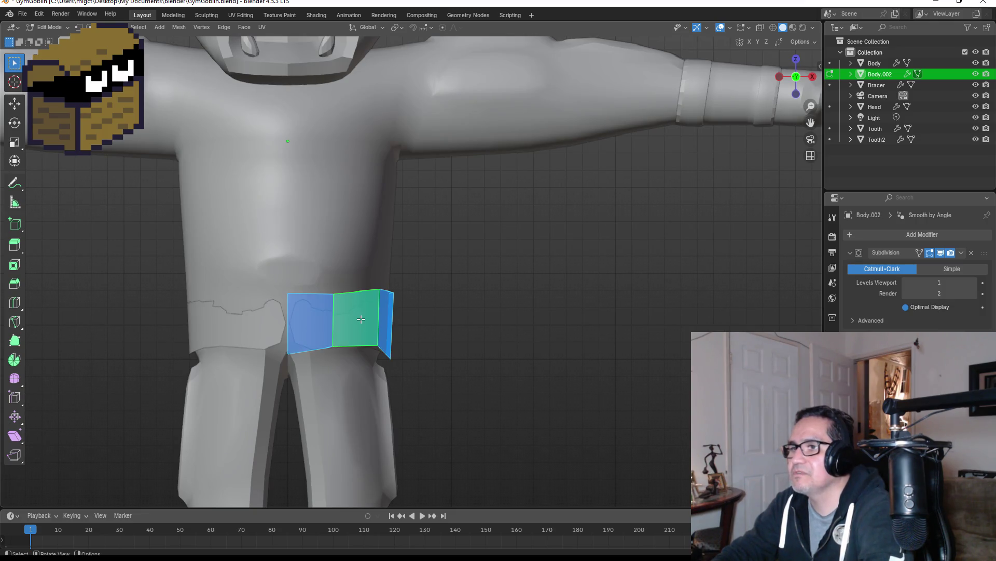
key(s)
key(x)
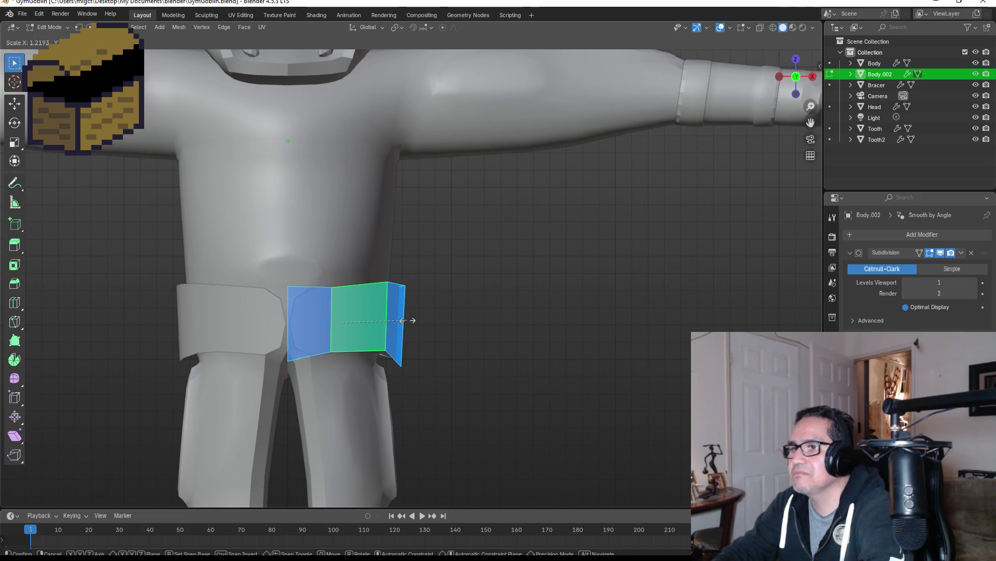
click(404, 322)
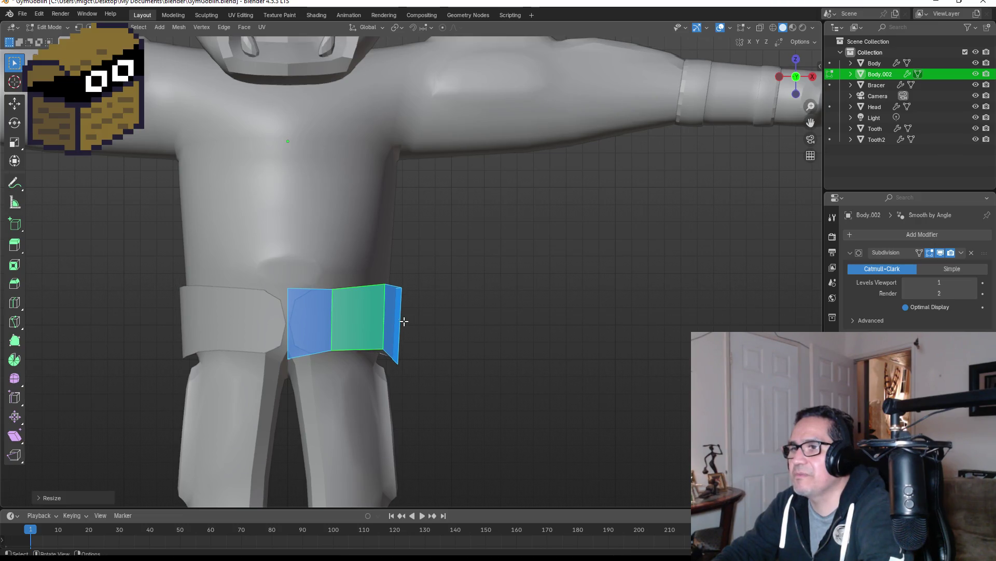
Reselect just the front belt face, leave it unmoved, and return to front orthographic view.
key(alt+a)
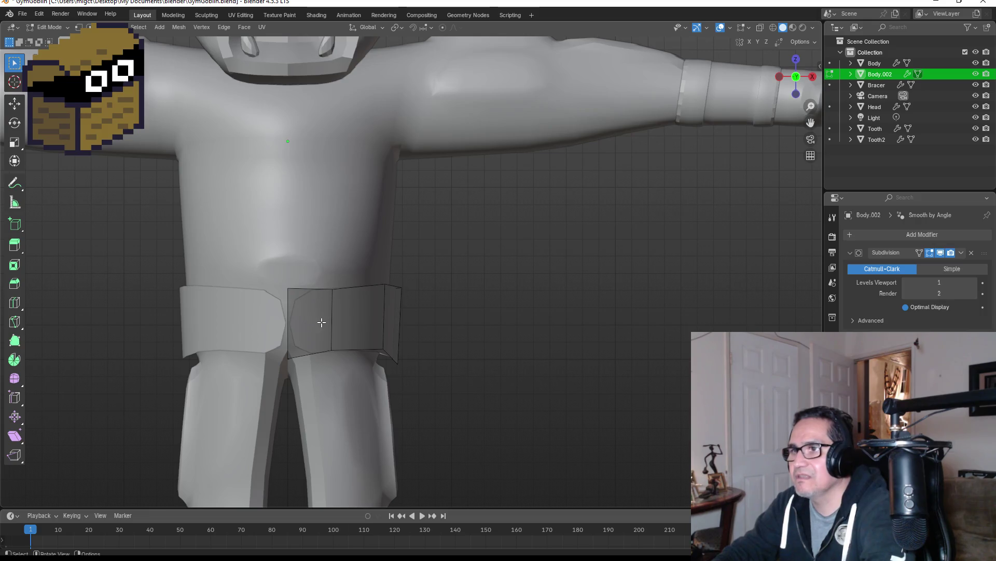
click(322, 323)
key(g)
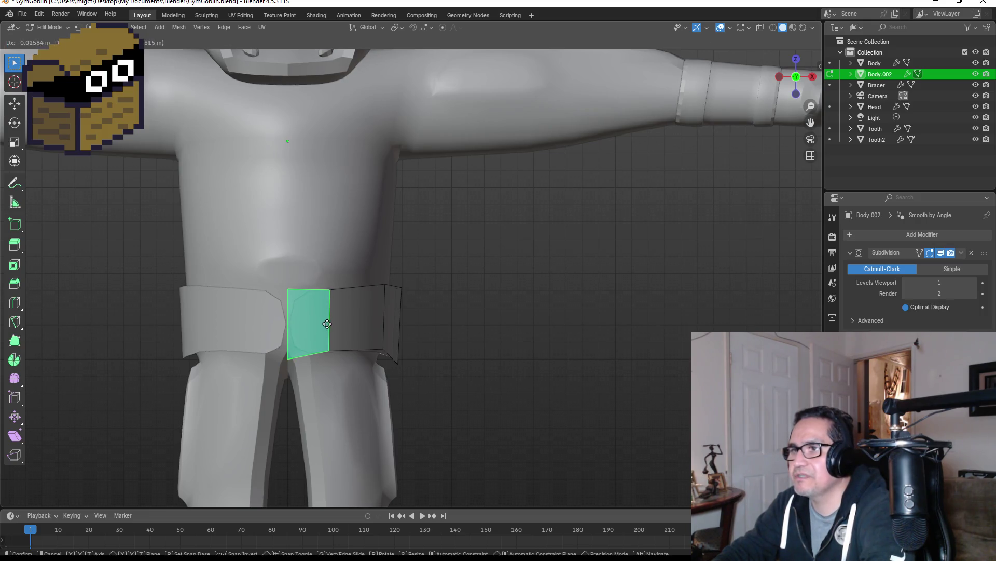
right_click(312, 324)
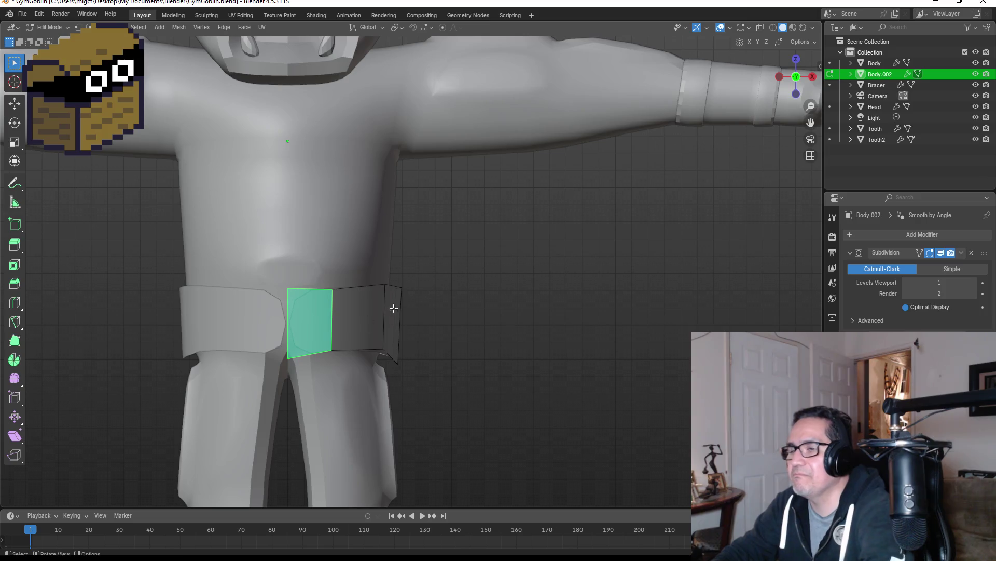
mouse_move(394, 295)
middle_down()
mouse_move(427, 290)
mouse_move(270, 292)
mouse_move(187, 278)
mouse_move(213, 271)
mouse_move(332, 297)
middle_up()
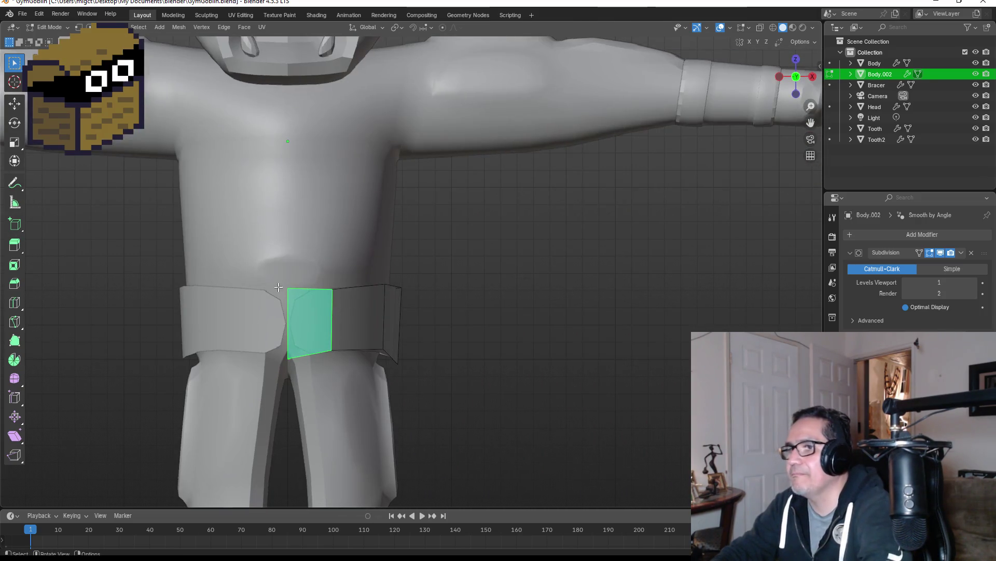
scroll(358, 304, up, 2)
key(KP_1)
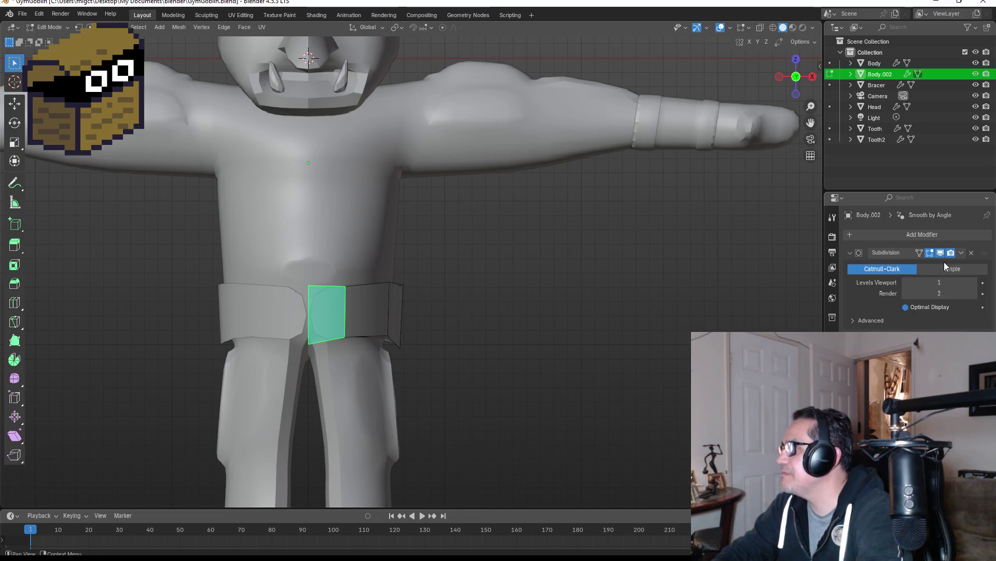
Set the Subdivision modifier's Levels Viewport to 0 after briefly trying 2.
click(850, 253)
click(851, 252)
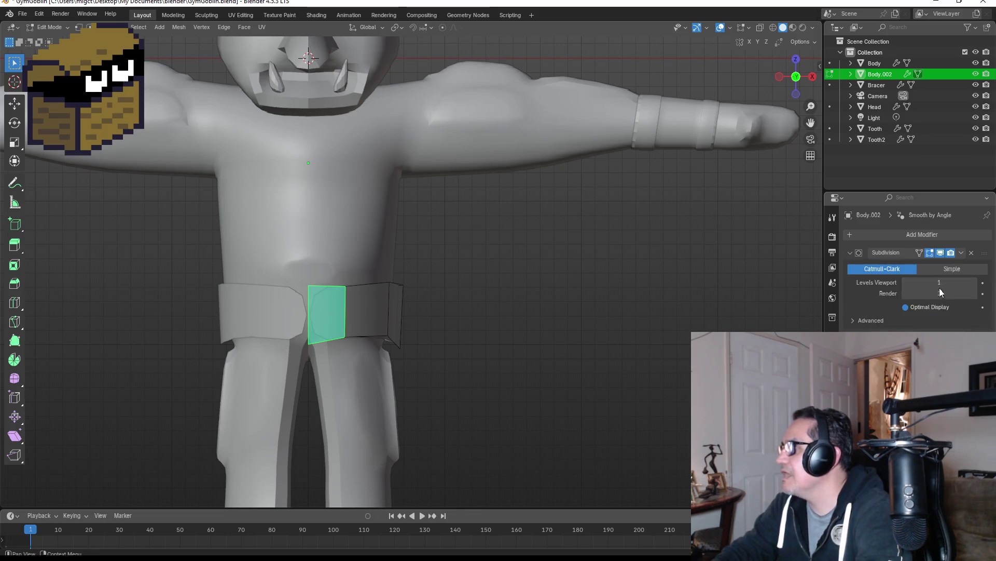
click(974, 283)
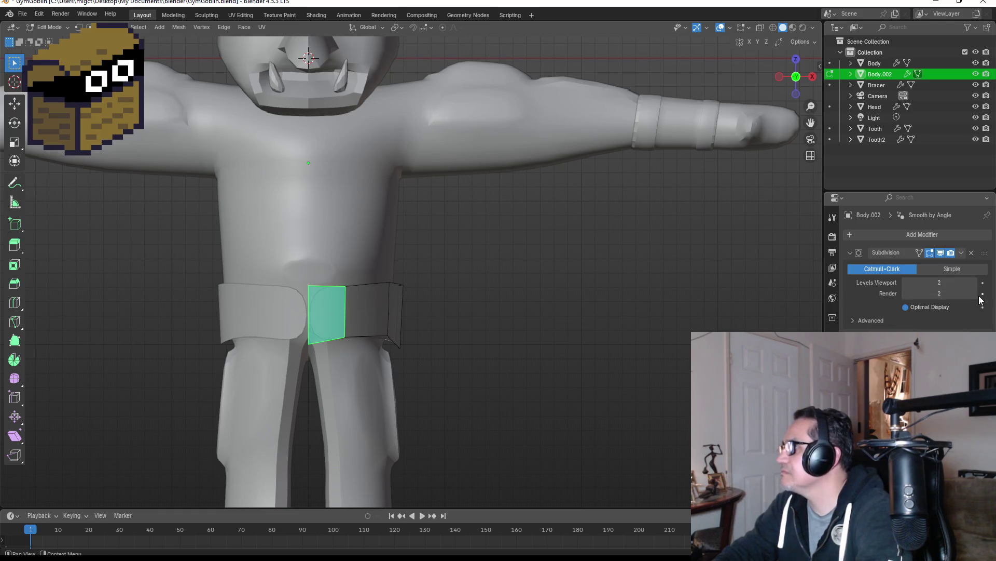
click(906, 284)
click(905, 283)
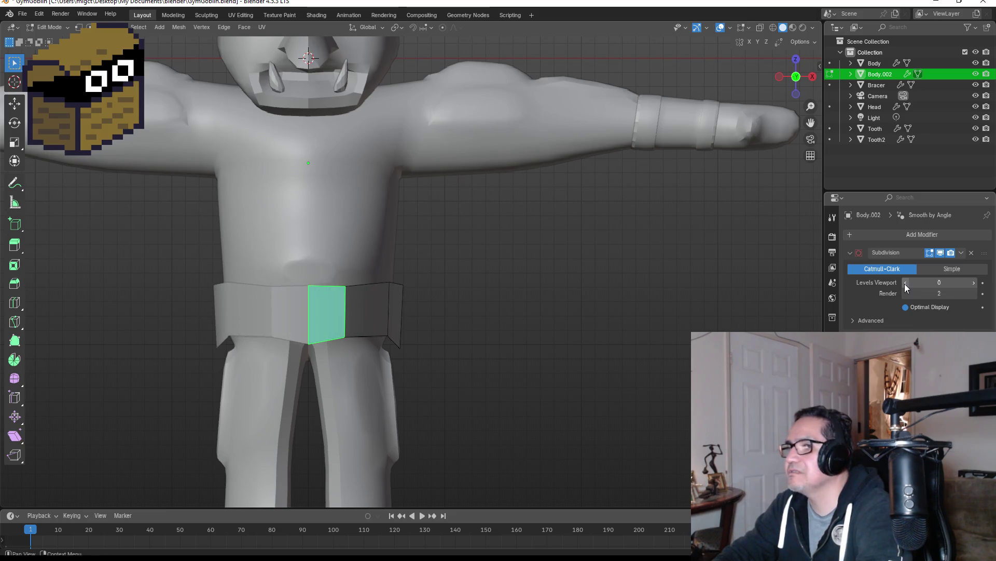
Select the whole belt loop and scale it narrower so it hugs the hips.
click(502, 316)
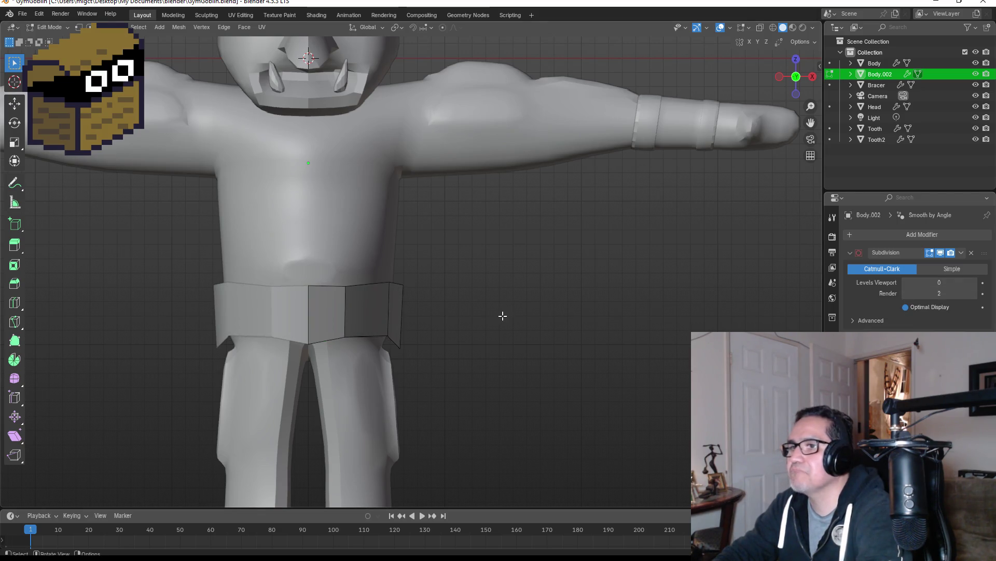
click(388, 317)
mouse_move(493, 298)
middle_down()
mouse_move(429, 300)
mouse_move(452, 305)
mouse_move(447, 330)
mouse_move(422, 325)
mouse_move(444, 298)
middle_up()
key(KP_1)
click(330, 316)
alt+shift+click(451, 299)
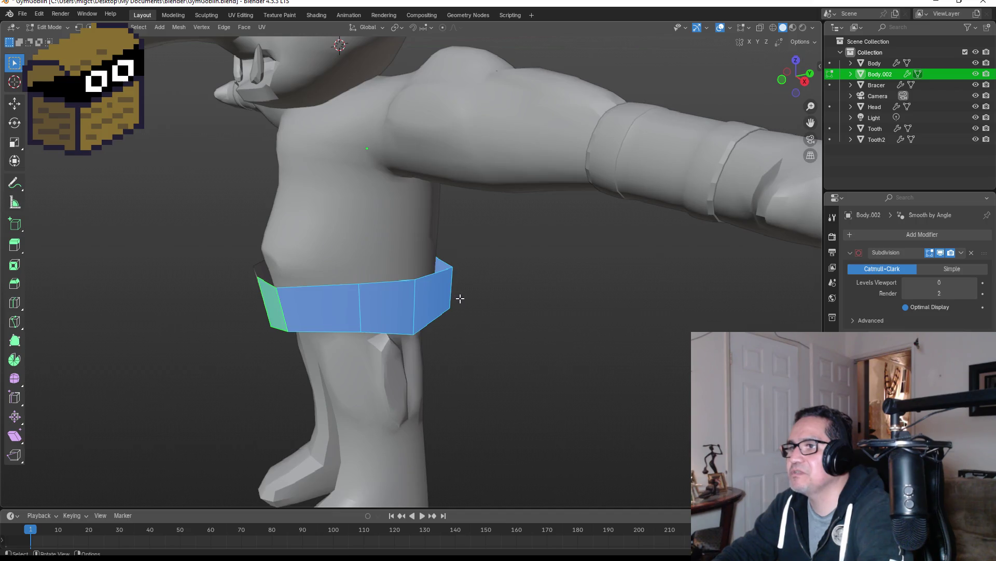
key(s)
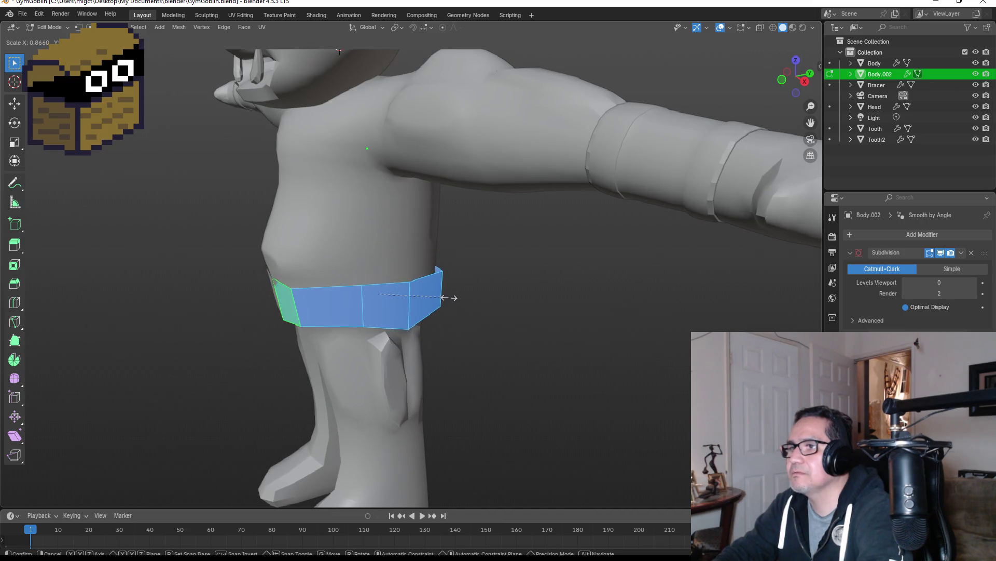
click(461, 296)
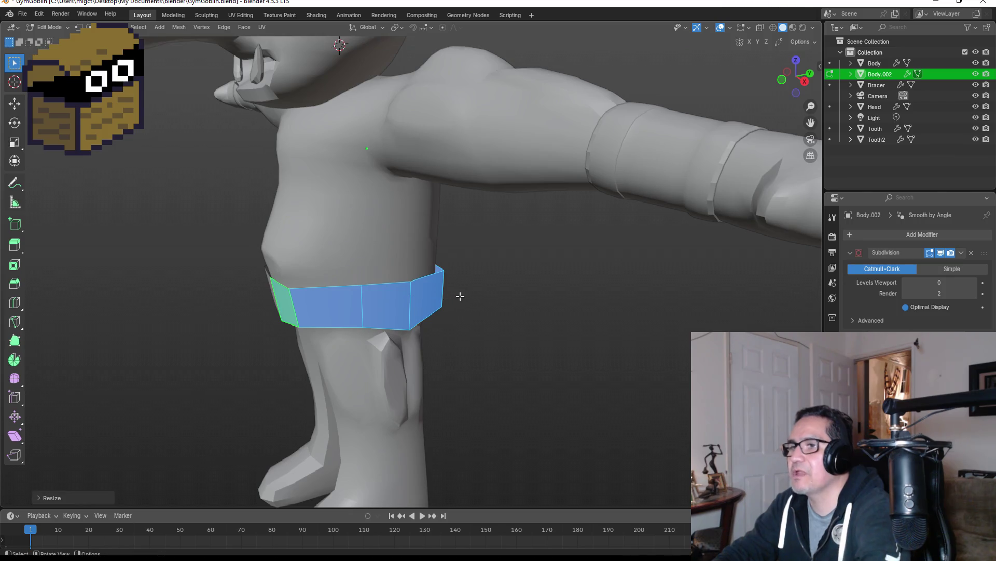
key(KP_1)
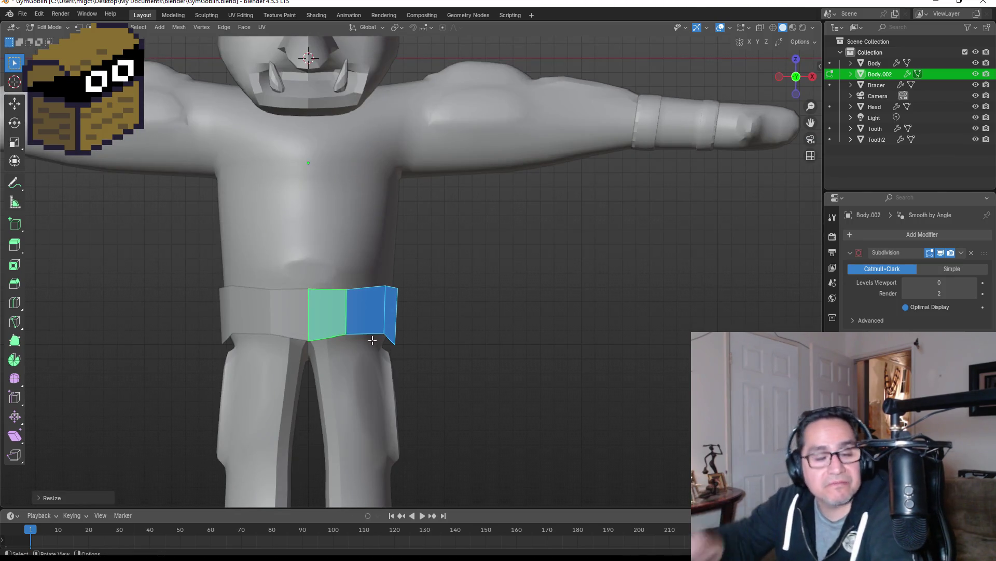
Check the belt from an angle, then select only the front belt face and extrude it downward.
mouse_move(576, 270)
middle_down()
mouse_move(547, 300)
mouse_move(499, 315)
middle_up()
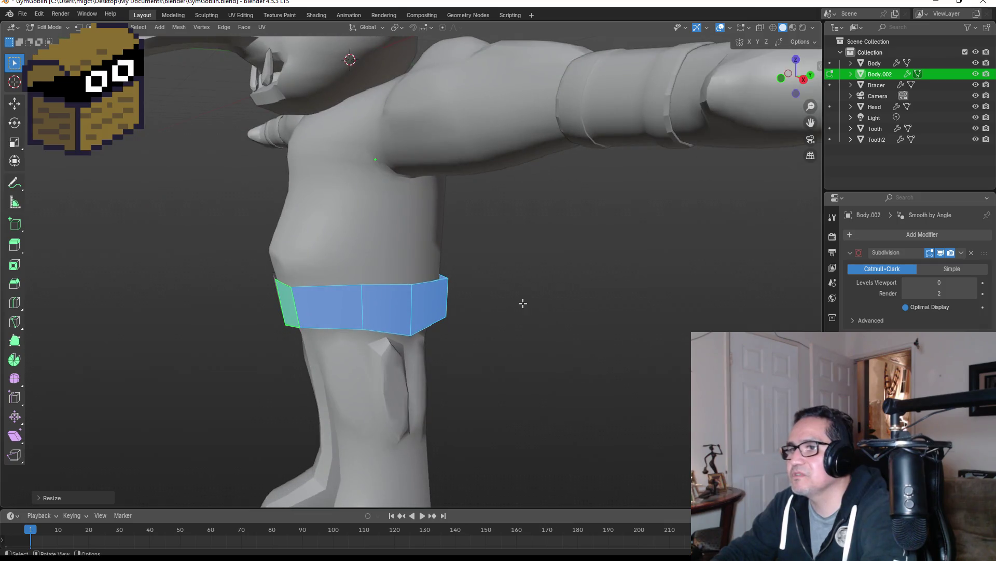
key(s)
key(Escape)
key(KP_1)
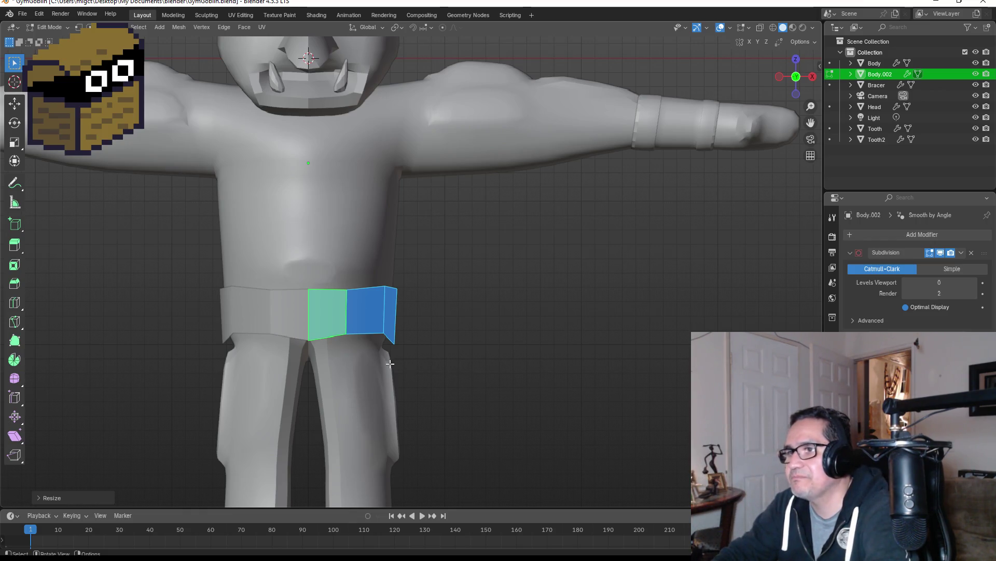
shift+middle_drag(336, 363, 340, 330)
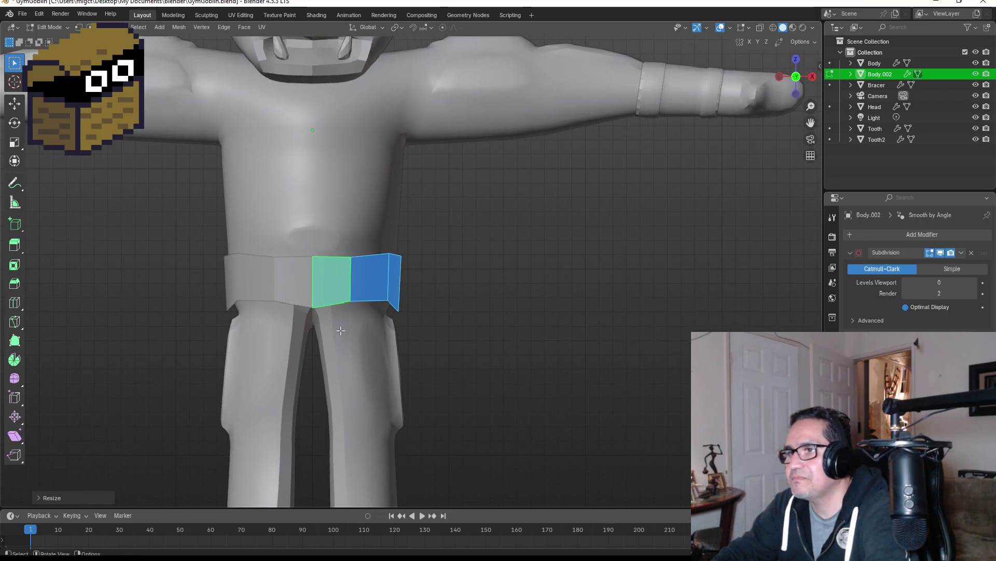
click(340, 292)
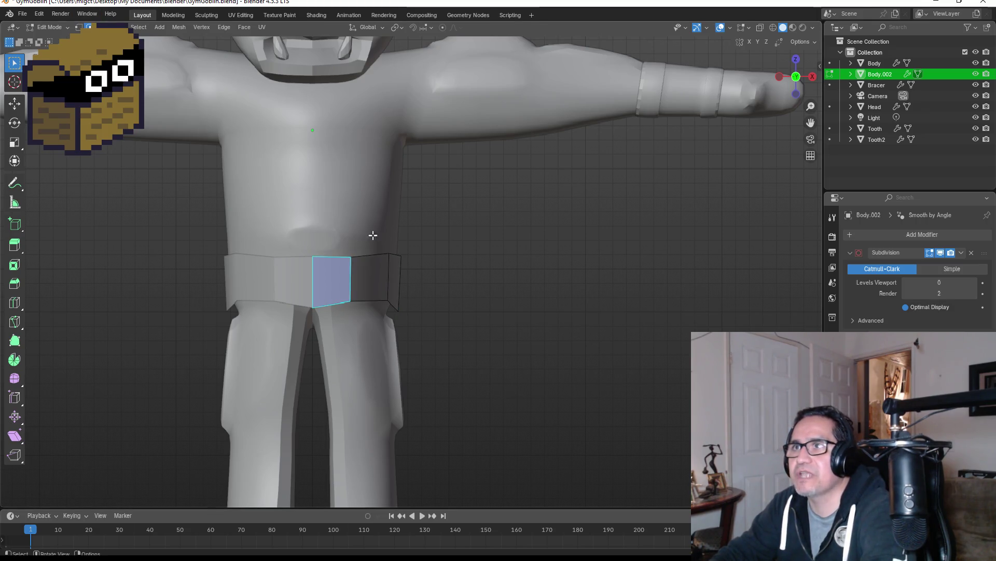
key(e)
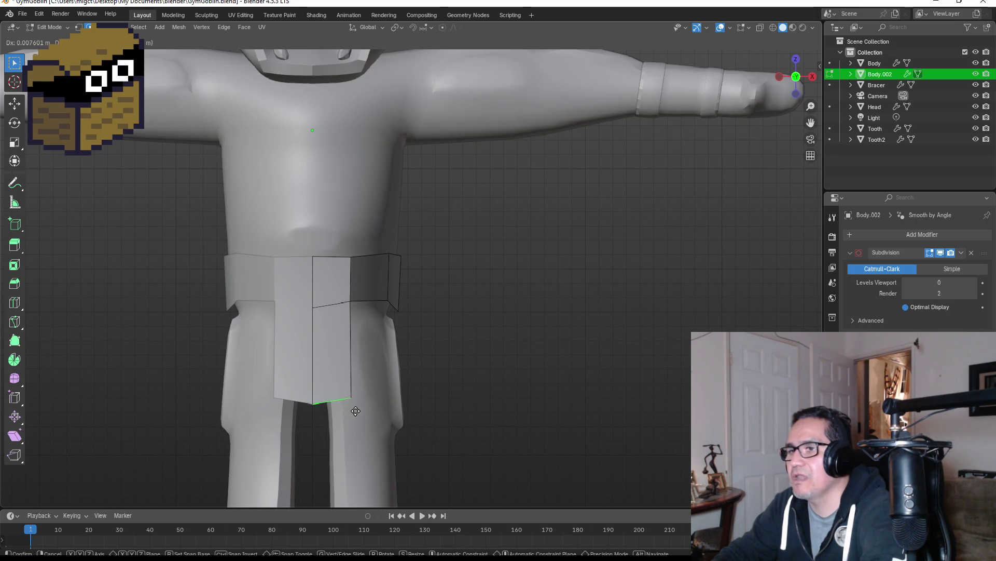
Set the front flap's length over the thigh, drop a second extrusion, and enable snapping.
click(344, 411)
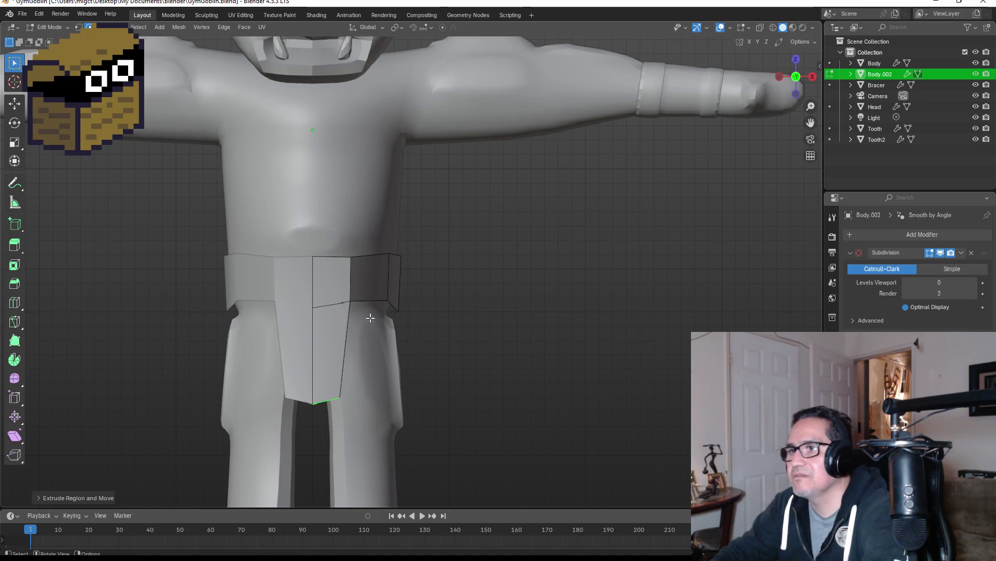
click(376, 304)
key(e)
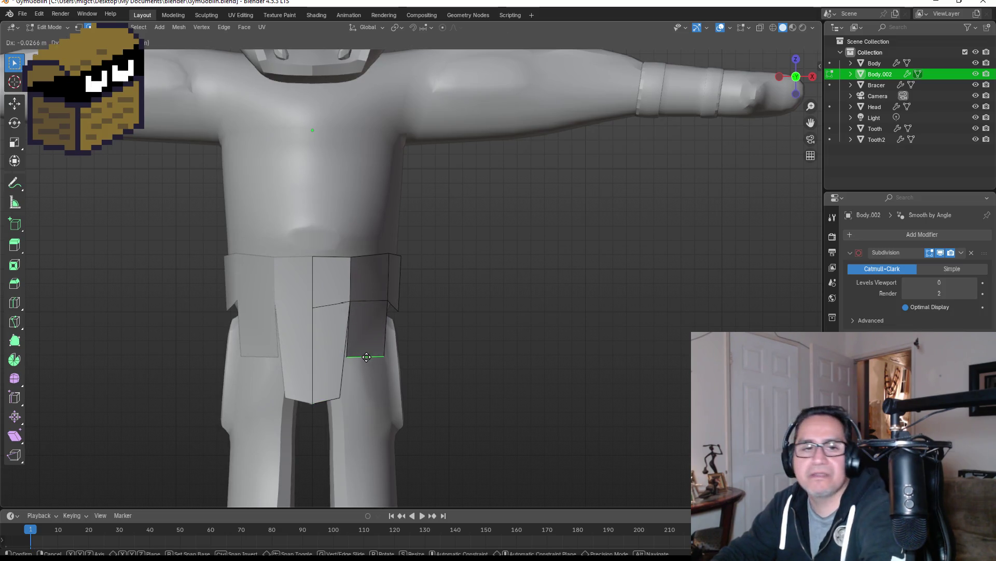
right_click(367, 350)
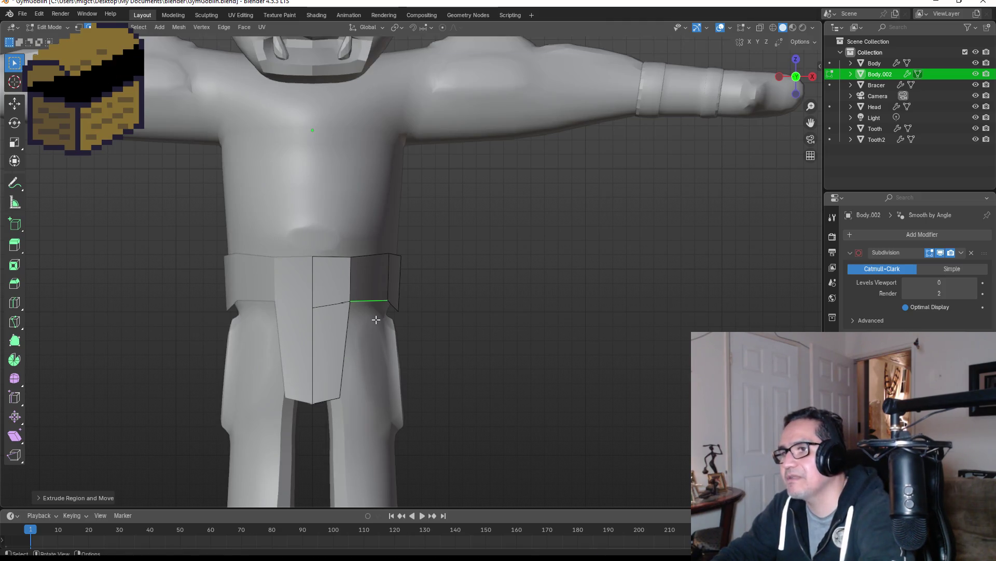
middle_drag(376, 319, 343, 358)
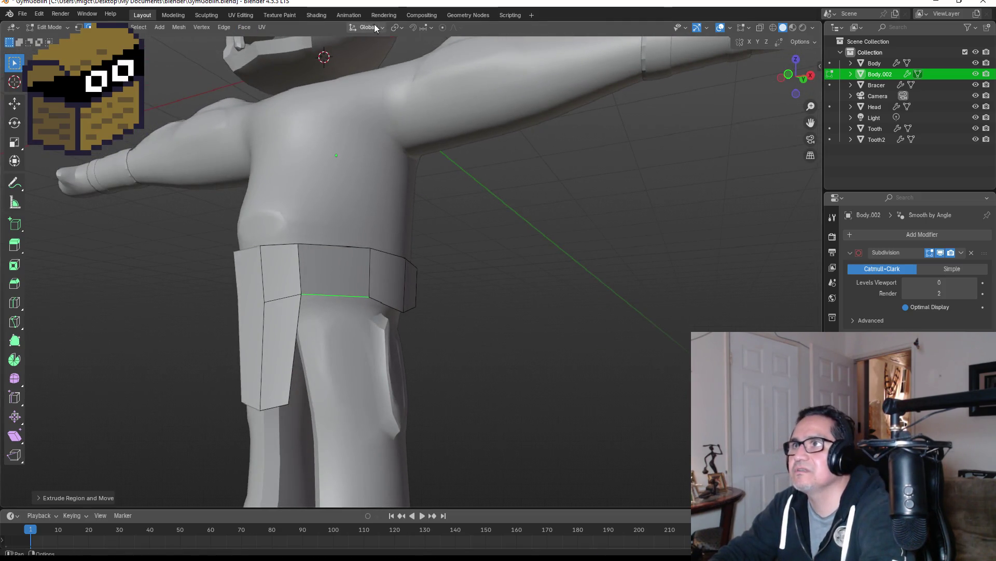
click(412, 28)
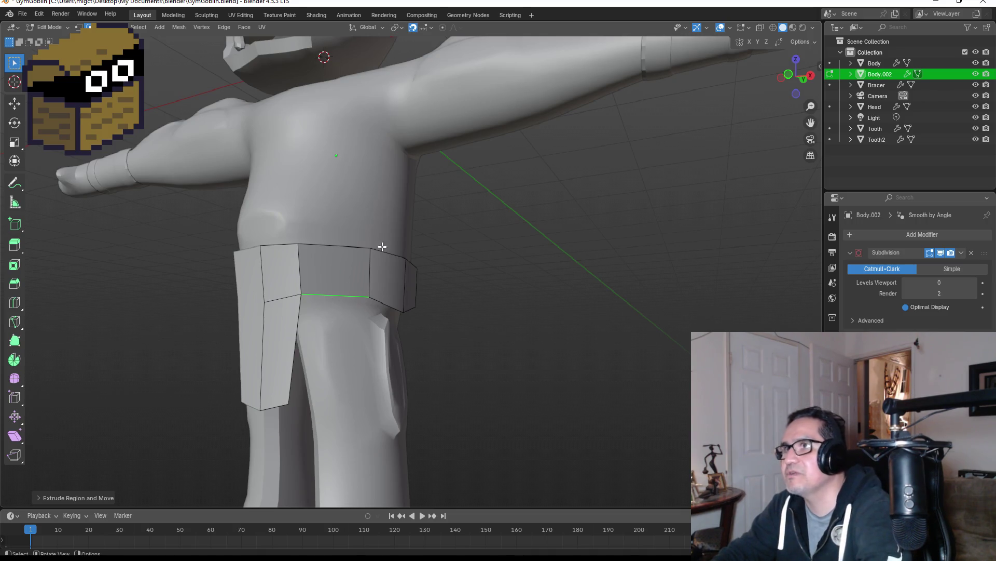
Switch snapping to vertices and snap the selected flap vertex into its new position.
click(430, 28)
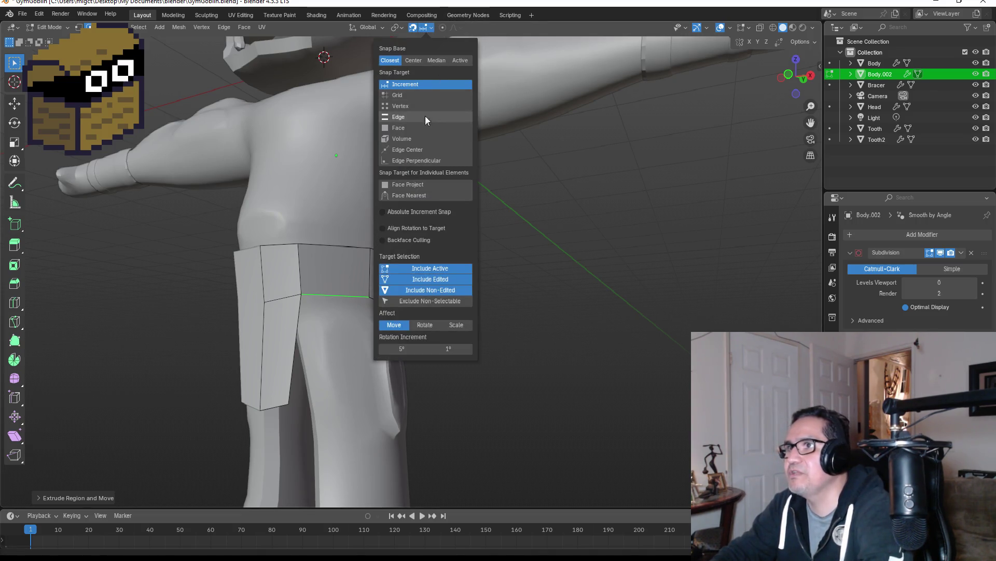
click(407, 106)
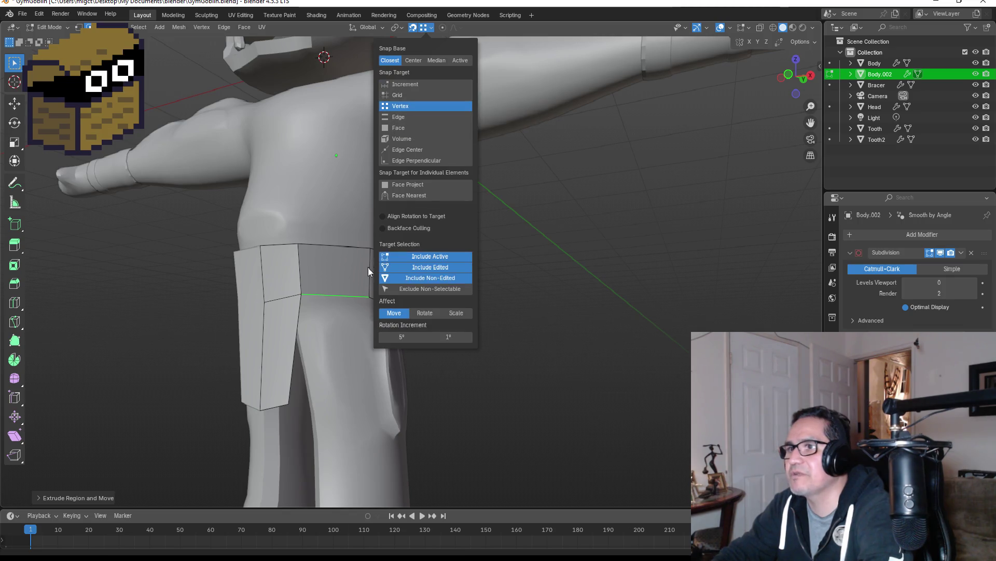
key(g)
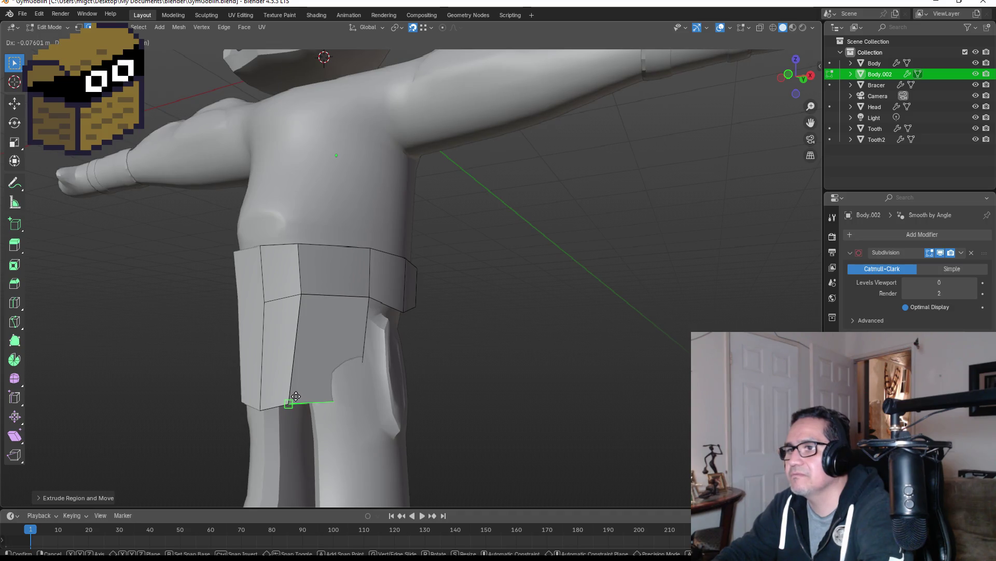
click(295, 396)
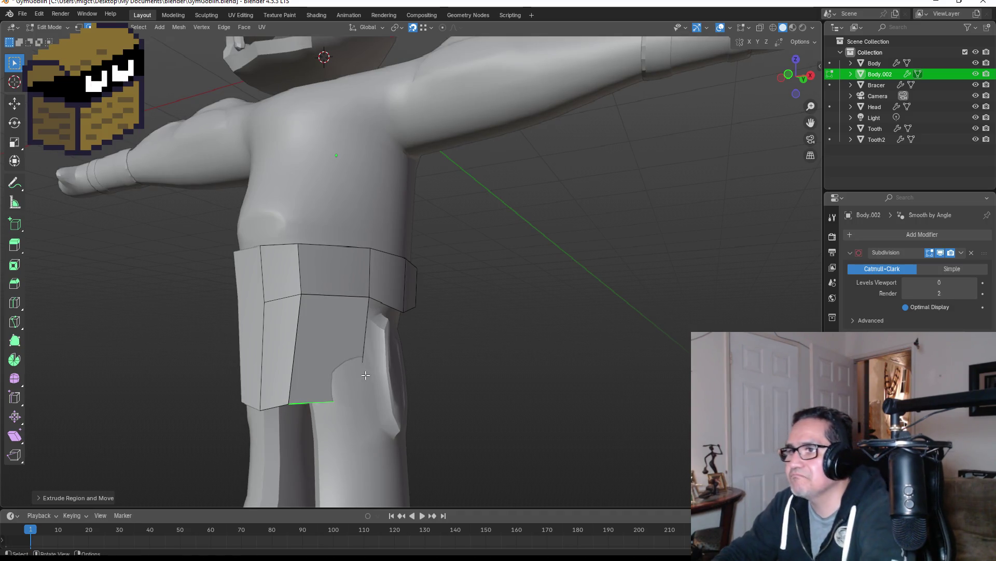
mouse_move(366, 375)
middle_down()
mouse_move(394, 329)
mouse_move(431, 347)
middle_up()
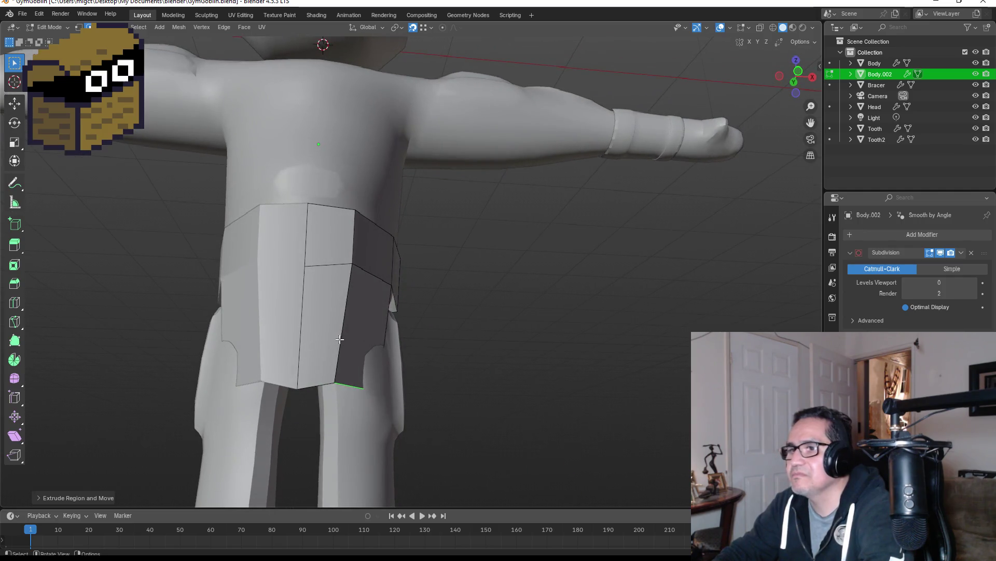
In vertex select mode with snapping off, move the flap's bottom vertex freely.
click(78, 28)
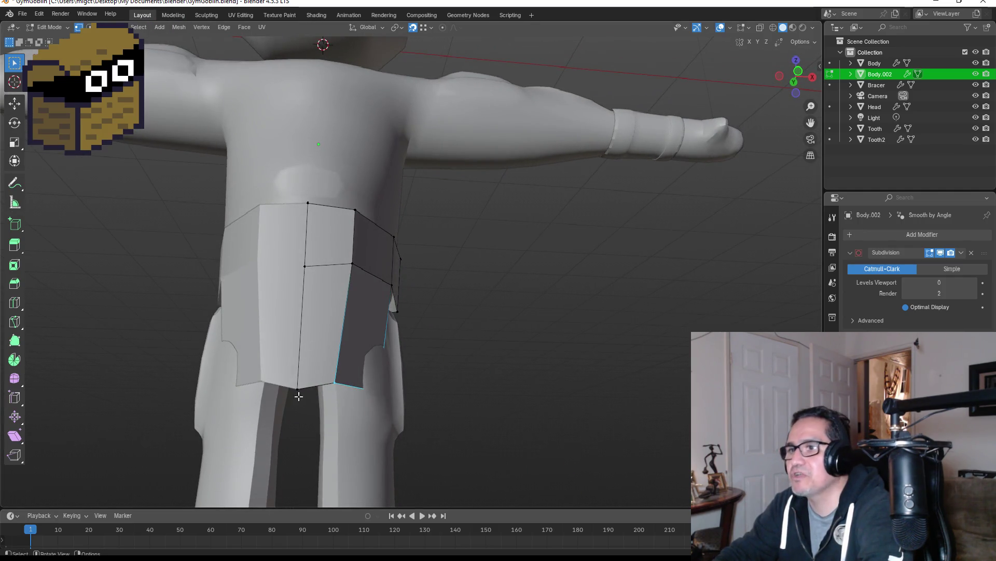
click(412, 28)
key(g)
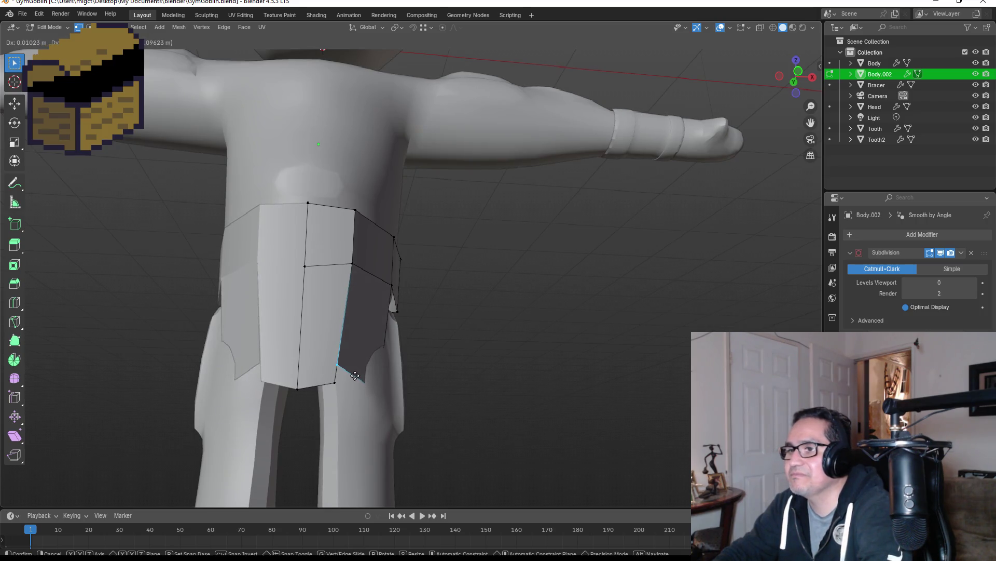
Set the snap target to Edge, move the flap edge into place, and select flap vertices.
click(431, 28)
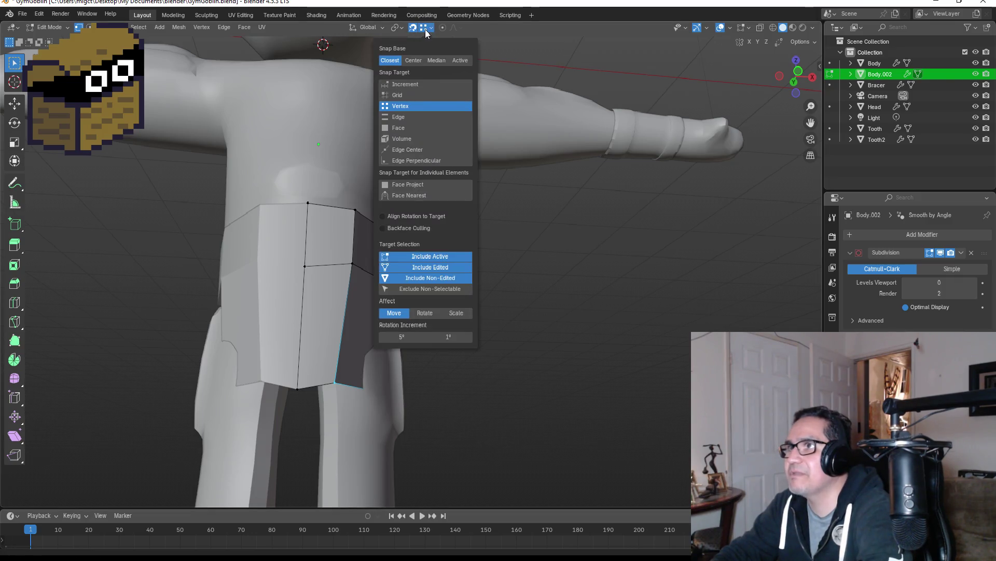
click(409, 117)
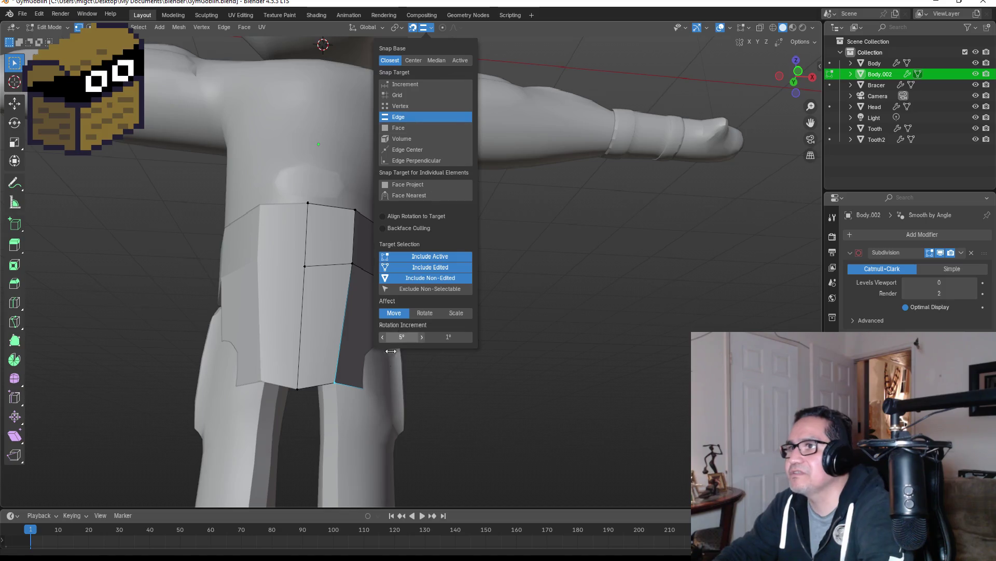
key(g)
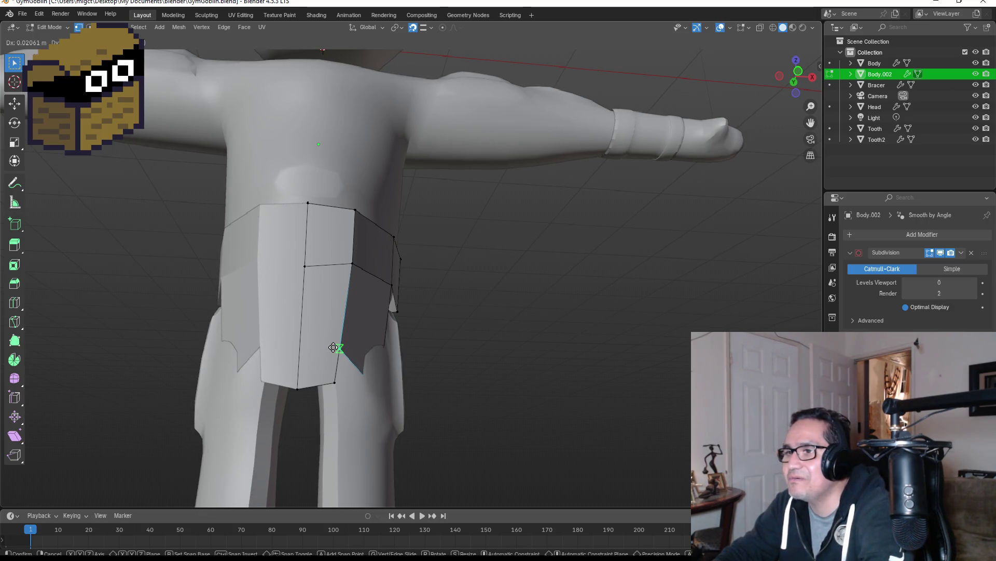
click(334, 347)
middle_drag(333, 347, 326, 379)
mouse_move(326, 379)
mouse_down()
mouse_move(344, 413)
mouse_move(350, 406)
mouse_up()
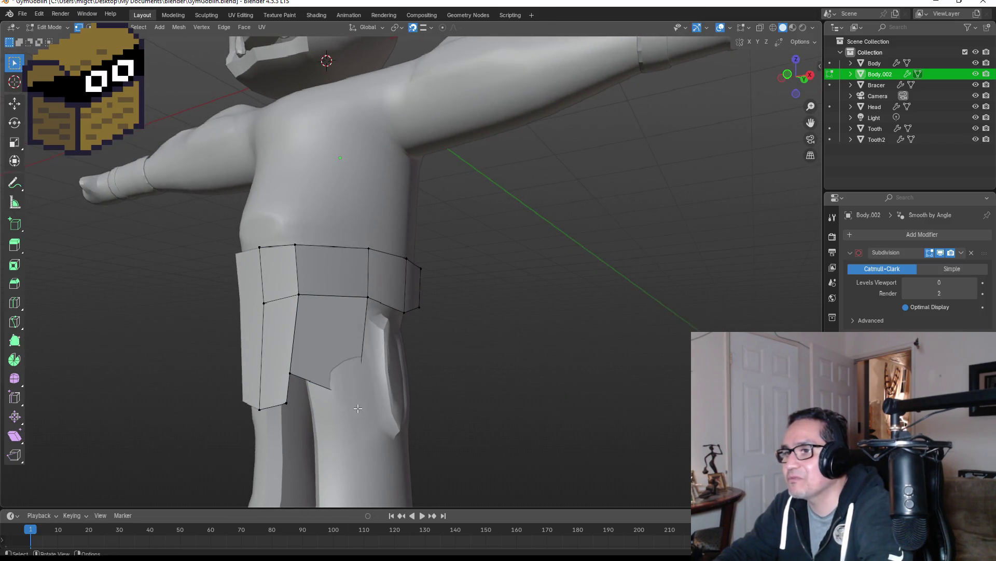
In wireframe, move the flap's inner bottom vertex up toward the crotch, then return to Object Mode.
key(z)
click(276, 409)
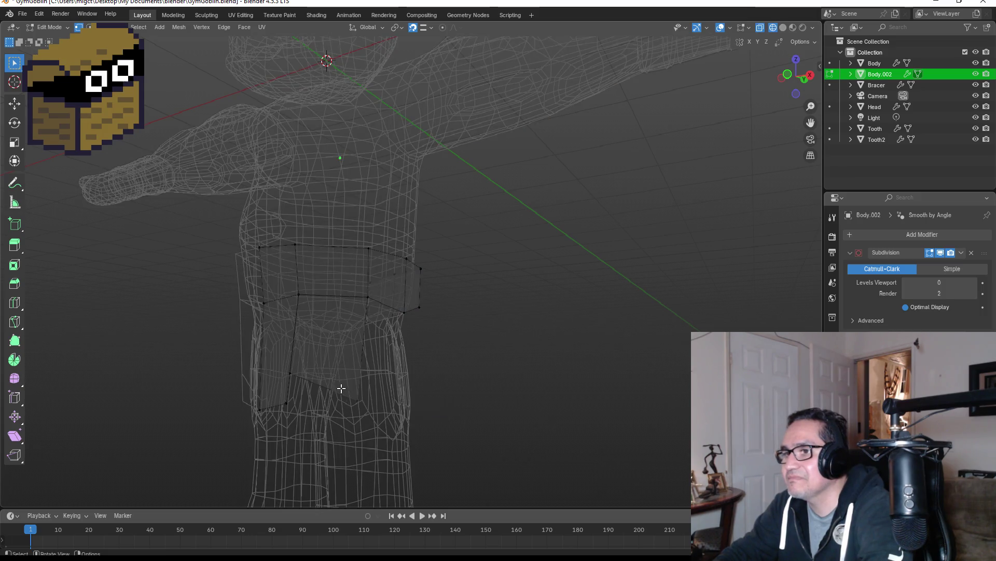
mouse_move(333, 373)
mouse_down()
mouse_move(369, 415)
mouse_move(376, 411)
mouse_up()
key(g)
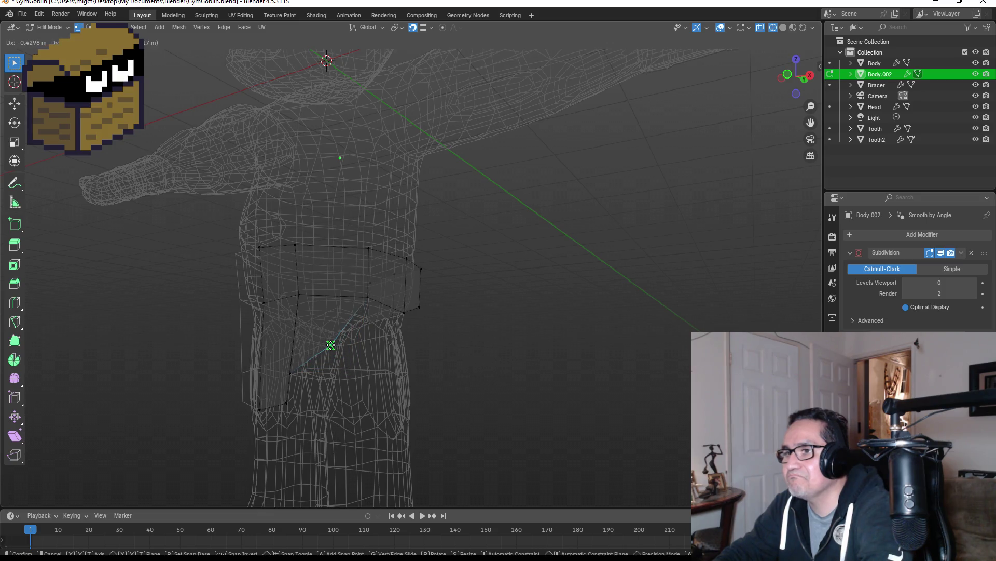
click(330, 345)
mouse_move(330, 345)
middle_down()
mouse_move(458, 343)
mouse_move(440, 349)
mouse_move(410, 328)
middle_up()
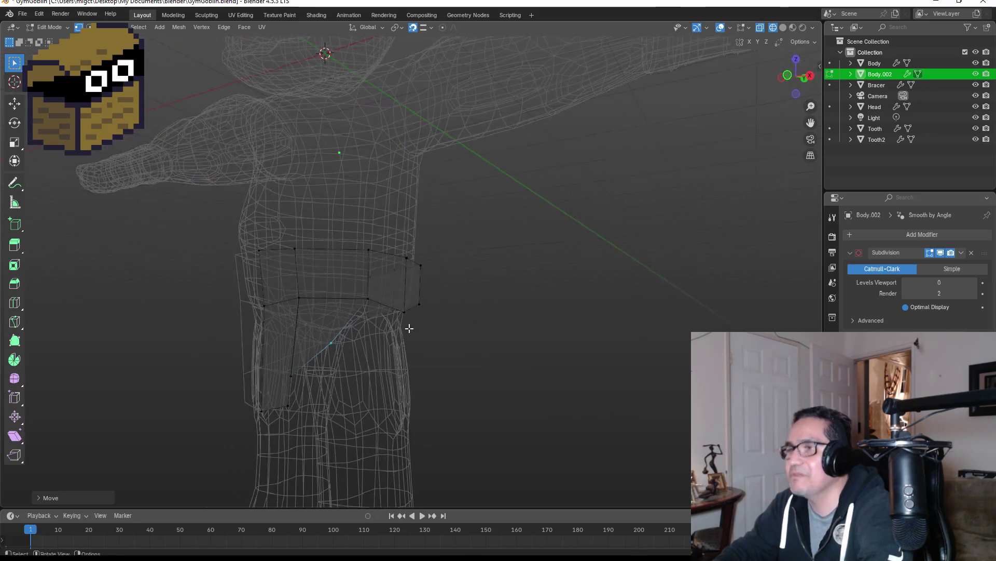
key(ctrl+z)
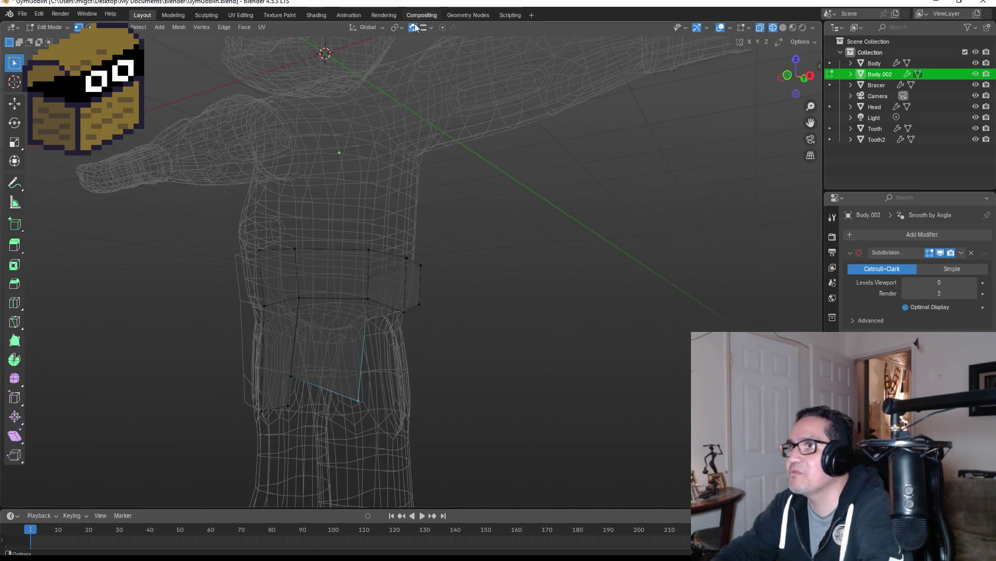
key(g)
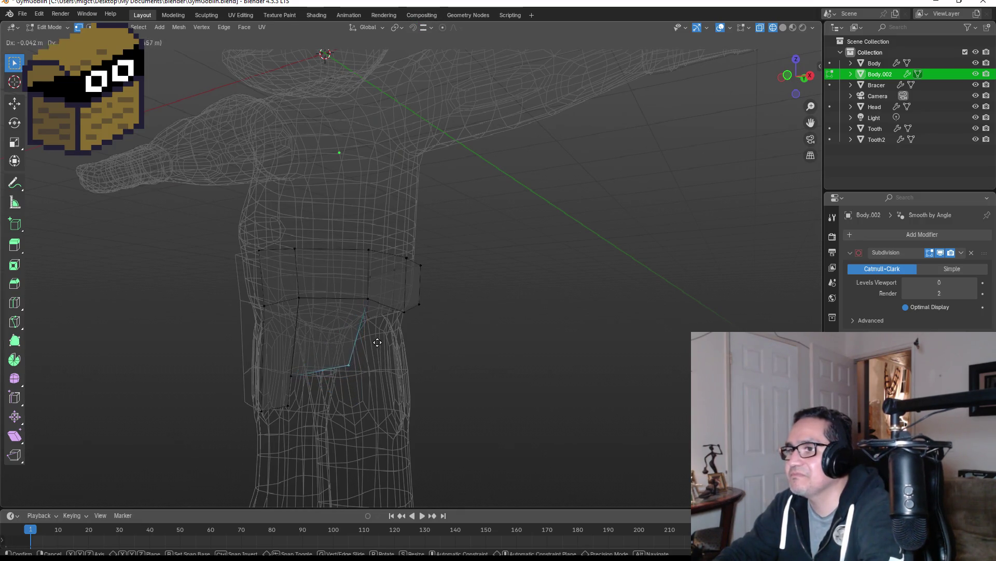
click(369, 327)
key(KP_1)
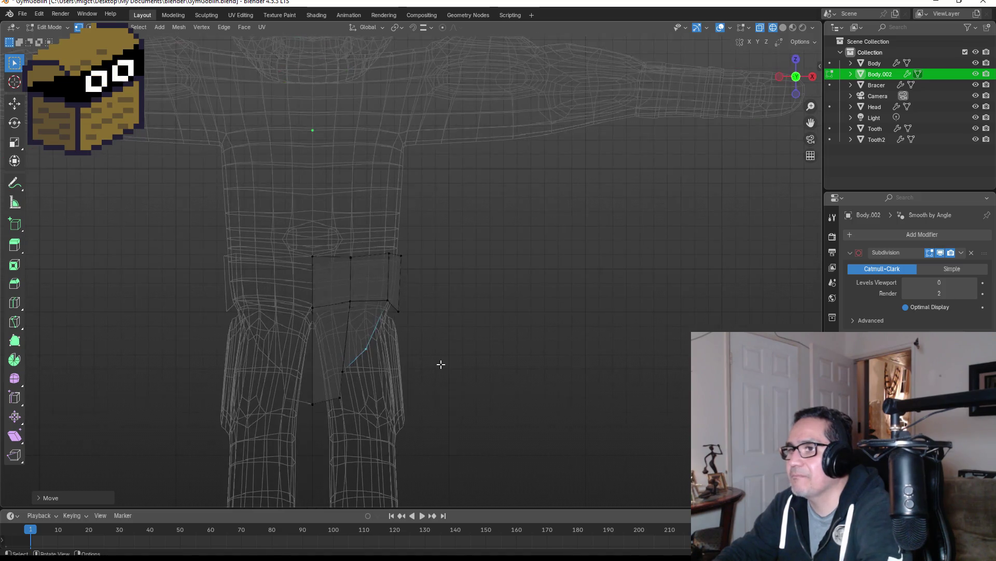
key(Tab)
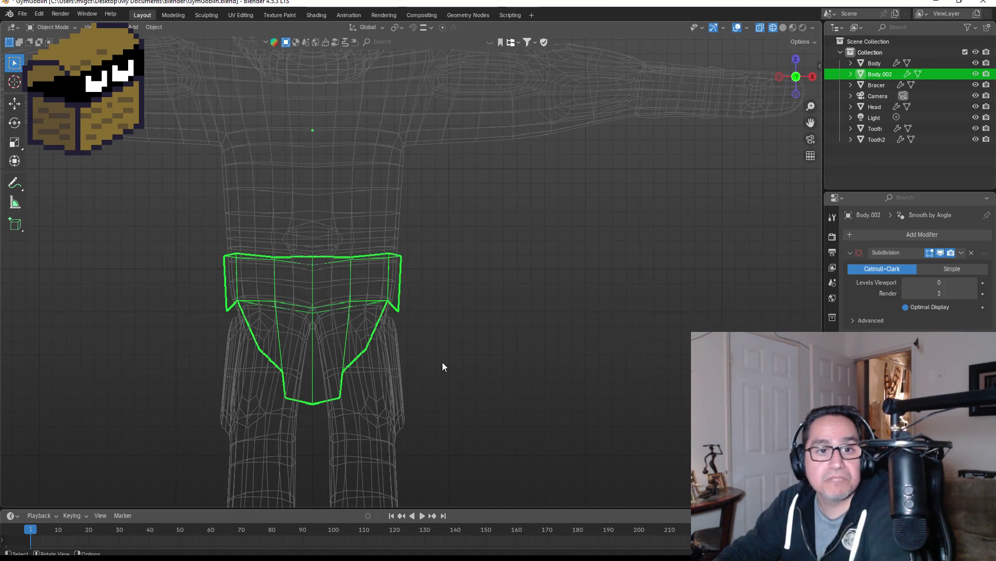
Restore solid shading, select Body.002, zoom to the hips in front view and enter Edit Mode.
key(z)
click(512, 362)
mouse_move(468, 306)
middle_down()
mouse_move(479, 303)
mouse_move(370, 312)
middle_up()
key(KP_1)
click(471, 316)
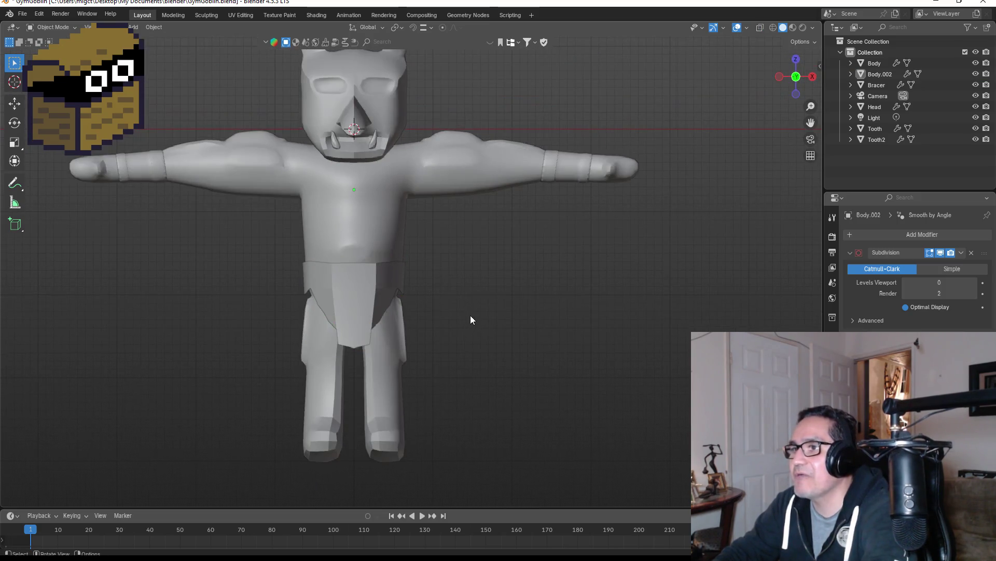
click(367, 307)
scroll(311, 345, up, 3)
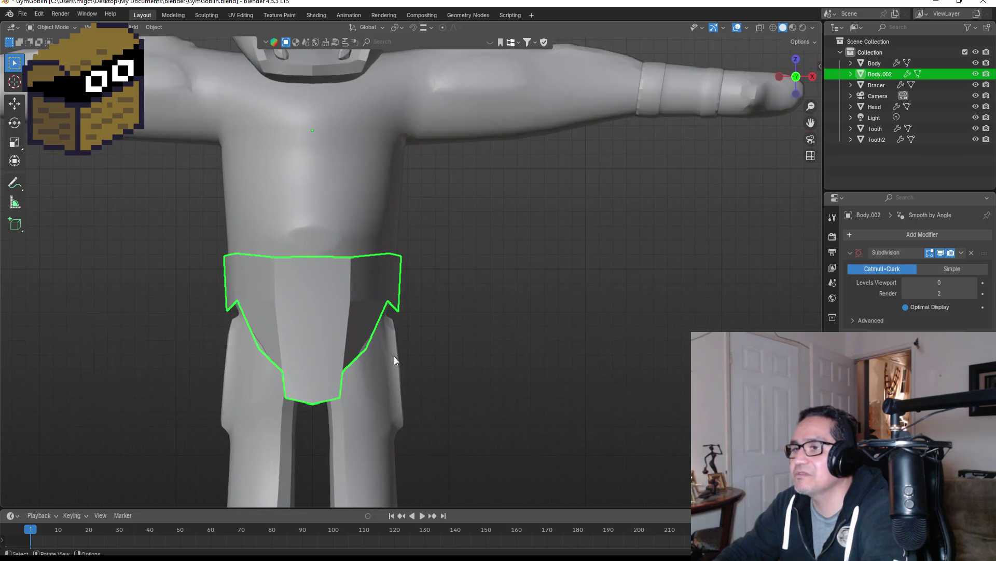
shift+middle_drag(394, 357, 486, 285)
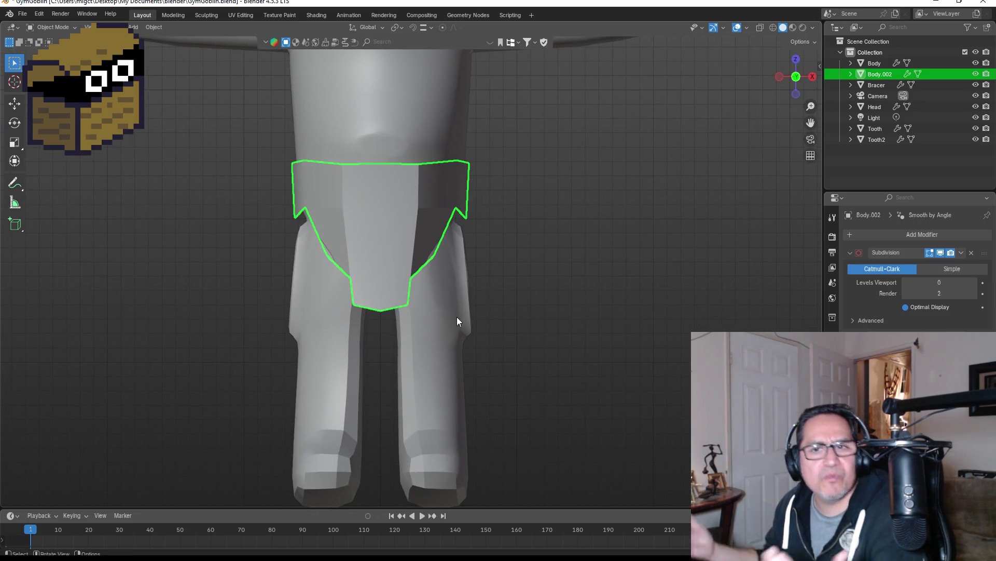
mouse_move(460, 291)
middle_down()
mouse_move(677, 291)
mouse_move(447, 289)
mouse_move(448, 246)
mouse_move(620, 268)
middle_up()
key(KP_1)
scroll(415, 270, up, 3)
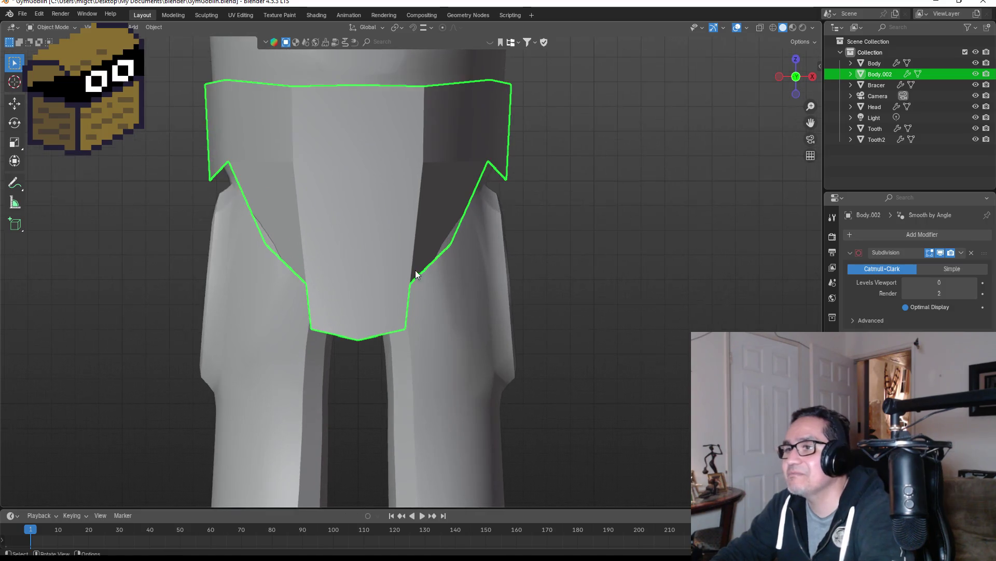
key(Tab)
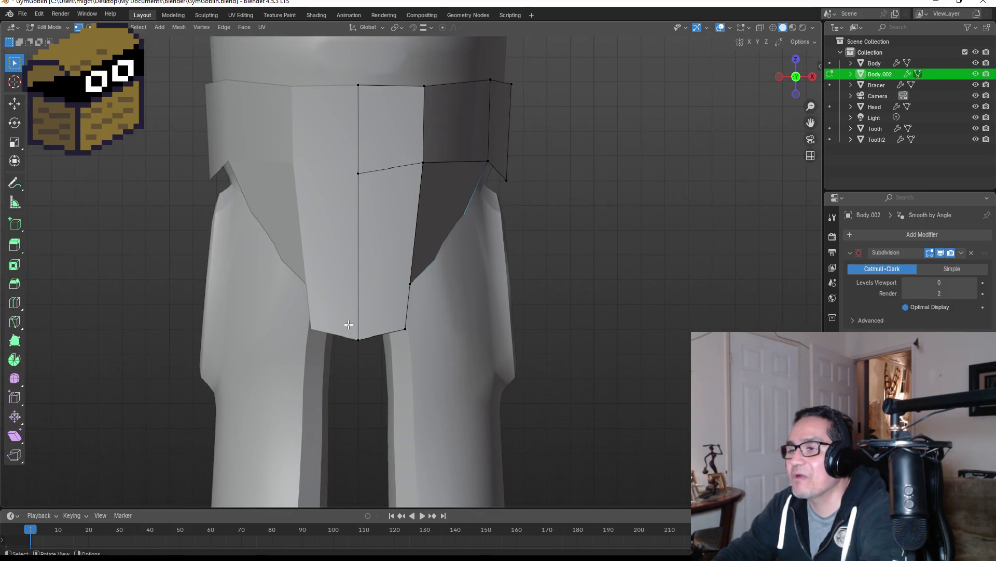
Move the front flap's centre bottom vertex straight down along Z into a sharper V tip.
click(358, 337)
key(g)
key(z)
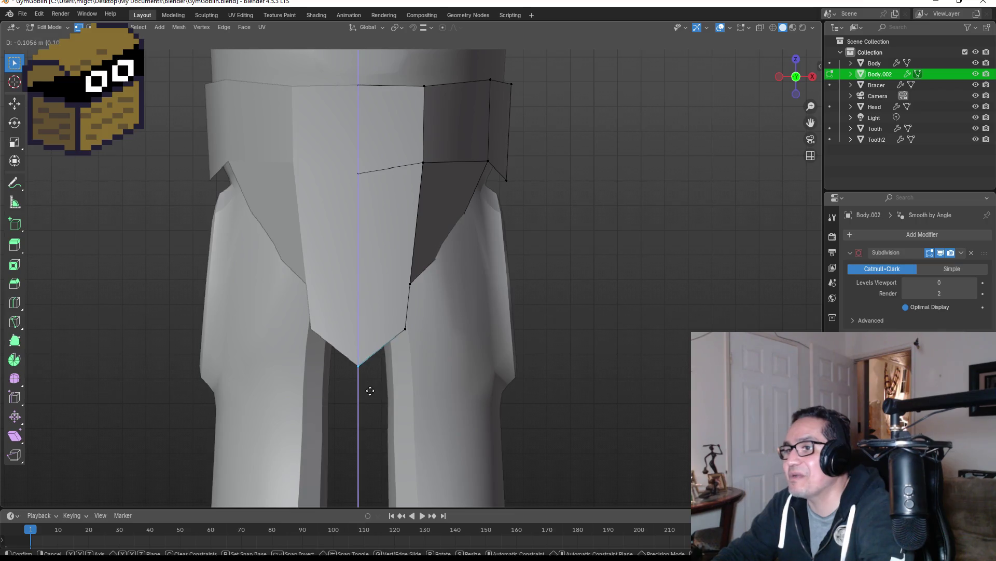
click(368, 413)
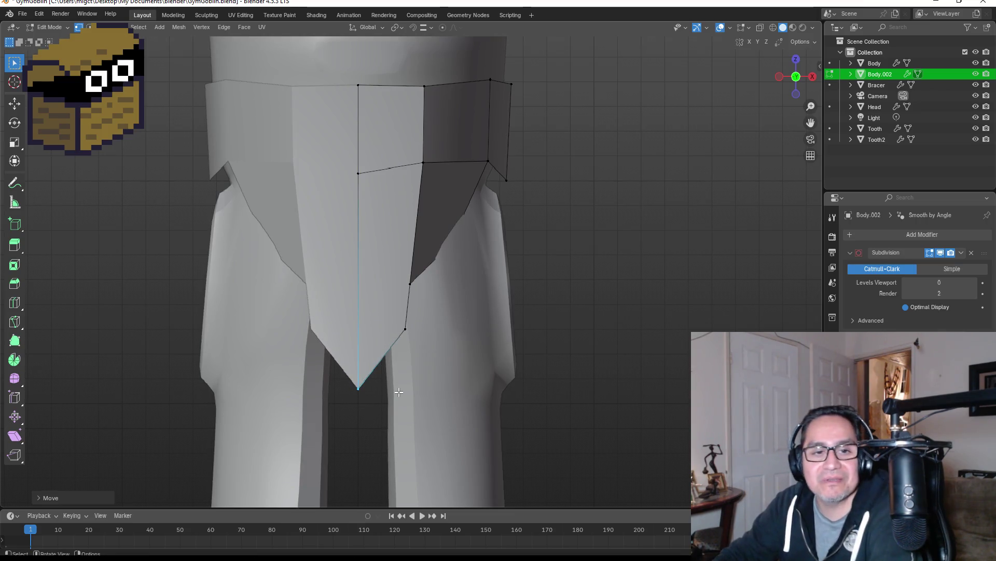
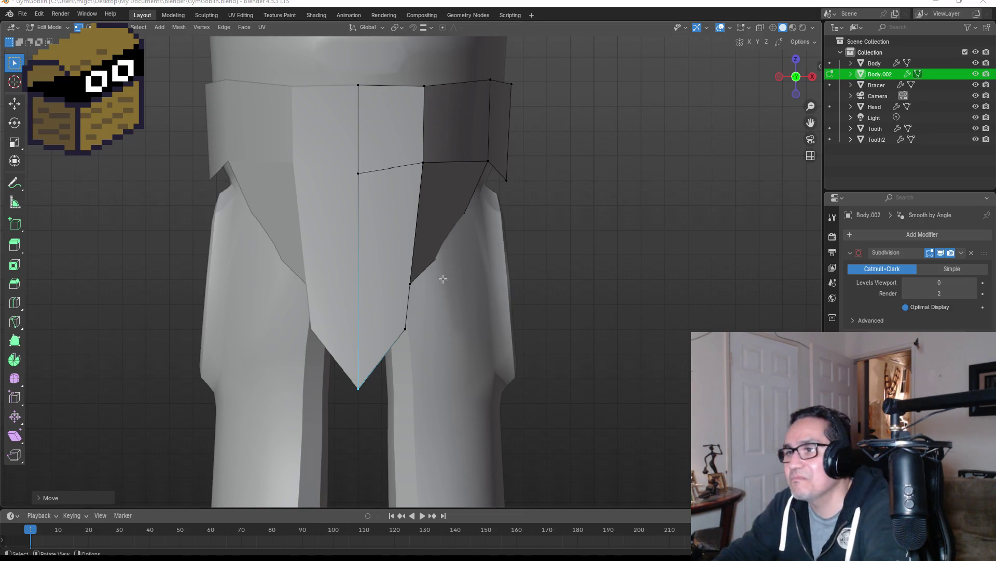
In Object Mode, nudge the loincloth object Body.002 slightly along the Z axis.
scroll(443, 279, down, 4)
scroll(516, 232, up, 2)
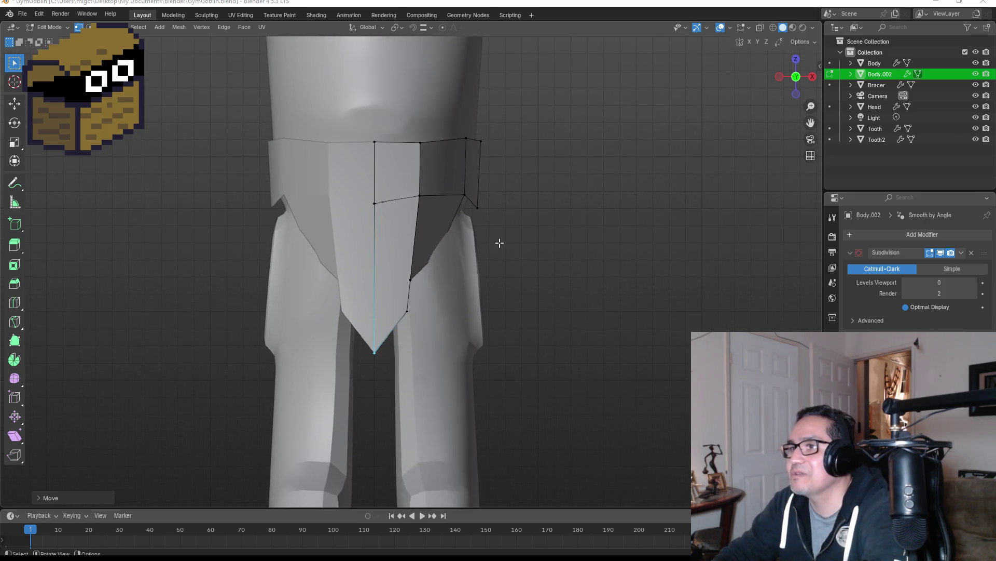
key(Tab)
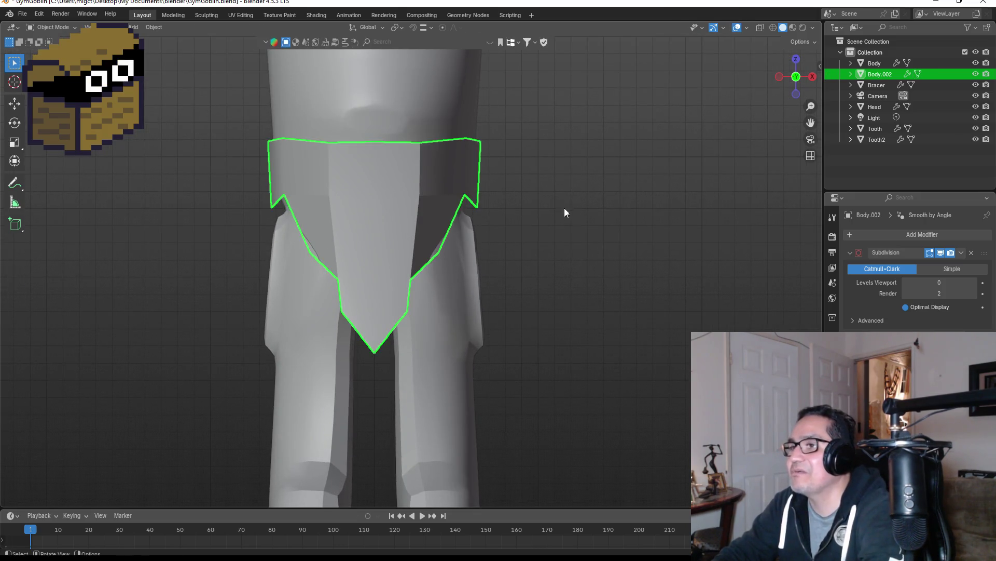
mouse_move(565, 208)
middle_down()
mouse_move(469, 211)
mouse_move(591, 209)
mouse_move(528, 223)
middle_up()
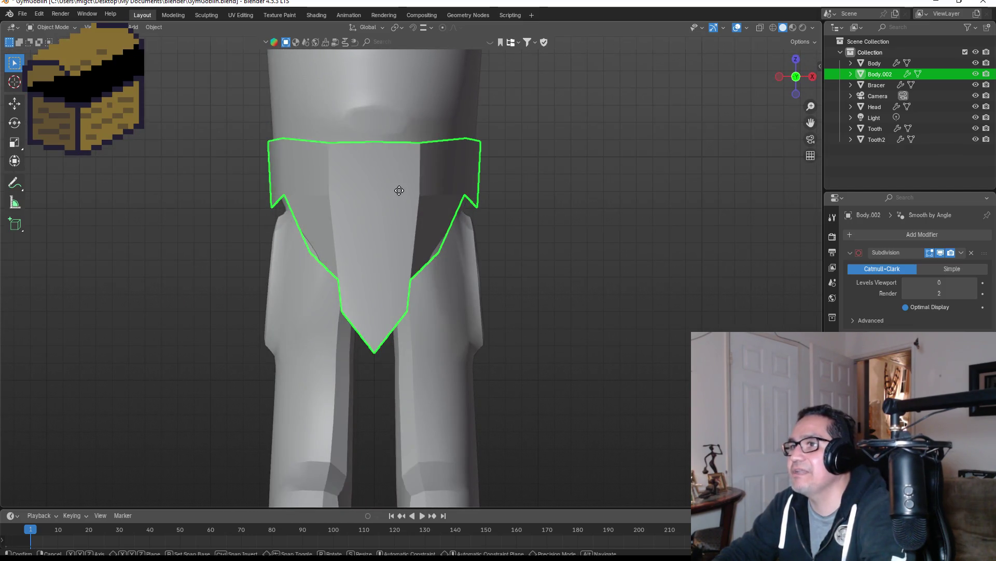
key(g)
key(z)
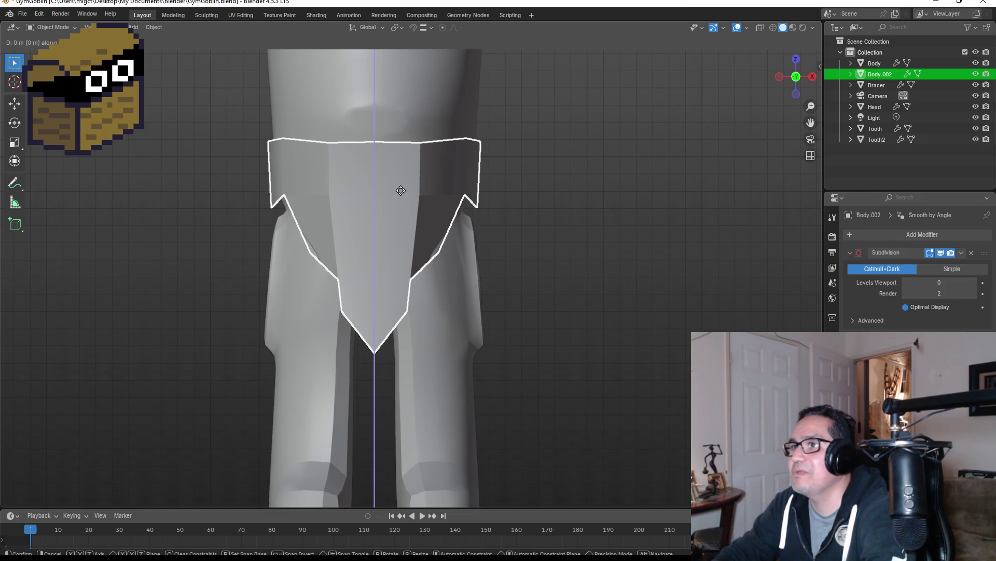
click(421, 196)
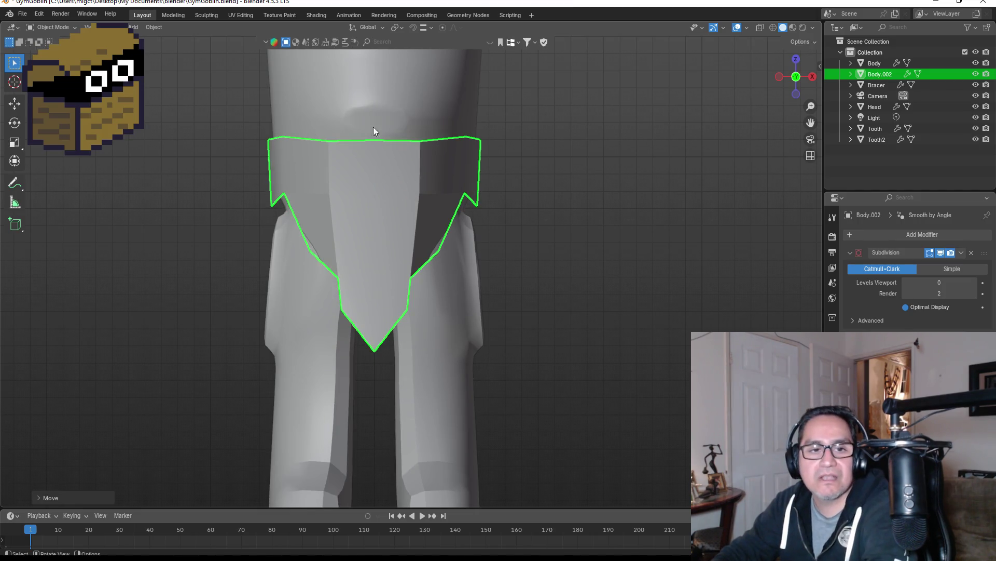
Switch to an orthographic front view and go back into Edit Mode on the loincloth.
mouse_move(449, 192)
middle_down()
mouse_move(603, 205)
mouse_move(428, 206)
mouse_move(652, 210)
mouse_move(576, 214)
middle_up()
key(KP_1)
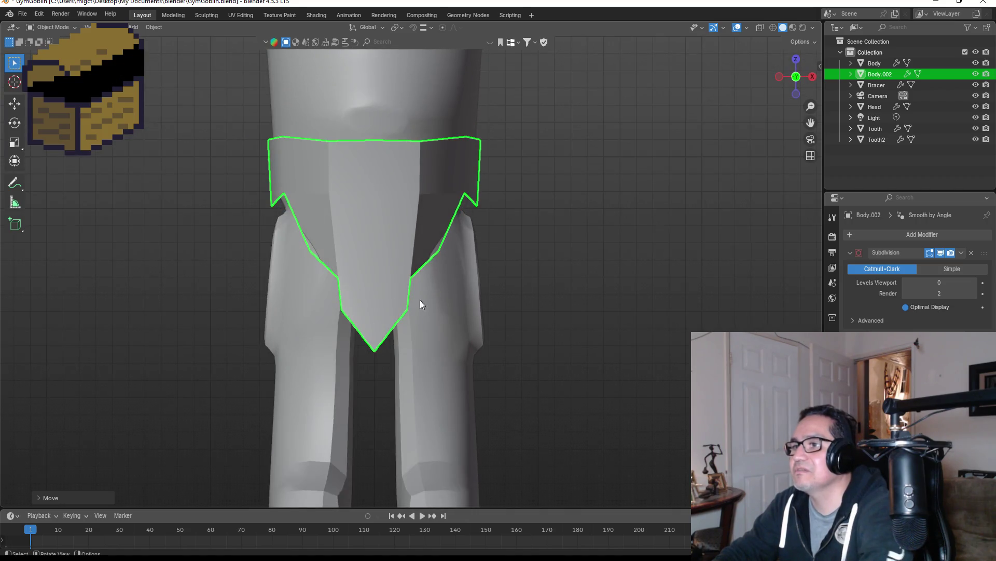
key(KP_5)
key(Tab)
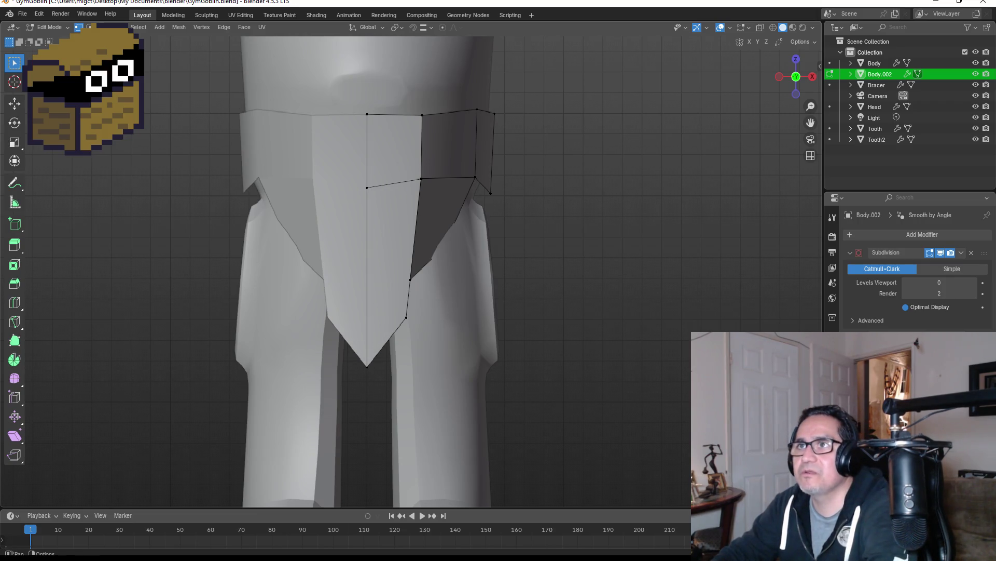
In edge select, extrude the back band's bottom edges straight down along Z into a rear flap.
key(2)
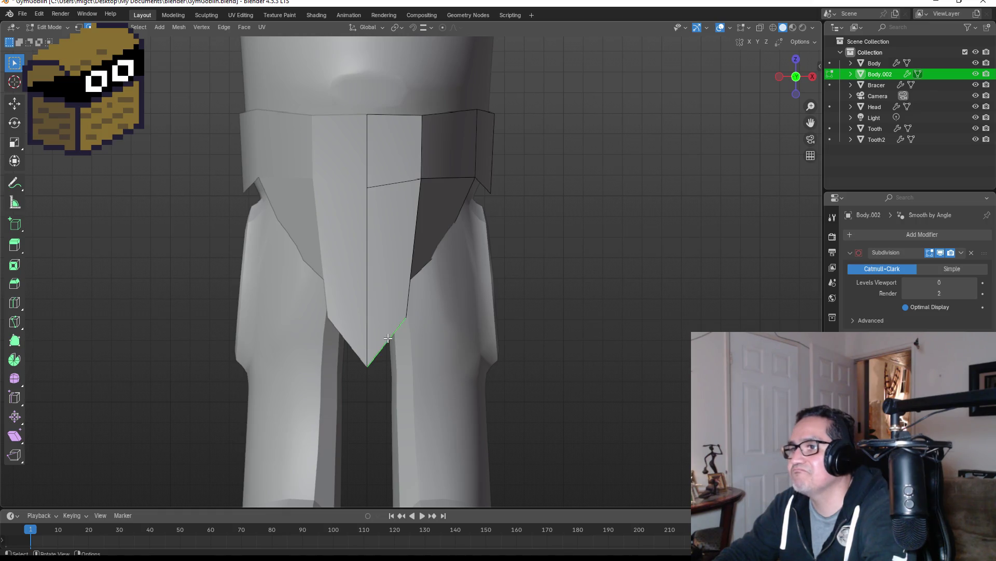
key(e)
right_click(410, 315)
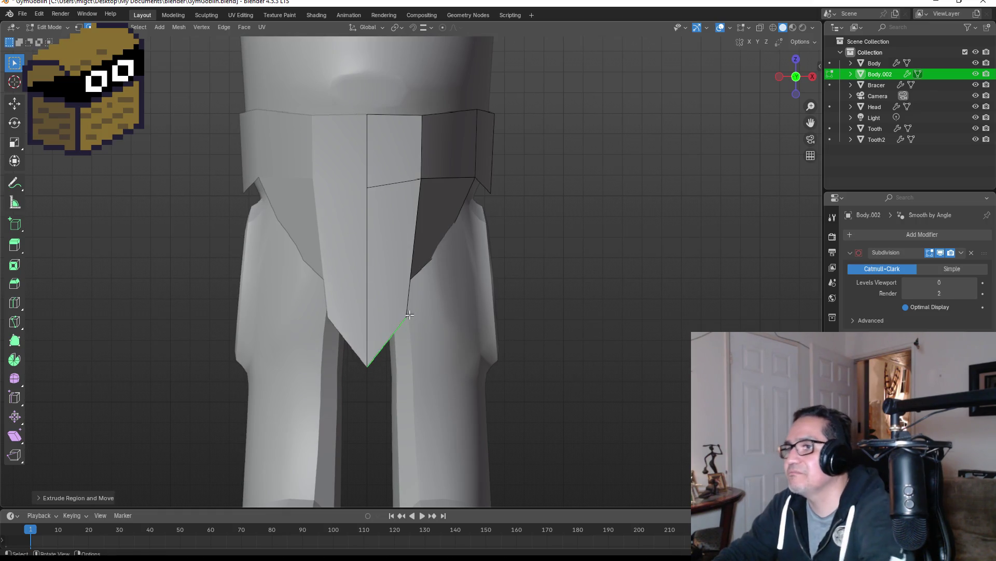
click(413, 249)
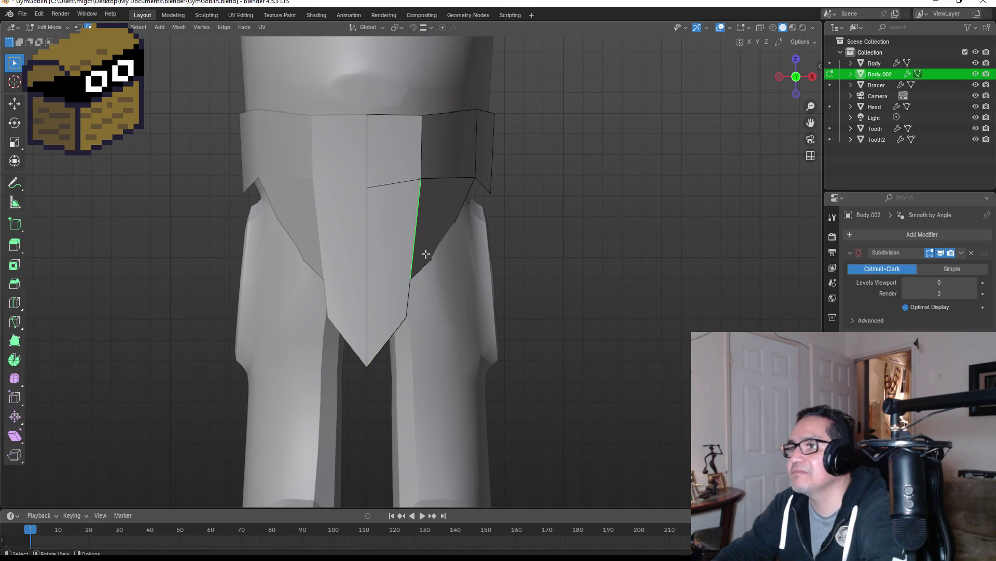
mouse_move(514, 254)
middle_down()
mouse_move(474, 258)
mouse_move(414, 187)
middle_up()
click(418, 183)
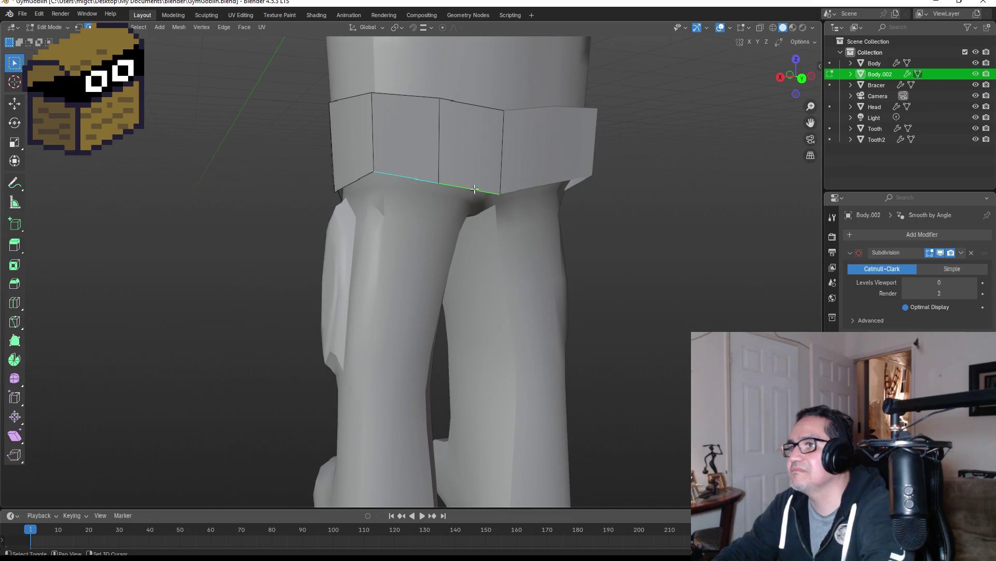
key(e)
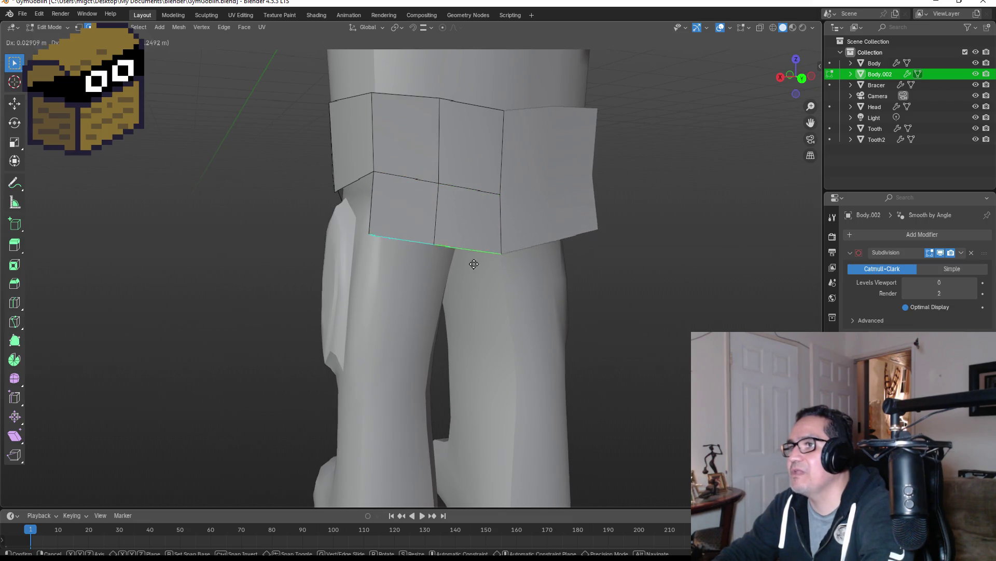
key(z)
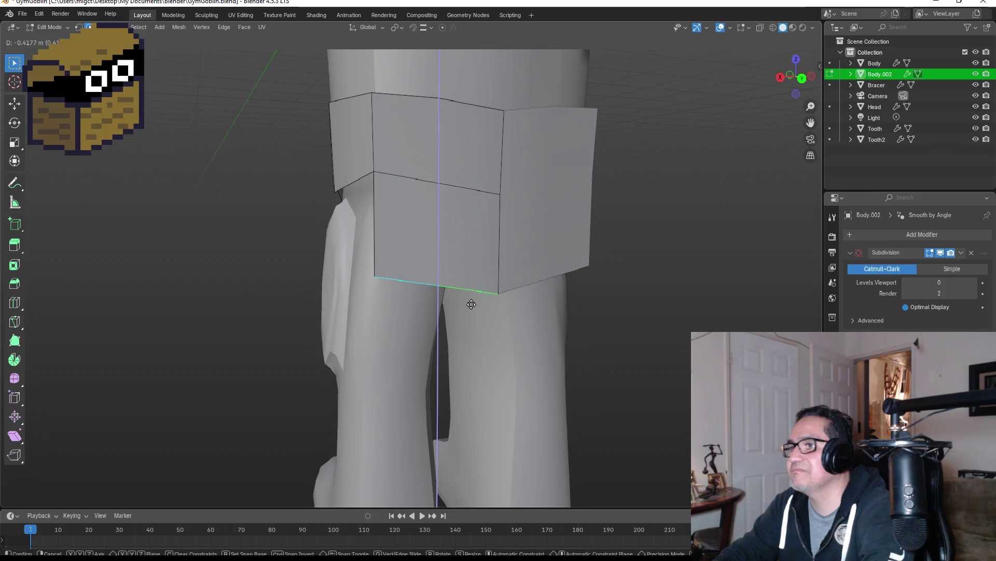
click(473, 312)
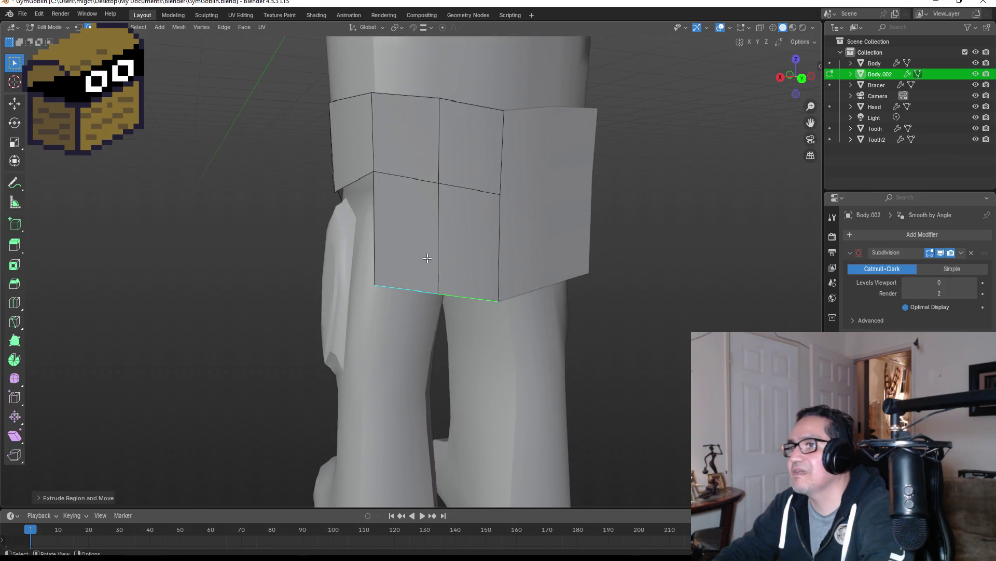
Extrude the side rim edge down along Z into a side panel and reposition its edge.
middle_drag(473, 312, 501, 251)
click(458, 176)
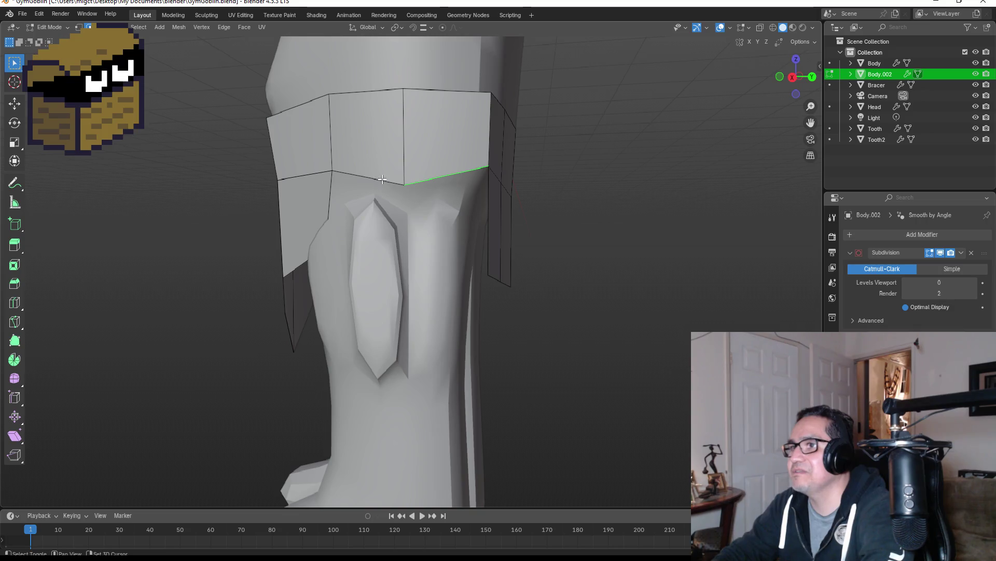
alt+click(382, 179)
key(e)
key(z)
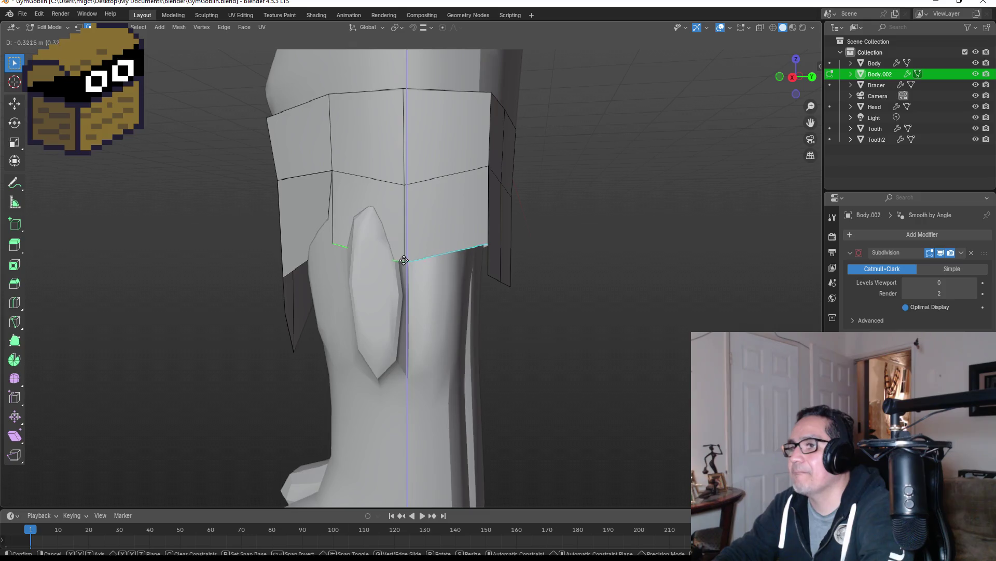
click(403, 258)
mouse_move(404, 259)
middle_down()
mouse_move(370, 229)
mouse_move(387, 249)
middle_up()
key(g)
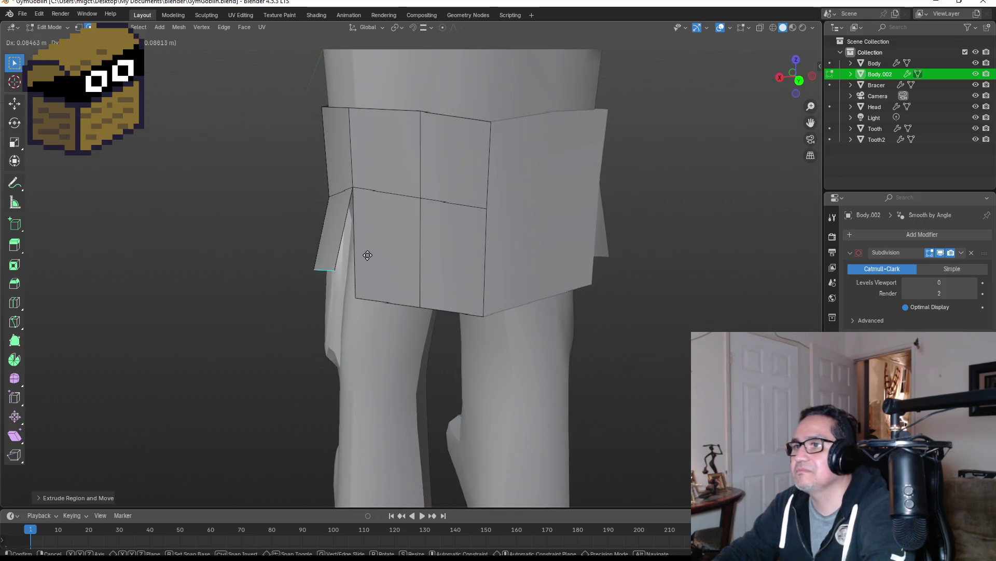
click(366, 268)
Select the side cut's diagonal and lower edges, then switch to wireframe shading.
mouse_move(365, 268)
middle_down()
mouse_move(565, 254)
mouse_move(569, 282)
mouse_move(507, 251)
mouse_move(487, 267)
middle_up()
click(404, 226)
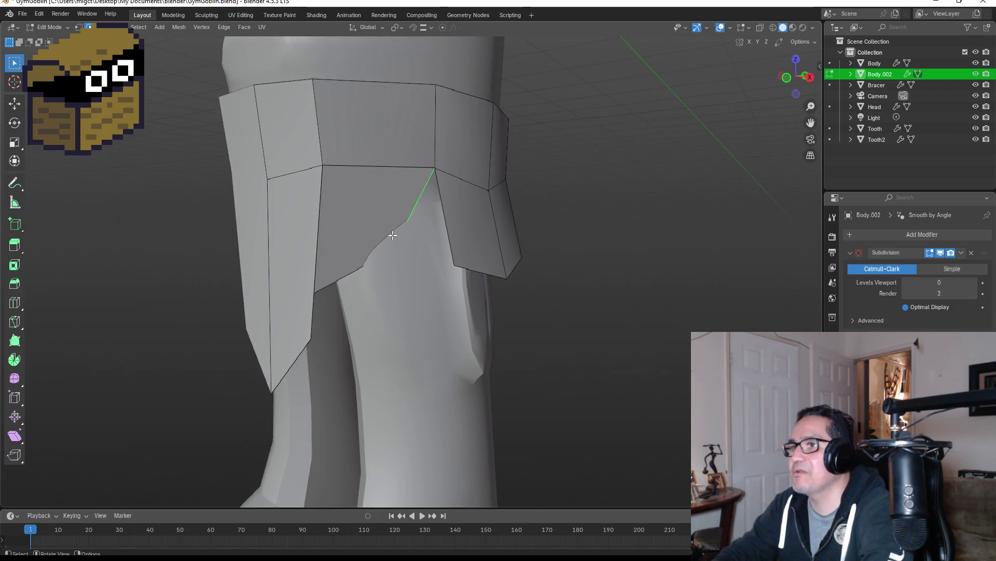
click(357, 274)
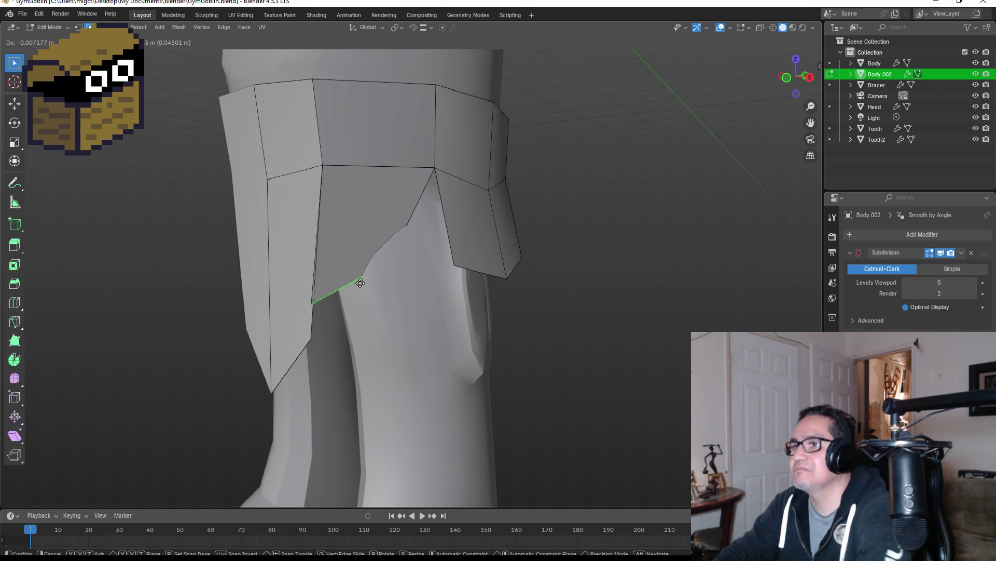
middle_drag(412, 296, 452, 267)
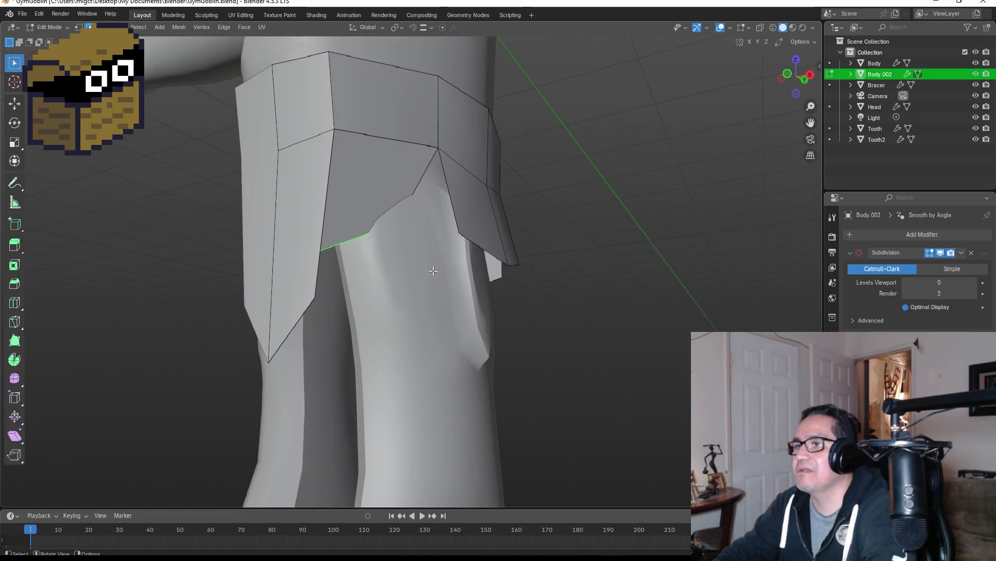
key(z)
click(385, 250)
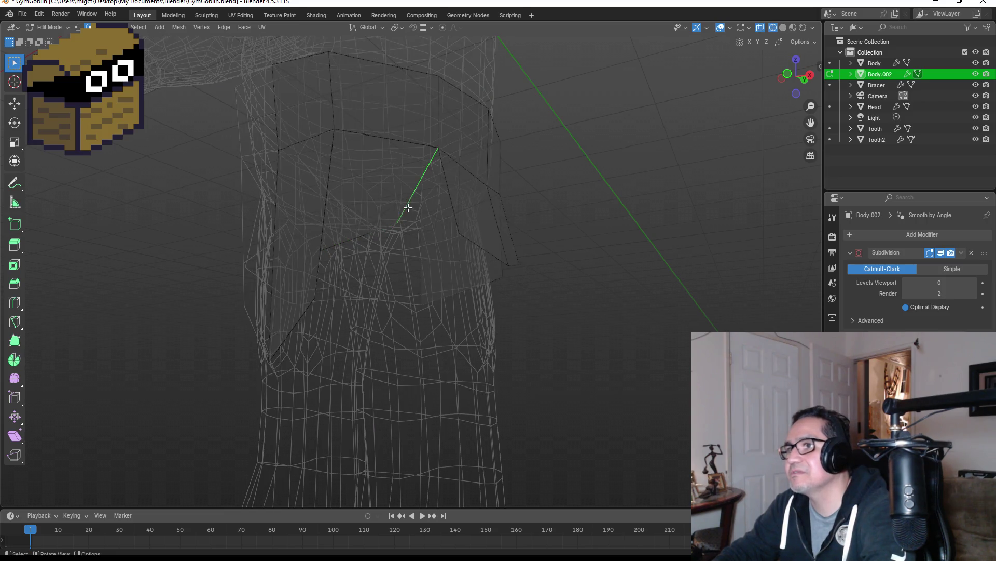
Slide the diagonal cut edge left, reposition an inner panel vertex, and return to Object Mode.
key(g)
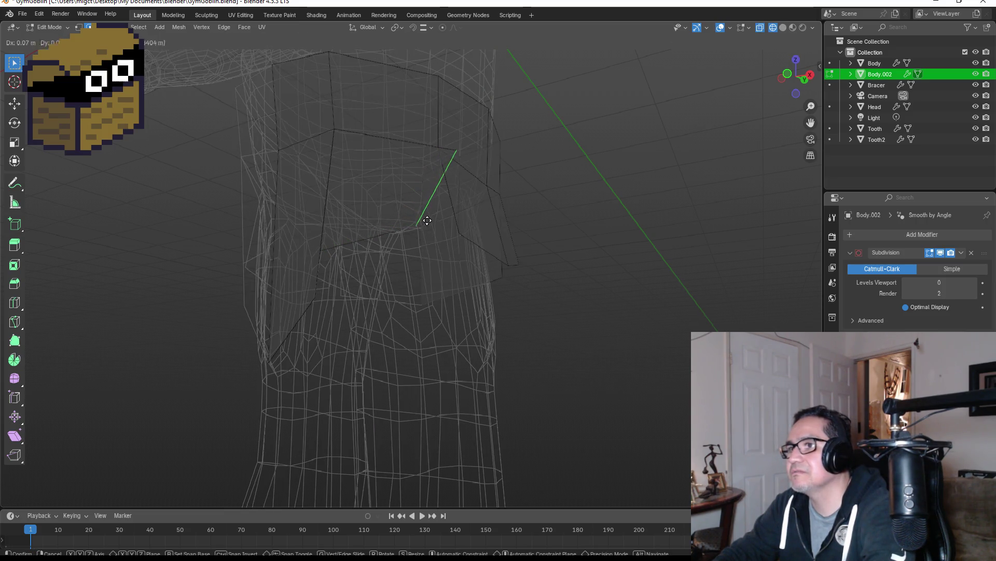
click(408, 220)
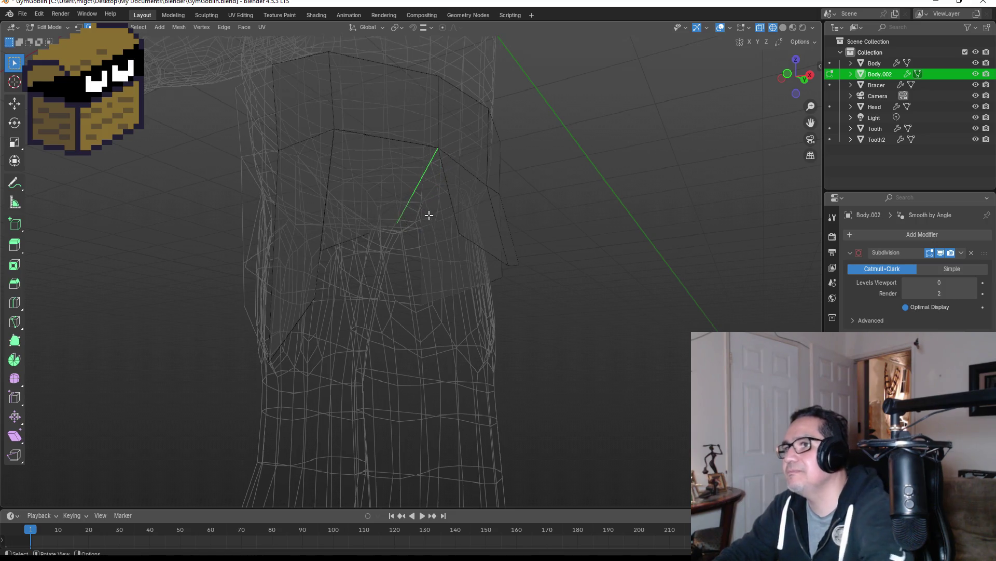
key(KP_1)
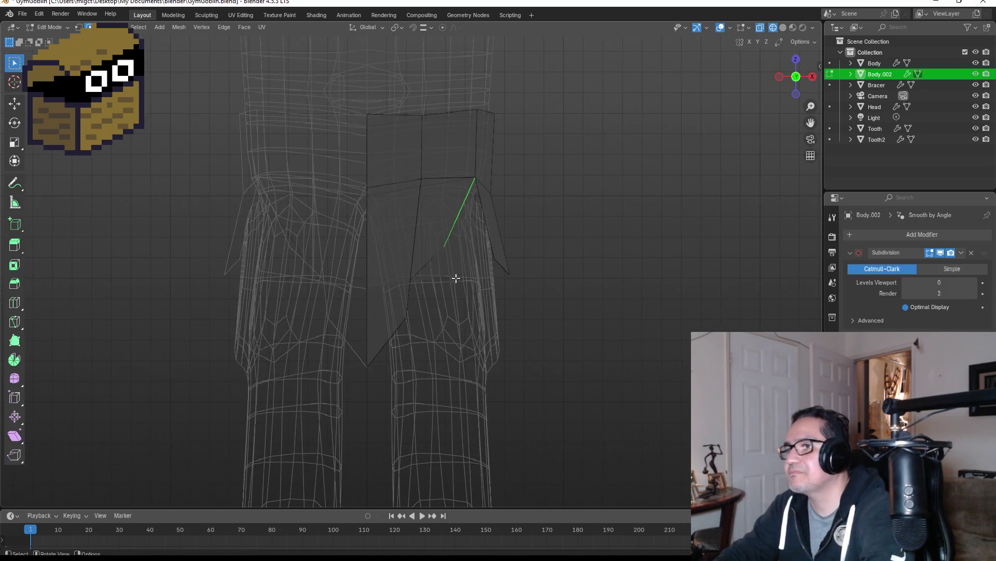
click(79, 27)
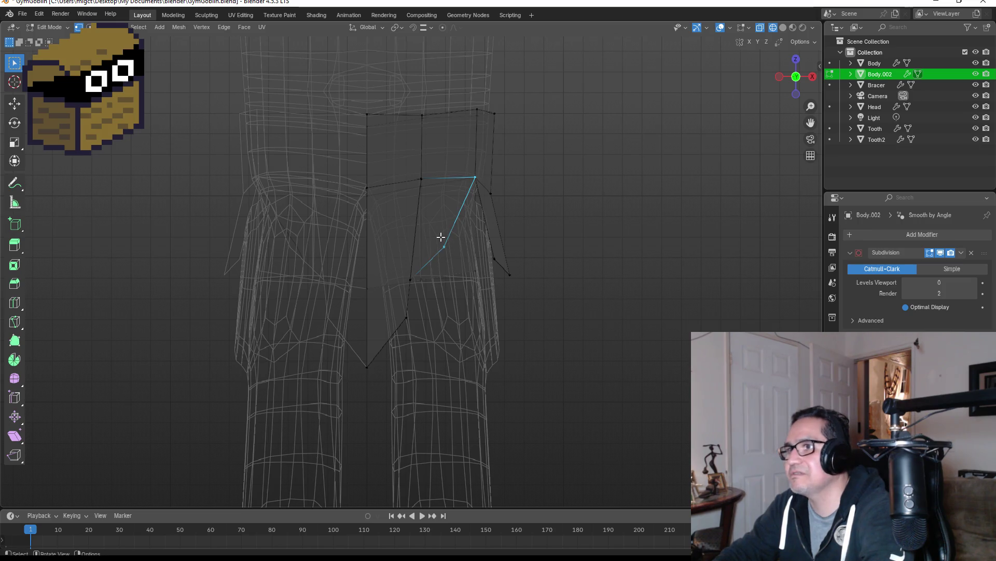
key(g)
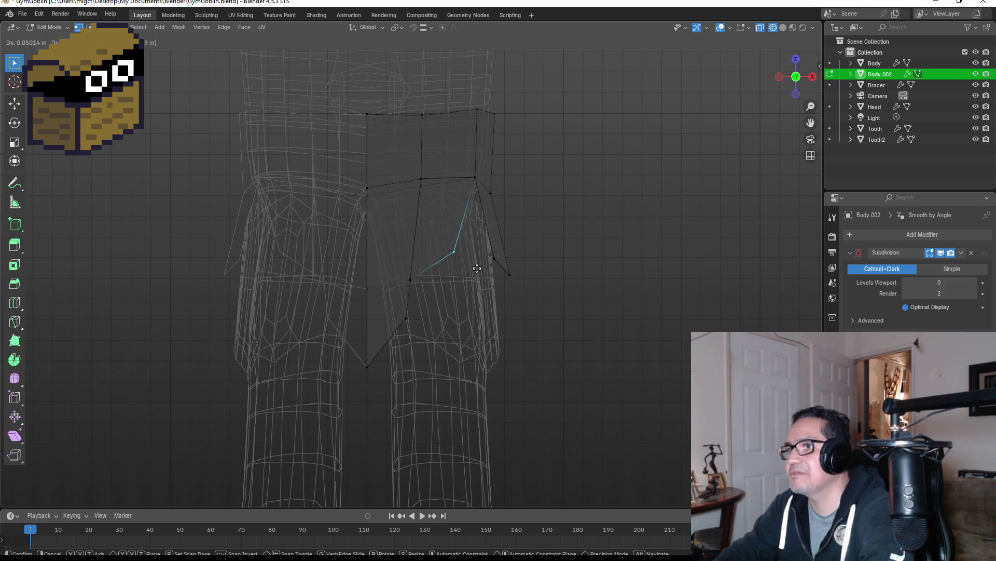
click(495, 273)
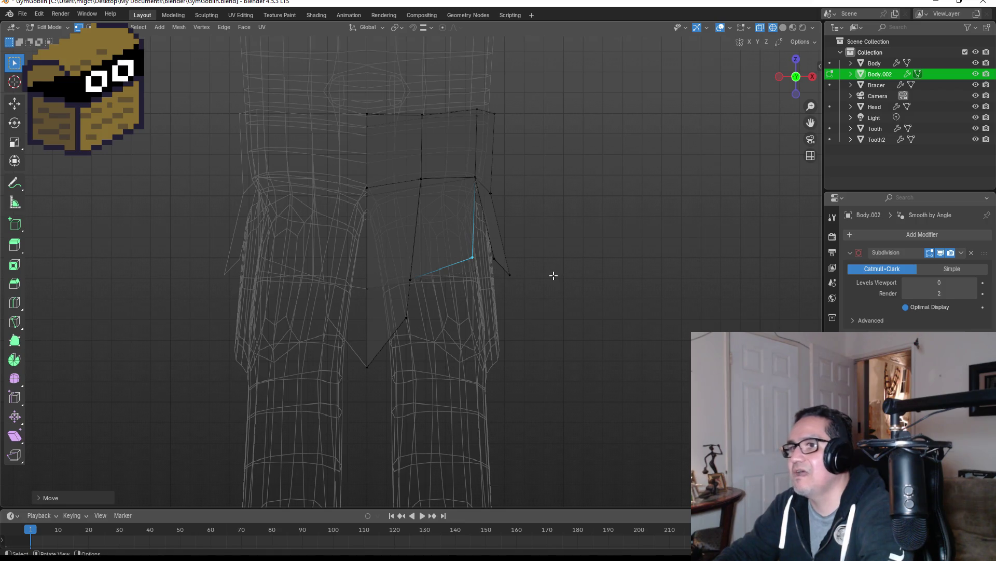
key(Tab)
Restore solid shading and return to the front view of the Moblin.
key(z)
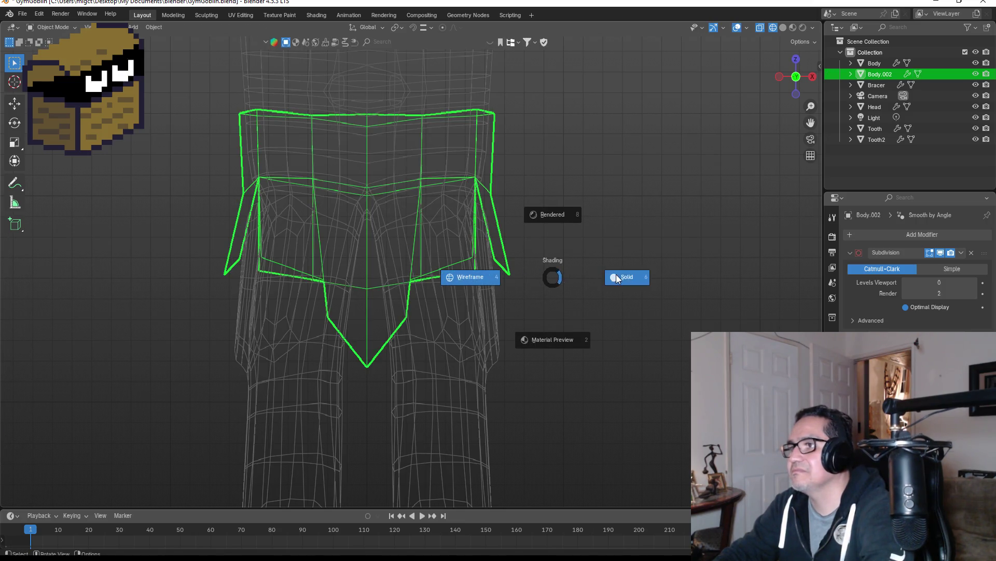
click(616, 274)
mouse_move(610, 258)
middle_down()
mouse_move(556, 260)
mouse_move(548, 275)
middle_up()
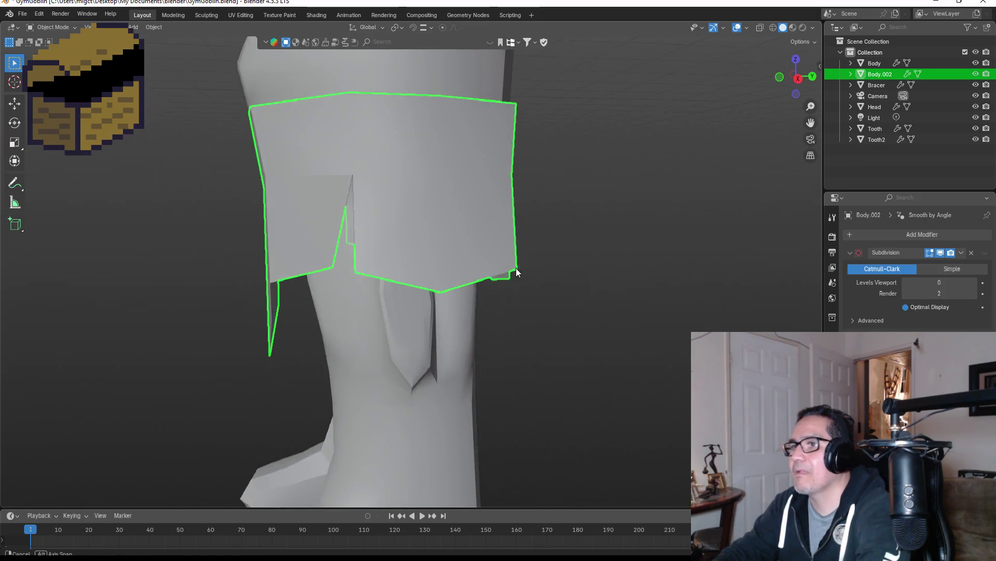
key(KP_1)
scroll(623, 270, down, 4)
Reselect the loincloth from an angled view and bring up the Viewport Overlays popover.
click(622, 270)
mouse_move(630, 259)
middle_down()
mouse_move(460, 265)
mouse_move(478, 283)
mouse_move(563, 281)
middle_up()
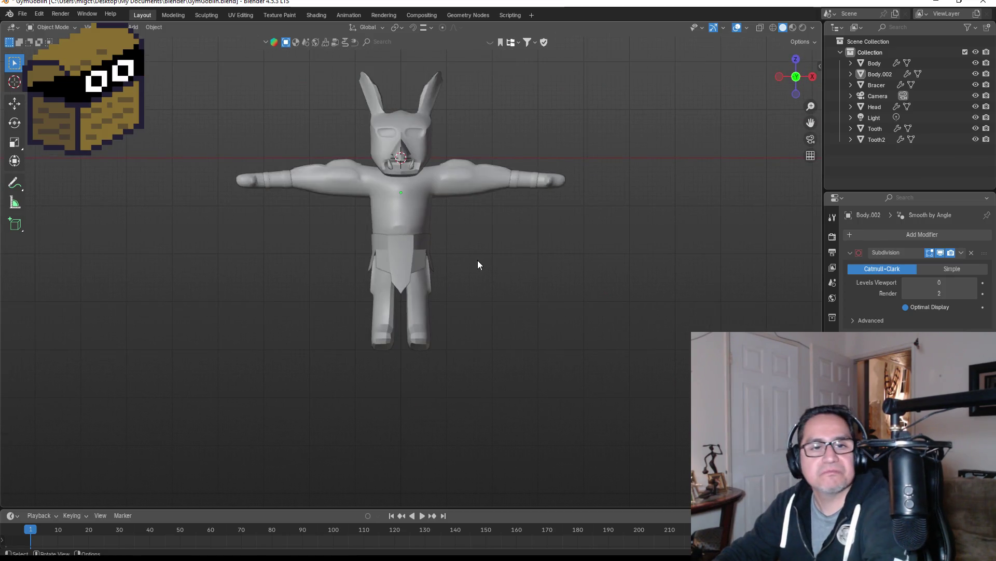
scroll(457, 249, up, 4)
click(420, 242)
mouse_move(421, 242)
middle_down()
mouse_move(503, 228)
mouse_move(291, 237)
mouse_move(498, 247)
mouse_move(565, 238)
mouse_move(495, 242)
middle_up()
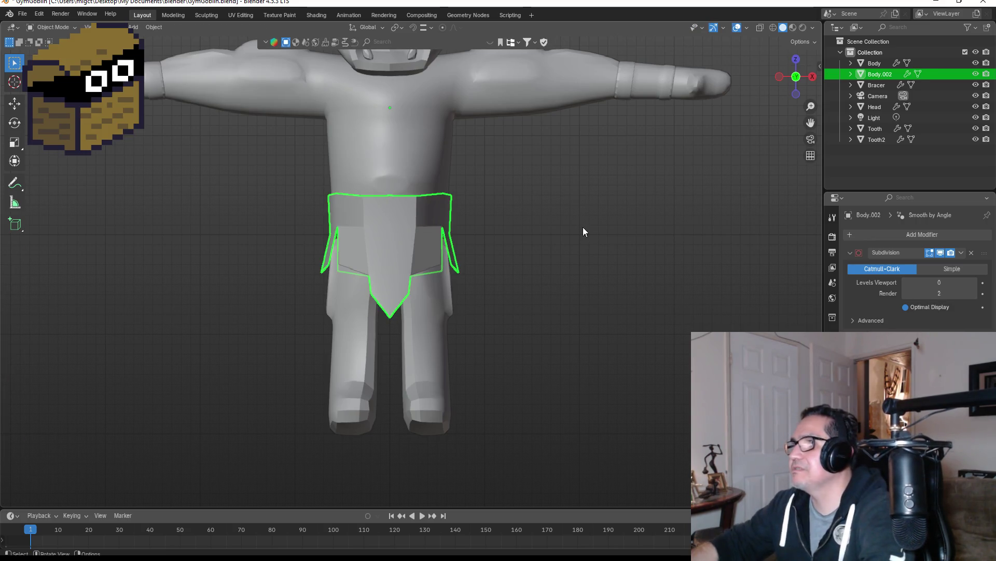
click(750, 30)
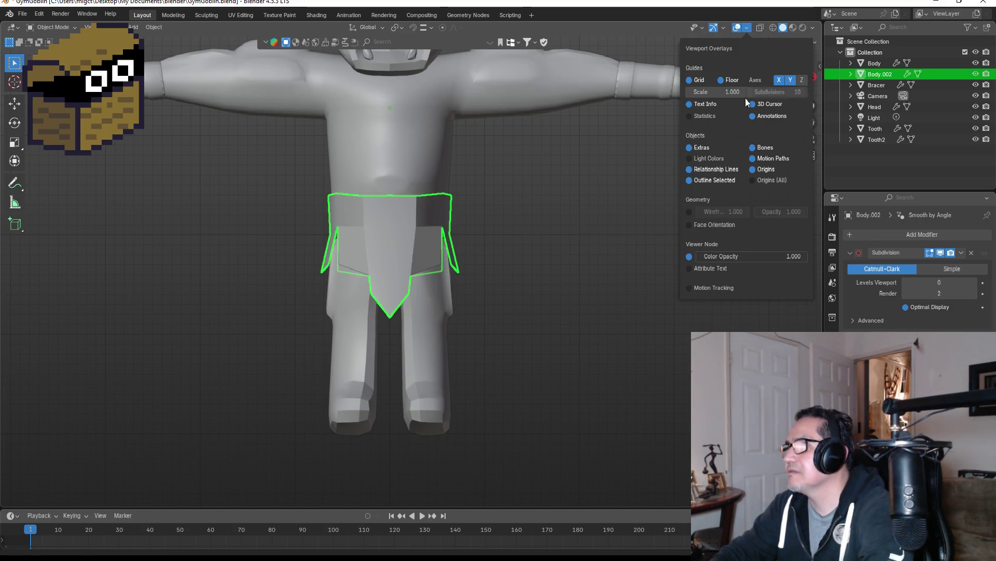
Enable Face Orientation and check the character from the front and side views.
click(688, 226)
click(556, 251)
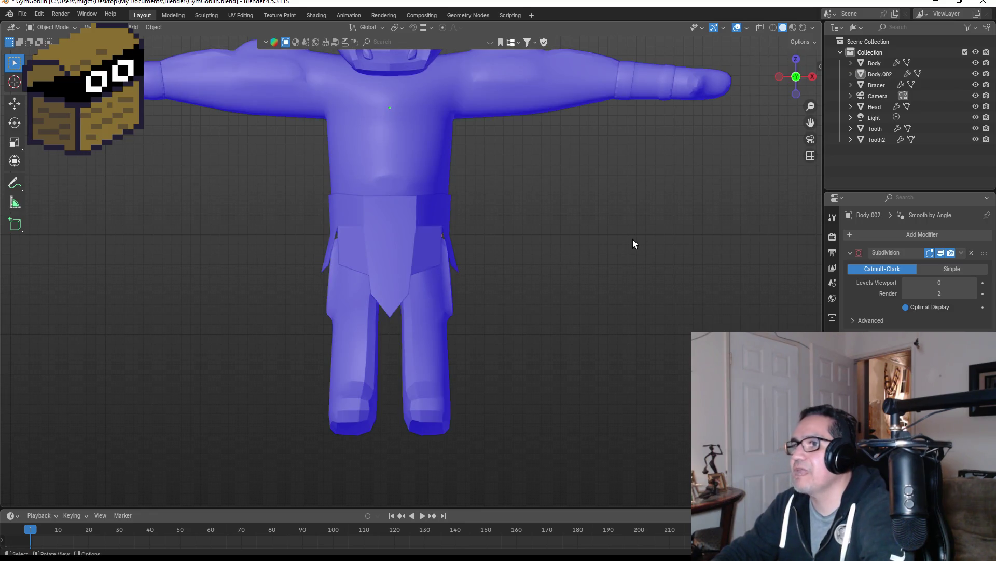
mouse_move(633, 239)
middle_down()
mouse_move(419, 233)
mouse_move(639, 258)
middle_up()
scroll(406, 259, down, 2)
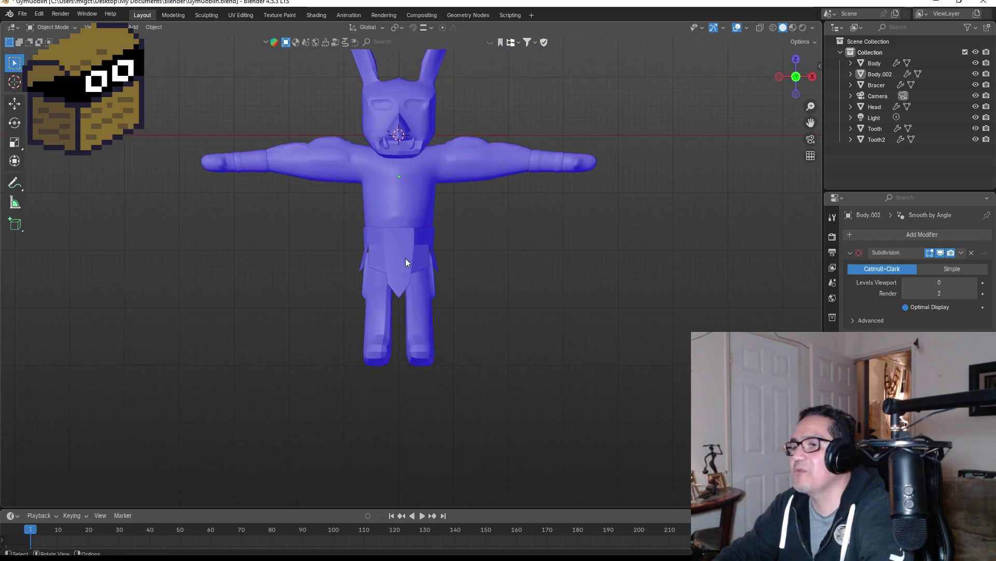
scroll(428, 257, up, 5)
mouse_move(596, 214)
middle_down()
mouse_move(540, 207)
mouse_move(574, 224)
middle_up()
scroll(578, 234, down, 2)
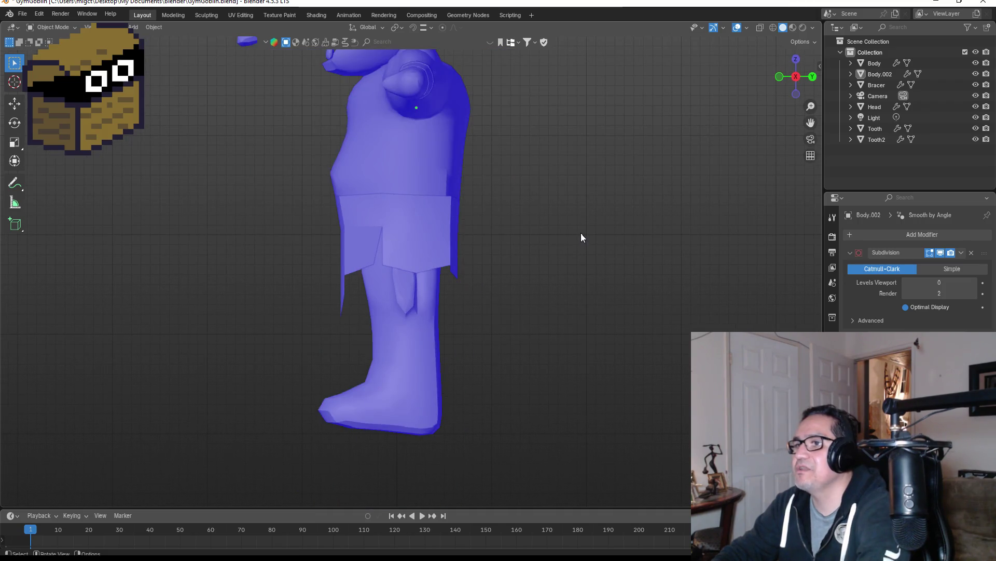
key(KP_1)
key(KP_3)
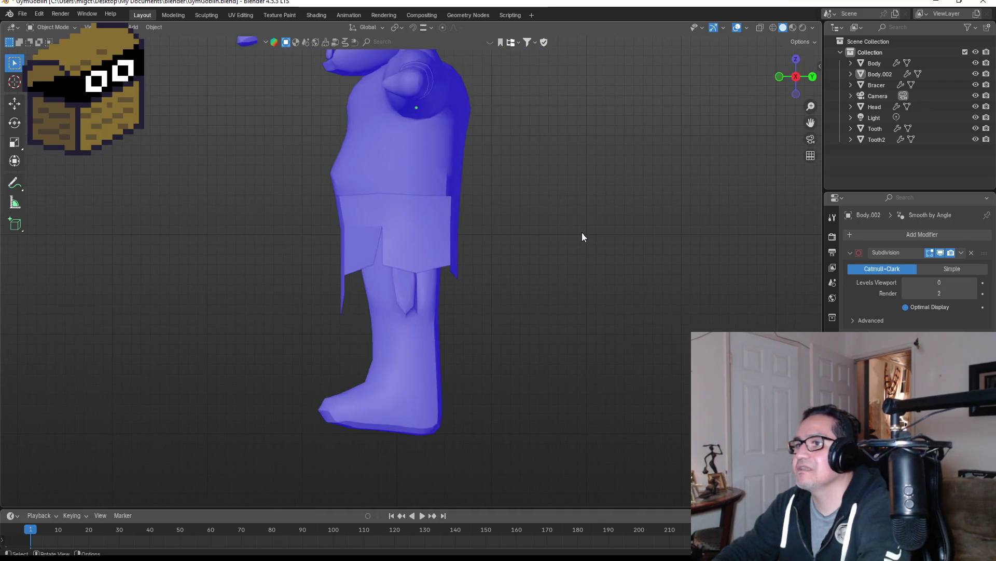
key(KP_1)
scroll(368, 252, up, 3)
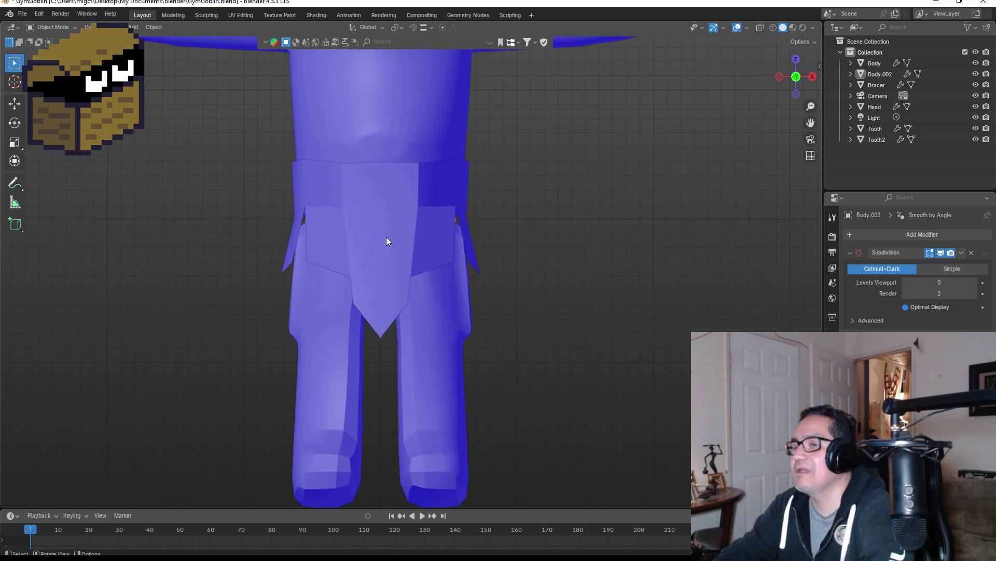
Select the loincloth and try moving it twice, cancelling so it stays in place.
click(390, 234)
key(g)
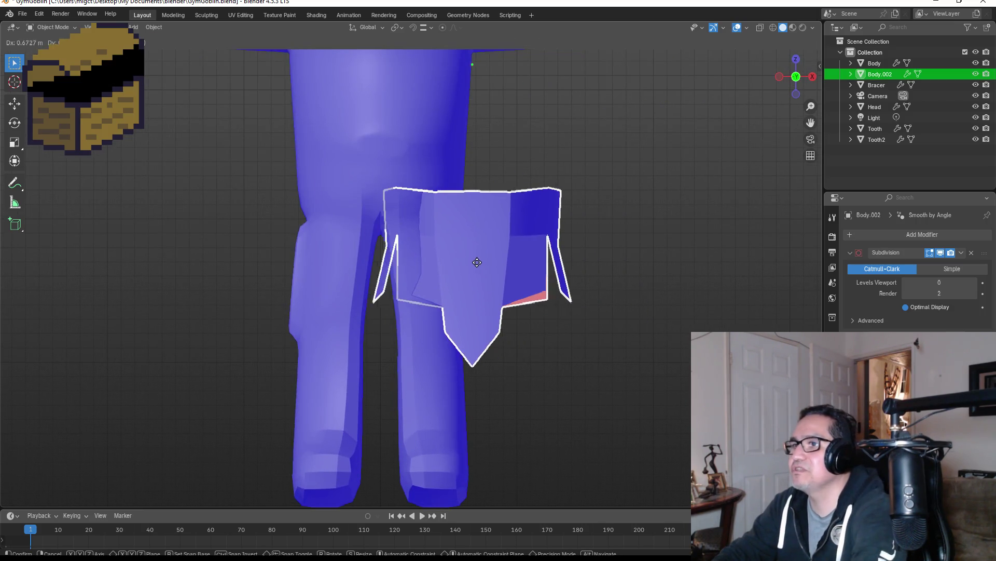
key(Escape)
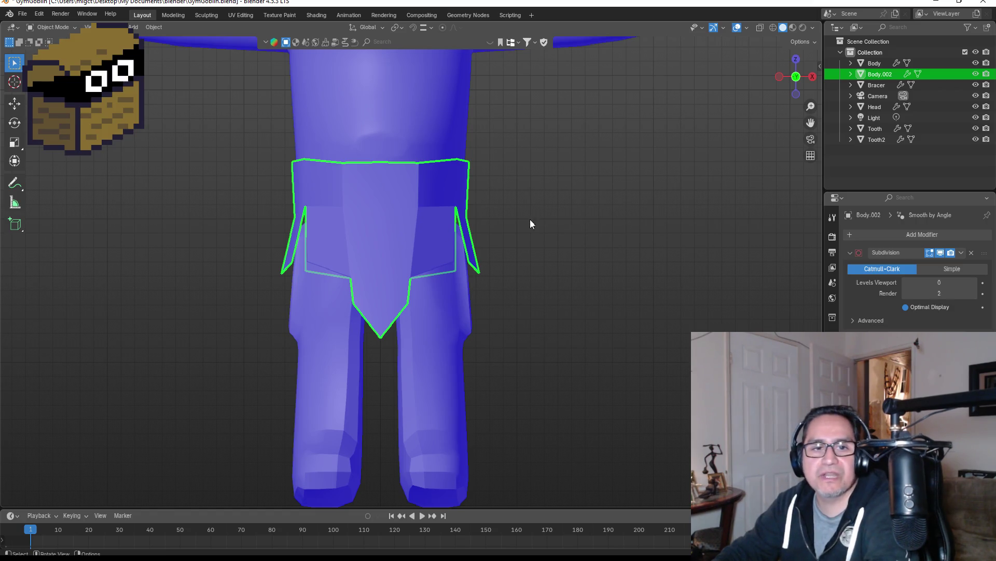
key(g)
key(Escape)
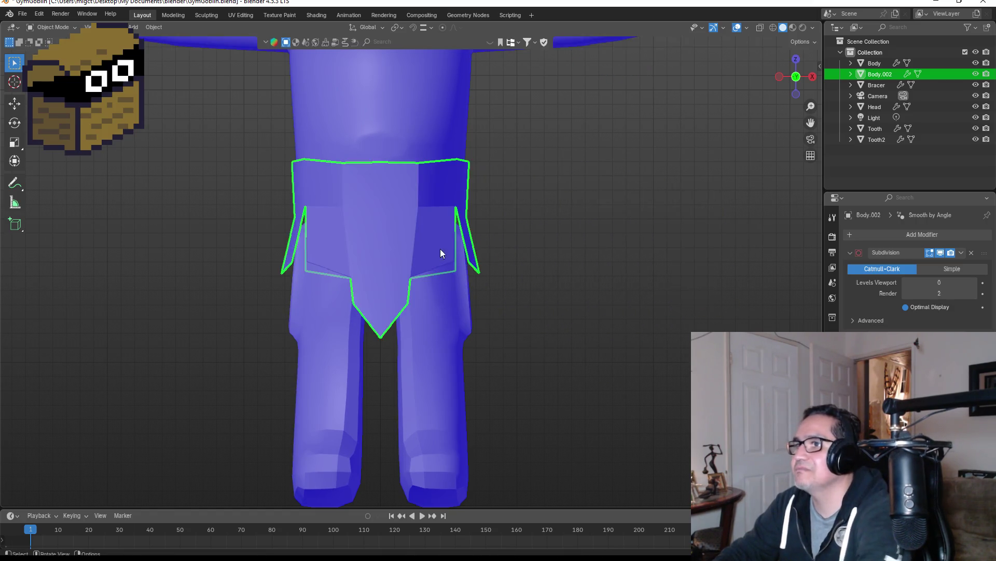
mouse_move(440, 248)
middle_down()
mouse_move(659, 201)
mouse_move(376, 216)
mouse_move(559, 224)
middle_up()
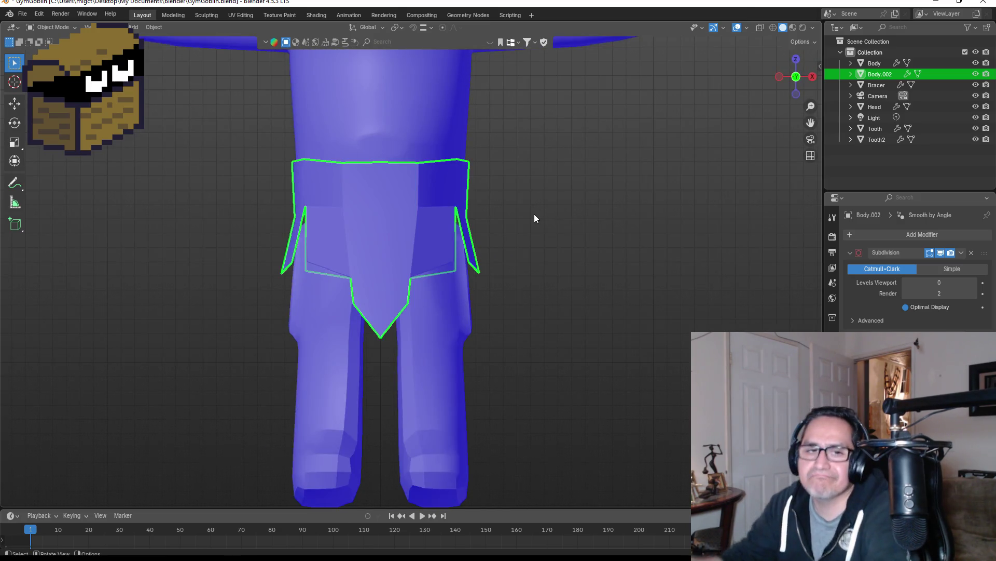
Select all loincloth faces, extrude them outward slightly without scaling, and return to Object Mode.
scroll(452, 258, up, 3)
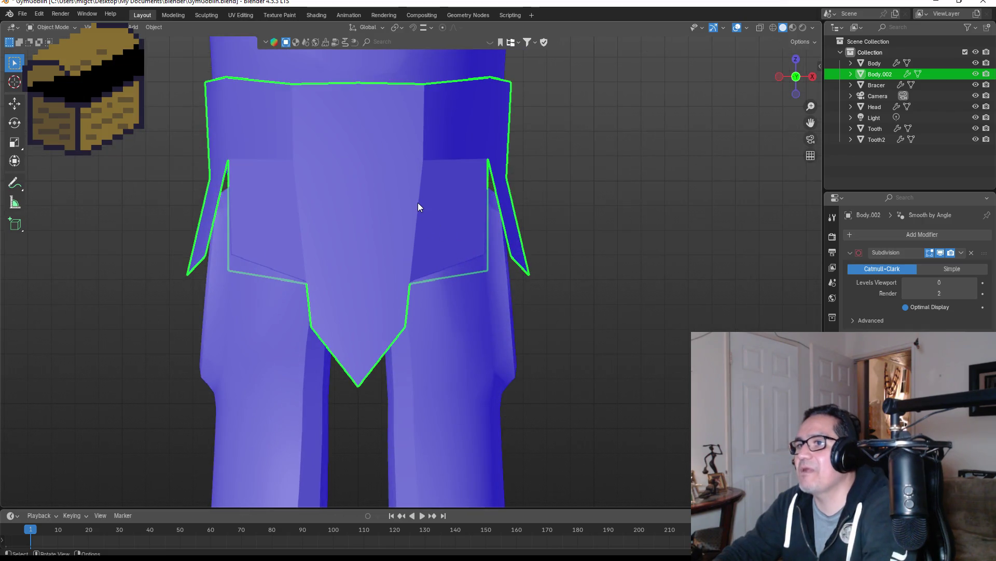
key(Tab)
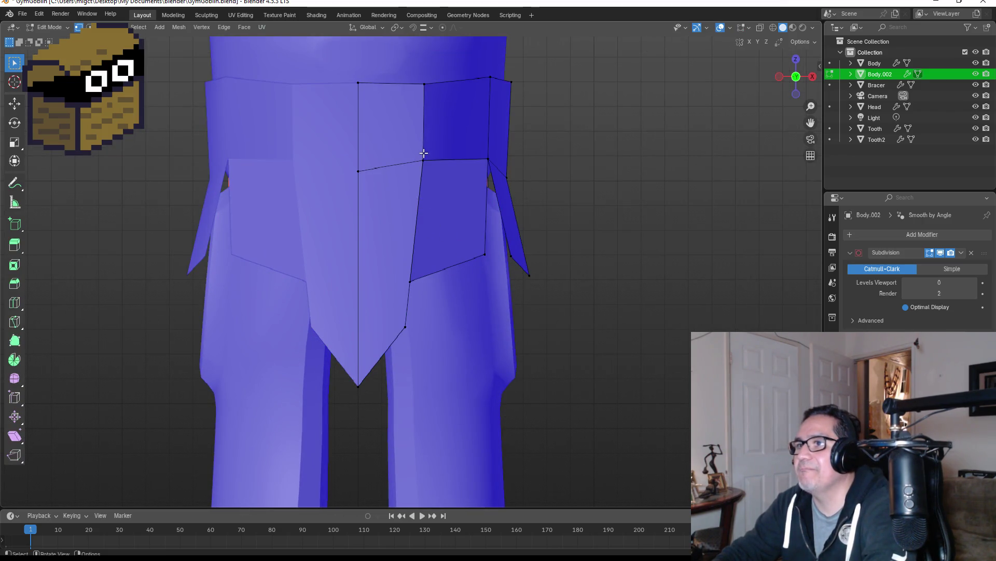
key(a)
scroll(534, 202, down, 2)
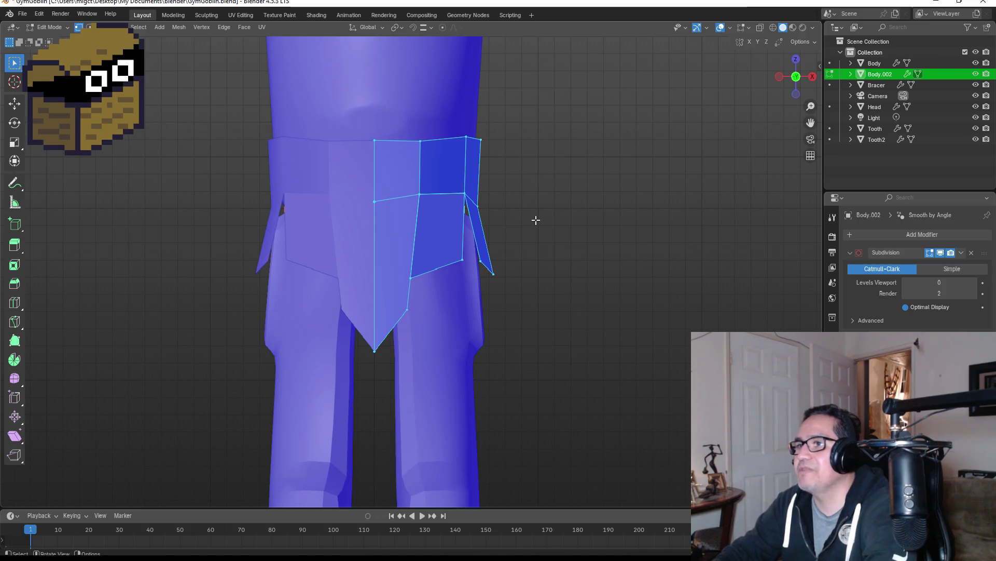
key(alt+e)
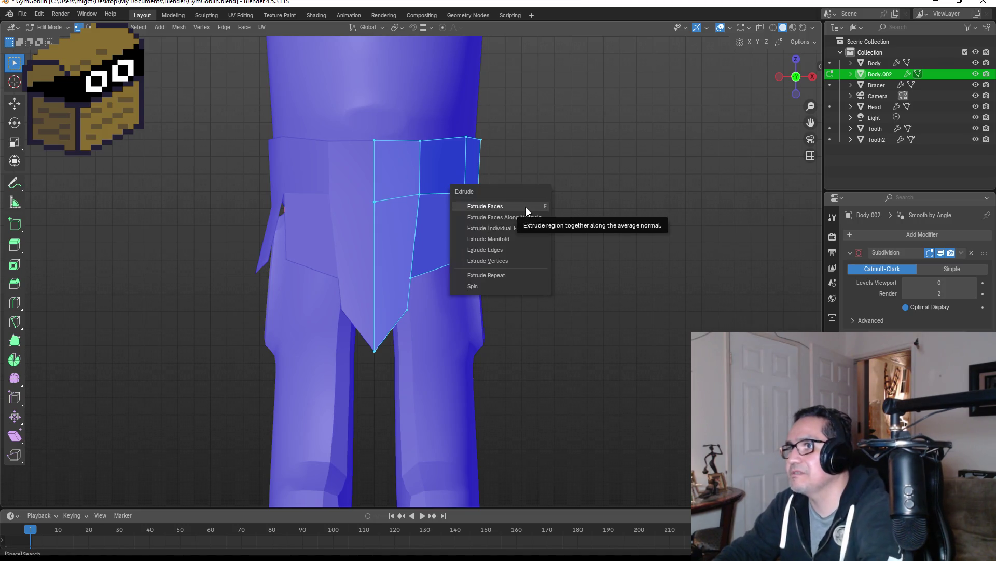
click(509, 208)
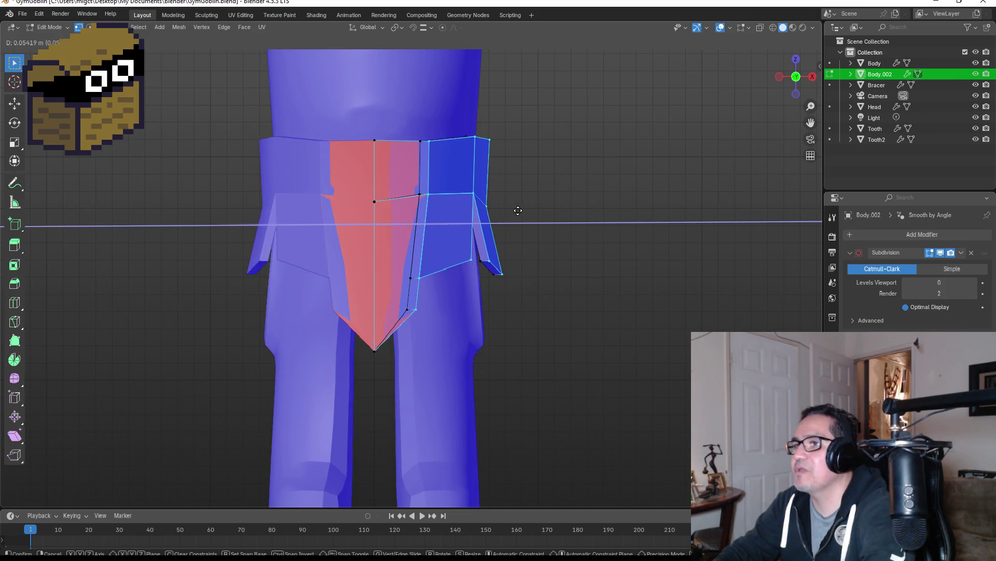
click(518, 211)
key(s)
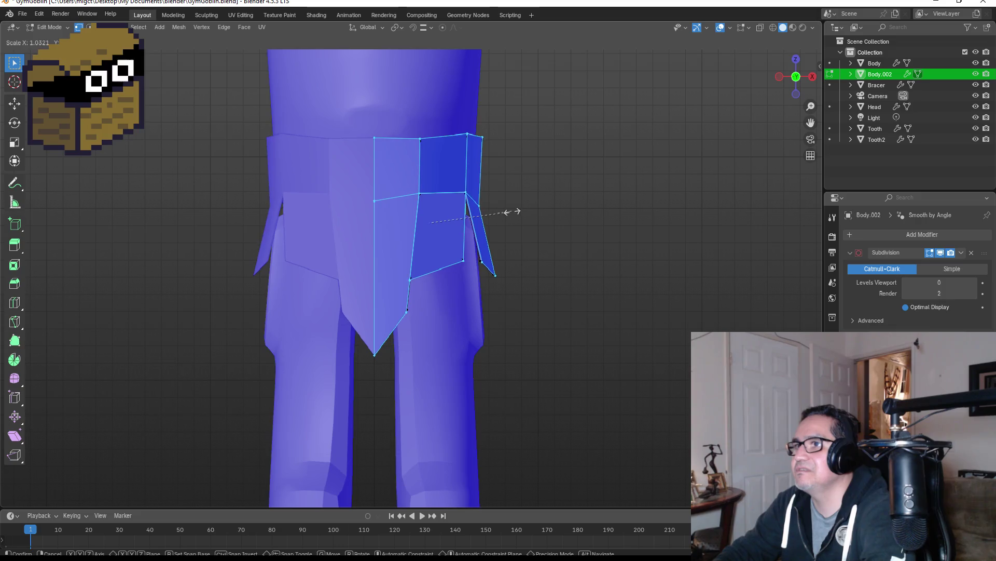
key(Escape)
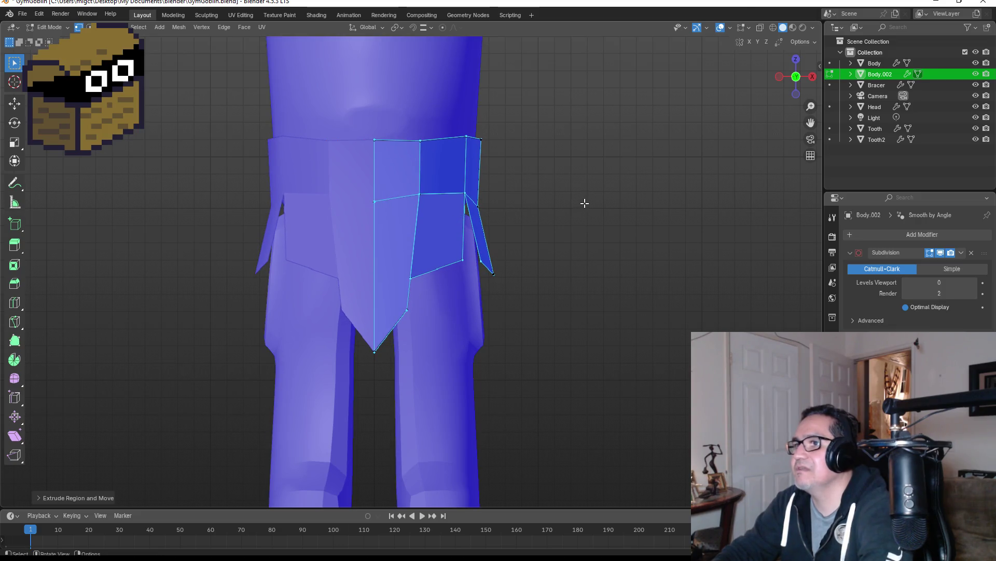
key(Tab)
Deselect the loincloth and inspect the thickened cloth from front and angled views.
mouse_move(594, 212)
middle_down()
mouse_move(567, 229)
mouse_move(519, 236)
middle_up()
key(KP_1)
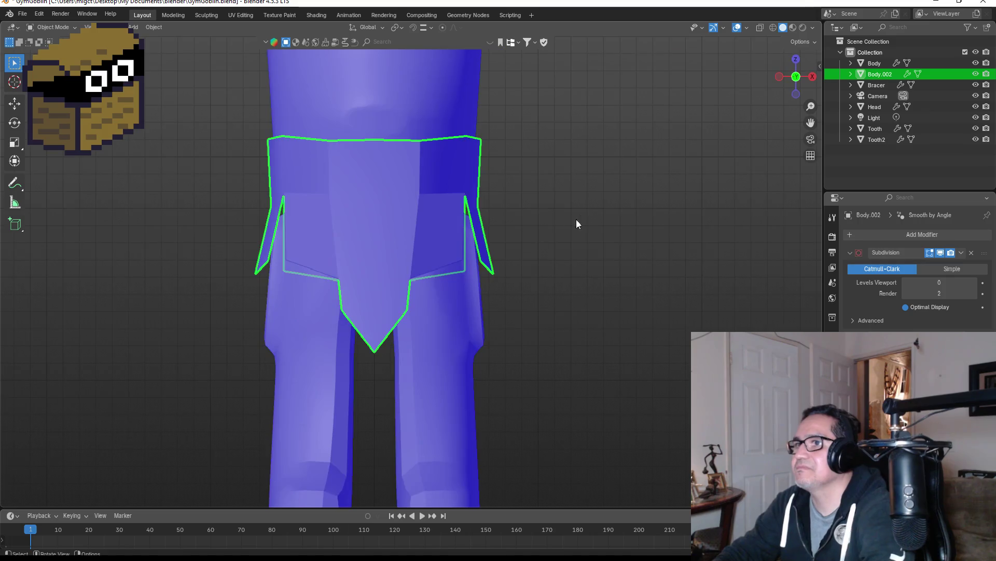
click(576, 220)
mouse_move(621, 223)
middle_down()
mouse_move(612, 184)
mouse_move(565, 173)
mouse_move(457, 193)
mouse_move(472, 232)
mouse_move(516, 238)
mouse_move(592, 216)
middle_up()
Turn off Face Orientation and switch to a side view of the character.
key(KP_1)
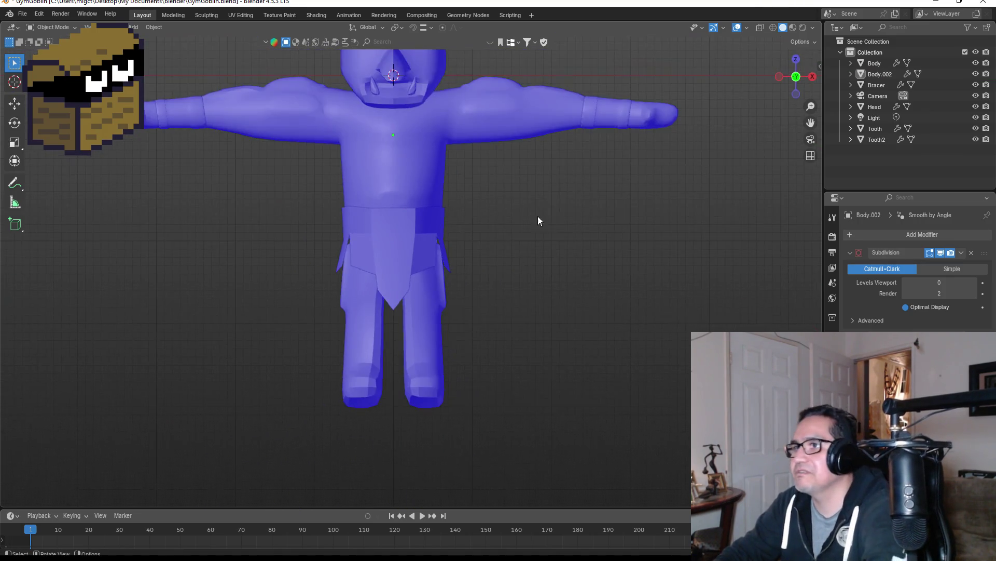
scroll(519, 214, up, 2)
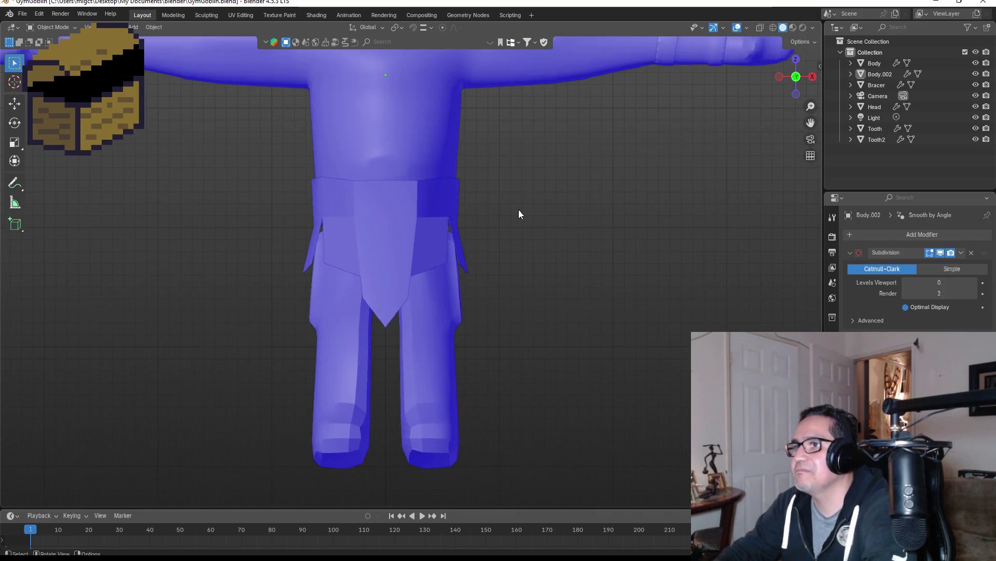
click(746, 28)
click(699, 229)
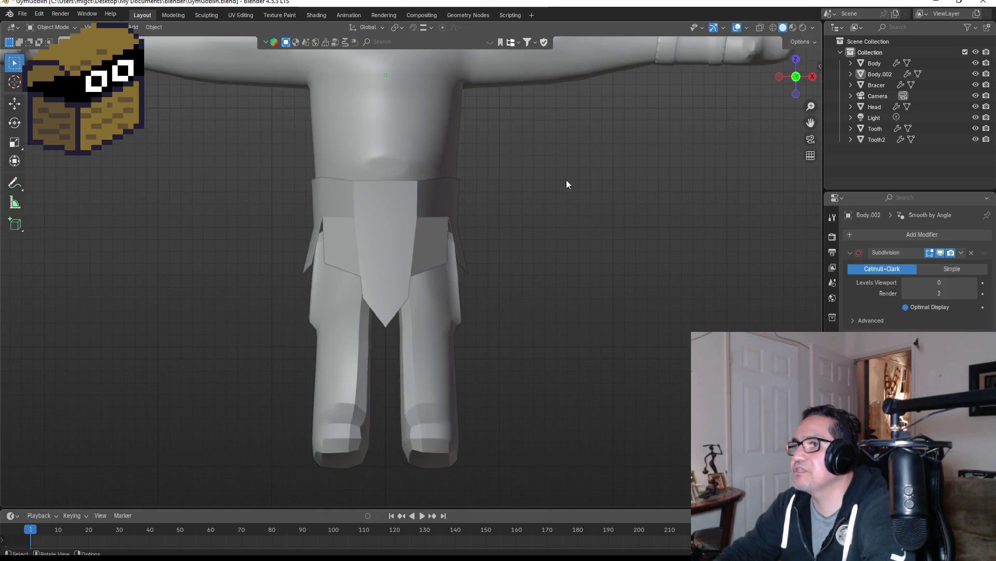
mouse_move(565, 180)
middle_down()
mouse_move(626, 215)
mouse_move(548, 227)
middle_up()
key(KP_1)
scroll(478, 351, down, 3)
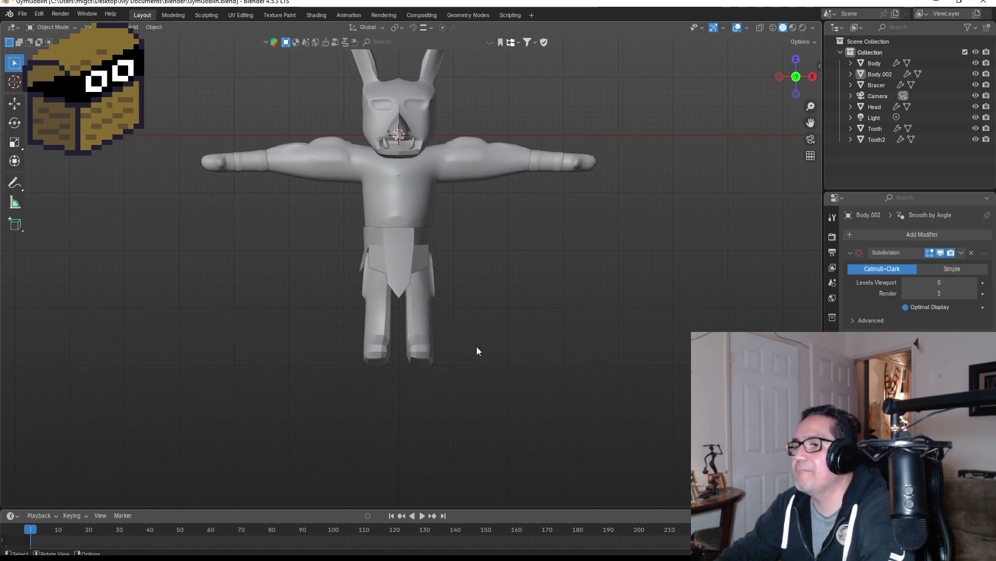
middle_drag(467, 377, 425, 369)
key(KP_3)
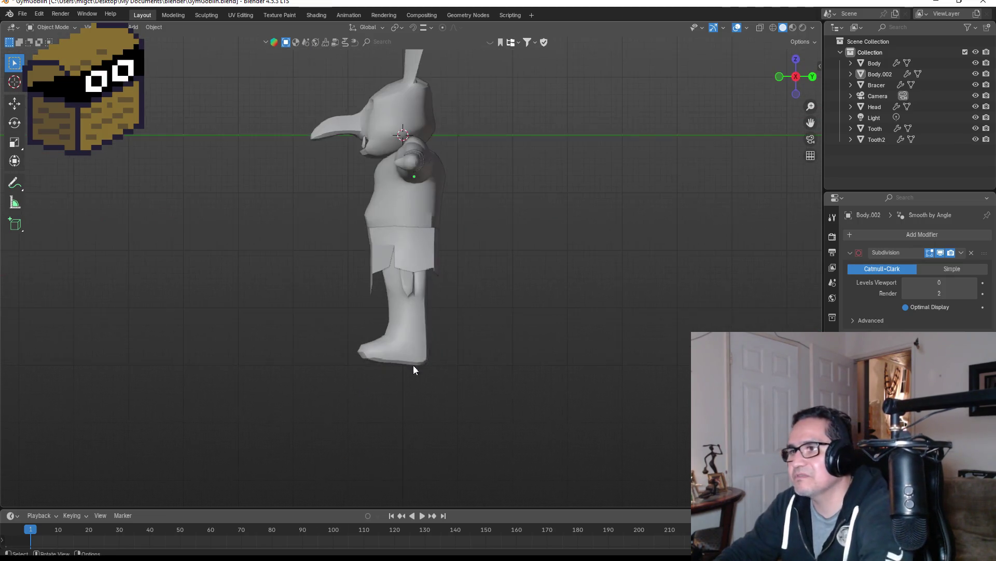
scroll(378, 390, up, 4)
In wireframe Edit Mode on the Body, move the foot's bottom edges vertically along Z.
click(394, 402)
key(Tab)
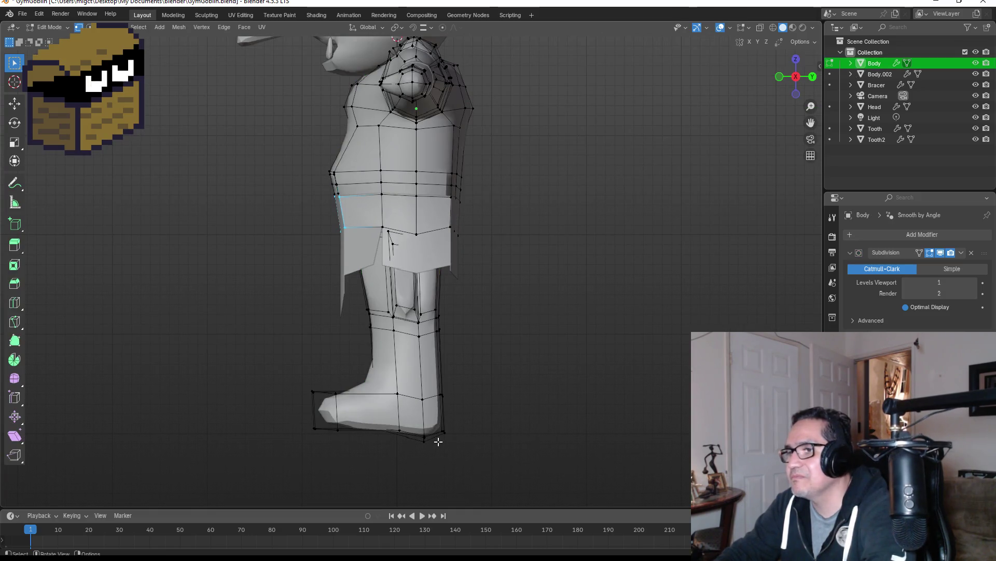
drag(403, 418, 462, 449)
key(z)
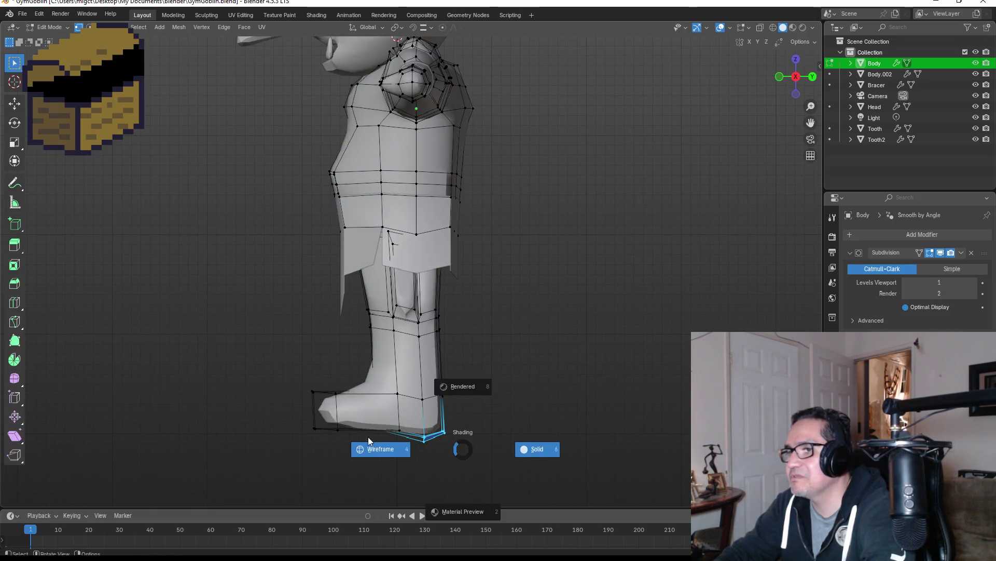
click(381, 449)
key(g)
key(z)
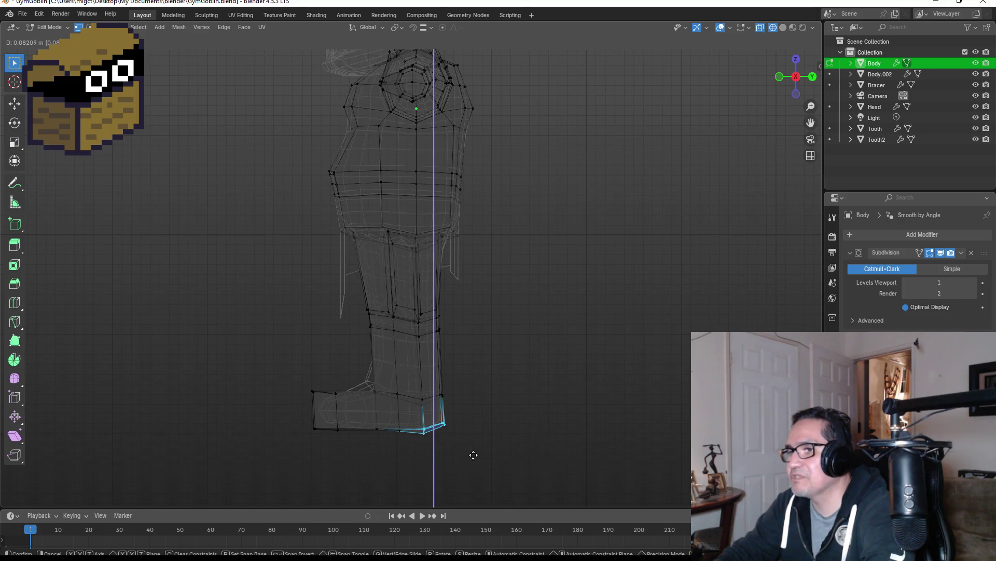
click(473, 455)
Raise the toe vertex vertically along Z.
drag(386, 418, 408, 445)
key(g)
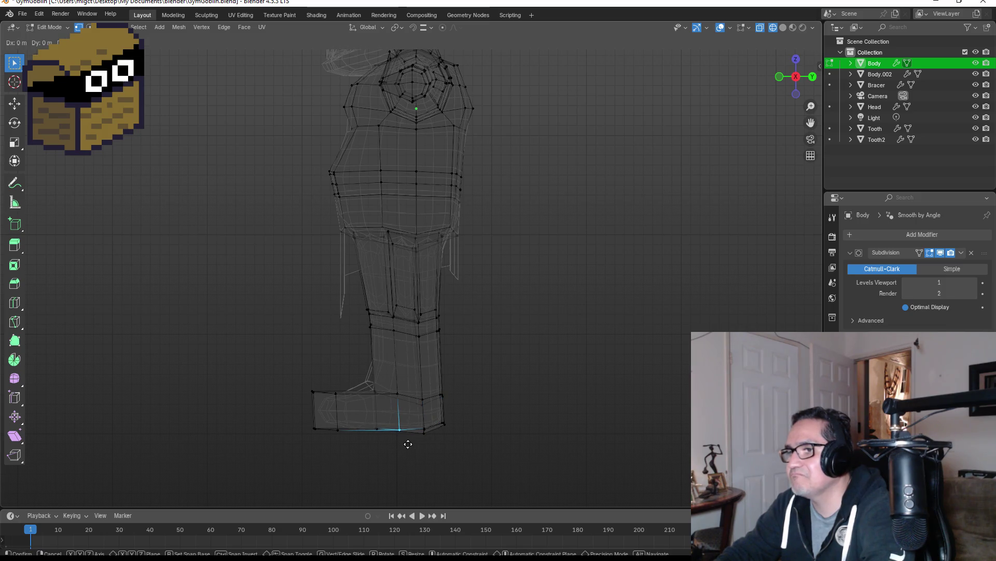
key(z)
click(474, 441)
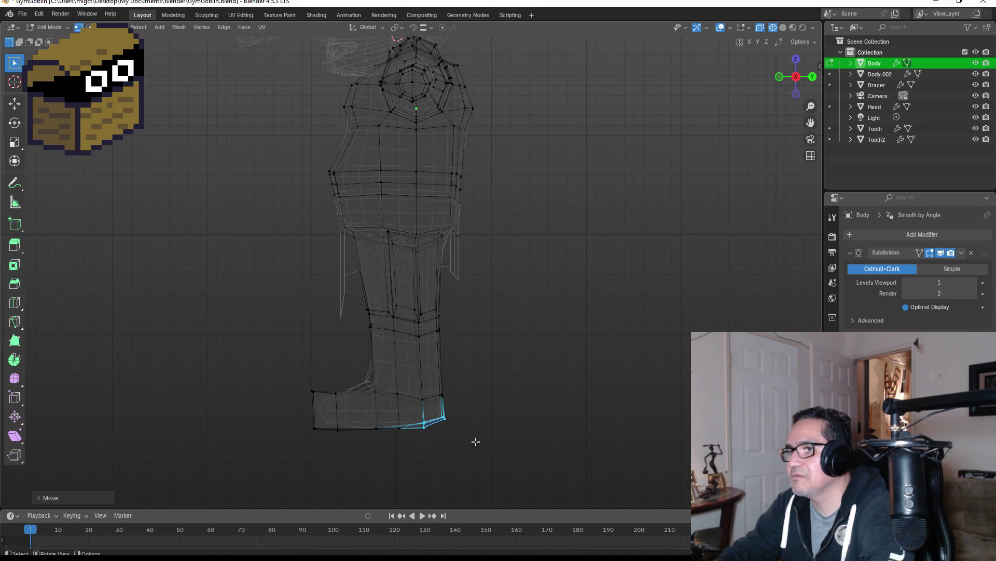
scroll(478, 427, down, 3)
scroll(474, 403, up, 5)
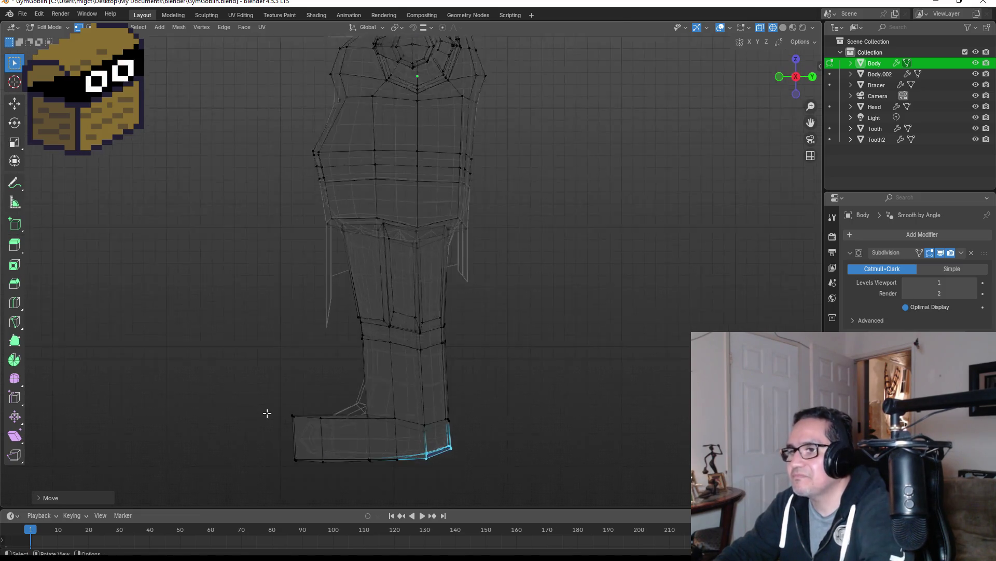
Lower the foot's top-left vertex along Z and reposition another foot vertex to taper the toe.
drag(243, 424, 300, 455)
key(g)
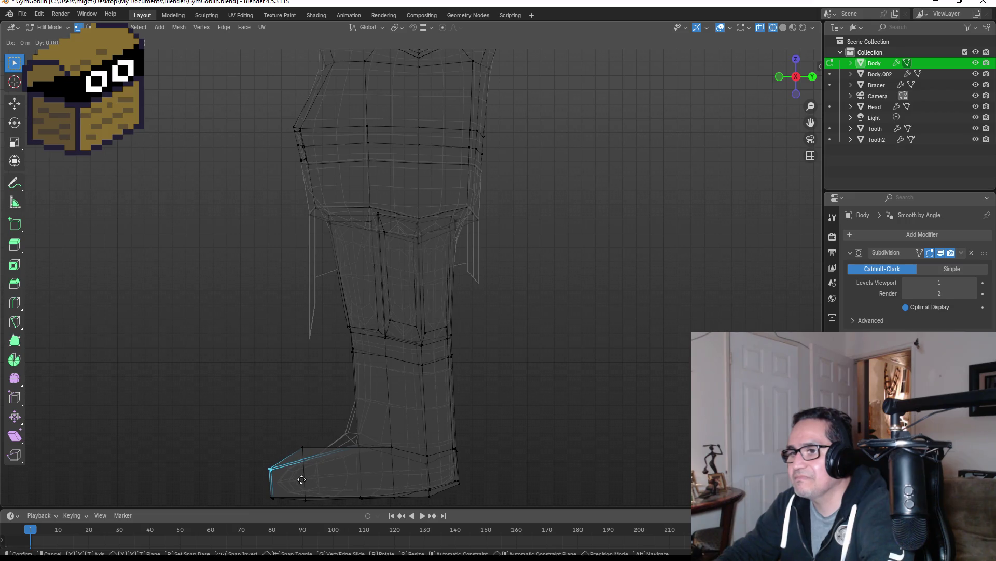
key(z)
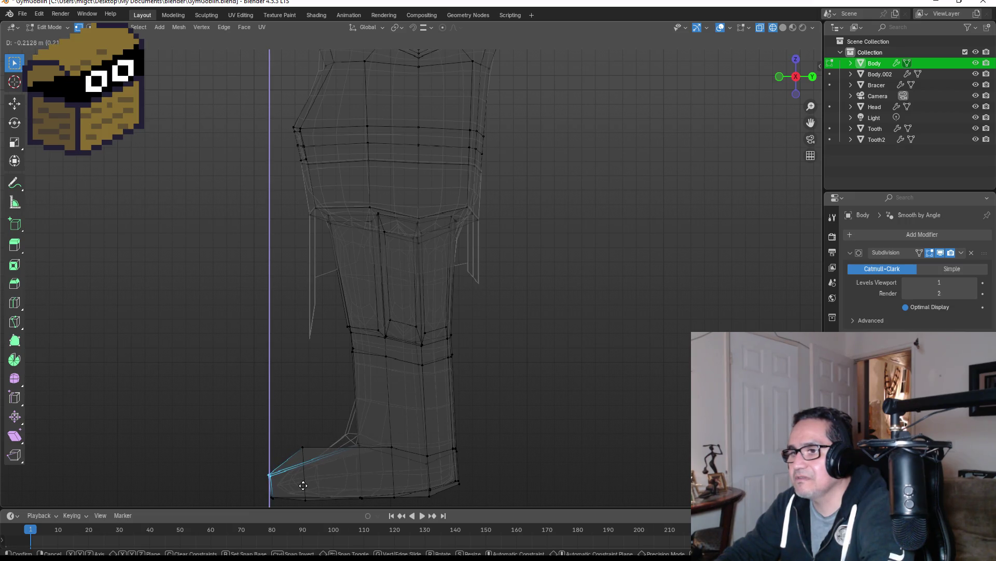
click(303, 484)
click(308, 452)
key(g)
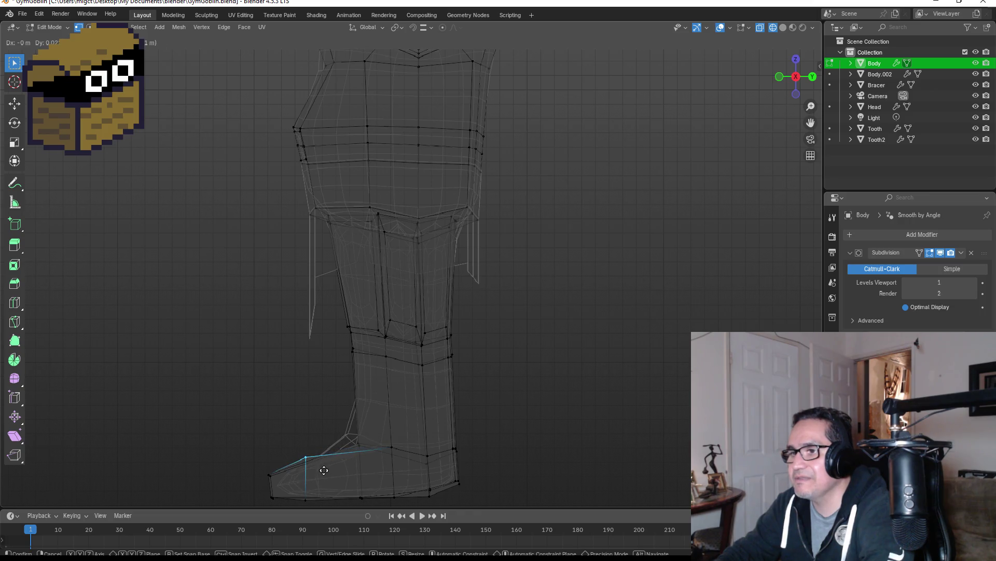
click(323, 470)
key(KP_1)
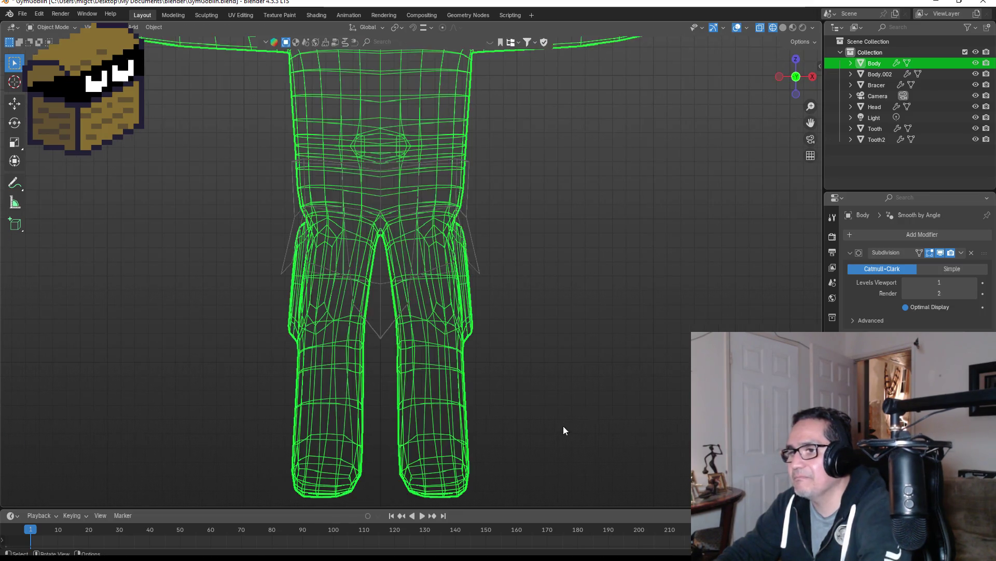
Switch the Body's Edit Mode view back to solid shading.
key(Tab)
scroll(551, 424, down, 2)
middle_drag(568, 316, 541, 334)
key(Tab)
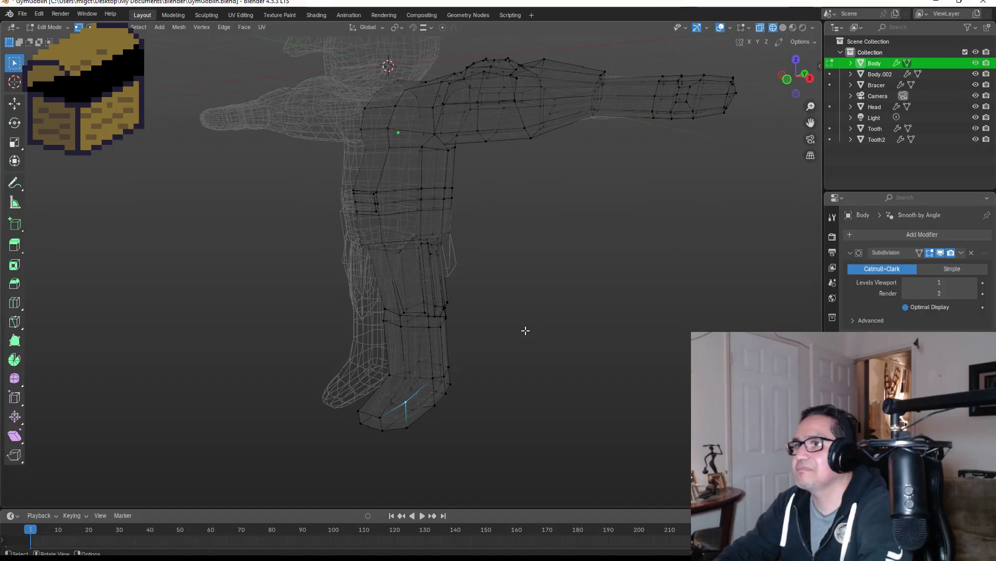
key(z)
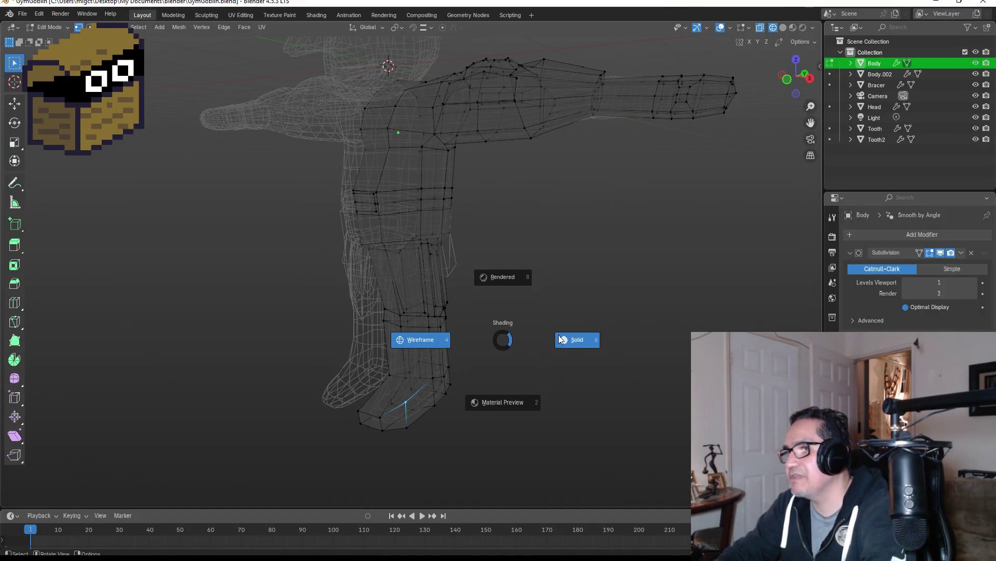
click(565, 338)
Frame the torso and horns from the front and re-enter Edit Mode on the Body.
middle_drag(514, 269, 553, 272)
scroll(491, 247, down, 4)
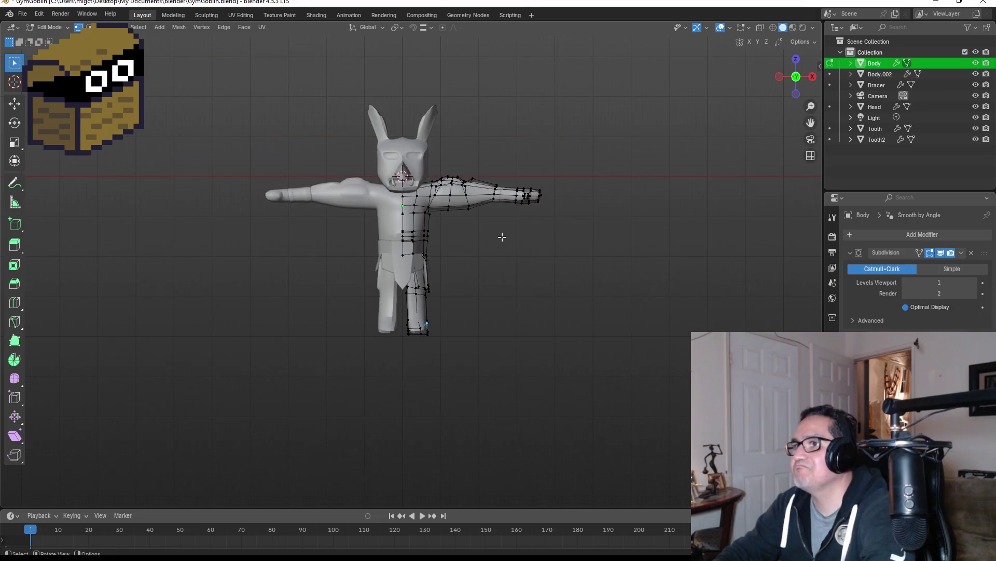
scroll(449, 192, up, 4)
key(Tab)
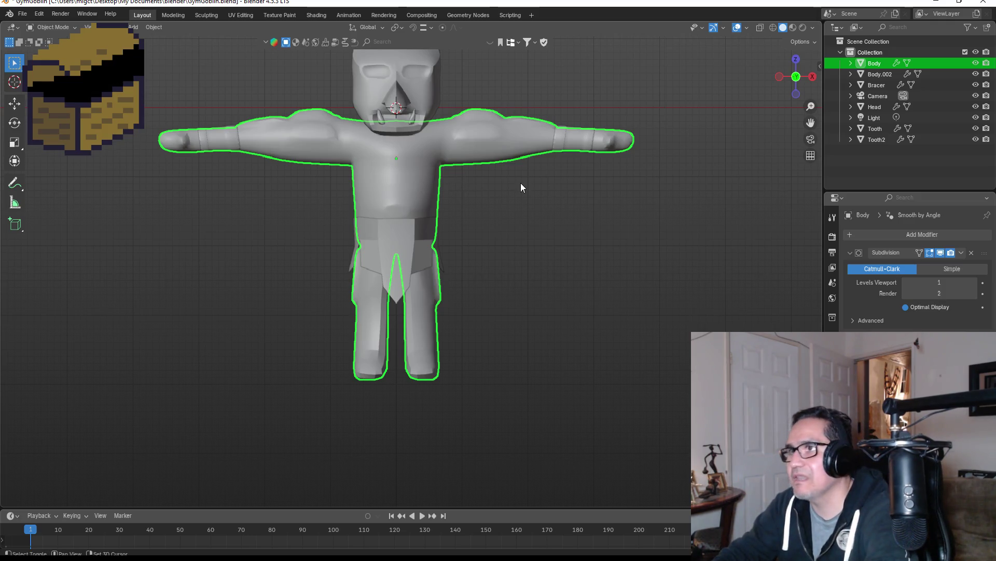
shift+middle_drag(521, 183, 518, 254)
scroll(400, 249, up, 3)
key(Tab)
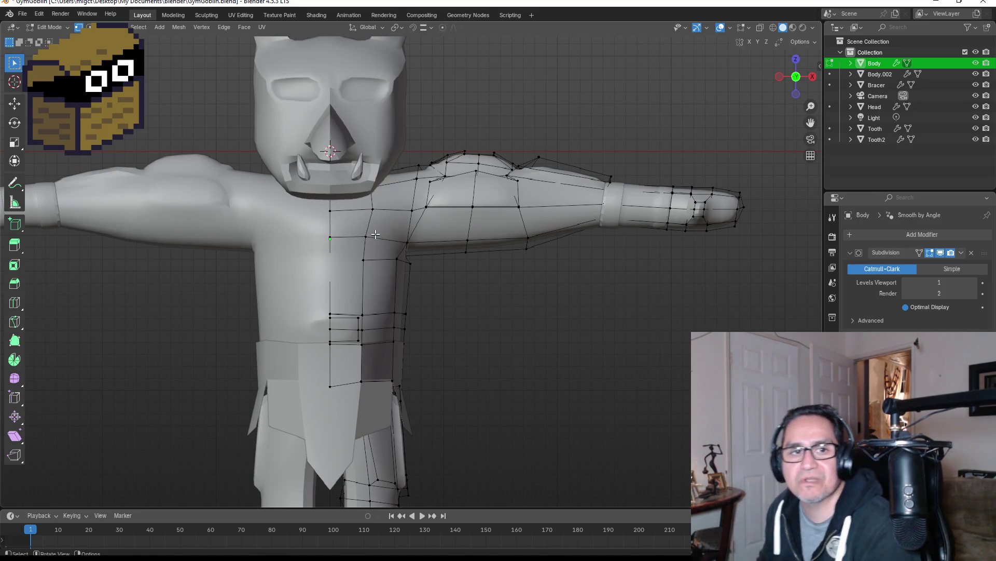
Try a Knife cut across the shoulder, undo it and cancel, then return to Object Mode.
key(k)
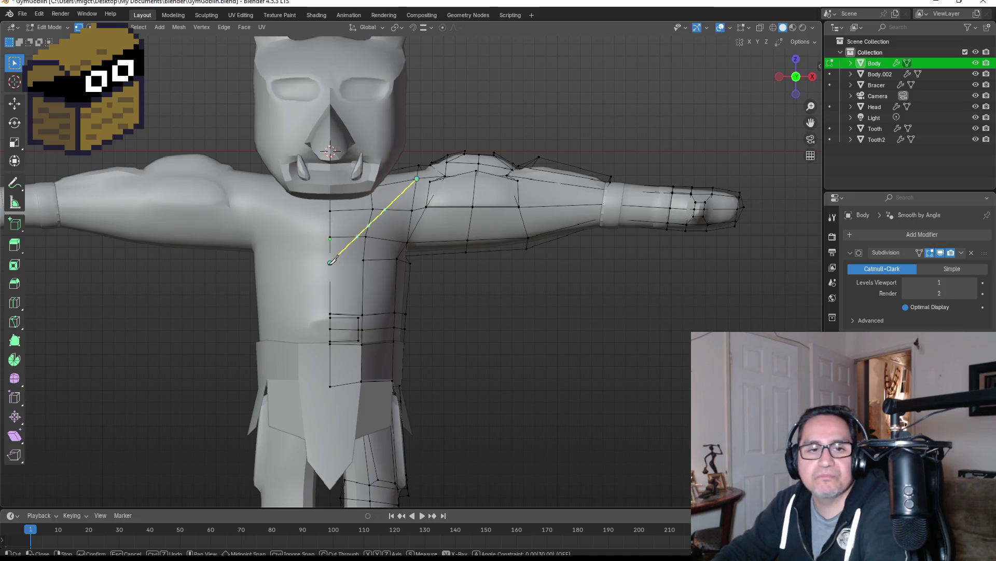
click(330, 262)
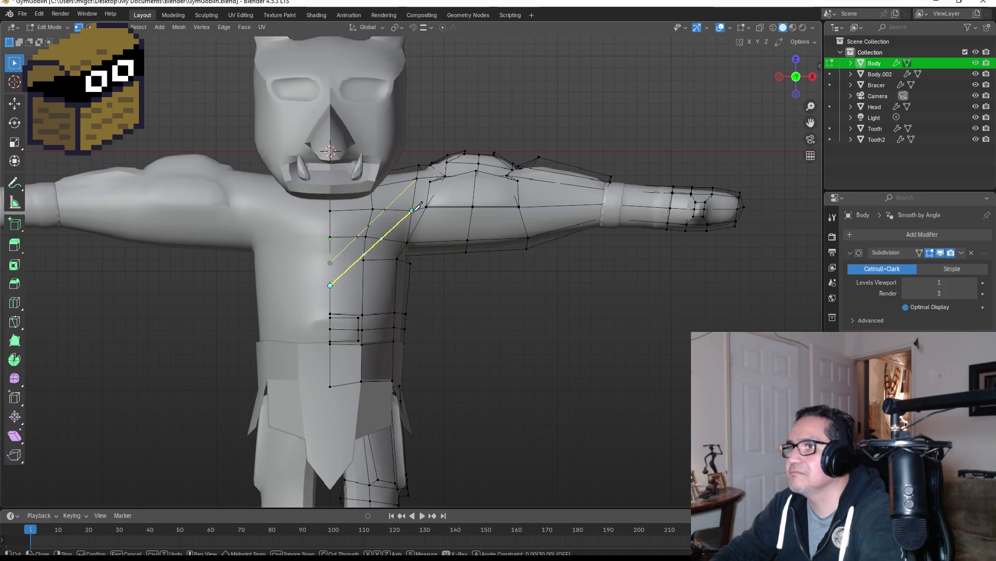
key(ctrl+z)
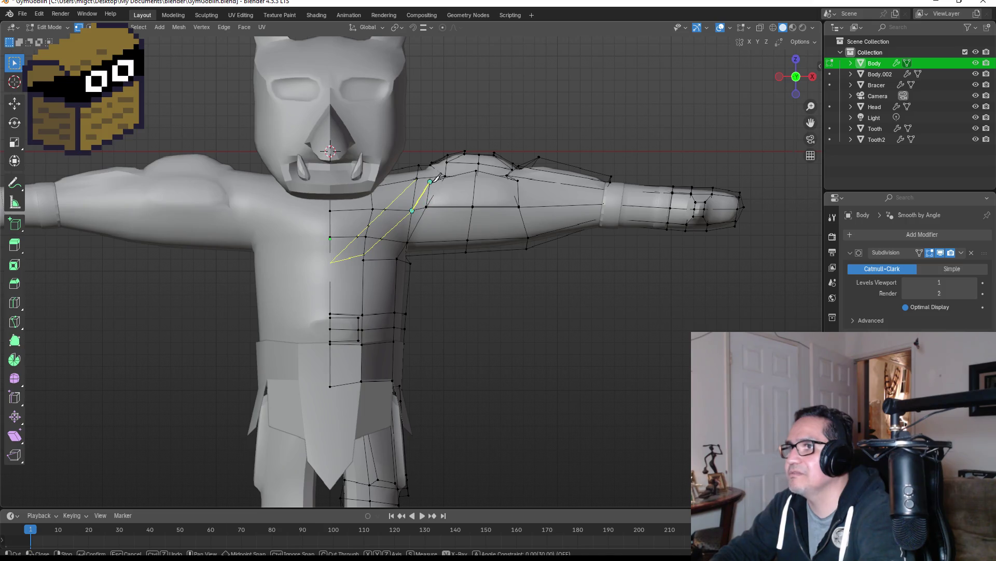
key(Escape)
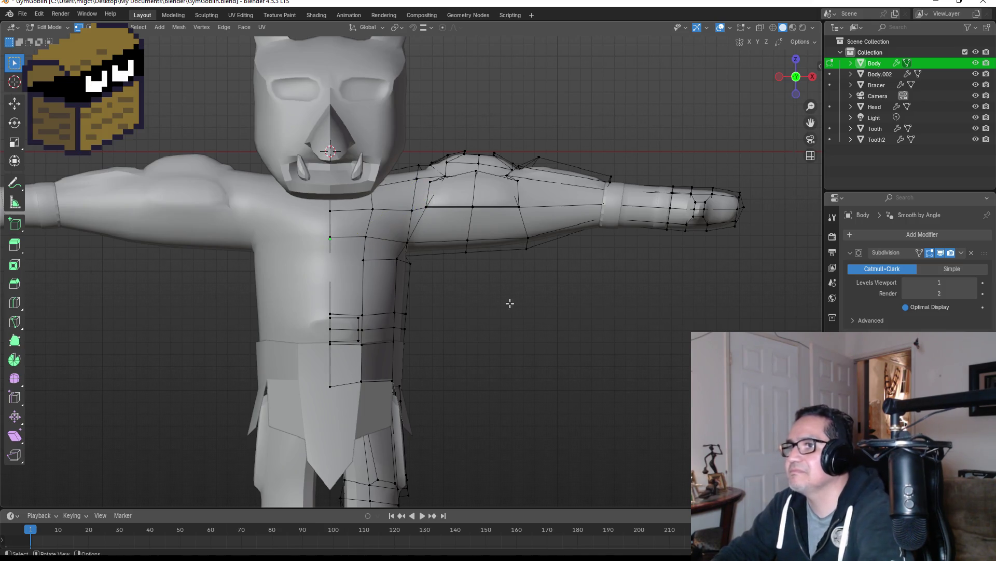
mouse_move(510, 303)
middle_down()
mouse_move(493, 312)
mouse_move(597, 312)
mouse_move(320, 327)
mouse_move(356, 317)
middle_up()
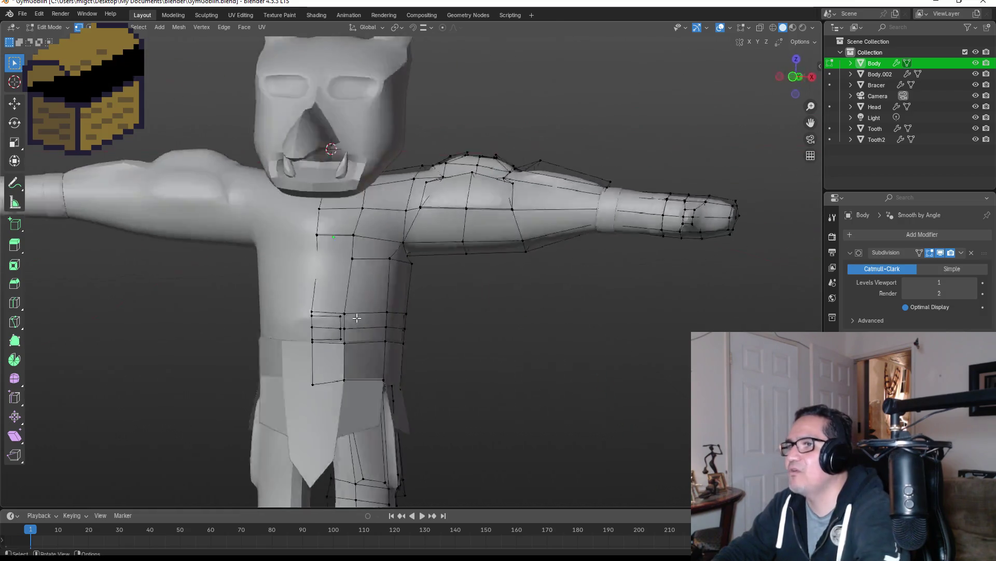
key(KP_1)
key(Tab)
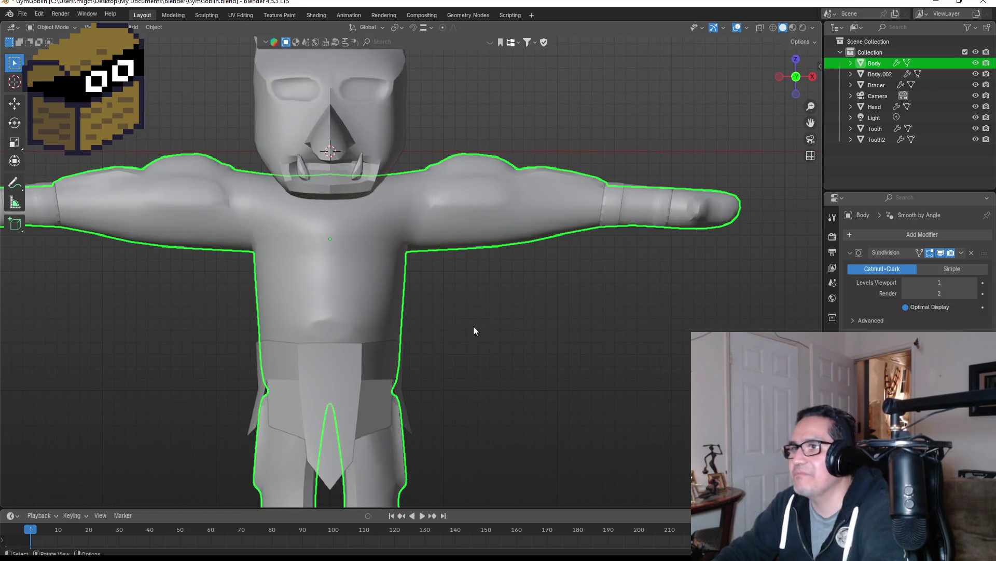
Try Shade Smooth on the loincloth (Body.002), then undo it to keep its original shading.
scroll(532, 326, down, 5)
mouse_move(522, 324)
middle_down()
mouse_move(476, 304)
mouse_move(405, 311)
mouse_move(413, 312)
middle_up()
scroll(432, 290, up, 3)
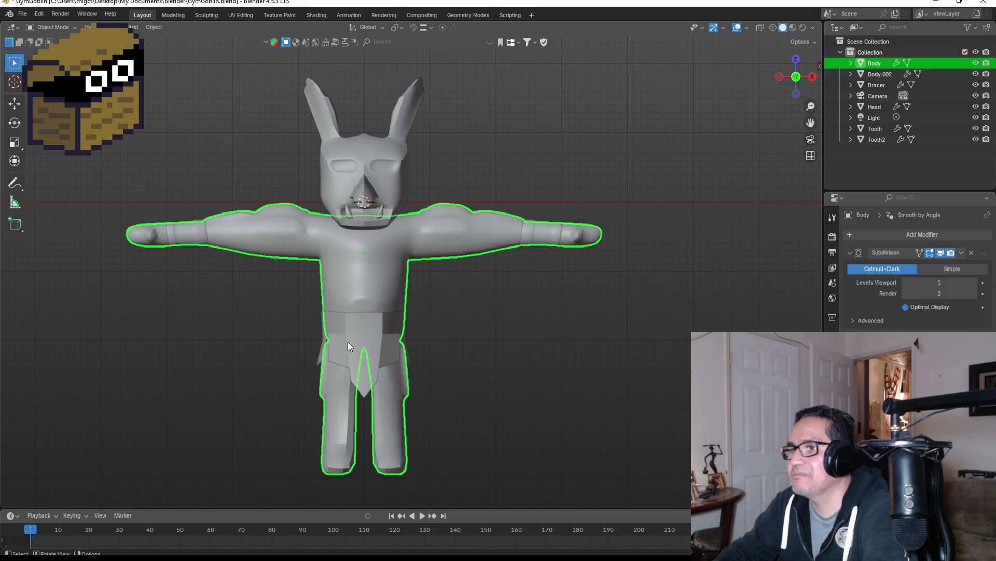
click(366, 334)
right_click(375, 329)
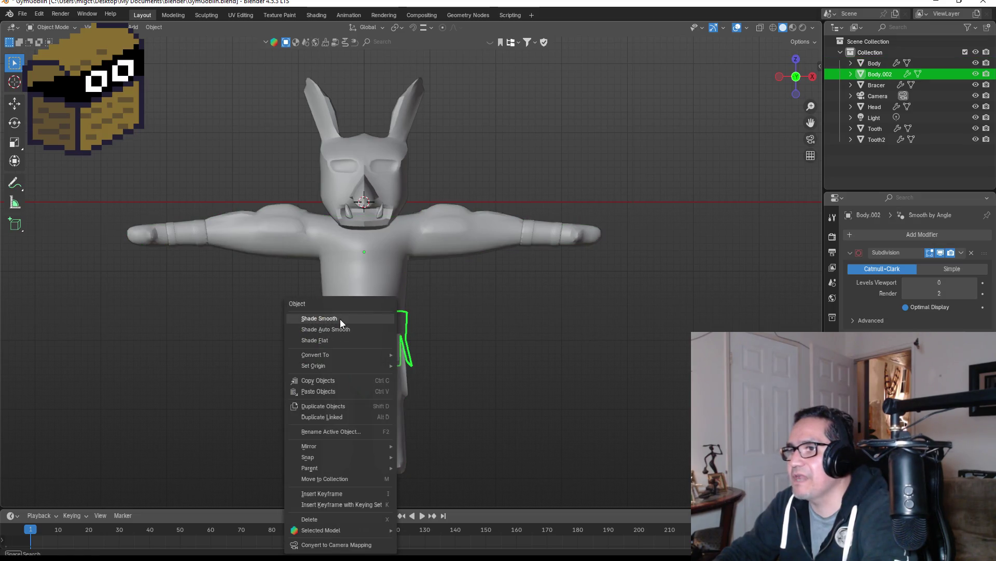
click(341, 330)
mouse_move(456, 339)
middle_down()
mouse_move(519, 332)
mouse_move(419, 334)
mouse_move(510, 326)
mouse_move(475, 325)
middle_up()
key(KP_1)
right_click(362, 332)
click(332, 320)
key(ctrl+z)
click(447, 359)
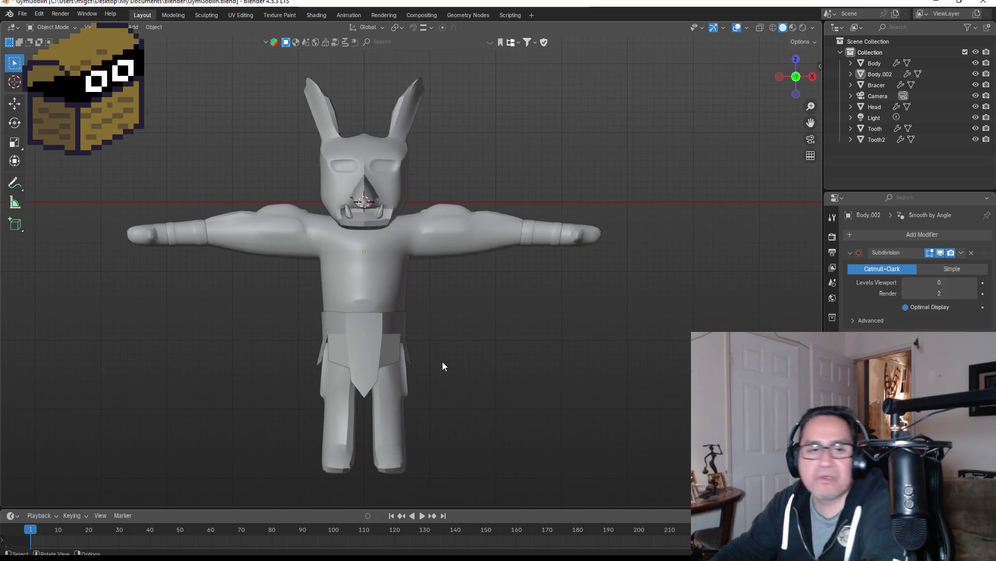
Switch the front view to Material Preview to see the plain white character.
scroll(442, 362, up, 2)
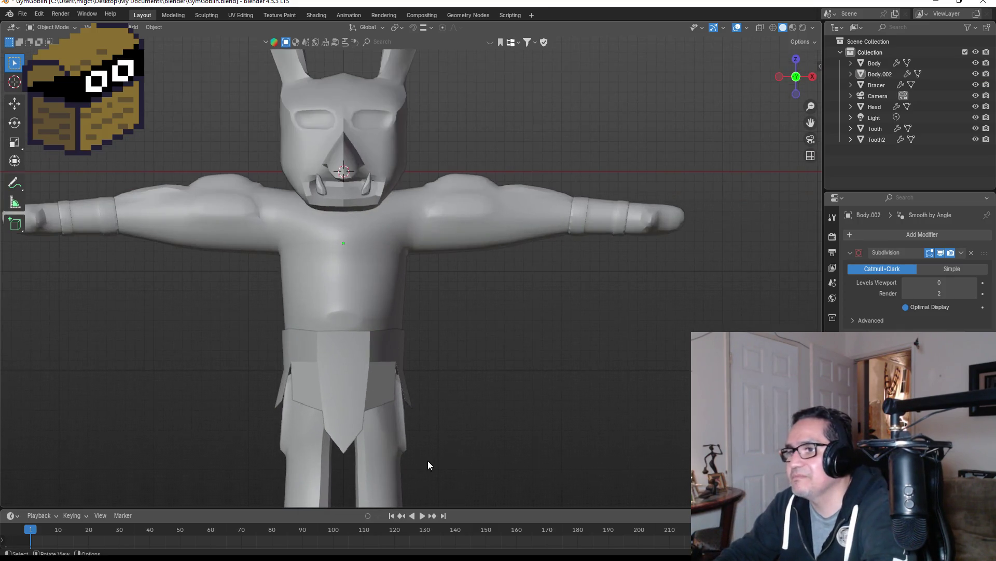
scroll(420, 456, down, 2)
middle_drag(508, 322, 474, 318)
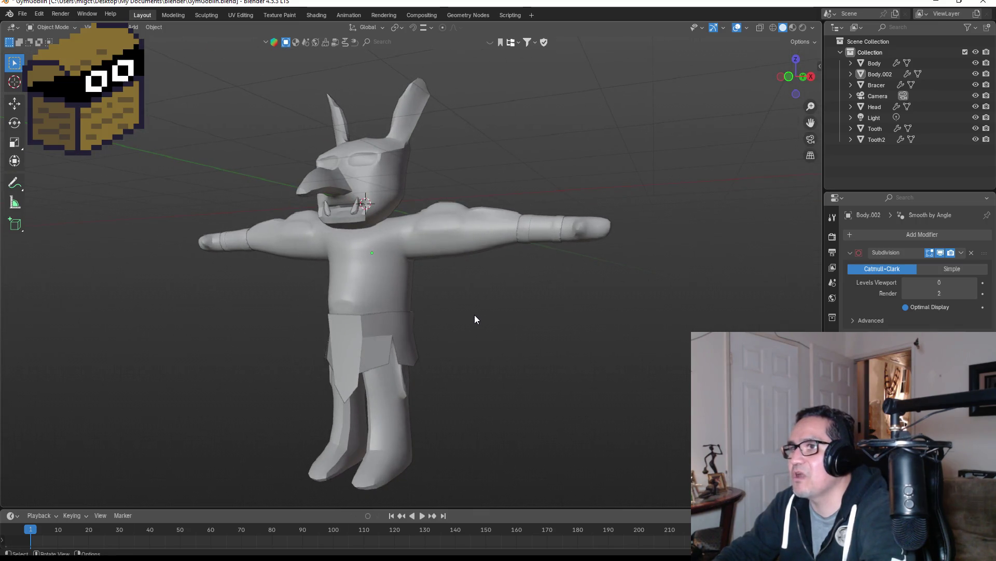
key(KP_1)
key(z)
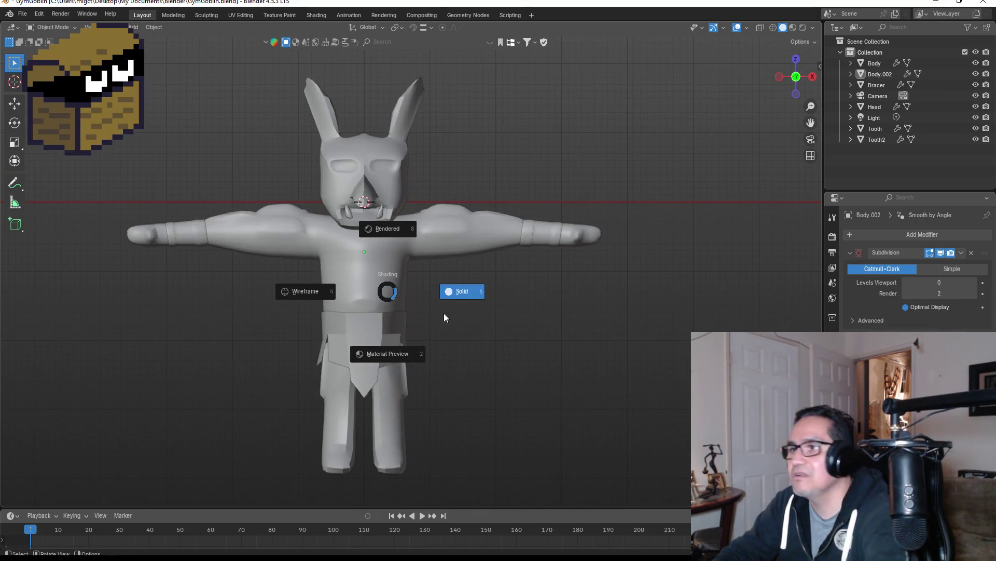
click(391, 352)
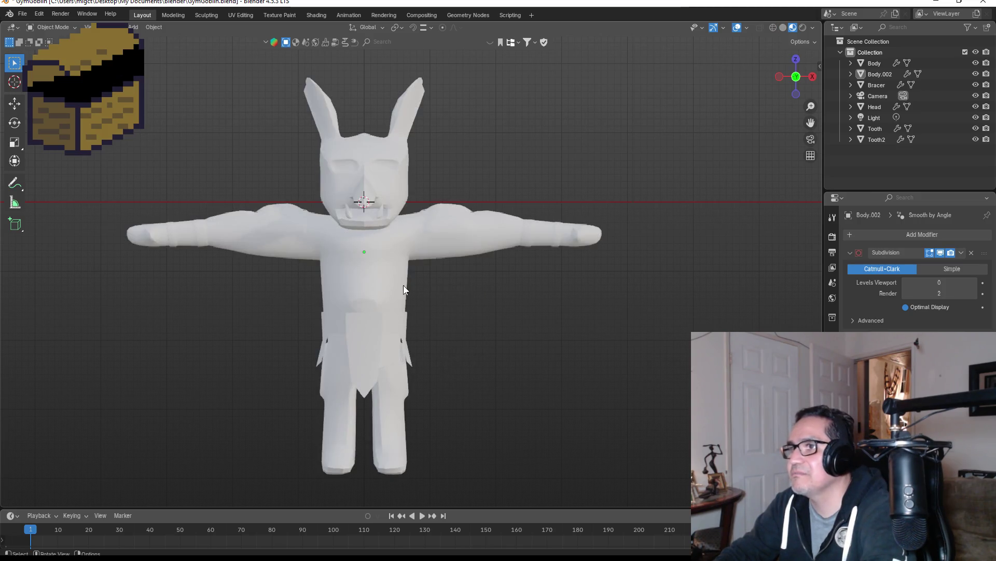
Select the Moblin's Head mesh and zoom in close on it.
shift+middle_drag(441, 158, 454, 243)
click(421, 243)
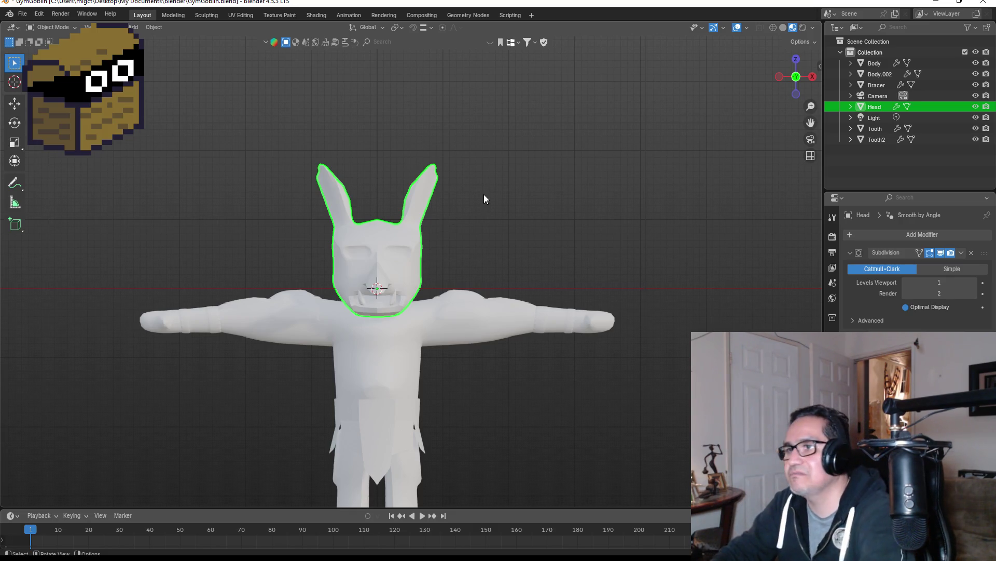
scroll(484, 195, up, 3)
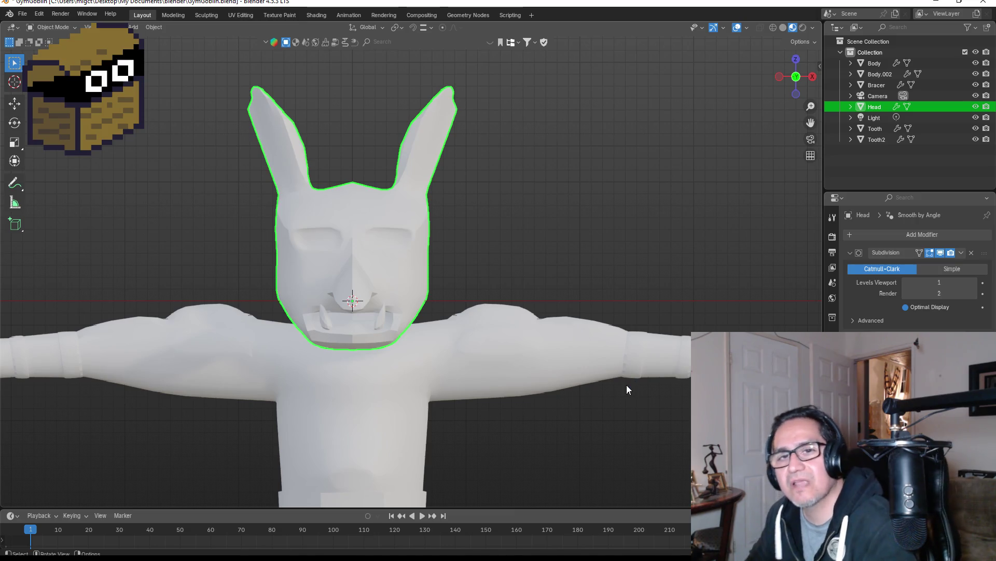
scroll(565, 280, up, 3)
scroll(559, 281, down, 3)
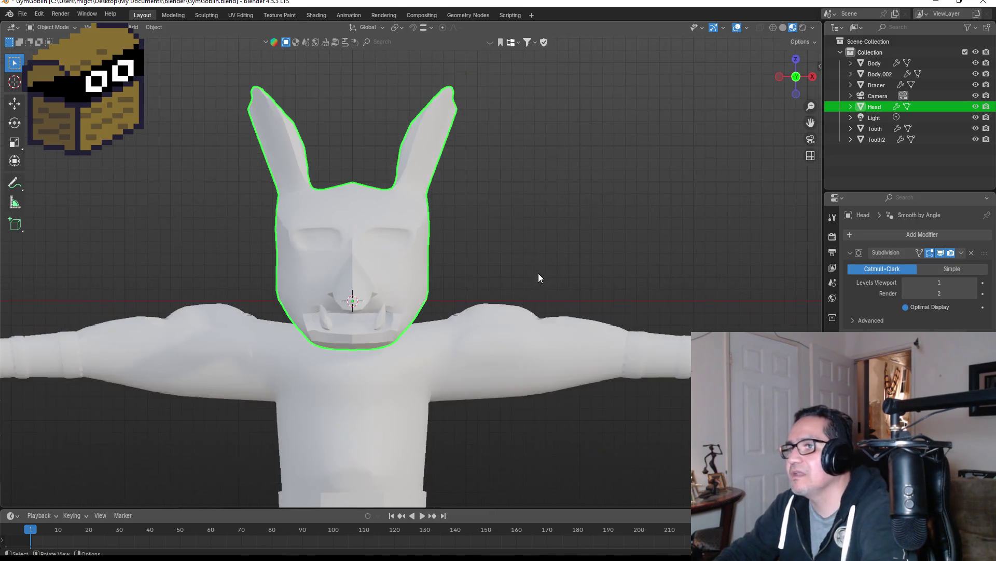
Rename the head's material to Skin.
click(832, 431)
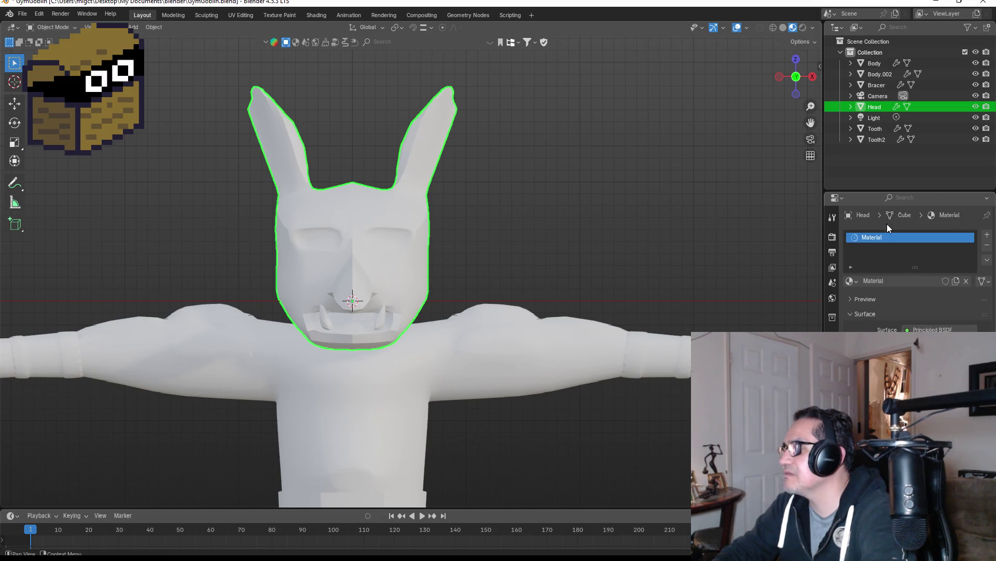
double_click(886, 238)
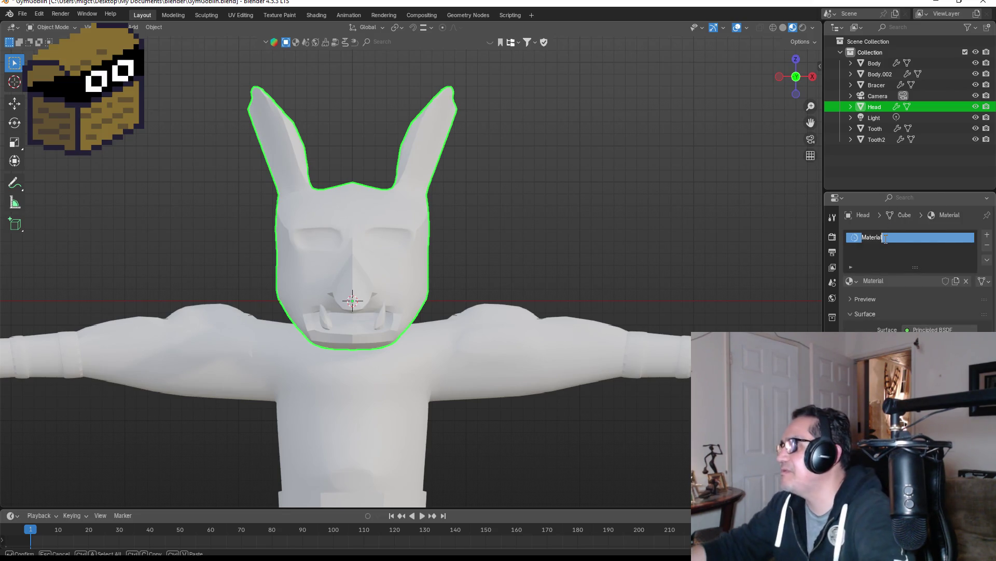
text(Skin)
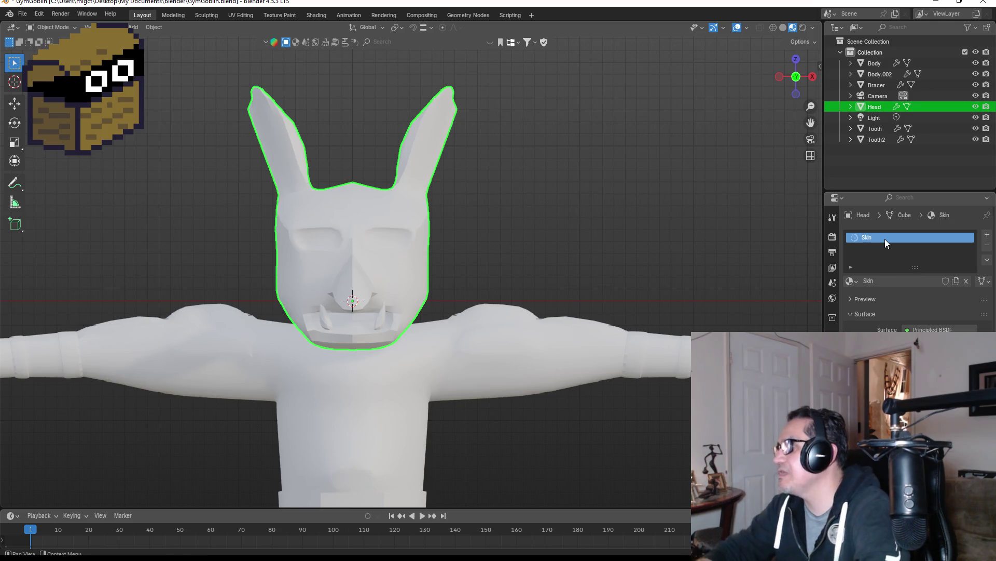
key(Return)
Make the Skin base colour a darkened yellow-green (hue about 0.22) and add a second material slot.
click(939, 341)
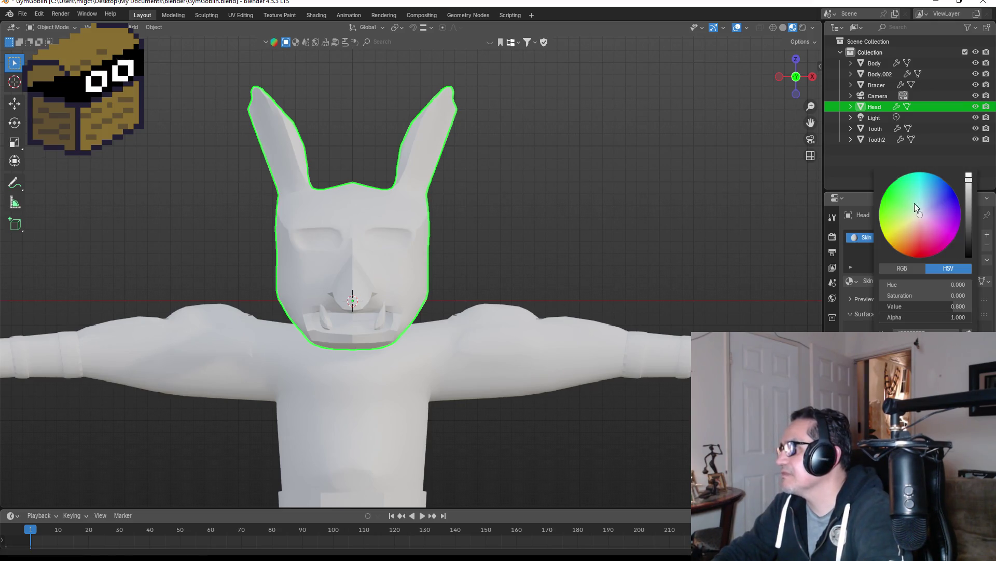
drag(914, 203, 892, 200)
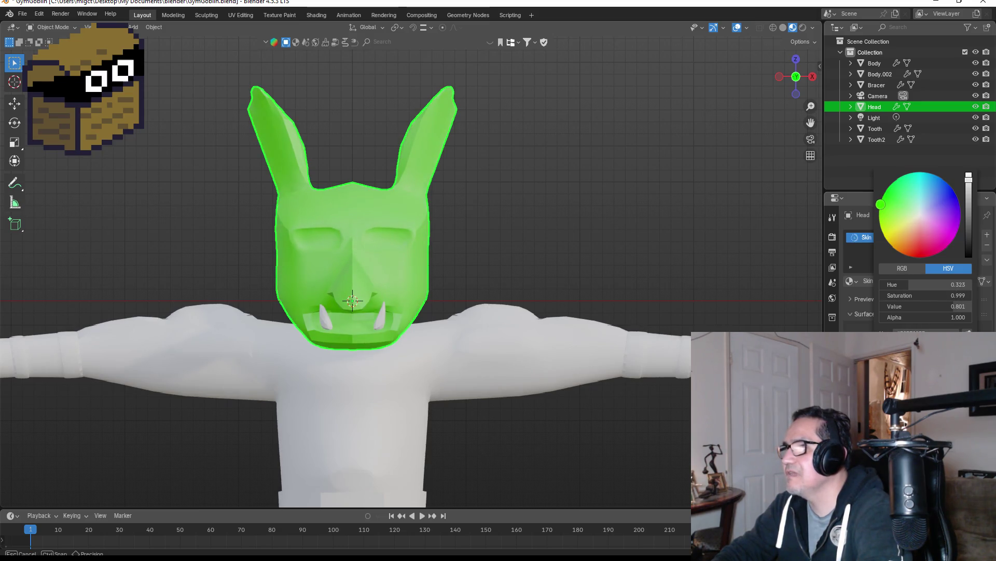
drag(896, 205, 881, 203)
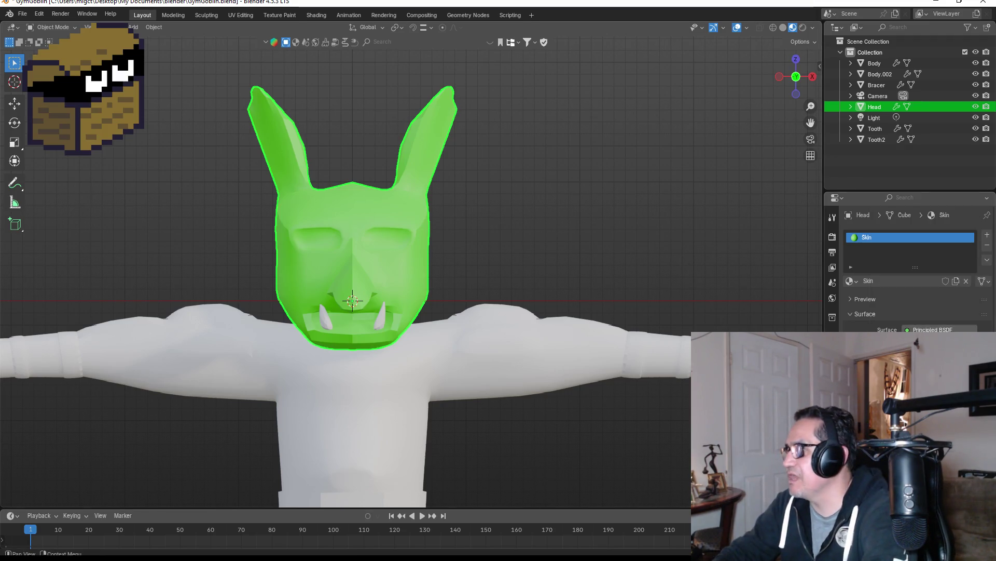
click(929, 351)
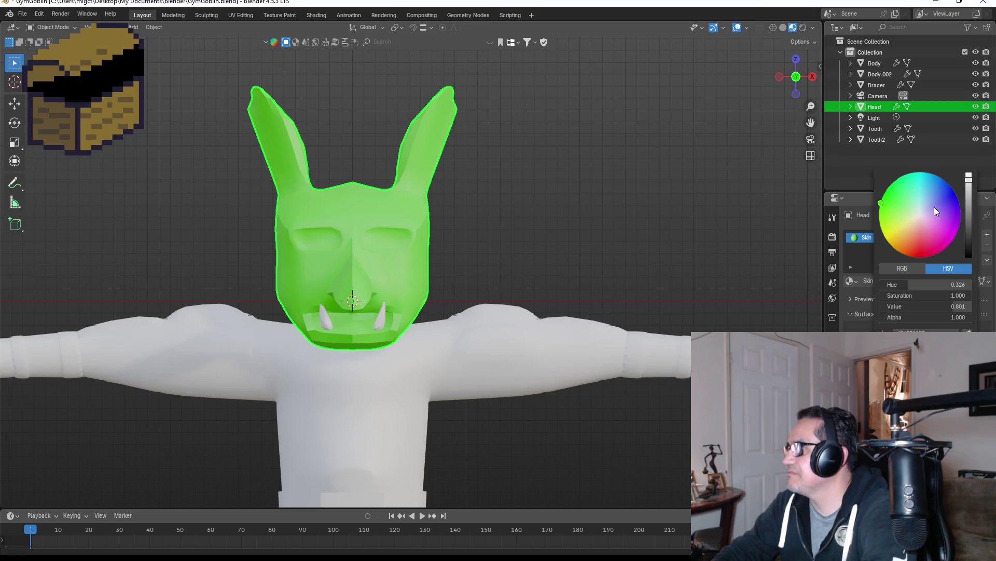
drag(973, 201, 969, 208)
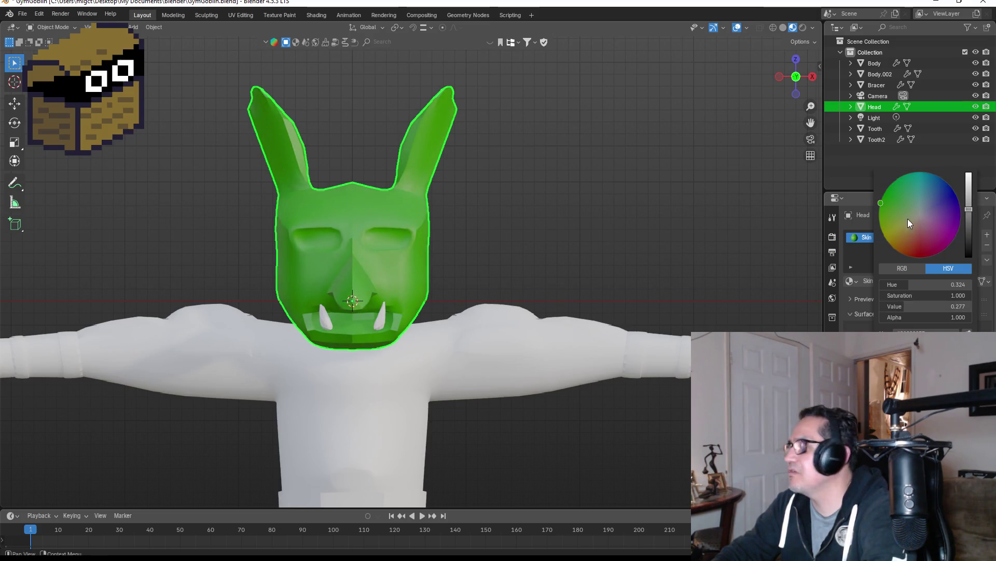
mouse_move(881, 203)
mouse_down()
mouse_move(893, 218)
mouse_move(880, 222)
mouse_up()
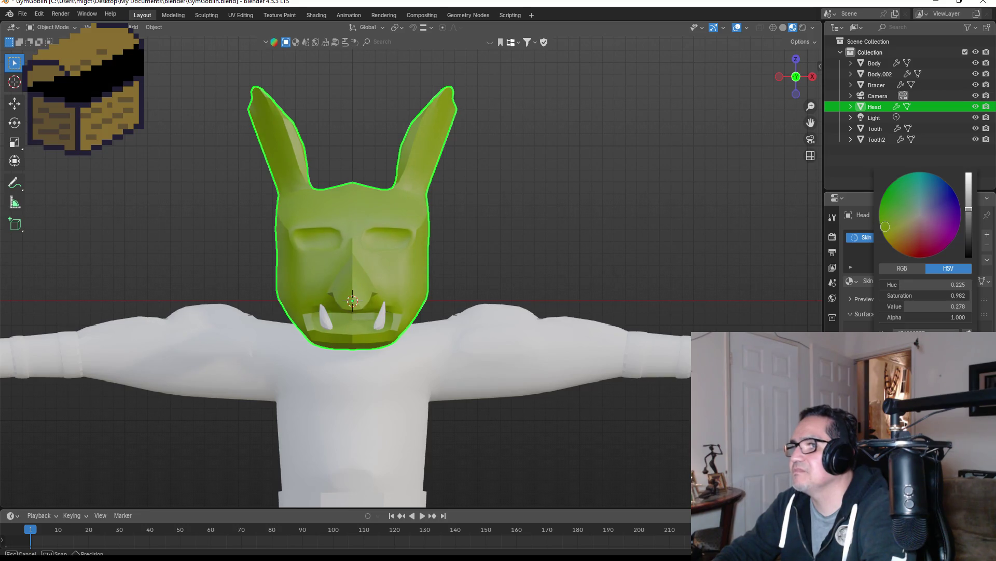
click(463, 244)
scroll(463, 244, up, 1)
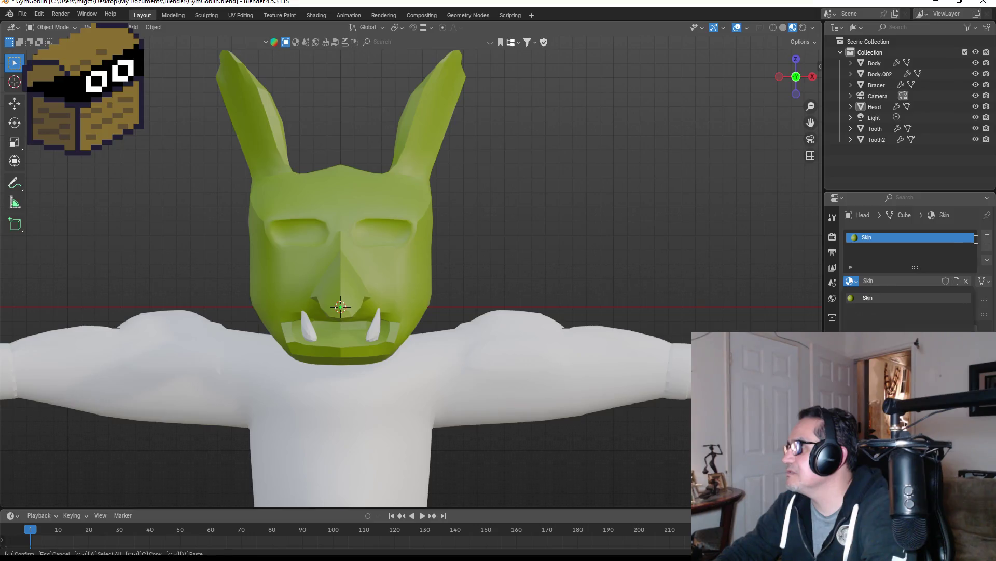
click(987, 236)
click(852, 302)
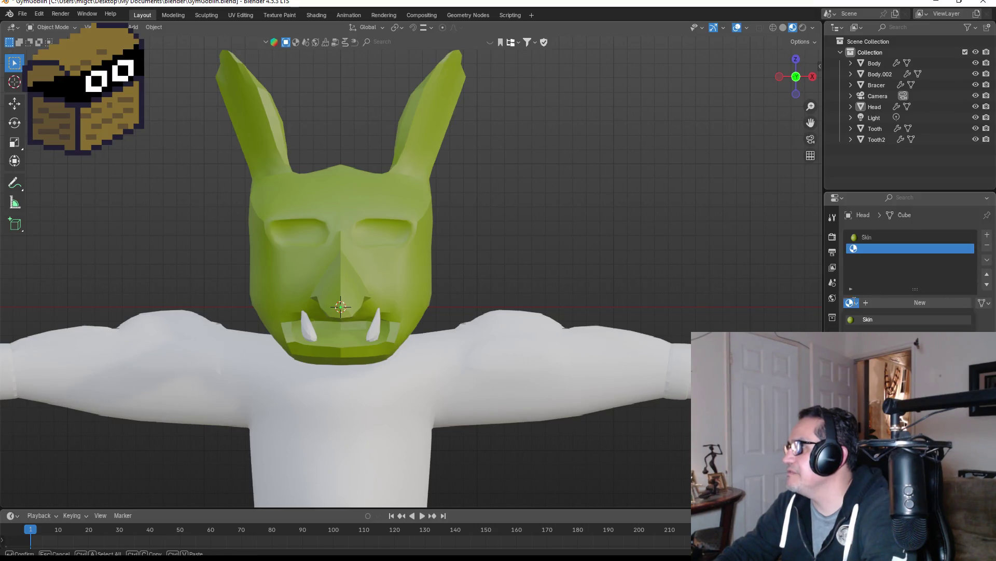
Create a new material in the empty slot and name it White.
click(897, 302)
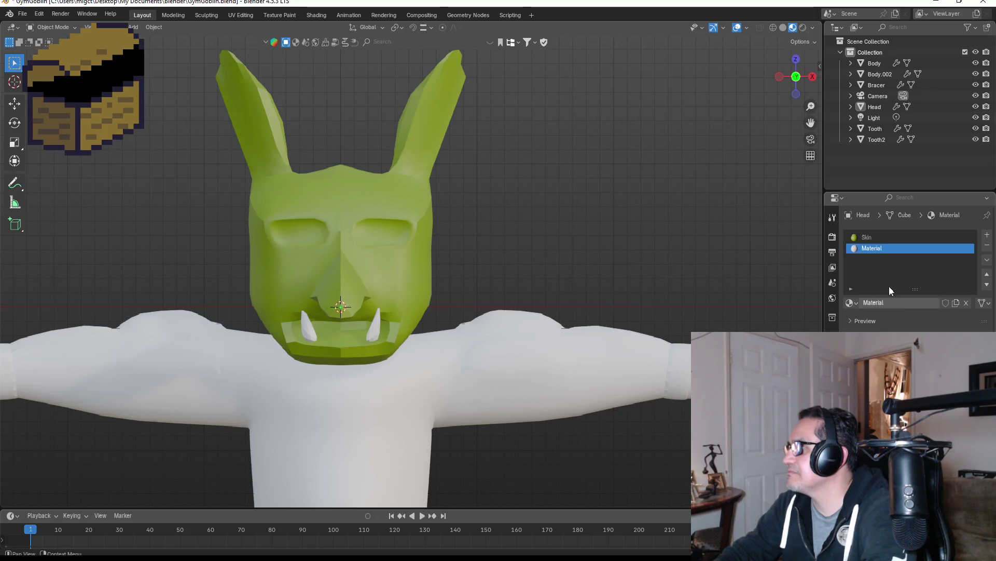
double_click(881, 249)
text(e)
key(Return)
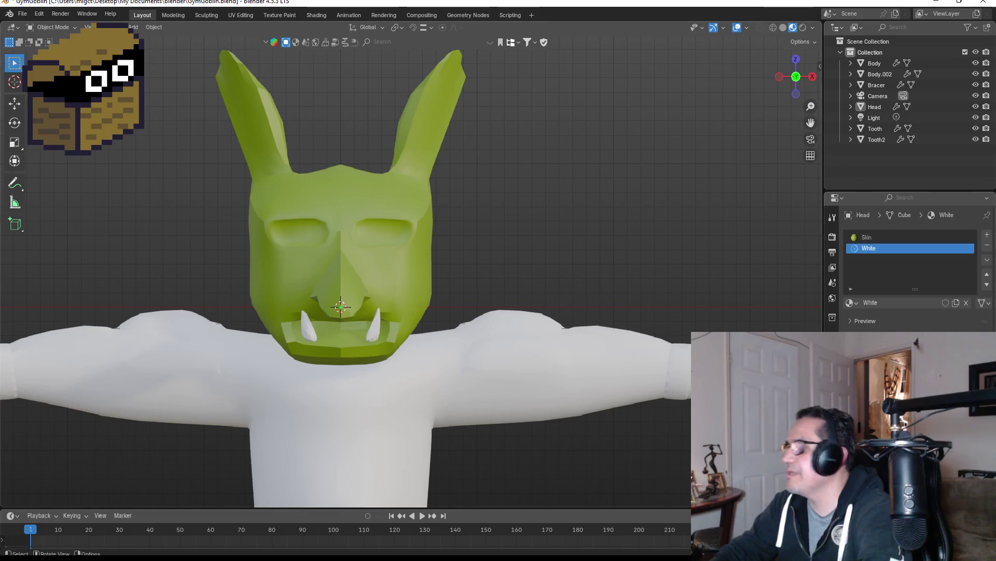
Select the Head and enter Edit Mode on its mesh.
scroll(353, 286, up, 1)
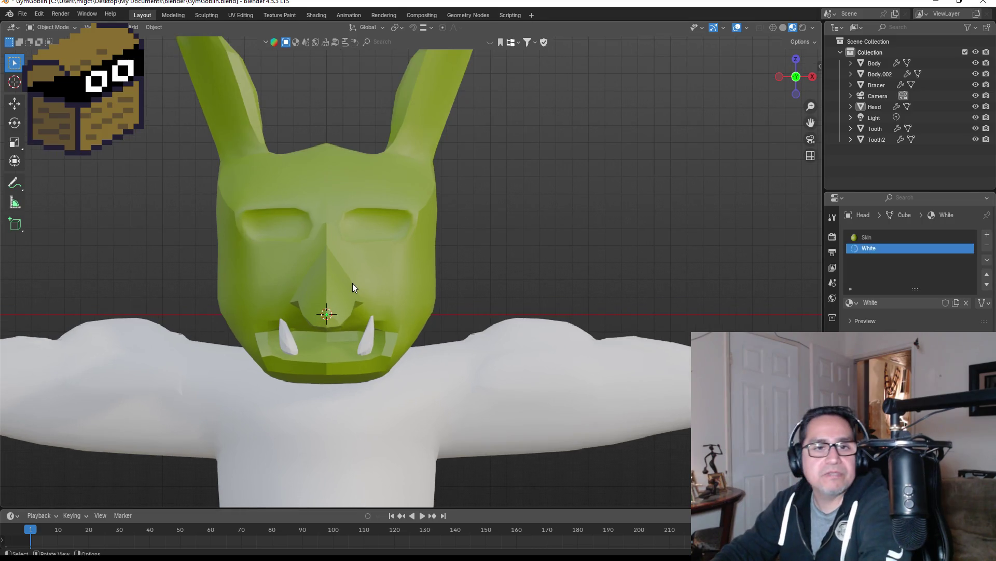
click(378, 238)
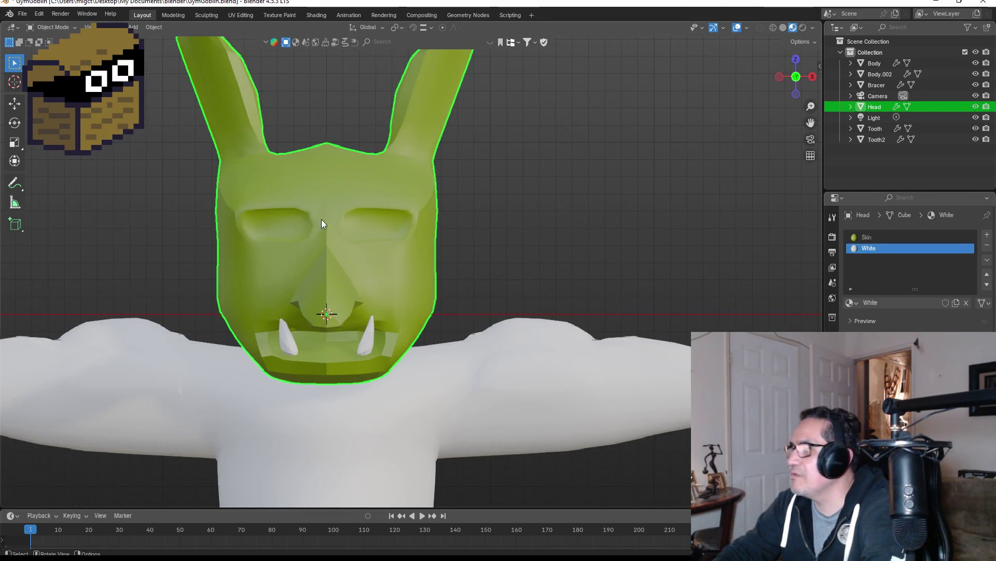
key(Tab)
scroll(340, 205, up, 2)
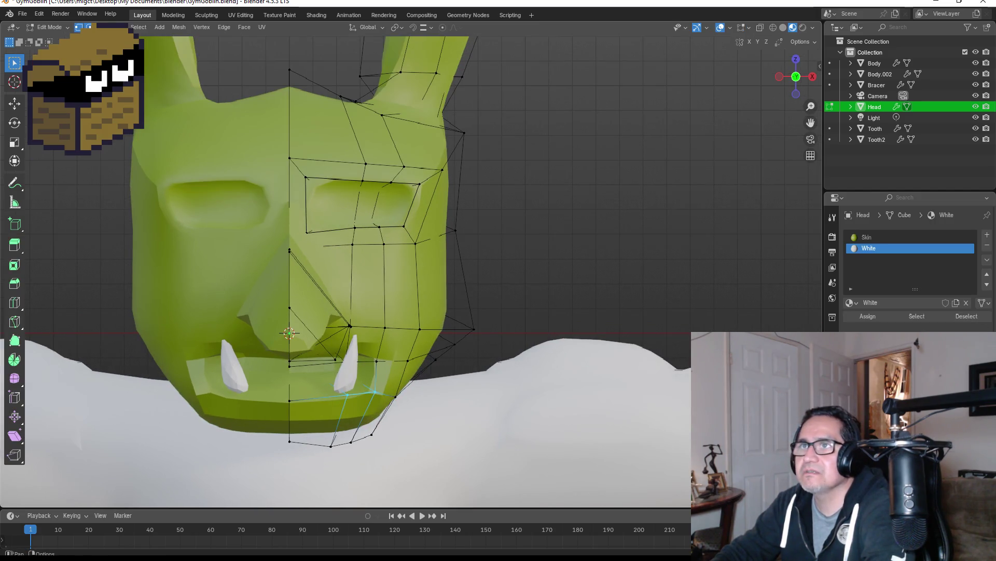
In face mode with wireframe shading, select the inner eye-socket faces.
key(3)
click(340, 203)
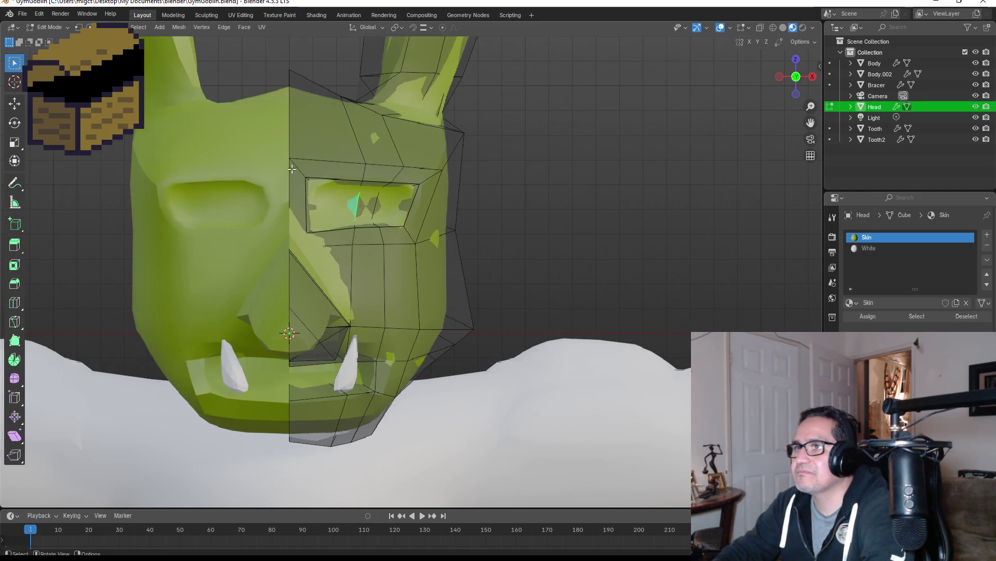
key(z)
click(366, 209)
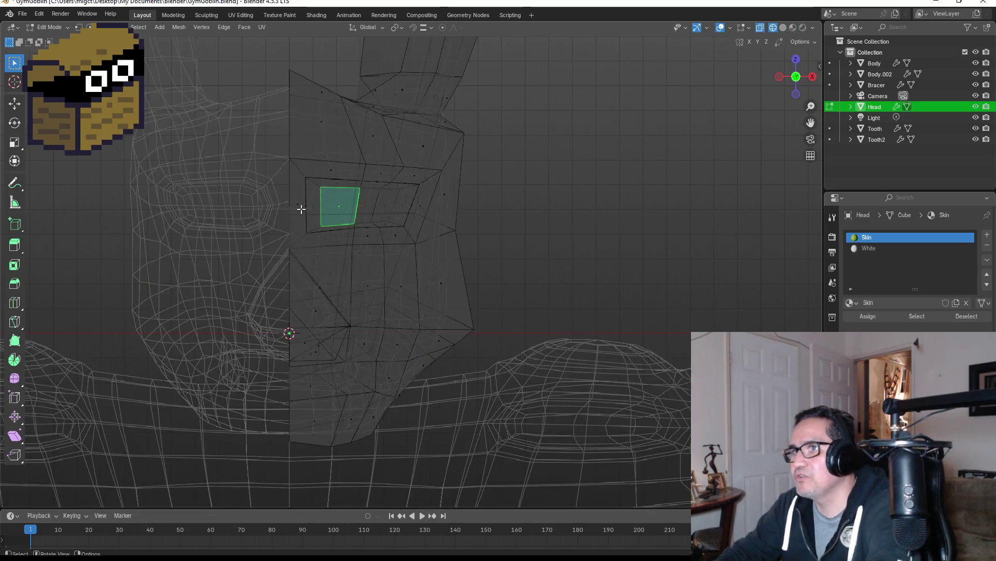
shift+click(381, 208)
shift+click(397, 208)
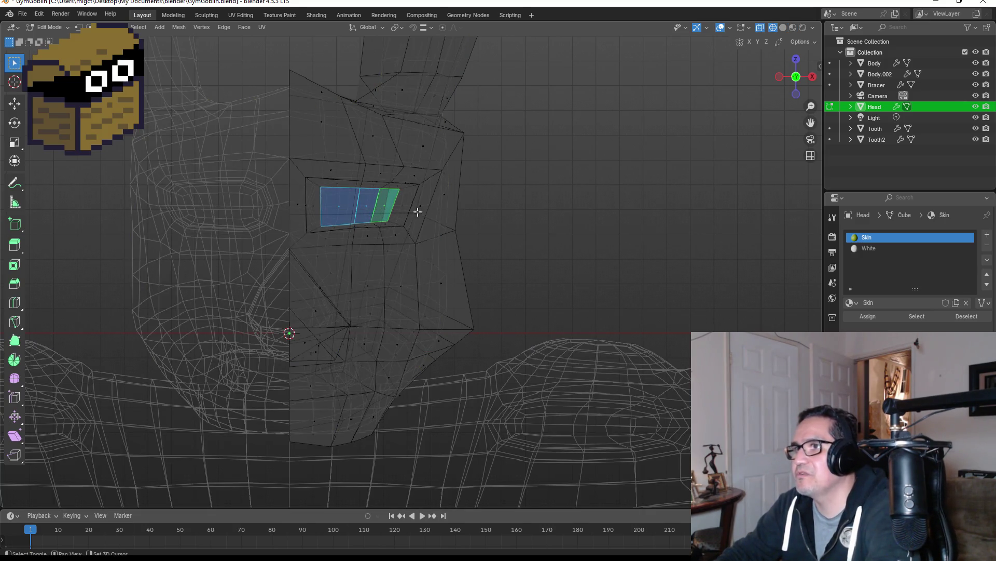
mouse_move(432, 211)
middle_down()
mouse_move(406, 209)
mouse_move(421, 215)
middle_up()
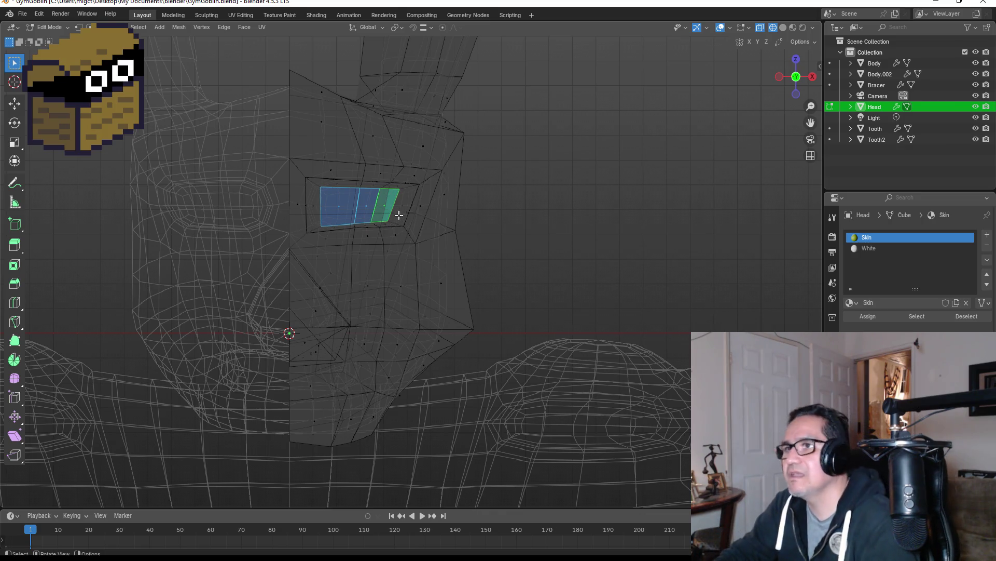
Add a third material named Black with a near-black base colour and assign it to those faces.
click(987, 235)
click(922, 303)
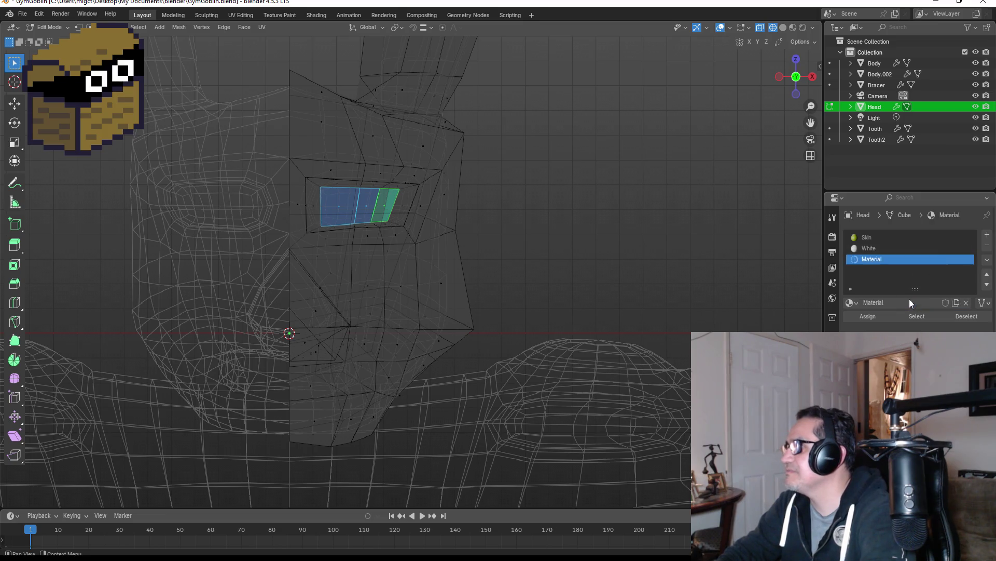
double_click(879, 260)
text(Black)
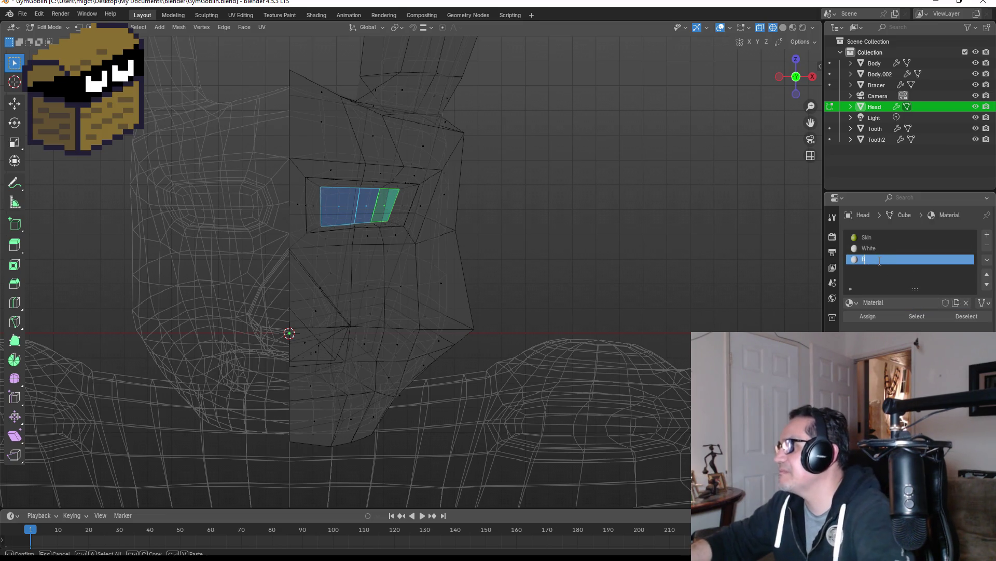
key(Return)
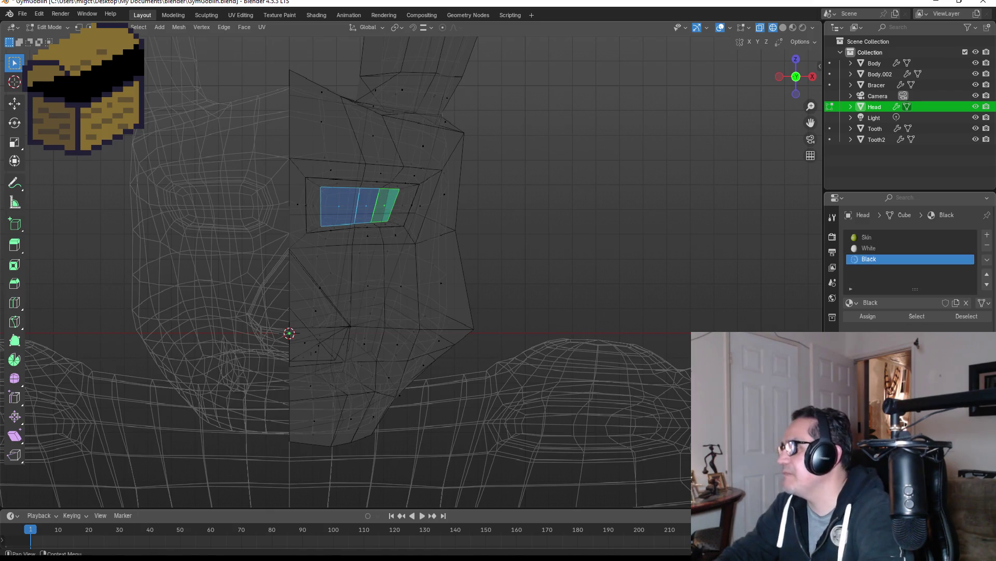
click(924, 363)
drag(924, 342, 903, 341)
drag(969, 242, 968, 281)
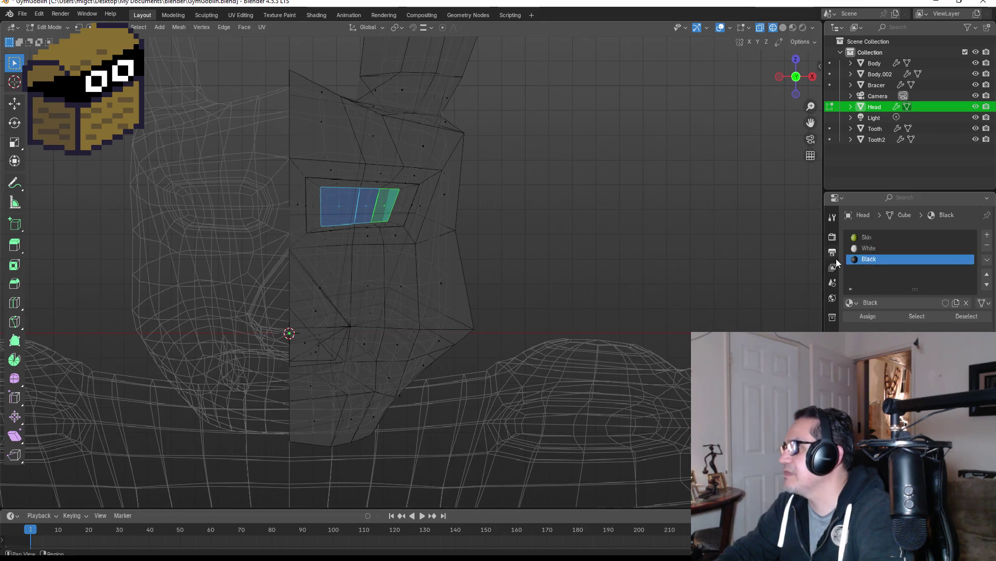
click(867, 316)
Return to Object Mode and view the head's black eye sockets in Material Preview.
key(Tab)
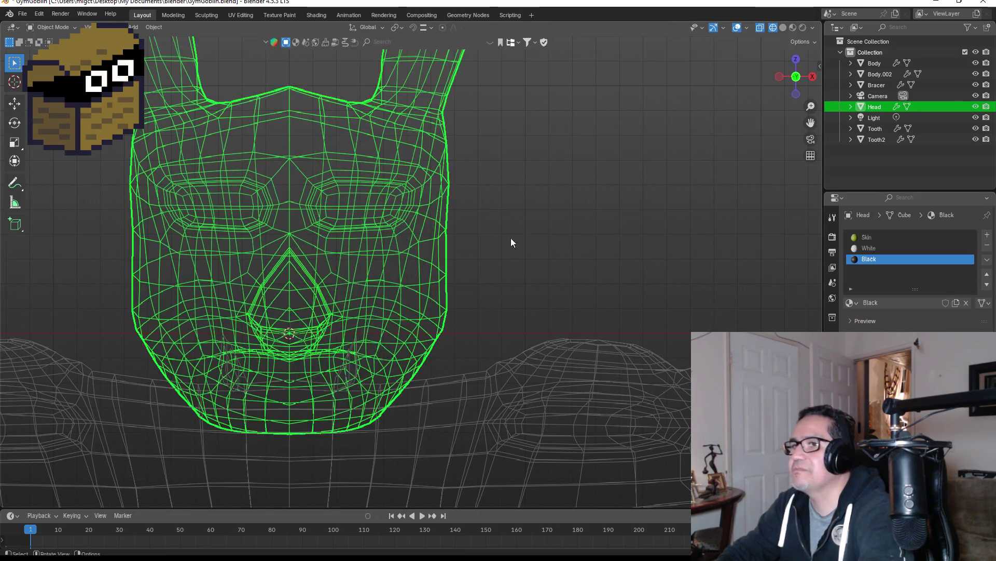
key(z)
click(531, 306)
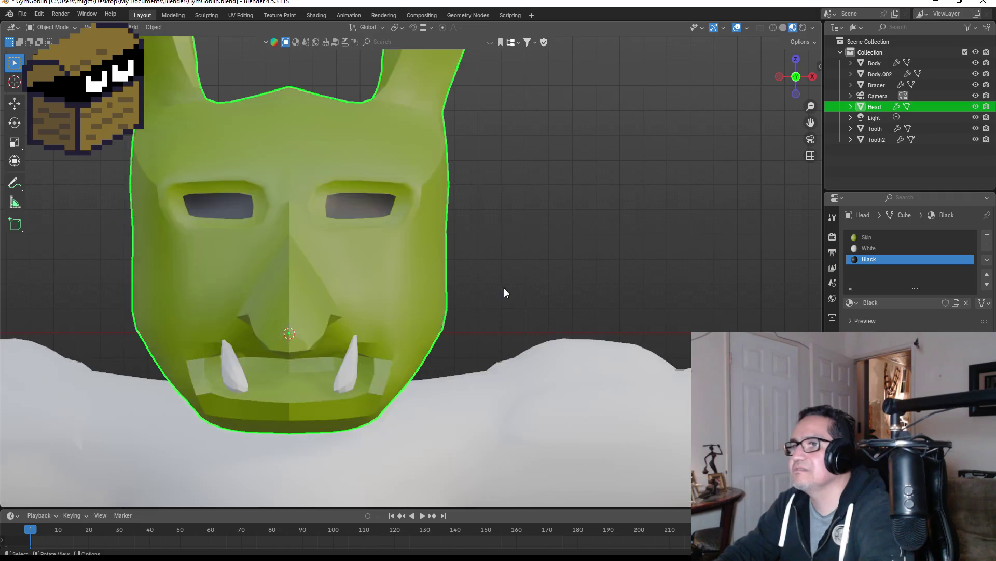
scroll(506, 258, down, 5)
click(468, 244)
scroll(385, 232, up, 6)
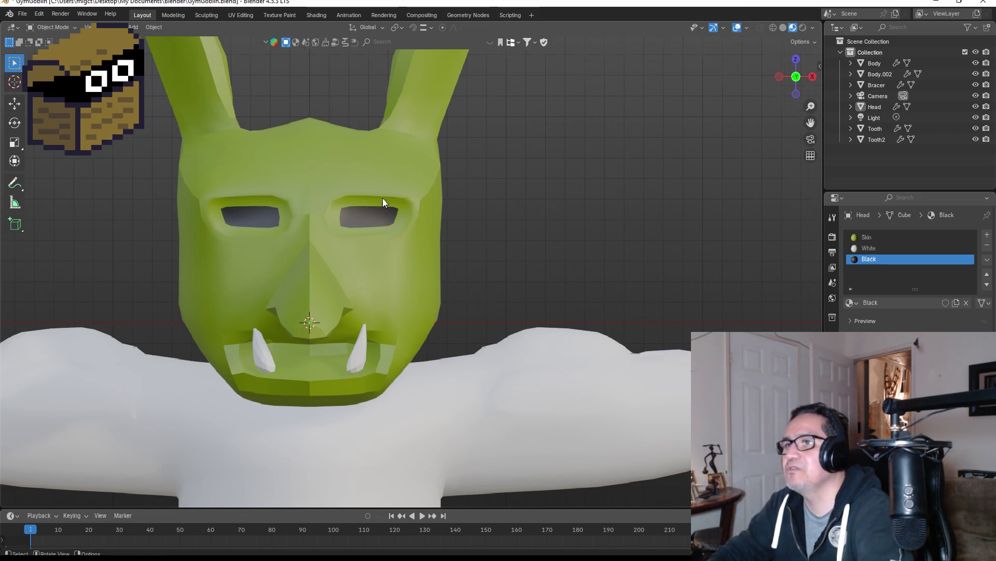
scroll(317, 222, up, 2)
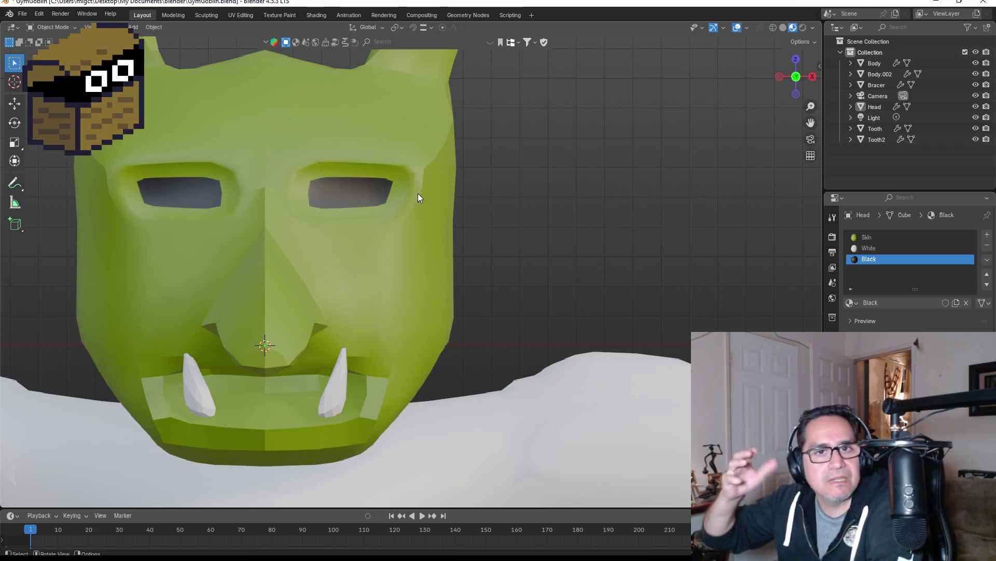
Inspect the head from the side, reselect it and re-enter Edit Mode.
middle_drag(566, 190, 468, 204)
key(Escape)
scroll(424, 262, down, 5)
click(379, 264)
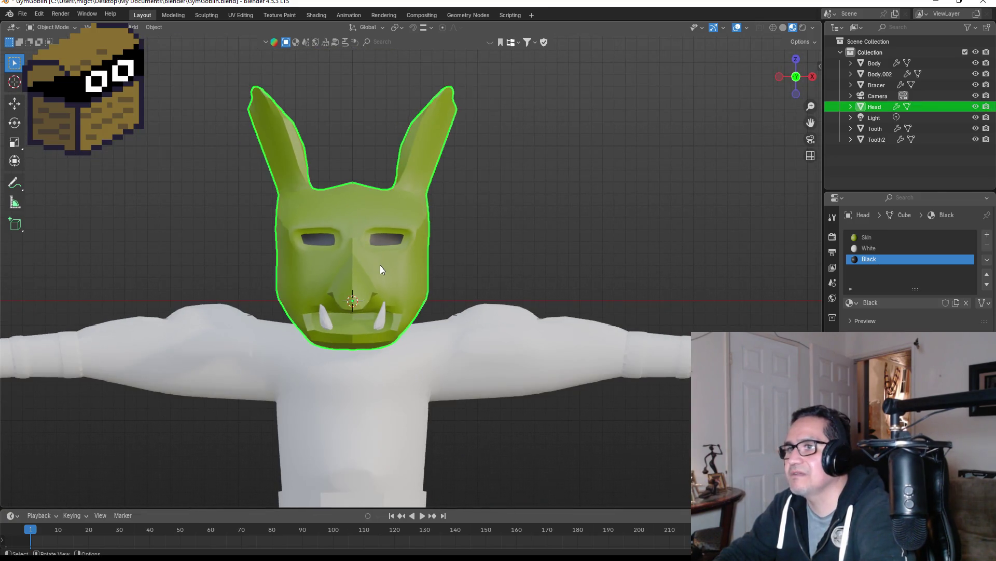
mouse_move(443, 266)
middle_down()
mouse_move(366, 269)
mouse_move(433, 259)
middle_up()
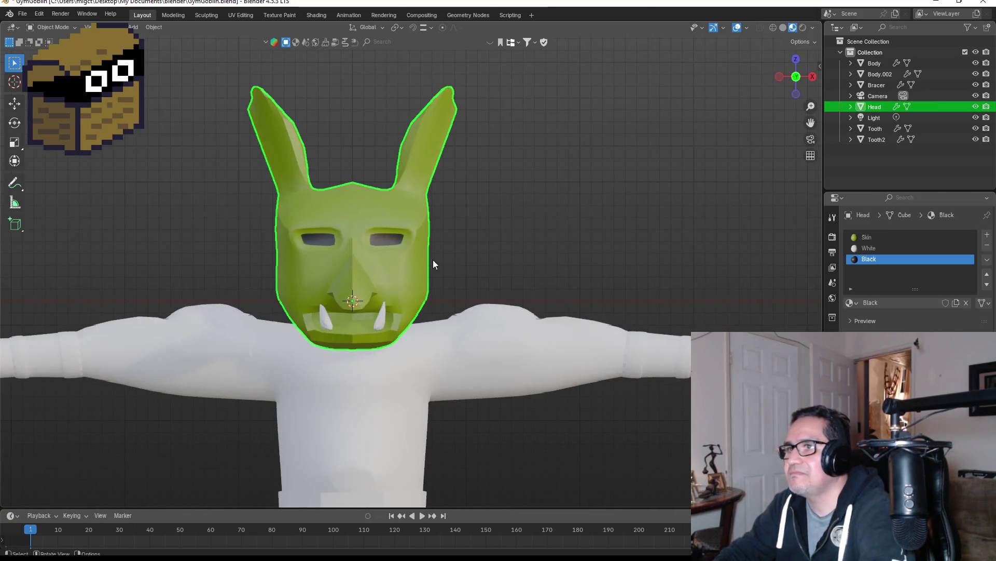
scroll(422, 185, up, 4)
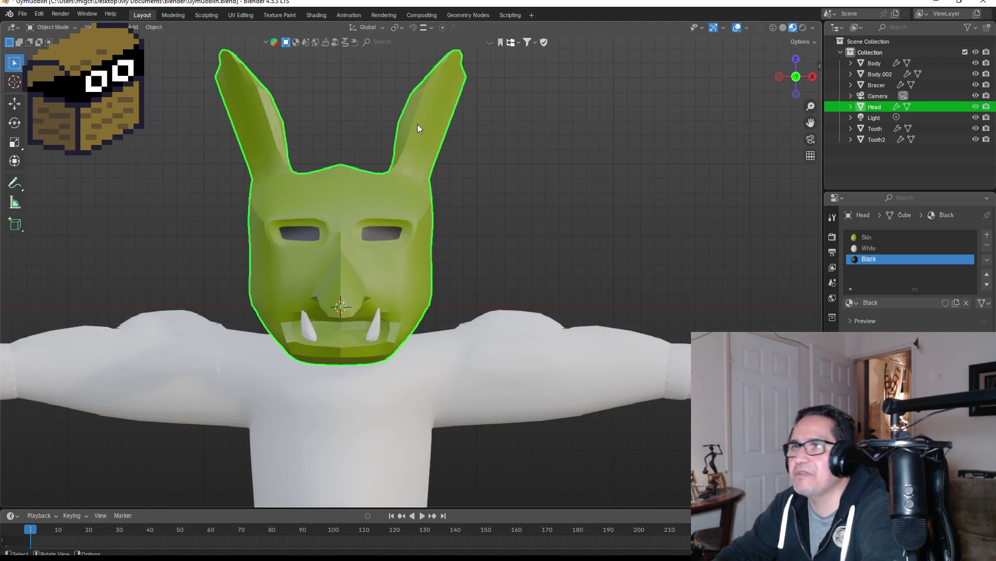
key(Tab)
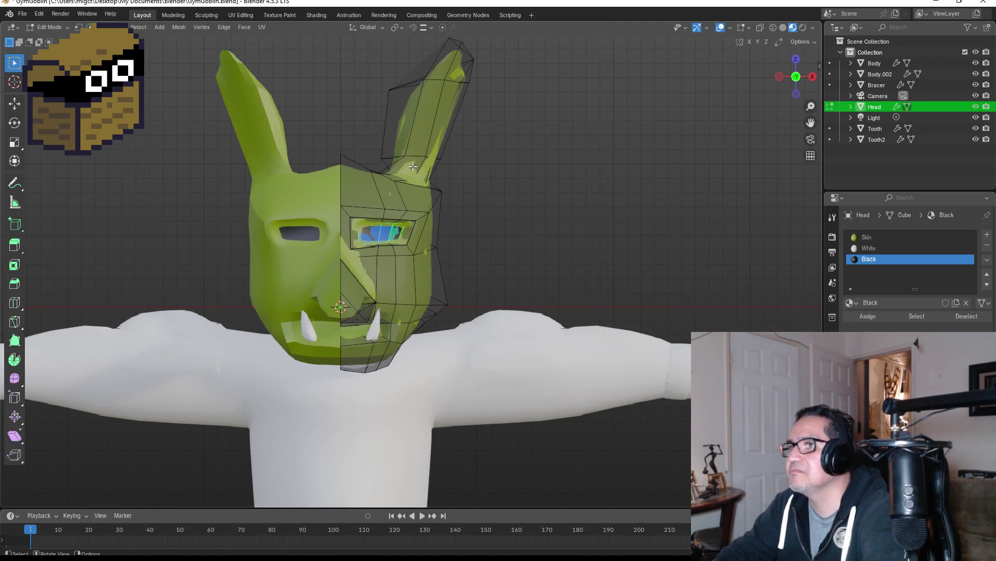
Select the inner faces of the goblin's ears.
click(413, 166)
click(424, 130)
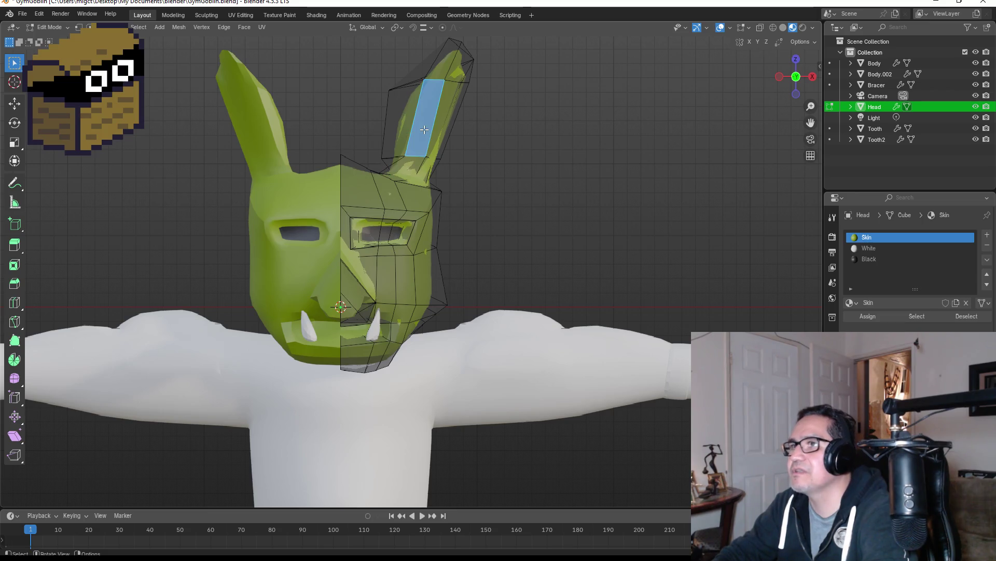
shift+click(453, 73)
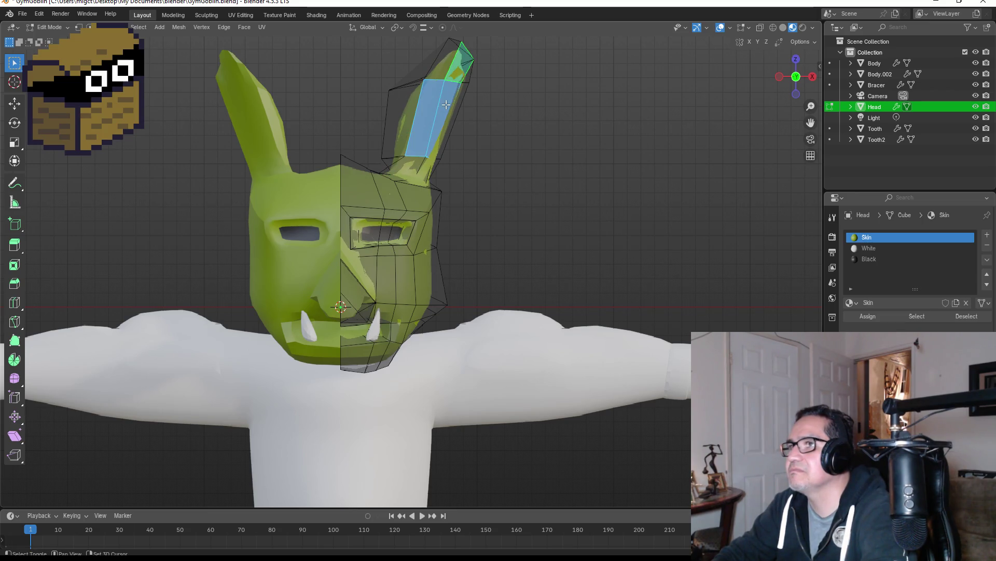
shift+click(457, 66)
shift+click(449, 100)
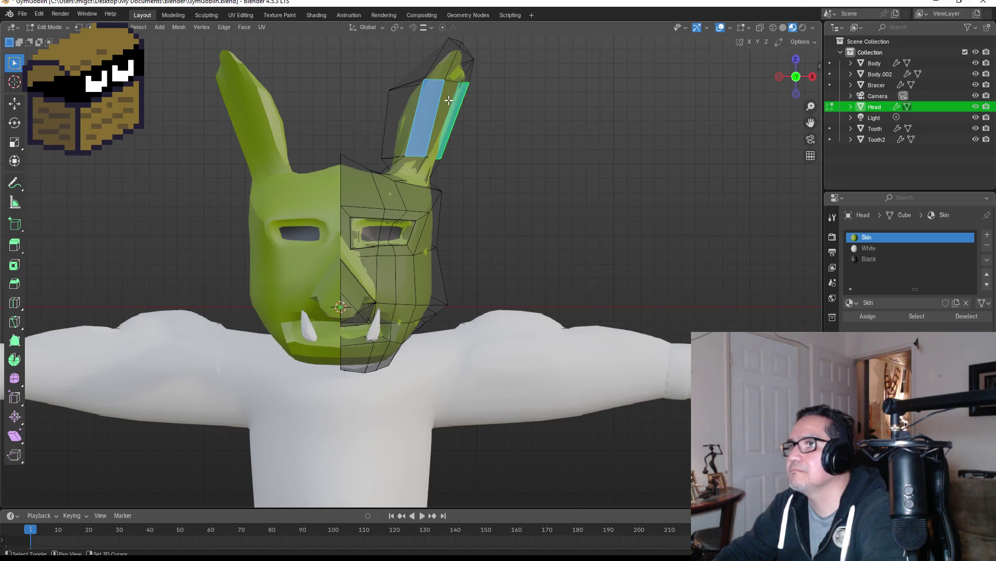
click(482, 105)
click(435, 102)
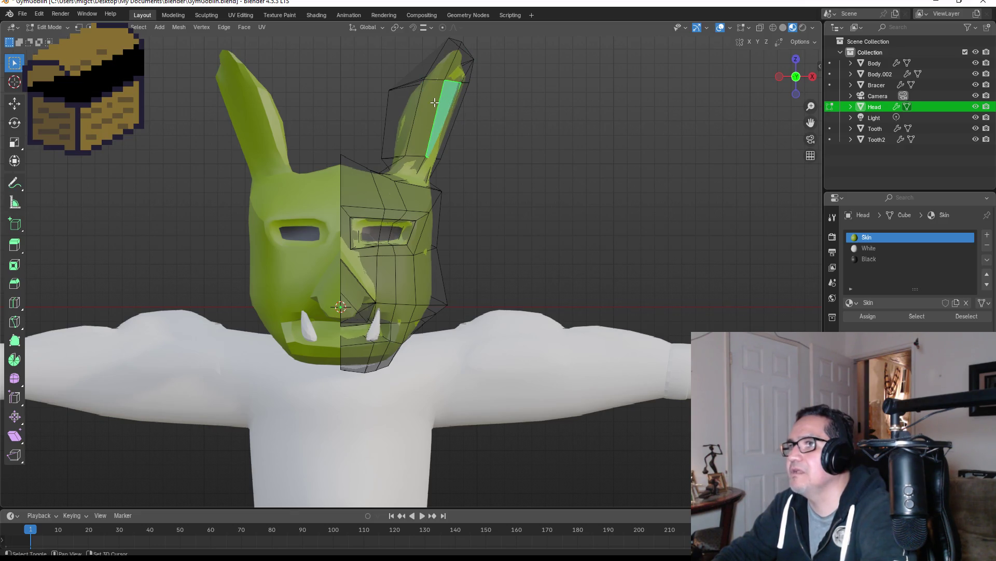
shift+click(435, 103)
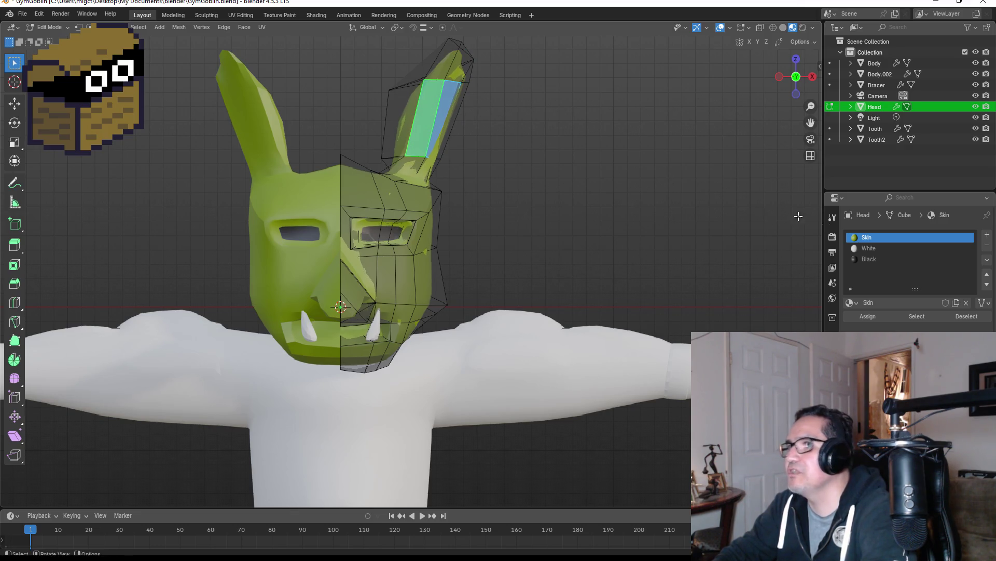
Add a DarkSkin material with a dark yellow-green base colour and assign it to the ear faces.
click(987, 236)
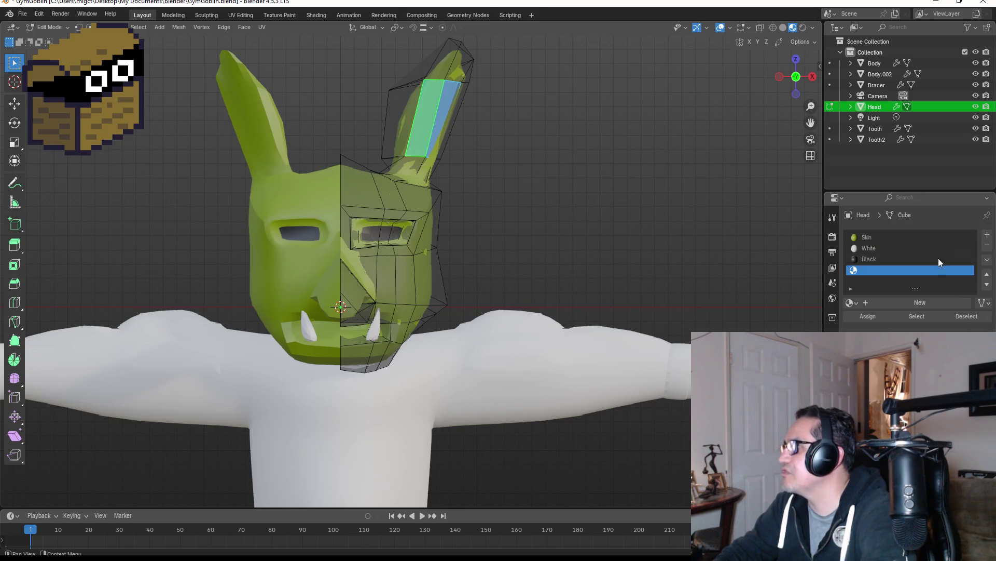
double_click(891, 268)
text(DarkSkin)
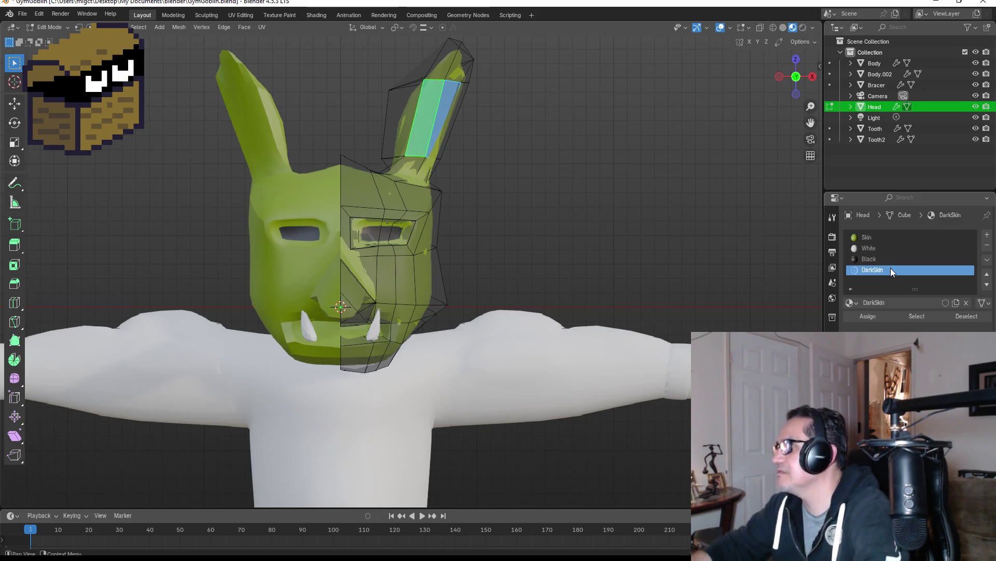
key(Return)
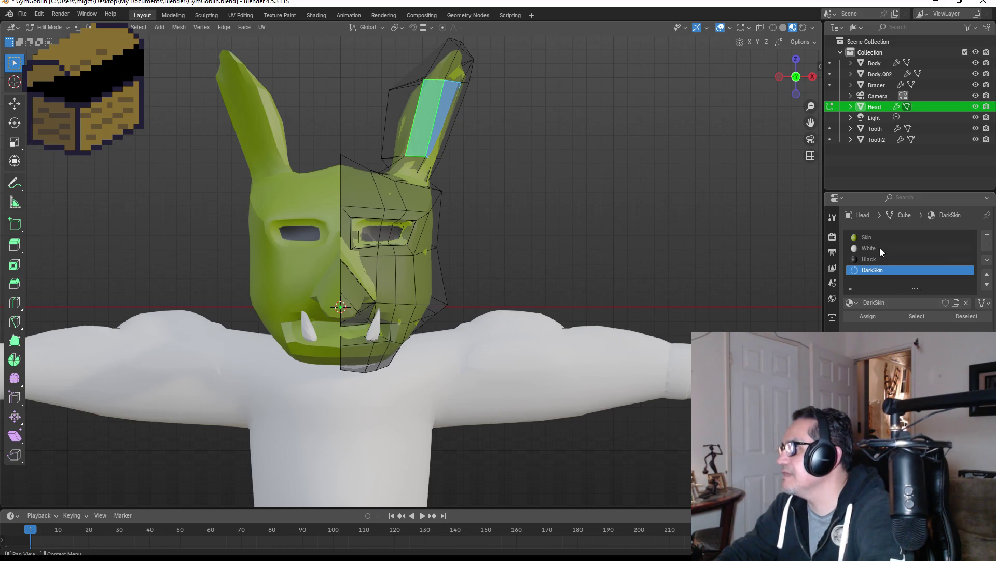
click(923, 353)
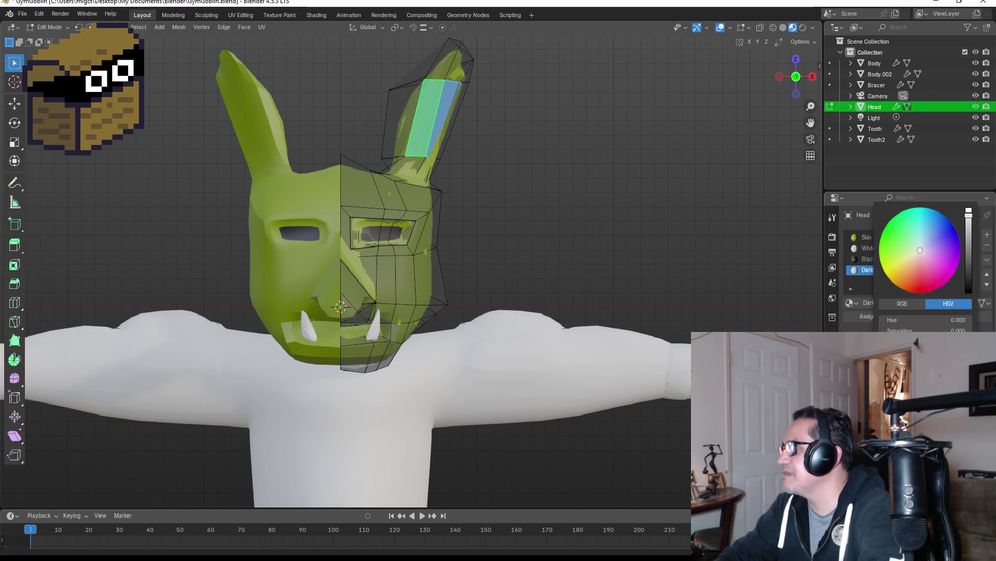
mouse_move(937, 276)
mouse_down()
mouse_move(903, 244)
mouse_move(899, 258)
mouse_up()
mouse_move(969, 243)
mouse_down()
mouse_move(968, 267)
mouse_move(957, 266)
mouse_up()
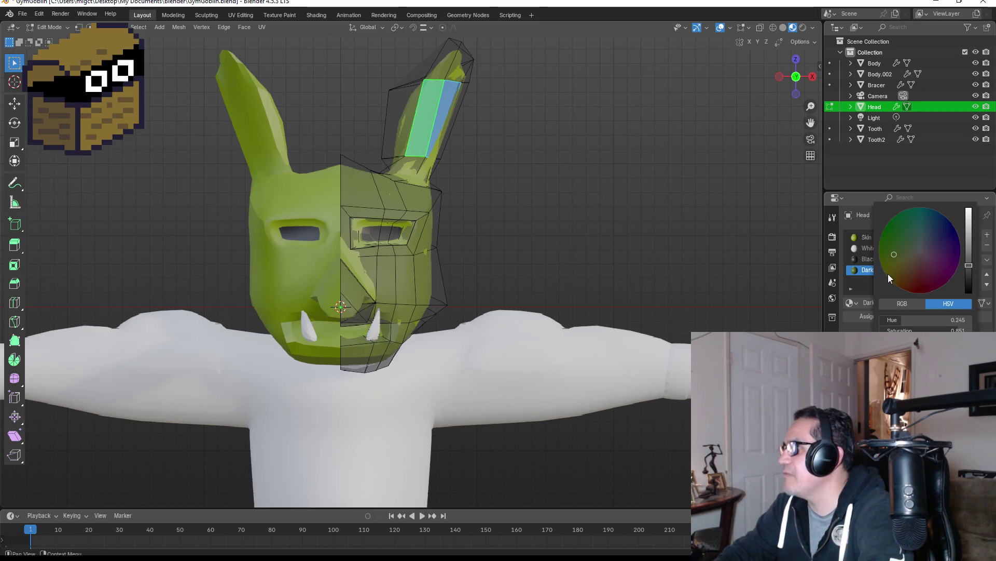
click(870, 316)
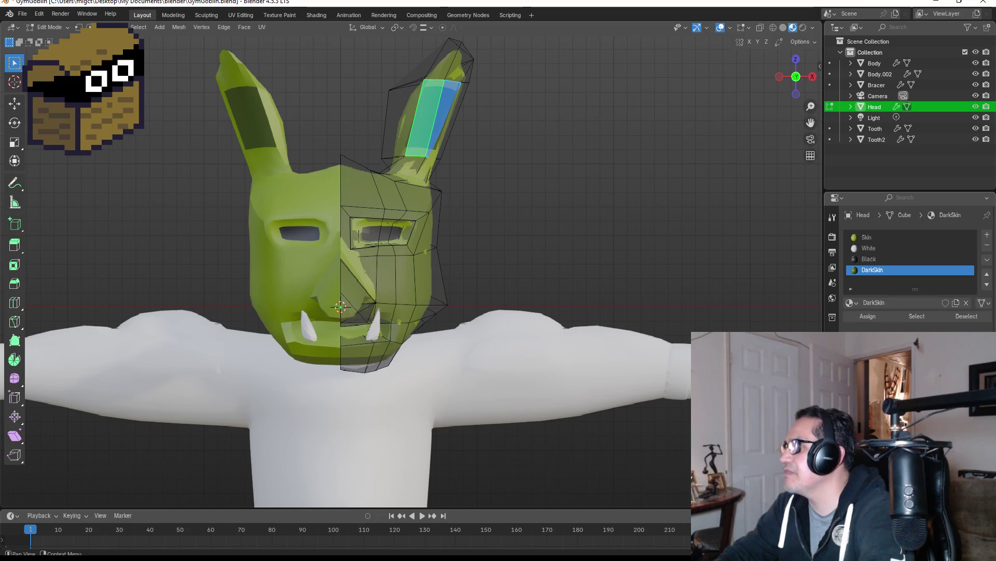
Lighten DarkSkin slightly, then close in on the eye and select a face inside its opening.
click(929, 379)
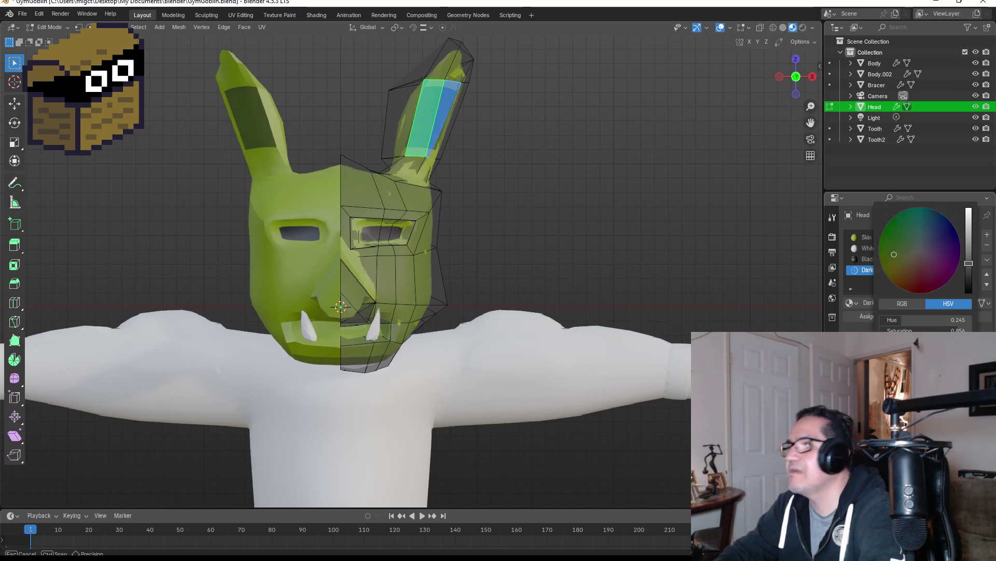
drag(924, 341, 934, 341)
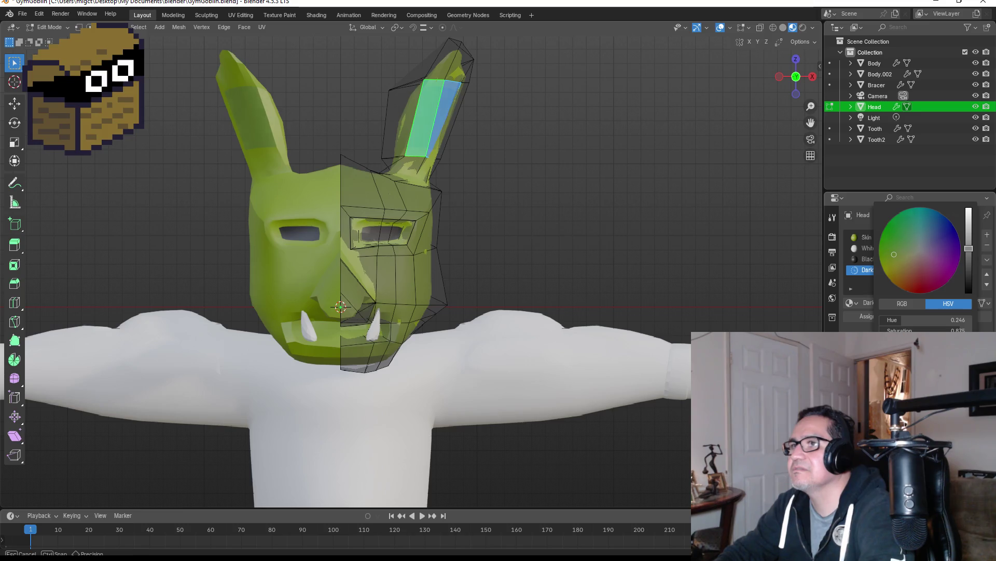
click(587, 195)
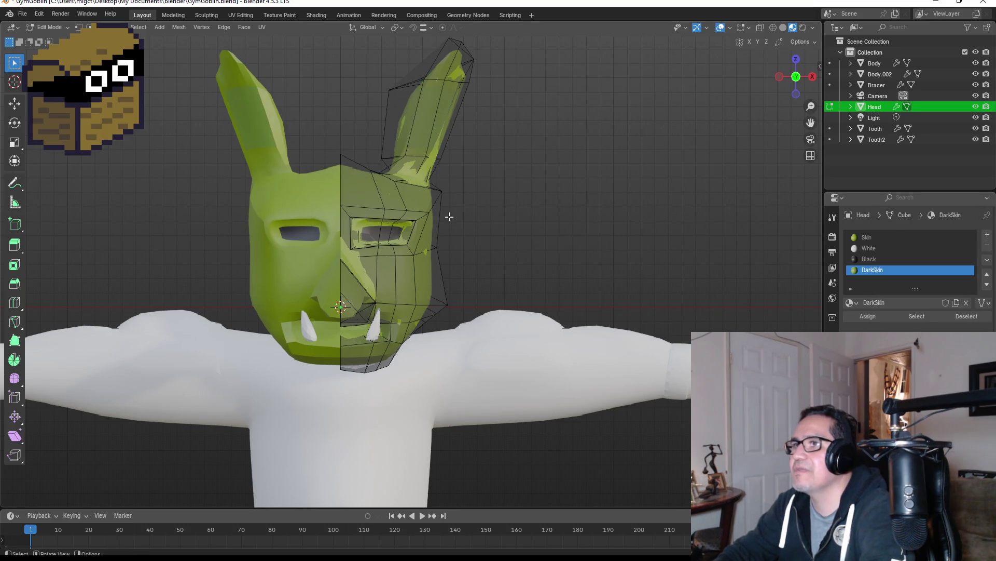
middle_drag(450, 216, 460, 215)
middle_drag(352, 282, 335, 291)
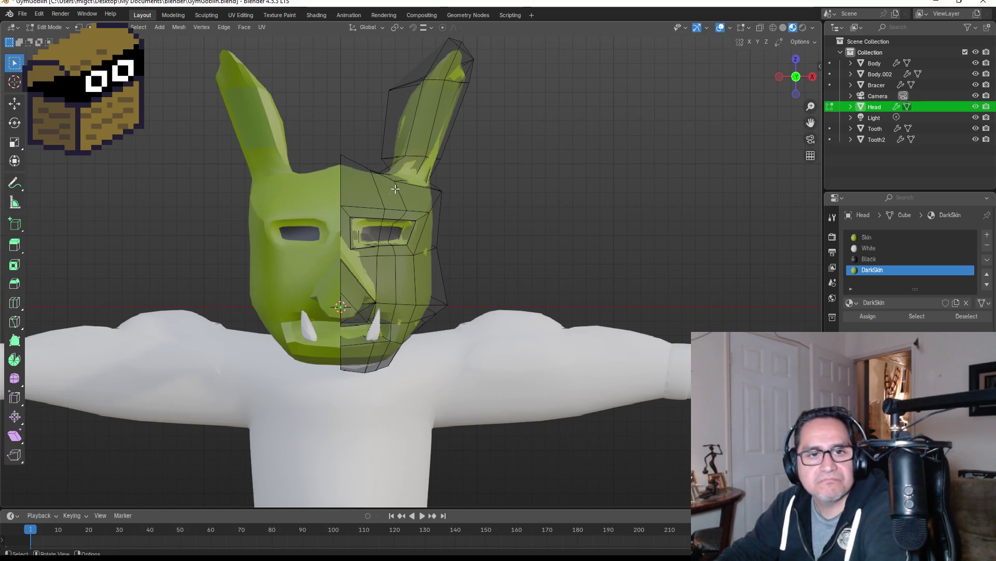
middle_drag(409, 133, 312, 291)
scroll(299, 311, up, 3)
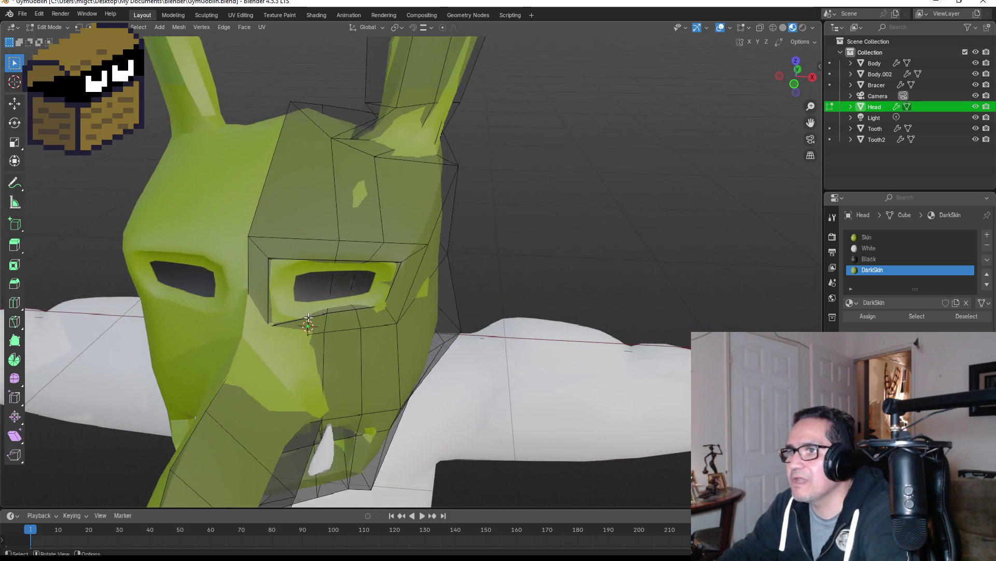
click(298, 311)
In wireframe view, select the full ring of faces around the eye opening.
key(z)
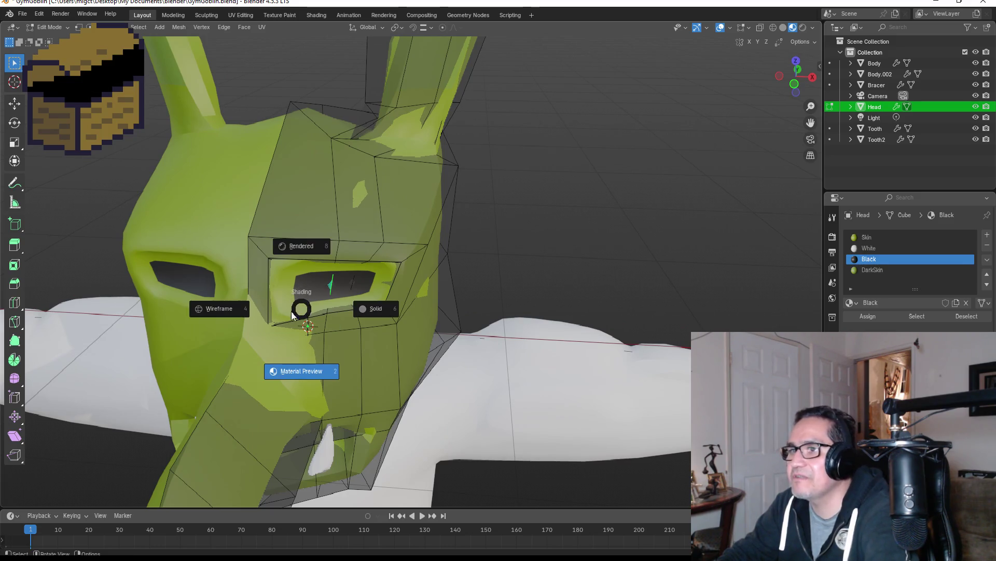
click(224, 314)
click(301, 313)
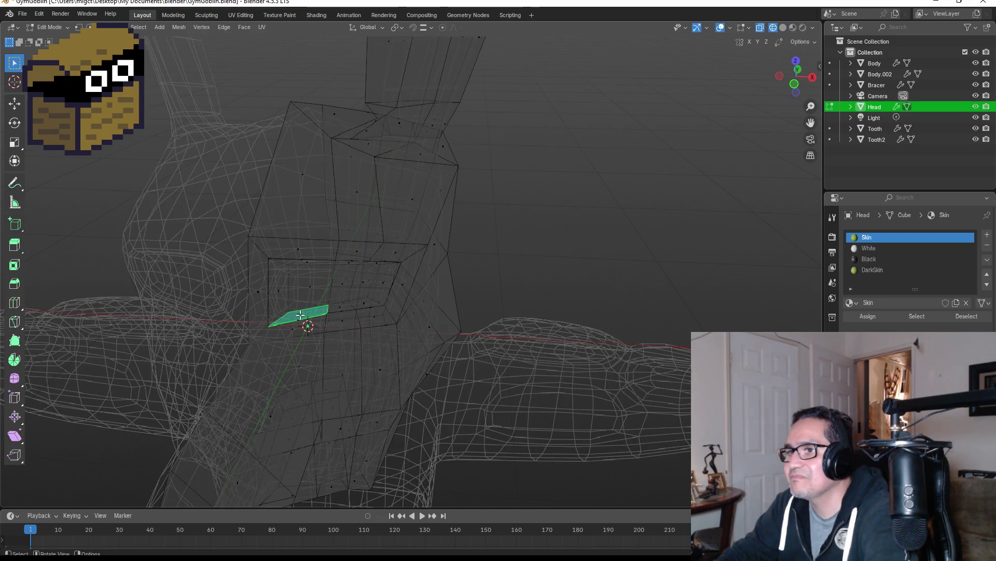
shift+click(278, 285)
mouse_move(325, 276)
middle_down()
mouse_move(335, 258)
mouse_move(322, 237)
middle_up()
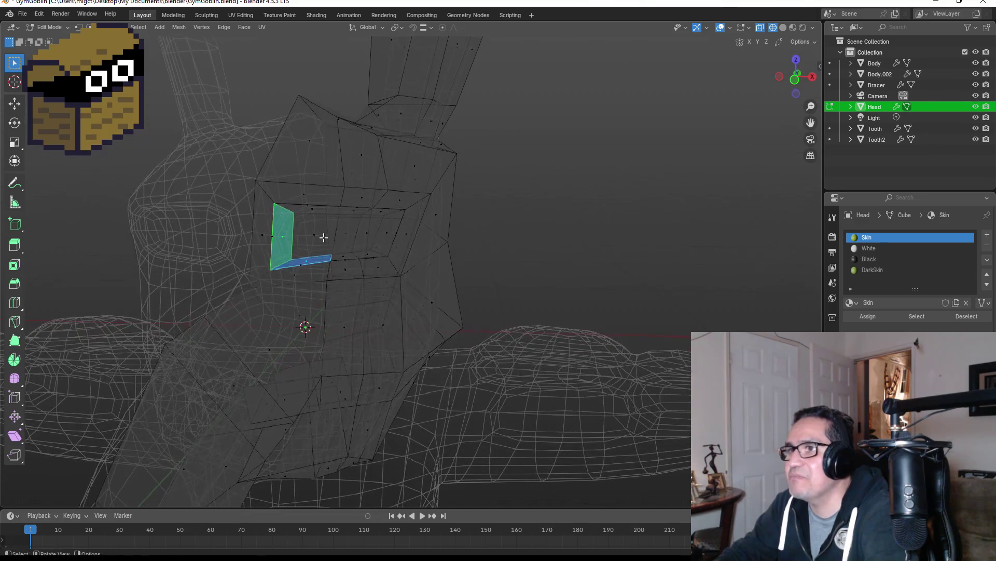
shift+click(311, 207)
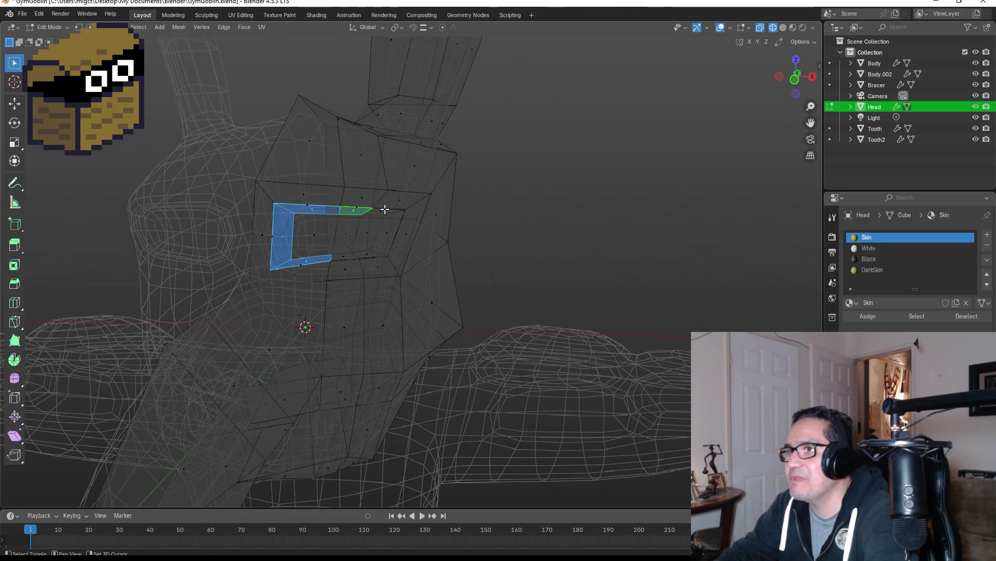
mouse_move(393, 207)
middle_down()
mouse_move(383, 156)
mouse_move(401, 181)
middle_up()
middle_drag(381, 221, 414, 245)
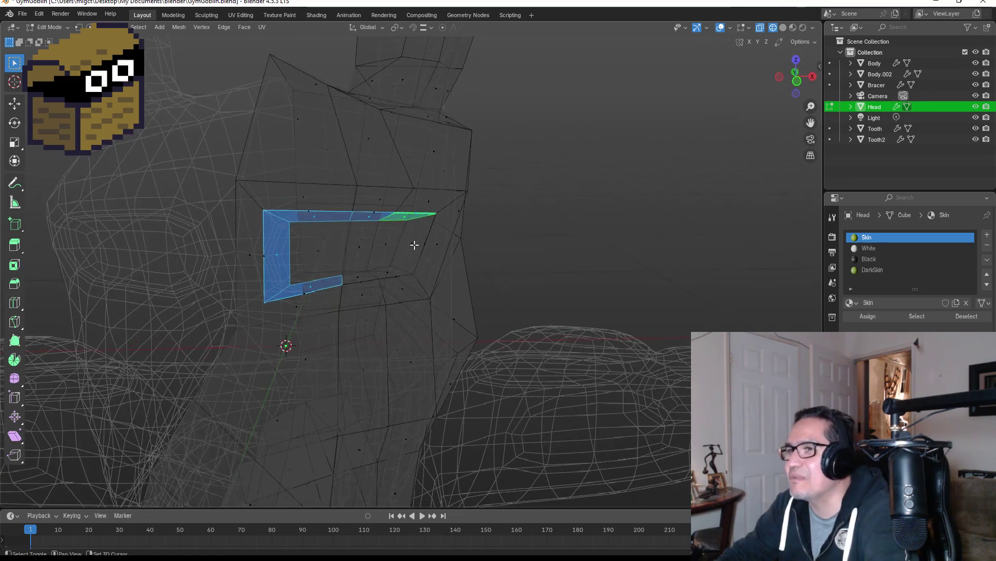
ctrl+right_click(410, 247)
ctrl+right_click(385, 274)
shift+click(362, 281)
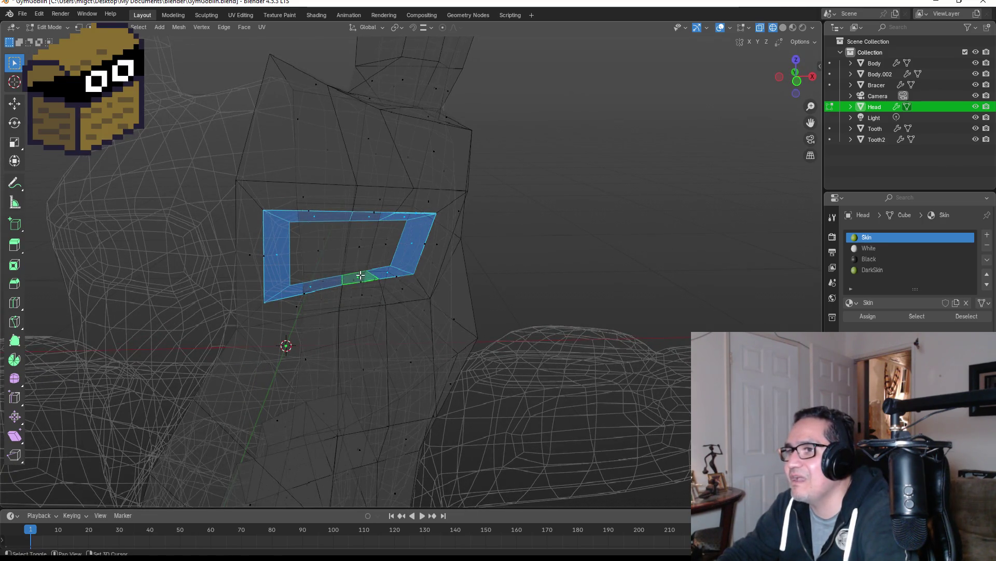
Assign DarkSkin to the eye-rim faces and return to Material Preview in Object Mode.
click(889, 269)
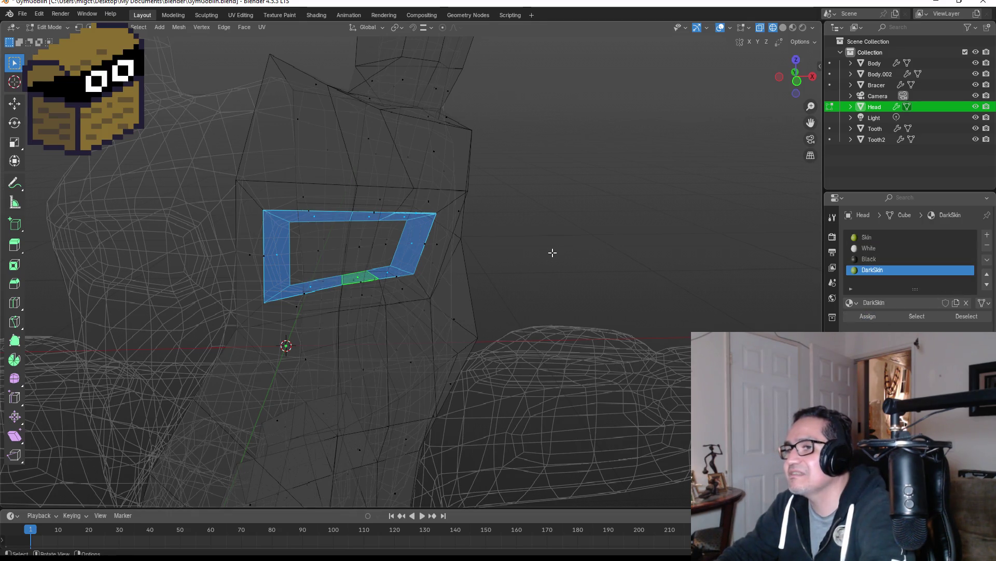
key(z)
click(568, 303)
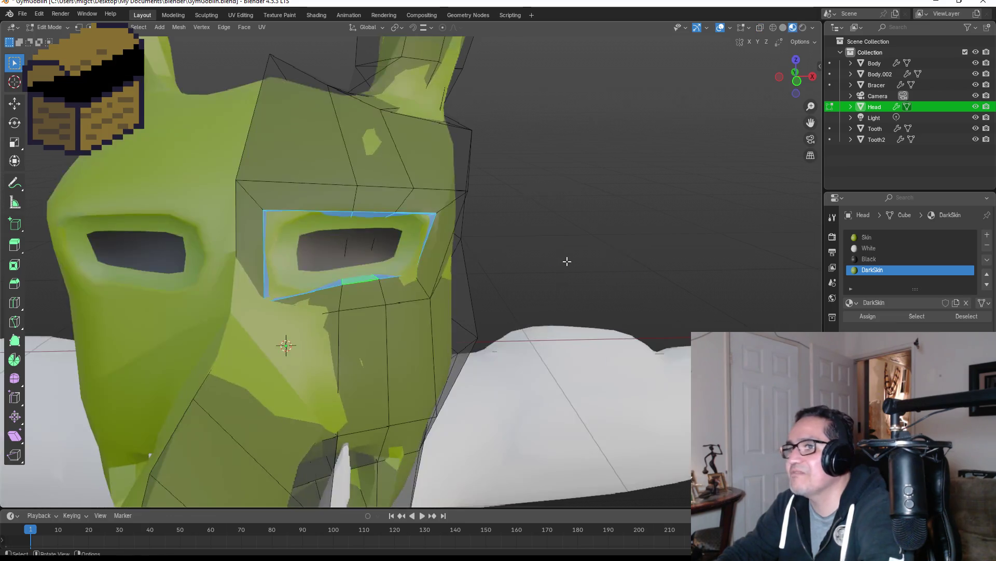
key(KP_1)
key(Tab)
scroll(540, 242, down, 3)
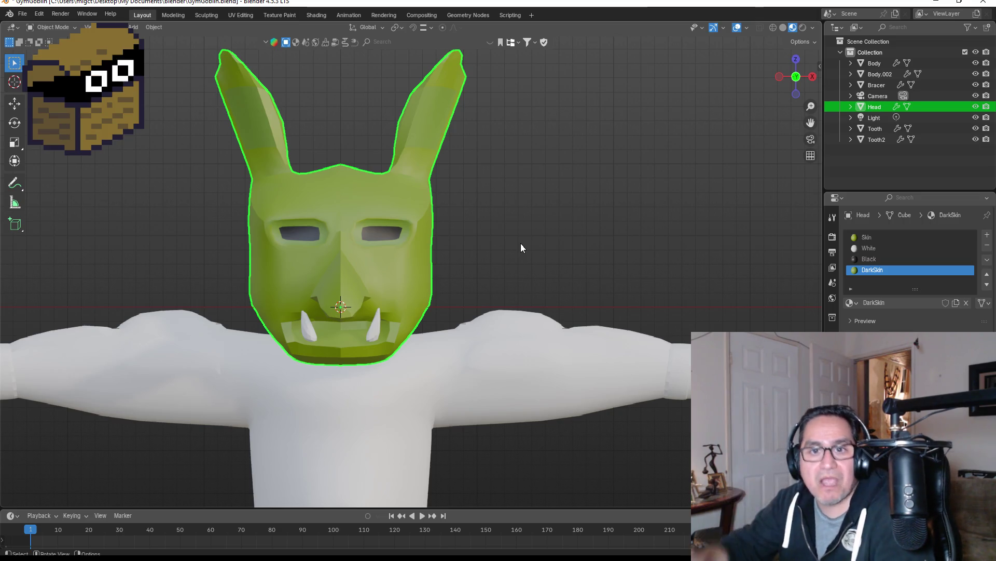
scroll(385, 183, up, 3)
scroll(386, 205, down, 4)
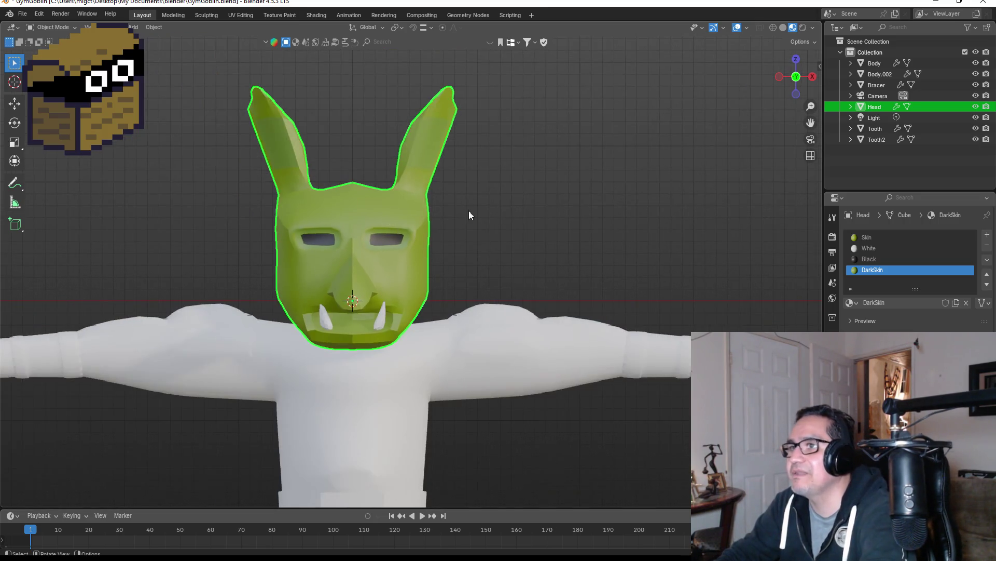
mouse_move(469, 214)
middle_down()
mouse_move(418, 226)
mouse_move(415, 260)
middle_up()
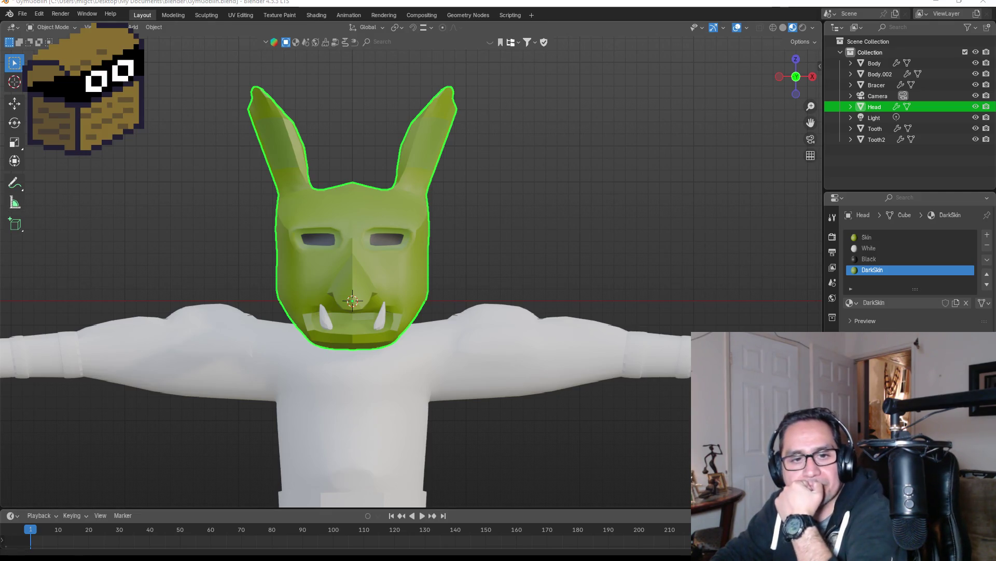
scroll(463, 301, down, 3)
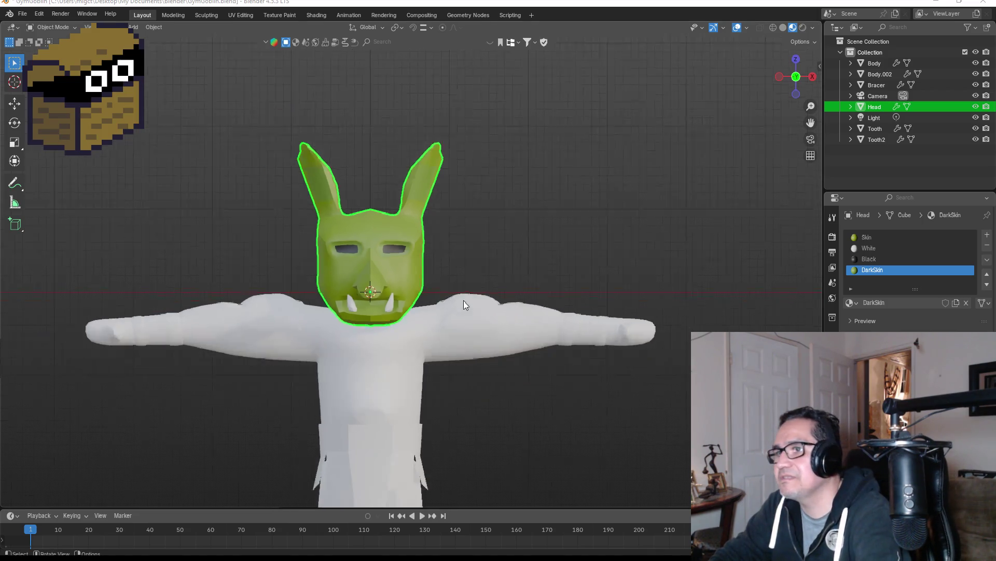
click(435, 338)
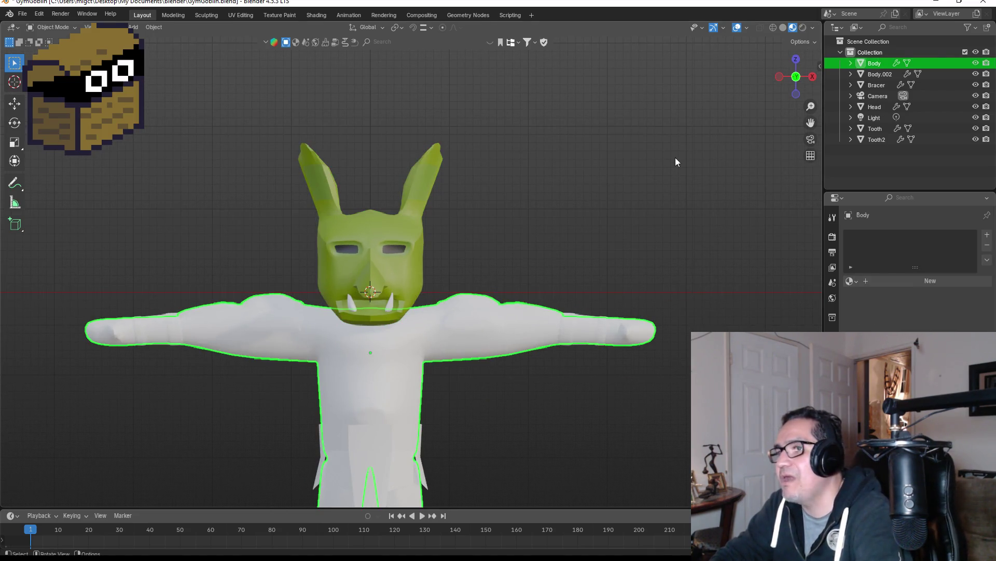
mouse_move(675, 157)
middle_down()
mouse_move(580, 194)
mouse_move(494, 208)
middle_up()
key(KP_1)
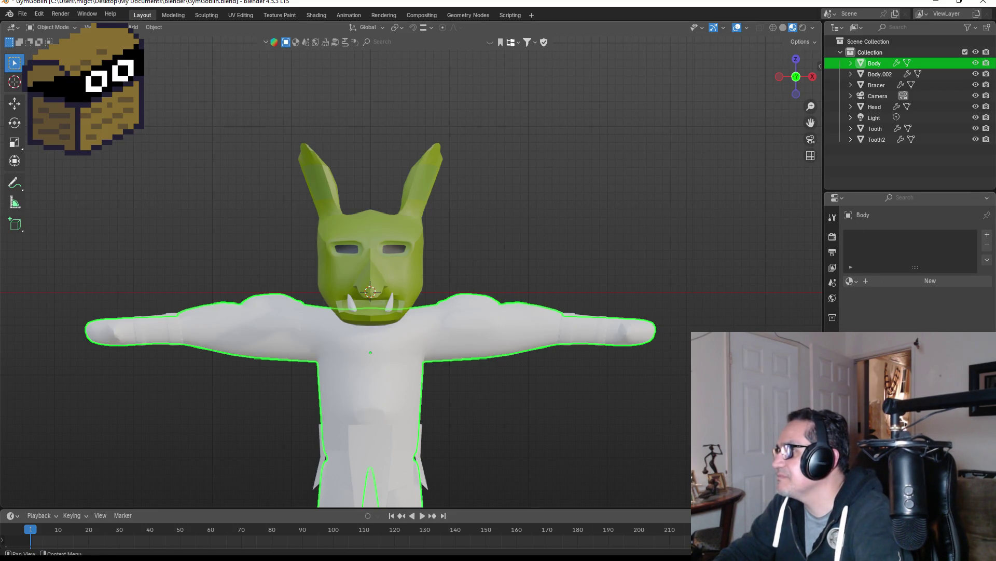
scroll(413, 241, up, 6)
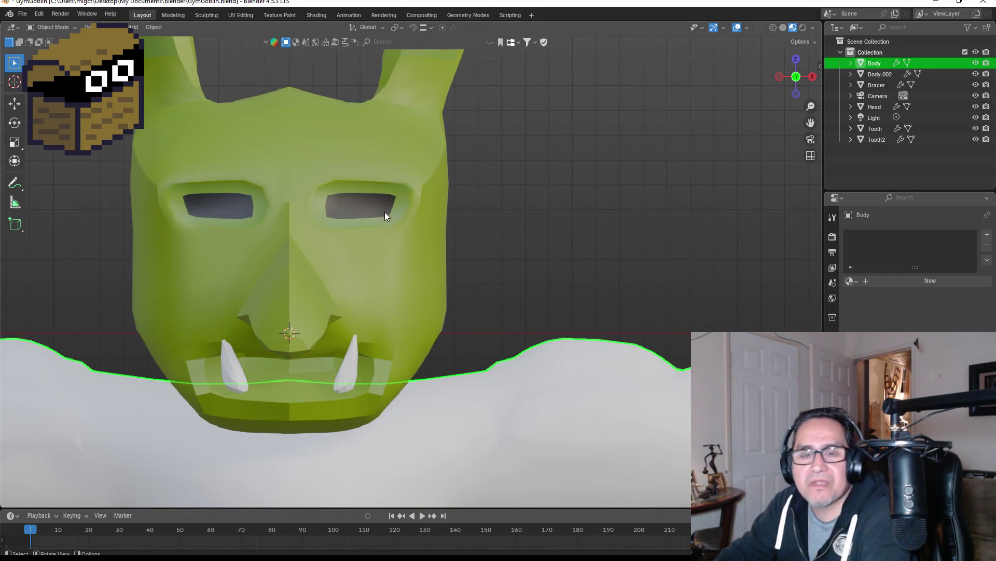
drag(364, 206, 367, 206)
key(Tab)
scroll(343, 205, up, 5)
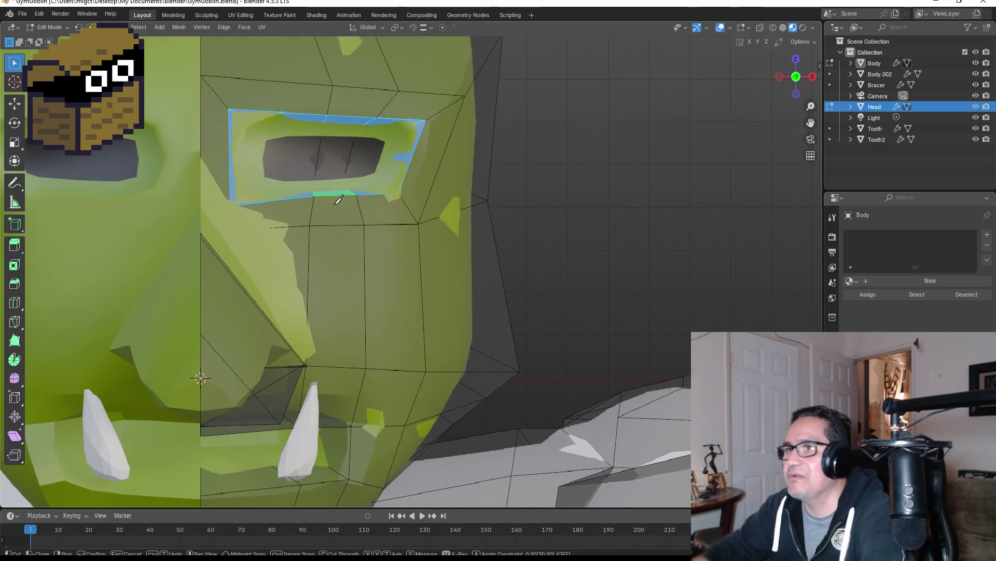
Make an axis-locked knife cut inside the eye socket.
key(k)
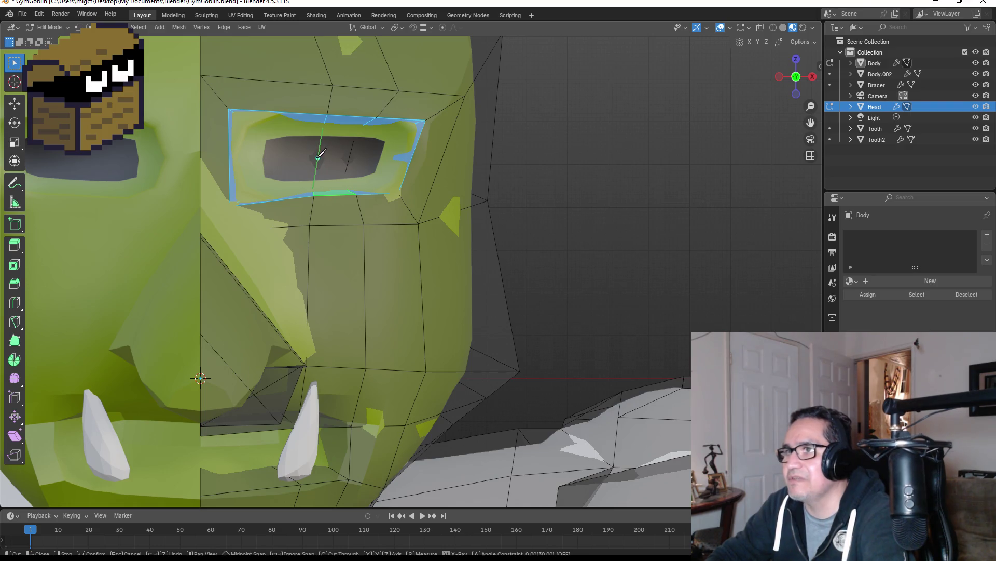
click(318, 158)
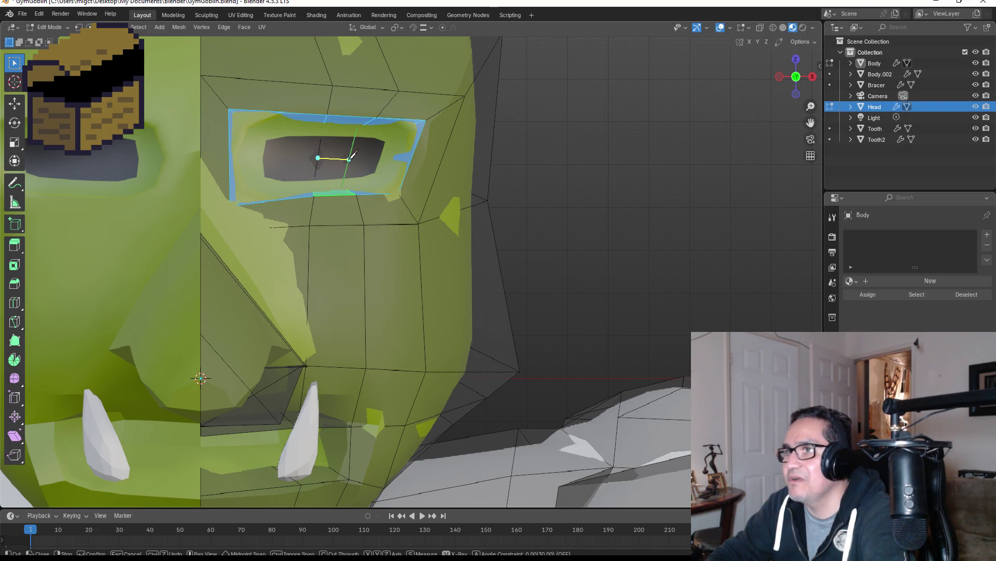
key(x)
key(x)
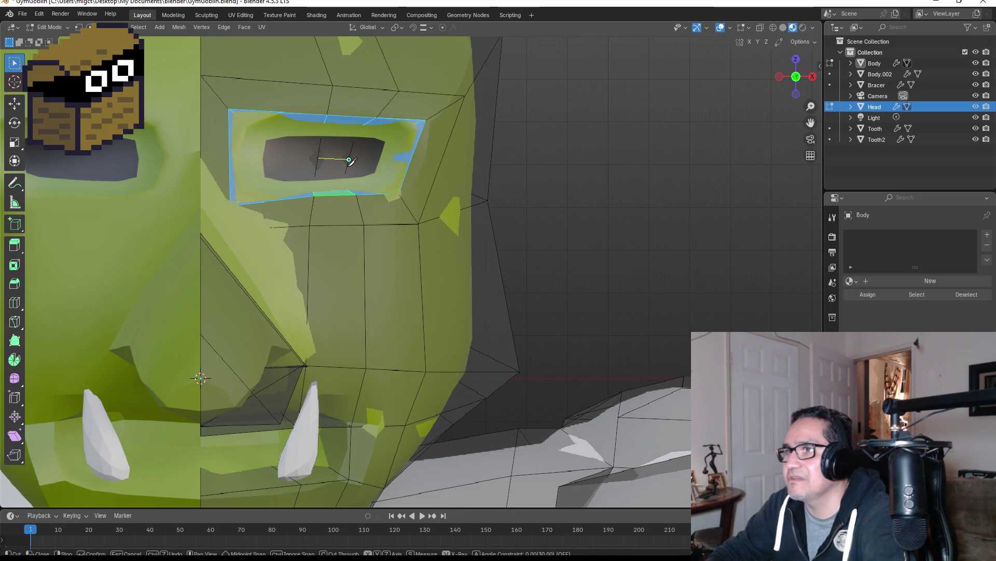
key(x)
key(x)
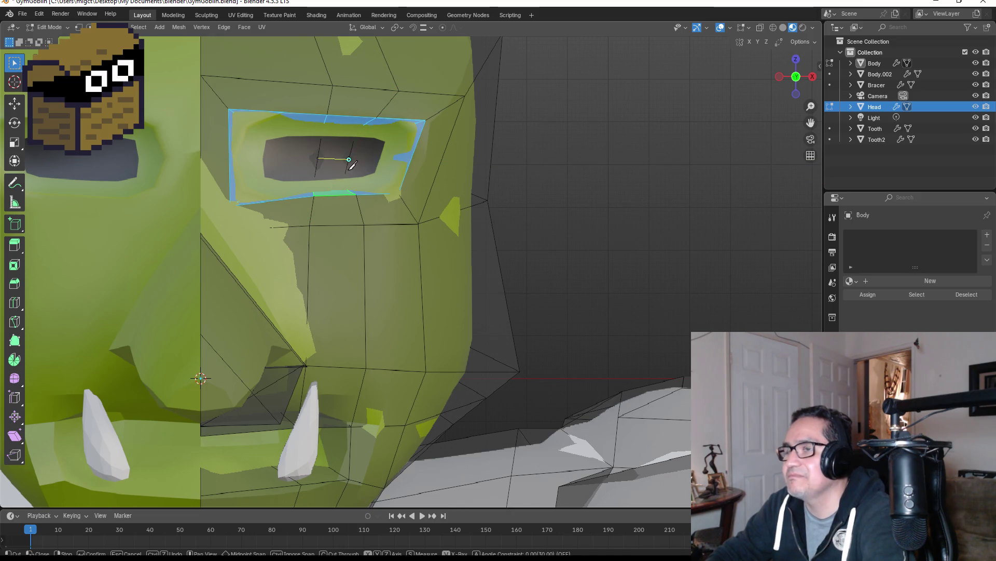
key(z)
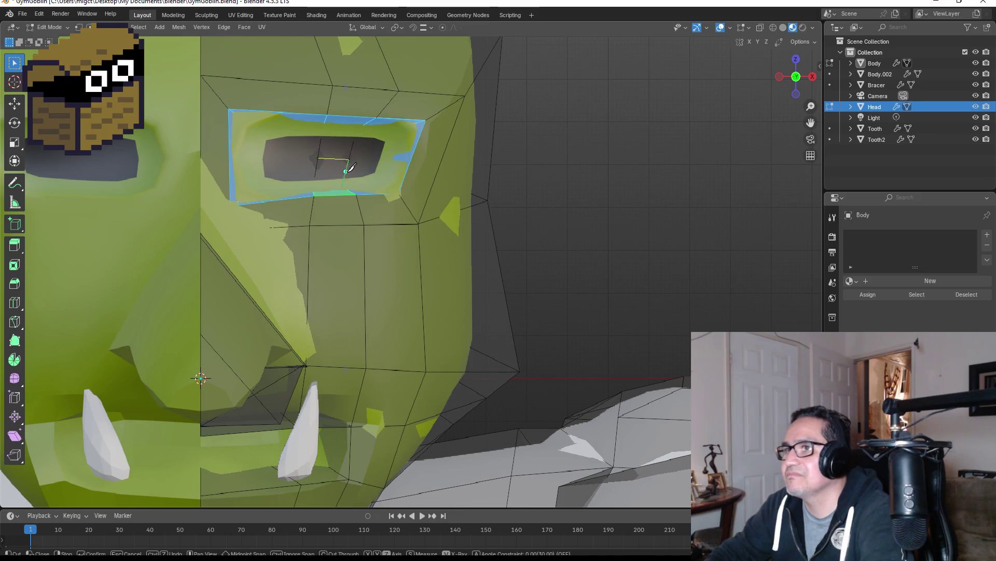
key(ctrl)
key(x)
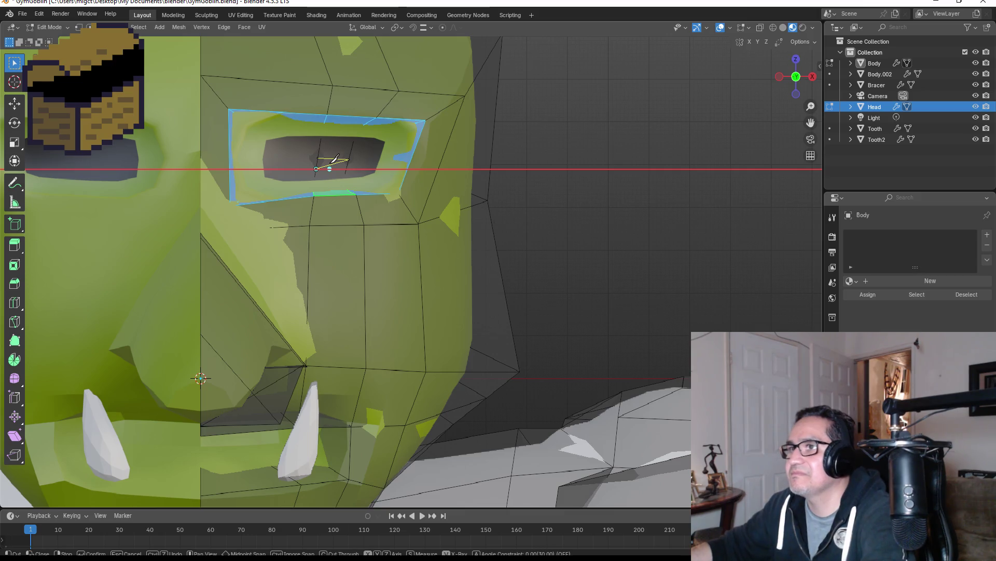
key(Return)
Switch to vertex select, clear the selection, and knife a second cut forming a small pupil quad.
scroll(346, 145, up, 1)
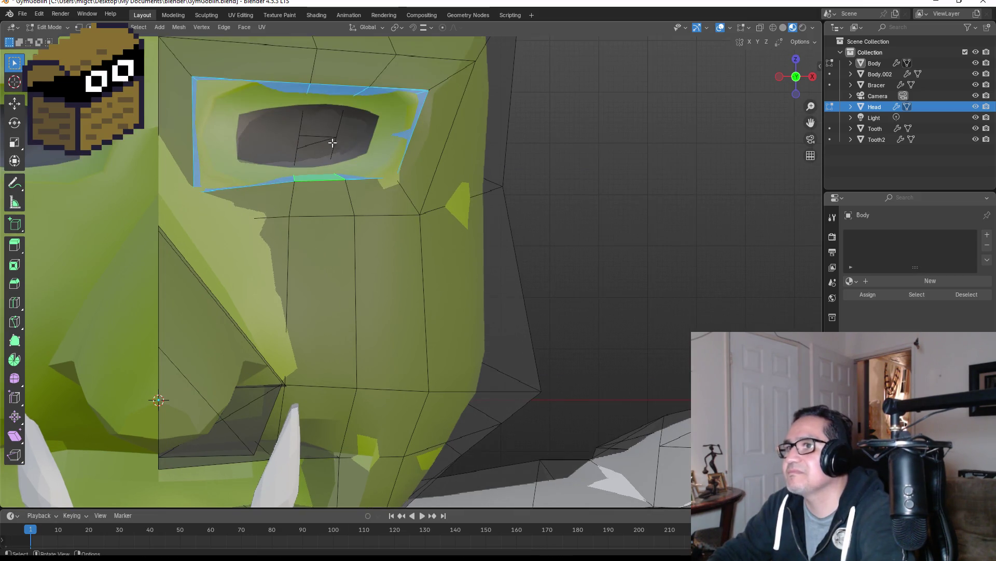
click(78, 27)
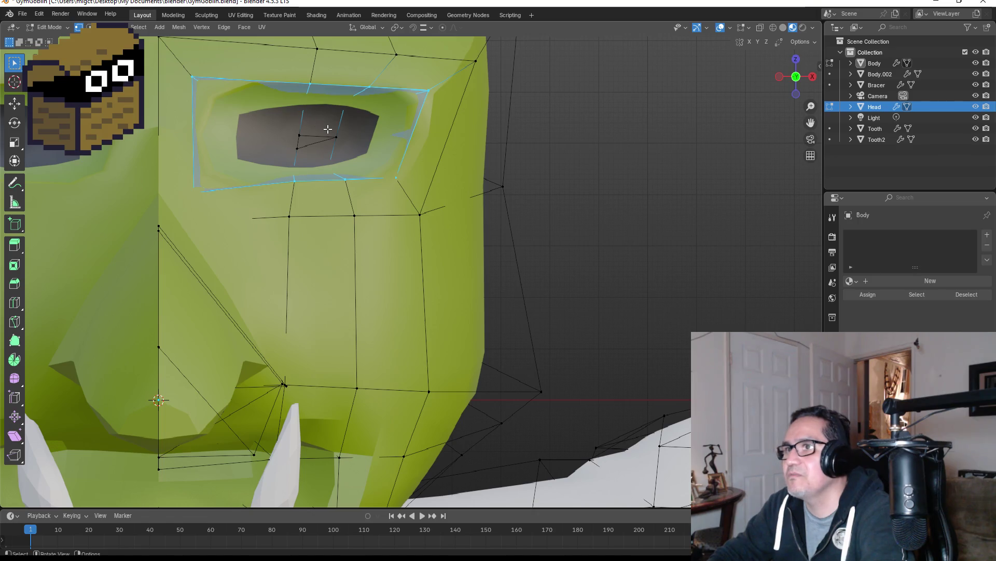
key(g)
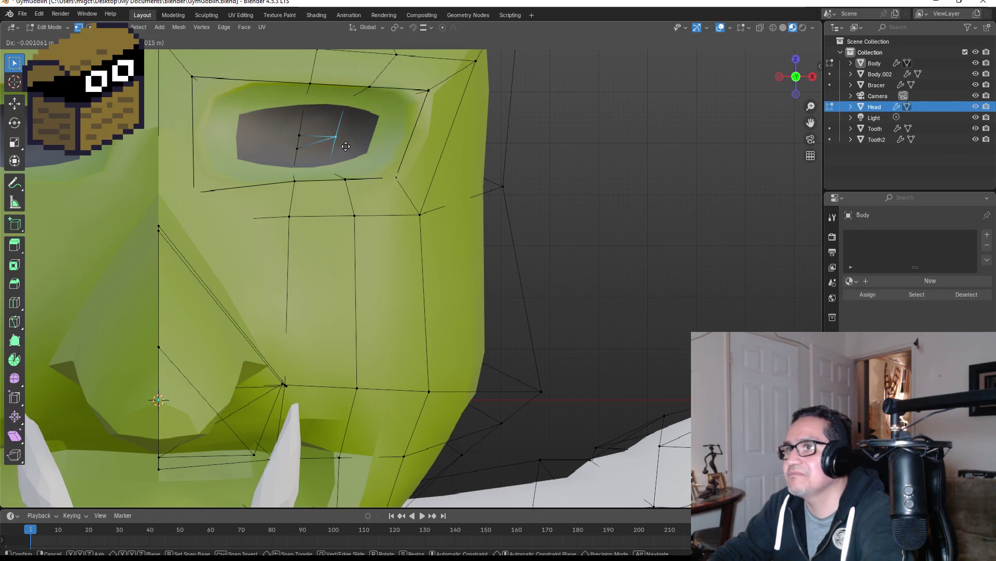
key(Escape)
scroll(319, 143, down, 5)
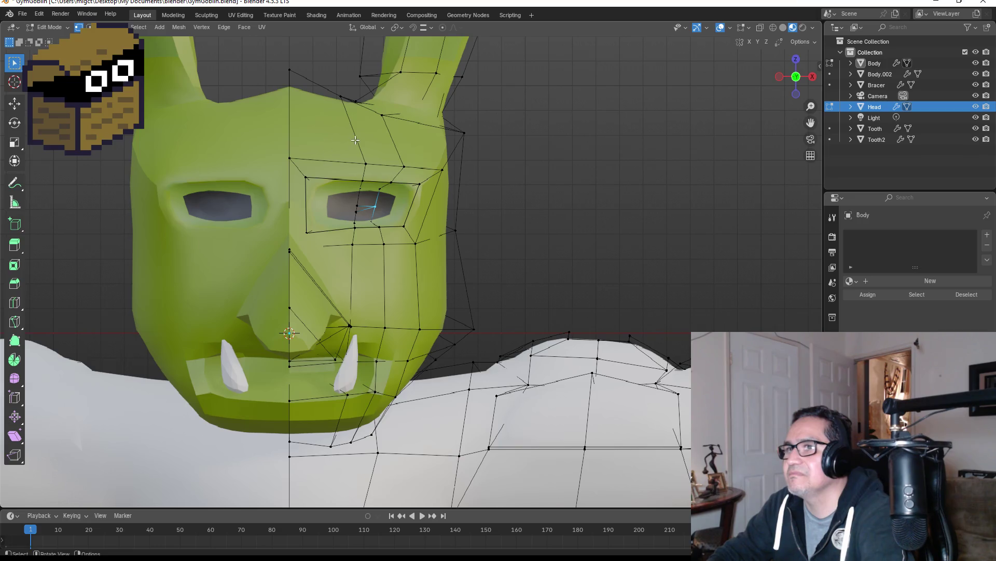
scroll(360, 156, up, 4)
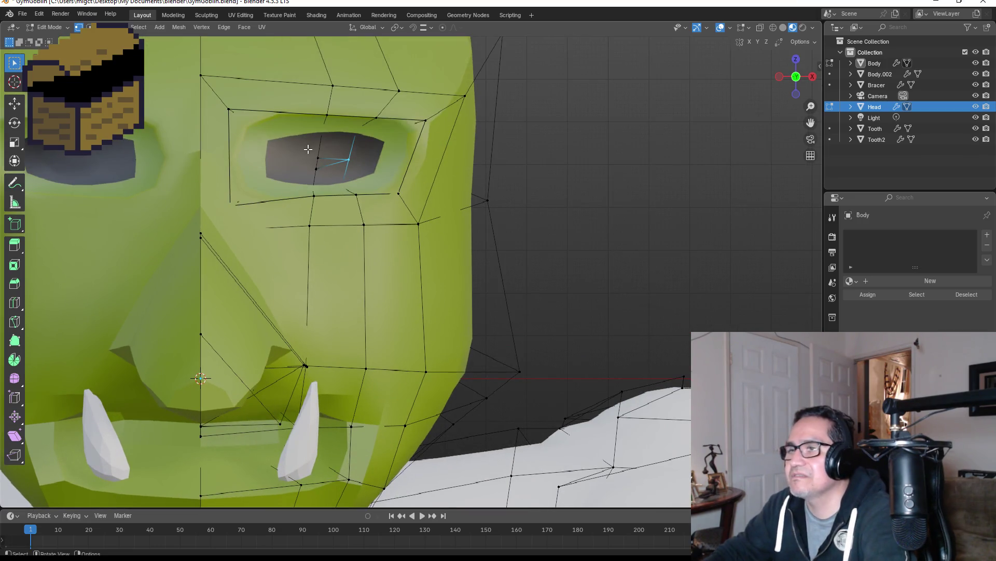
key(alt+a)
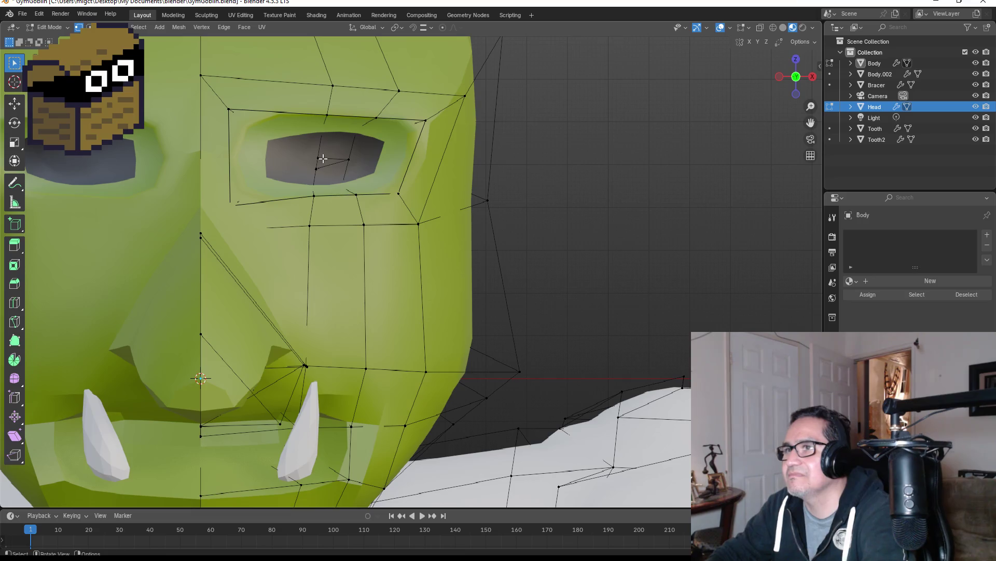
key(k)
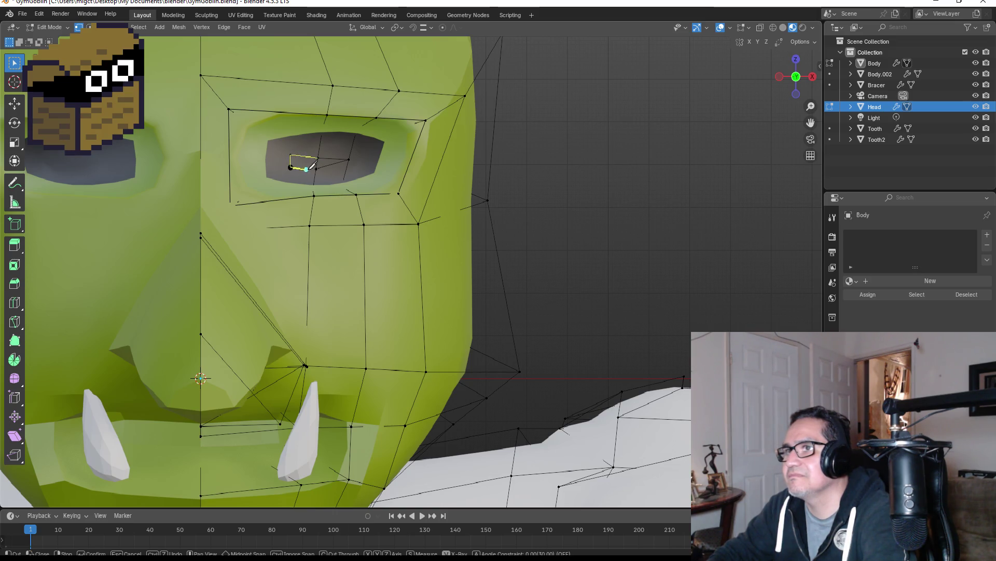
key(Return)
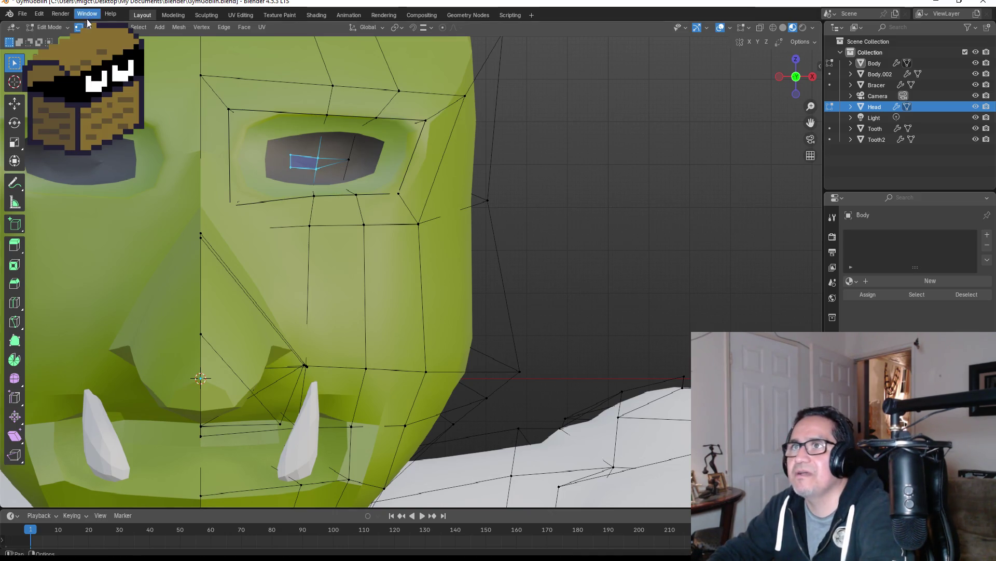
Add a fifth head material, colour it dark red, and assign it to the selected pupil faces.
key(3)
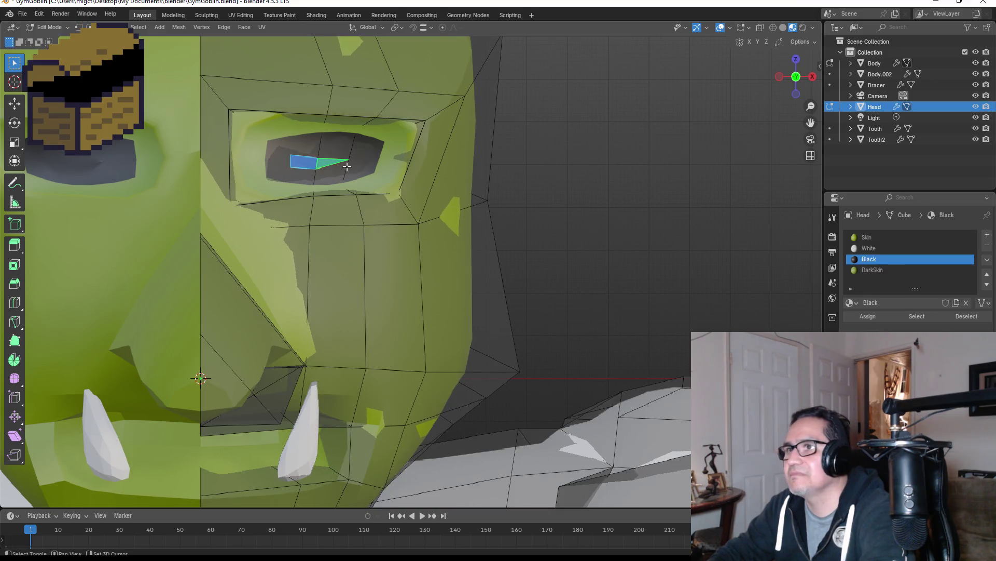
scroll(540, 225, down, 2)
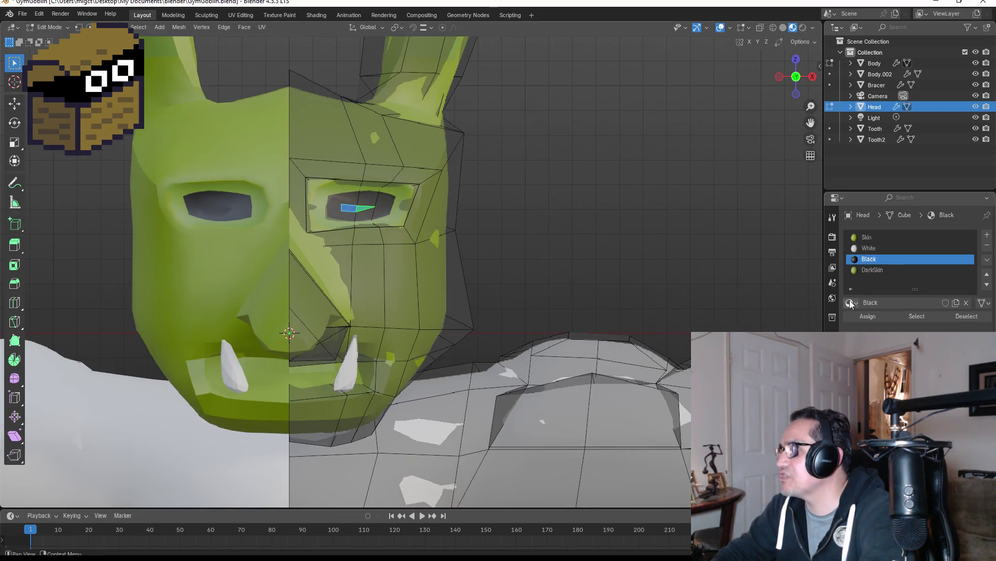
click(987, 234)
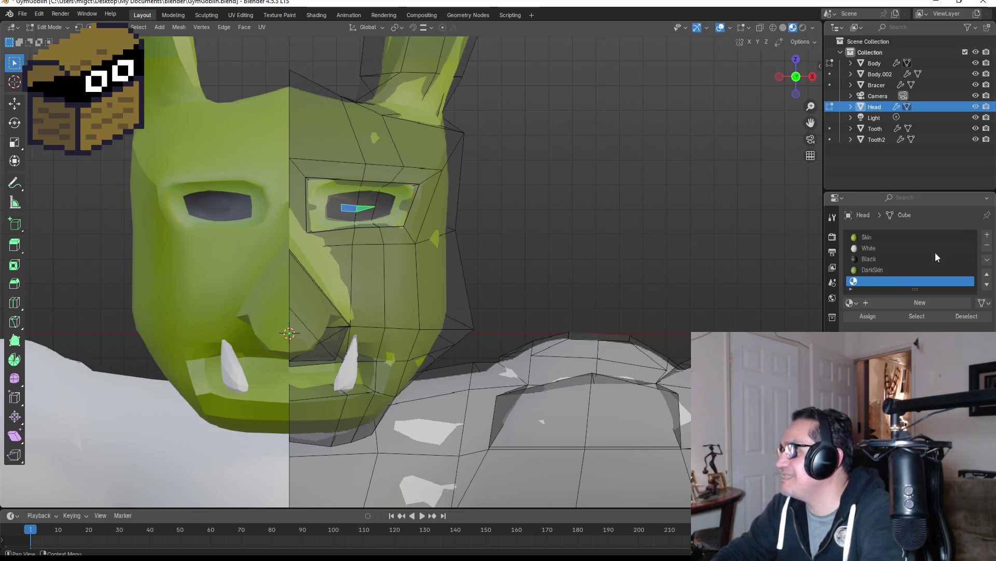
click(904, 303)
click(923, 384)
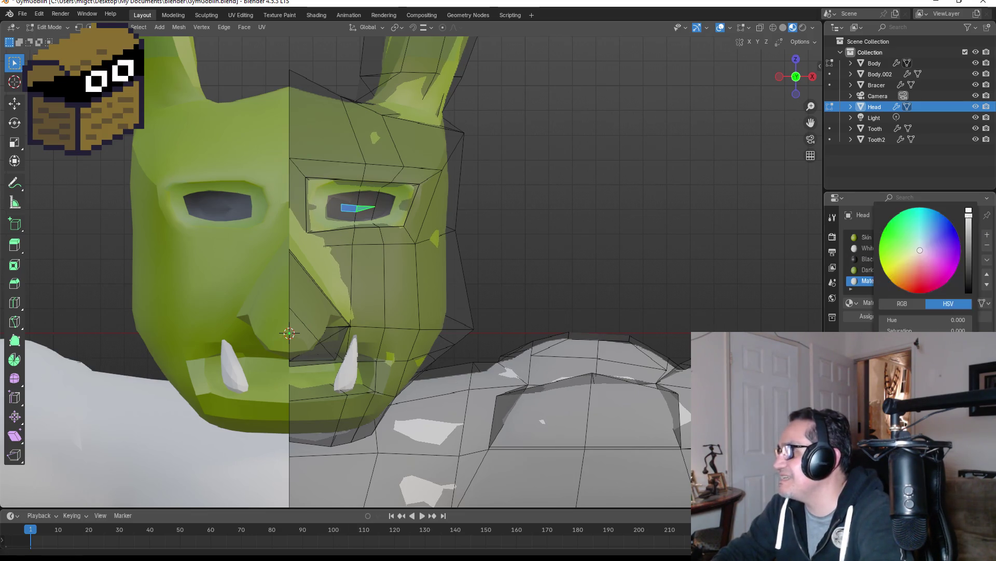
drag(936, 265, 924, 267)
drag(920, 287, 921, 287)
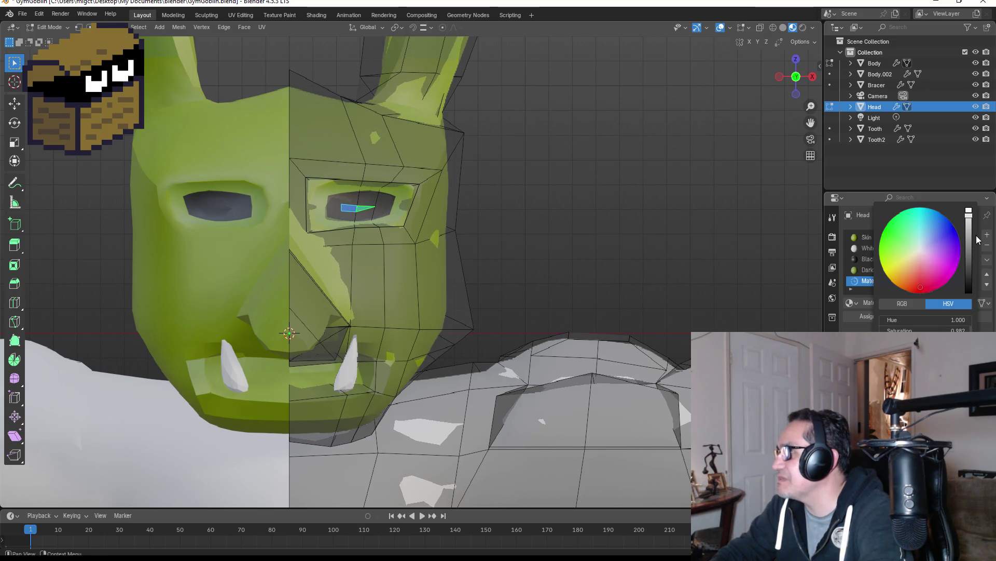
drag(969, 211, 968, 253)
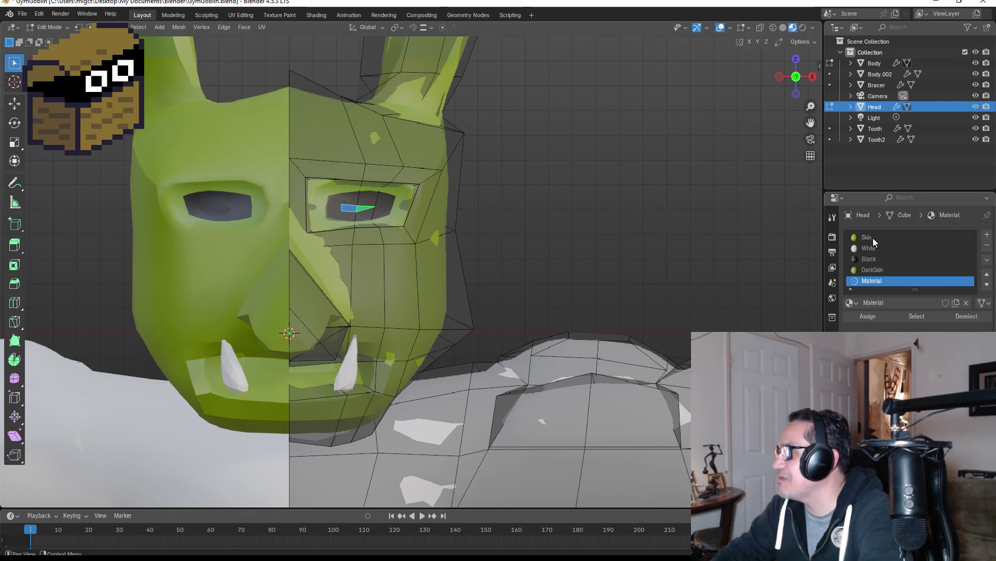
click(867, 316)
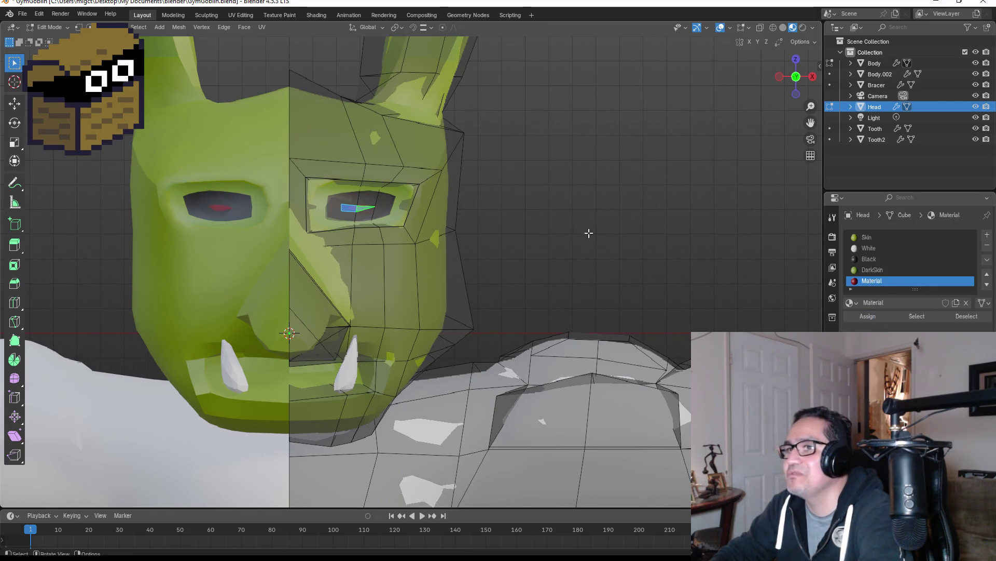
key(Tab)
scroll(497, 229, down, 5)
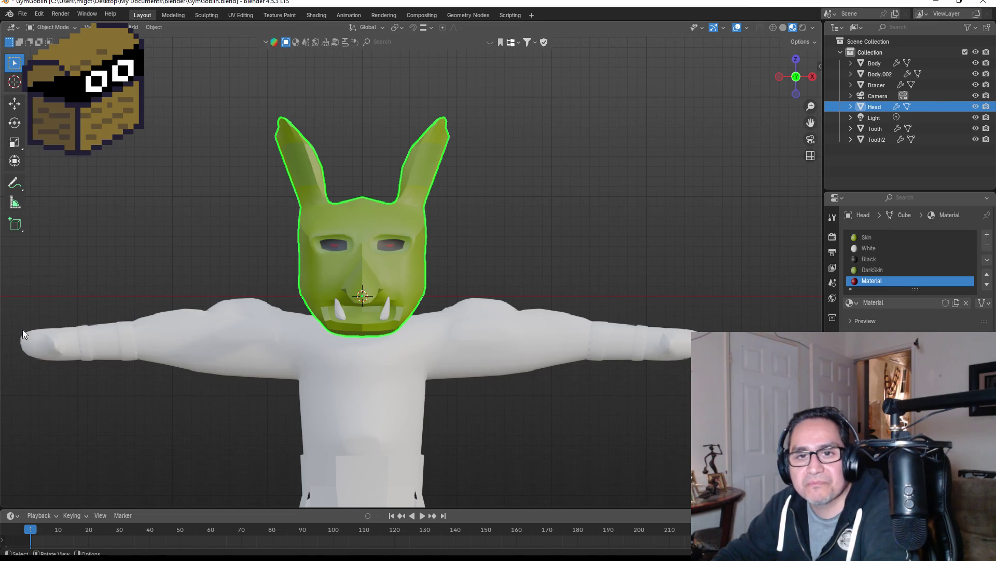
Move the pupil's right corner vertex up and right and shift another vertex to lengthen the pupil.
scroll(393, 123, up, 5)
scroll(356, 201, up, 4)
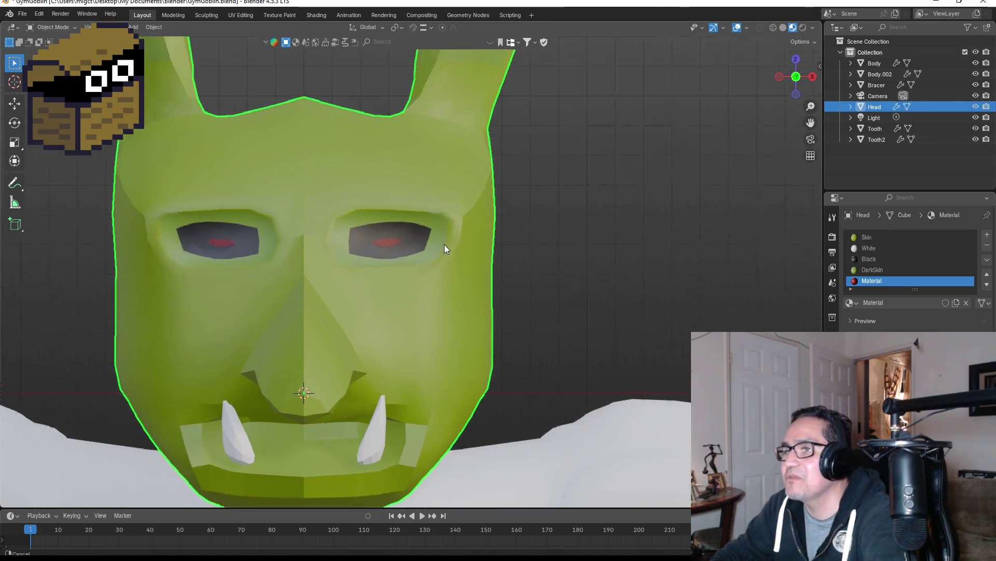
scroll(425, 287, up, 4)
key(Tab)
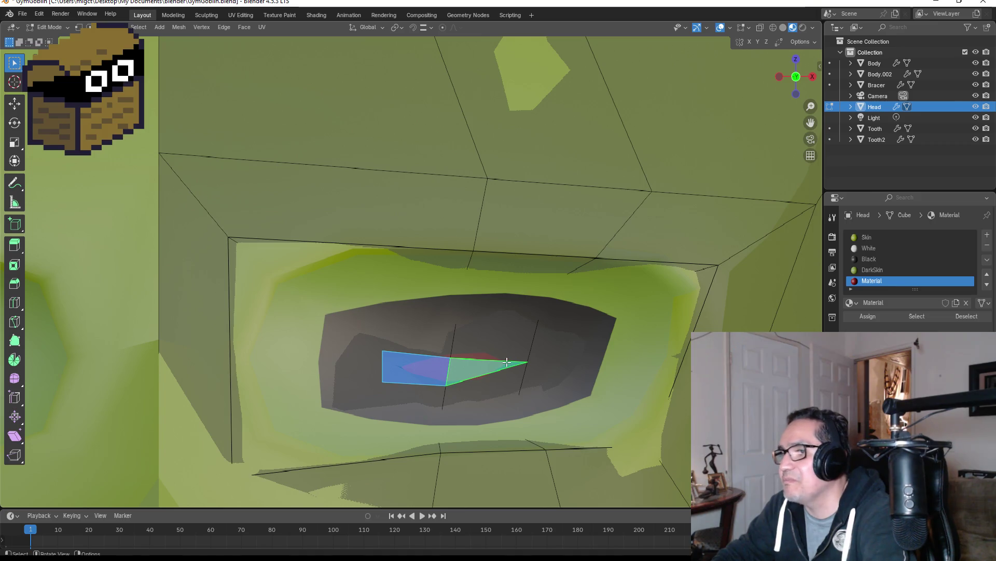
key(1)
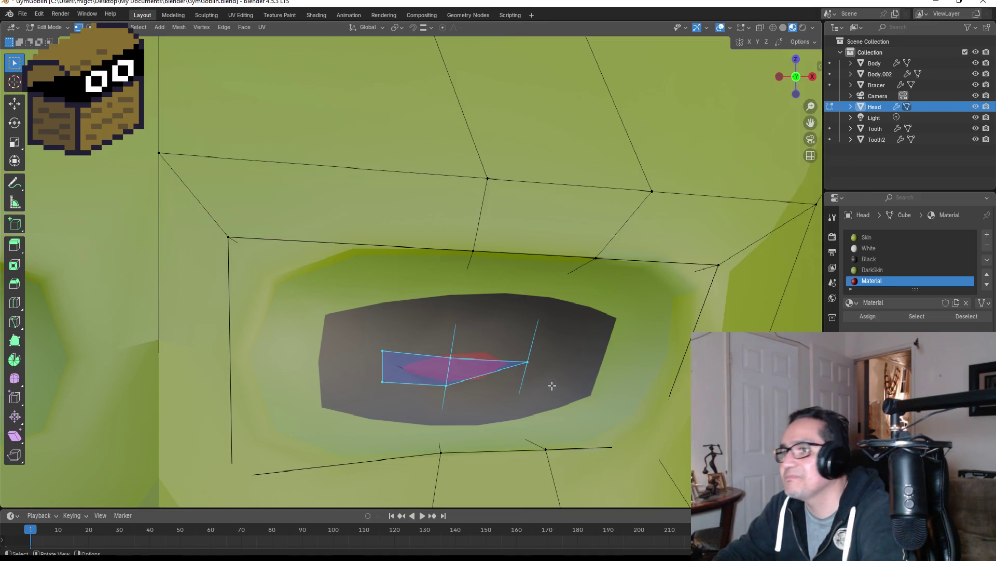
click(528, 362)
key(g)
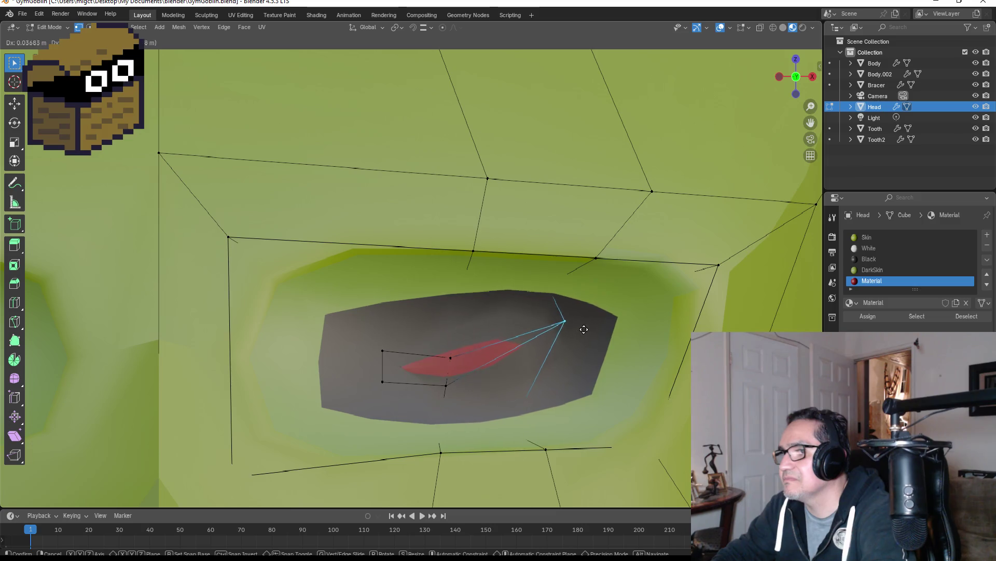
click(595, 324)
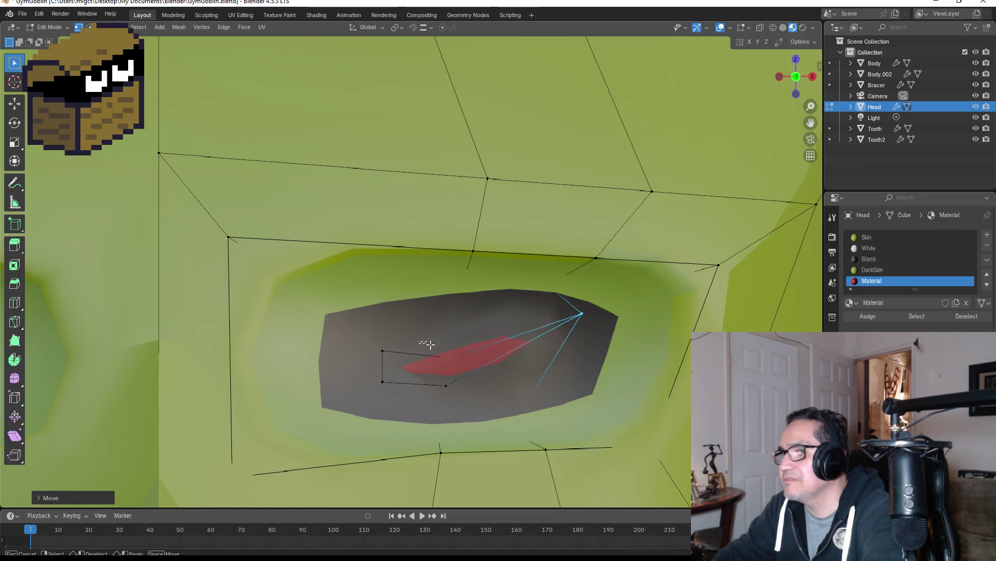
click(470, 365)
key(g)
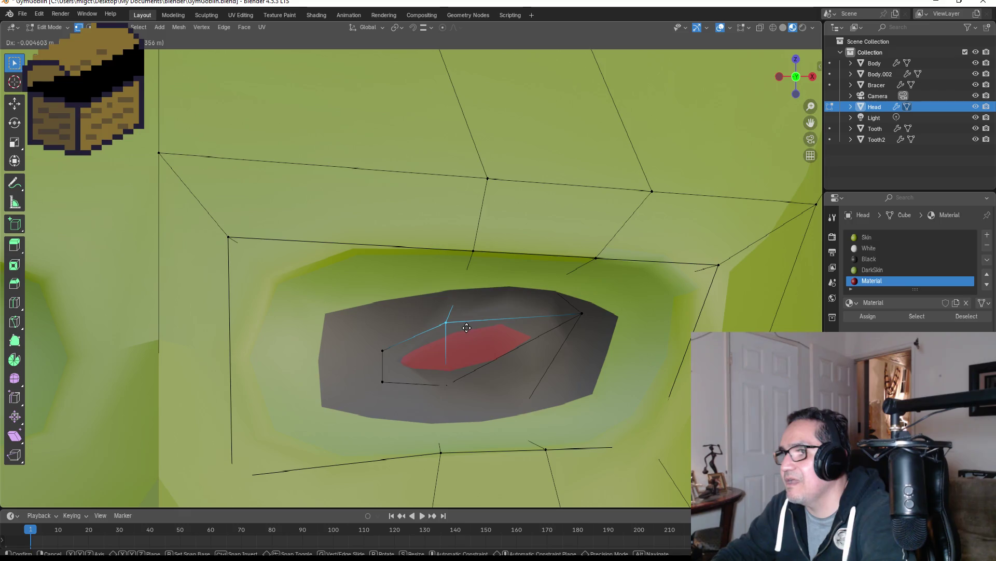
click(510, 367)
scroll(510, 367, down, 5)
key(Tab)
Nudge the selected pupil vertex once more and check the angled red eyes in Object Mode.
scroll(534, 373, down, 4)
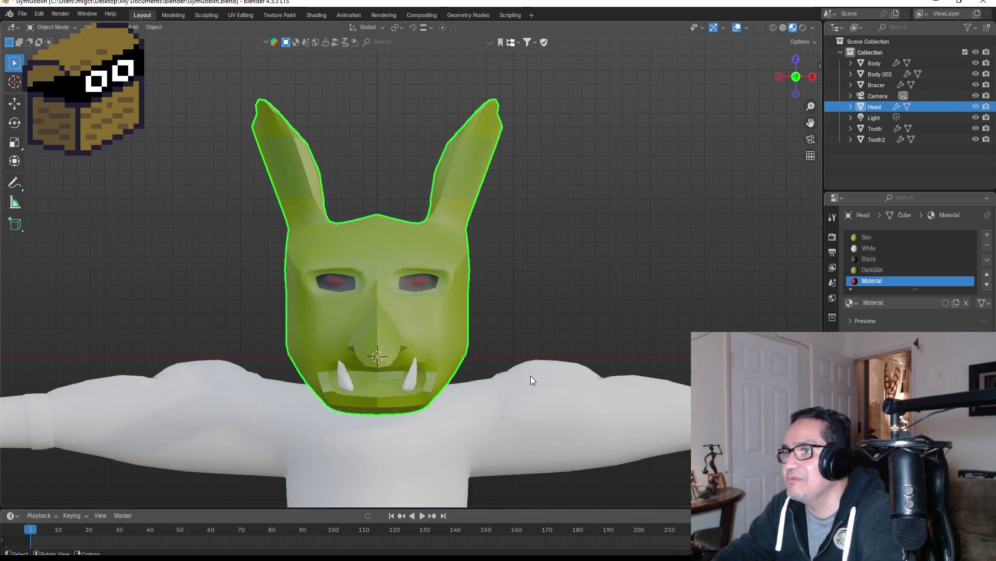
scroll(437, 281, up, 10)
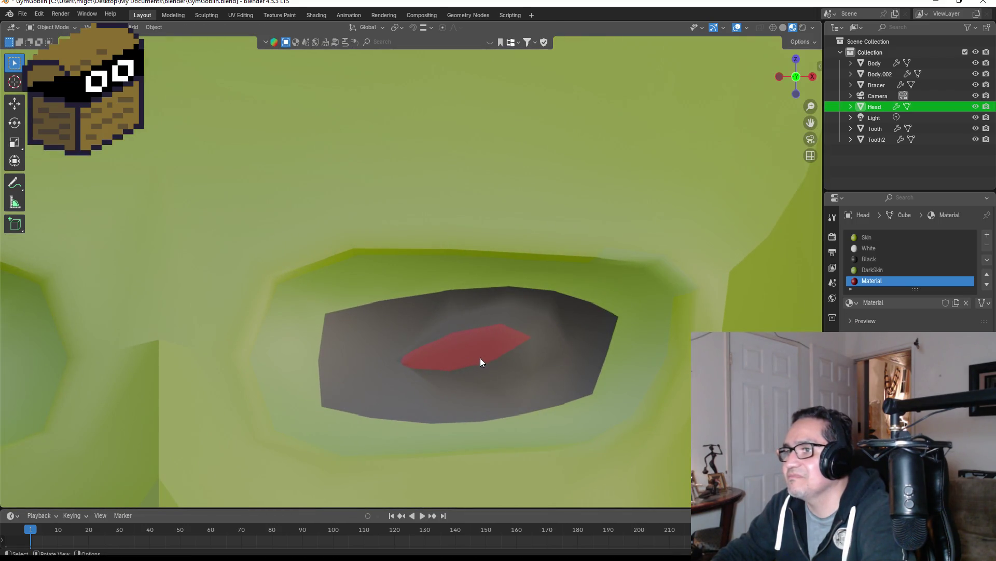
key(Tab)
key(g)
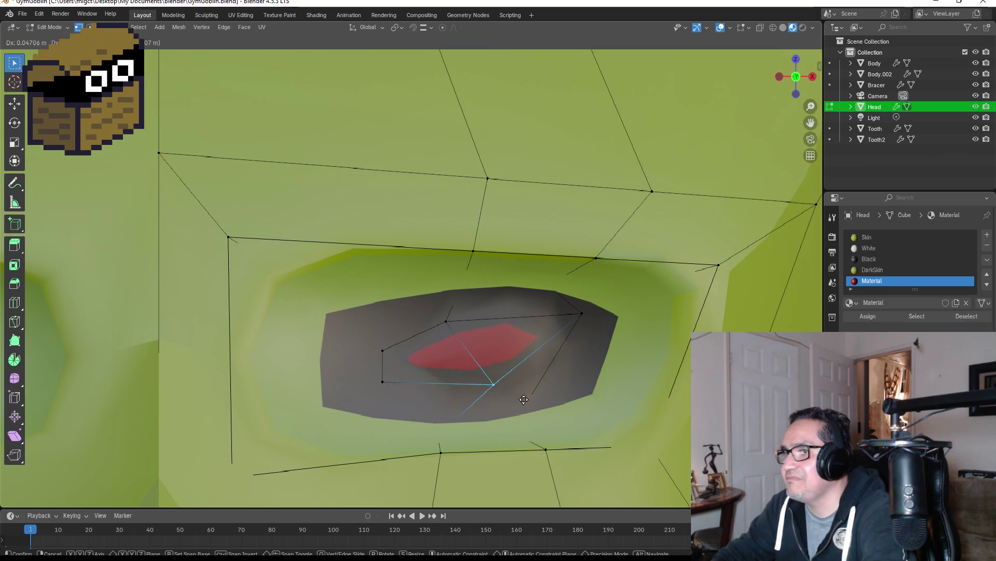
click(524, 399)
scroll(534, 394, down, 5)
key(Tab)
scroll(600, 387, down, 3)
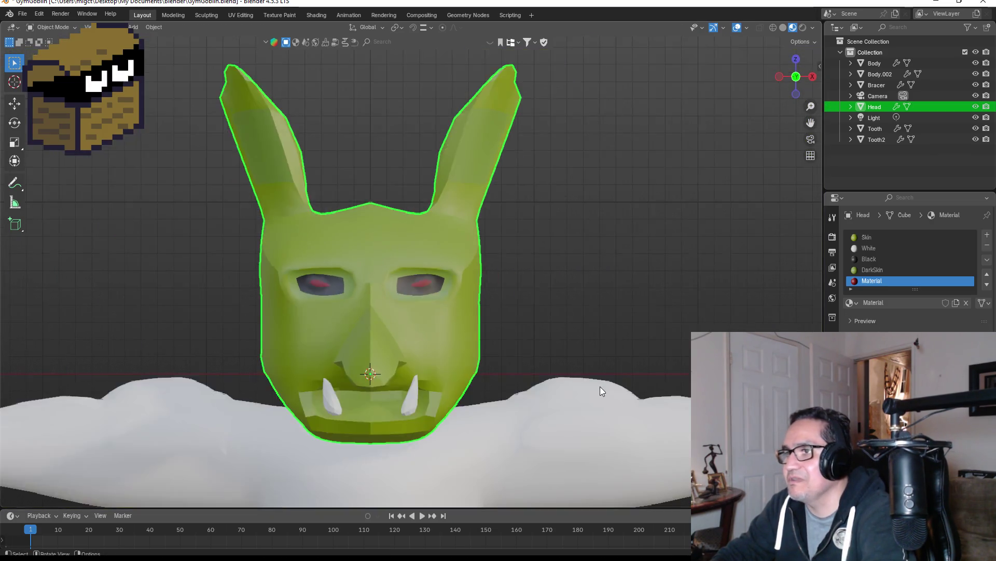
scroll(600, 387, down, 3)
scroll(508, 364, down, 1)
scroll(467, 379, up, 1)
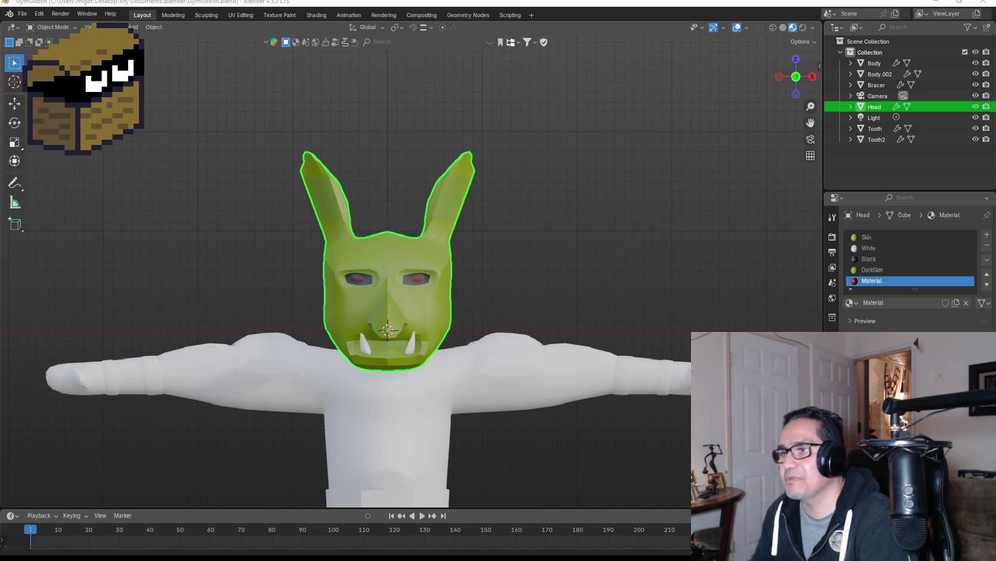
Select the entire Body mesh and assign it the existing Skin material.
click(491, 388)
scroll(460, 372, down, 3)
scroll(460, 388, up, 2)
key(Tab)
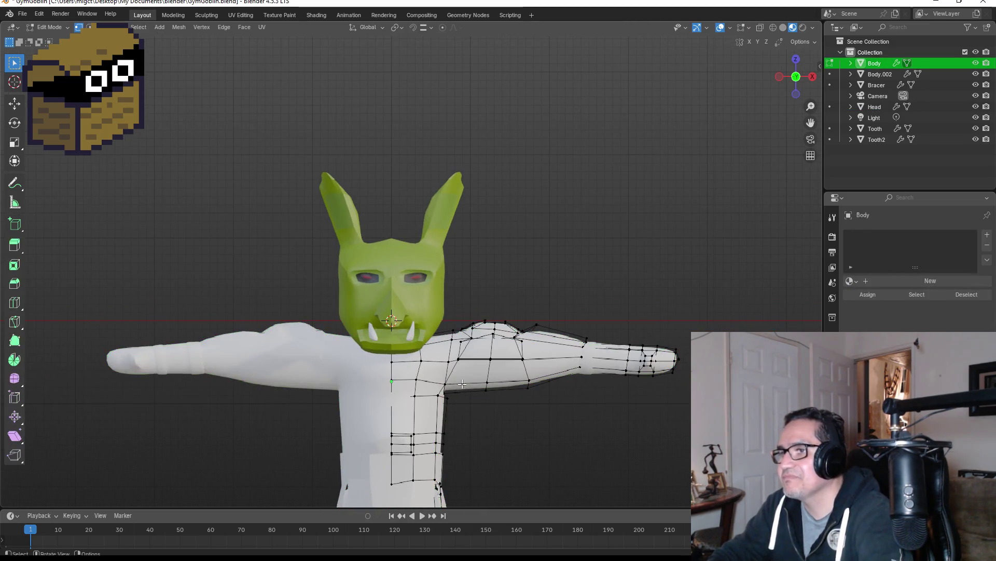
key(a)
scroll(547, 377, down, 4)
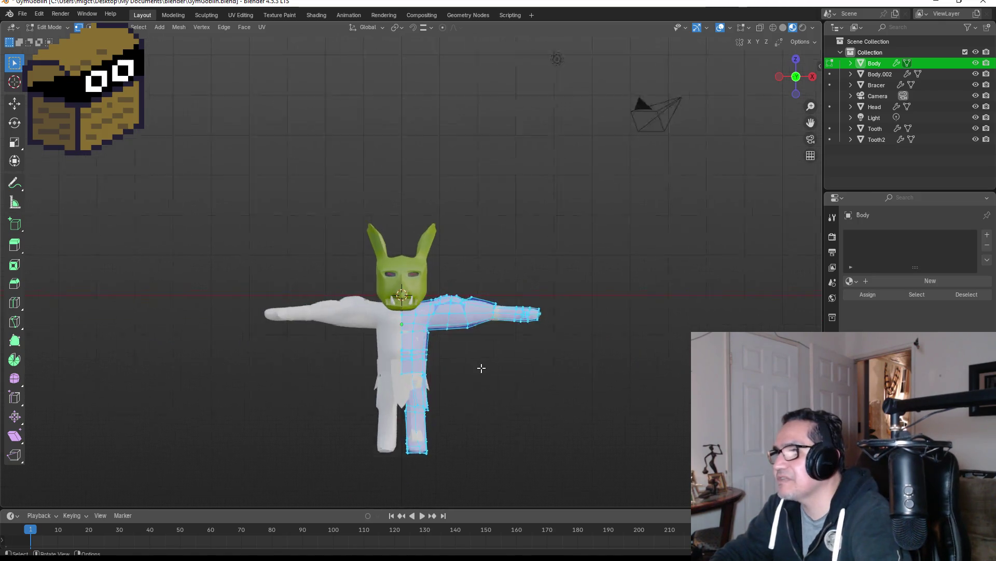
scroll(584, 361, up, 1)
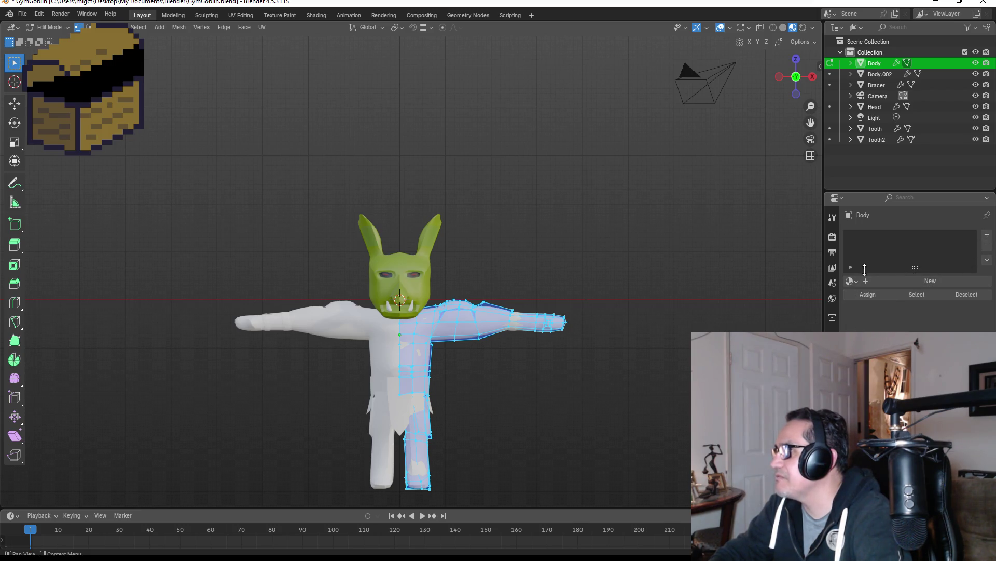
click(918, 281)
click(851, 281)
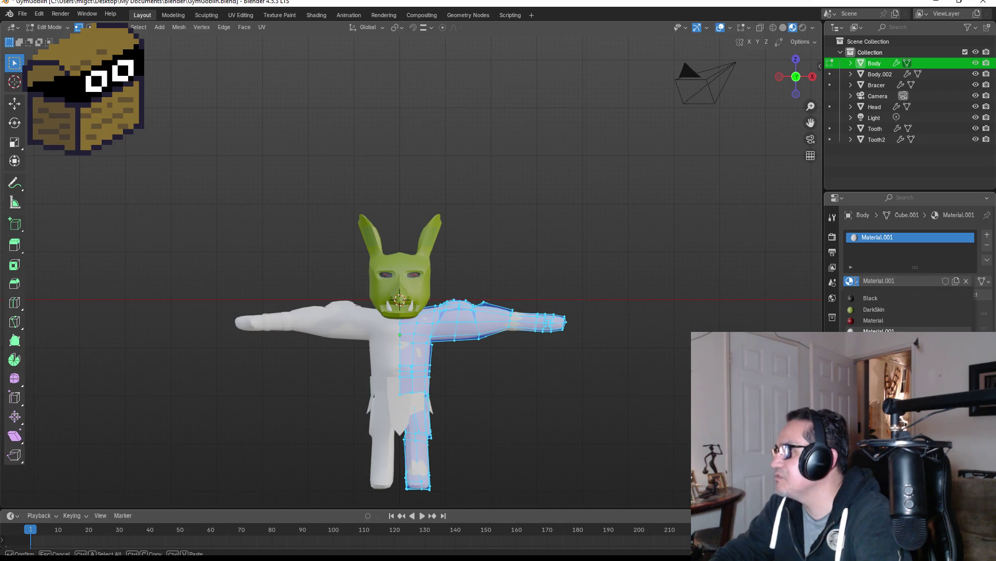
click(878, 342)
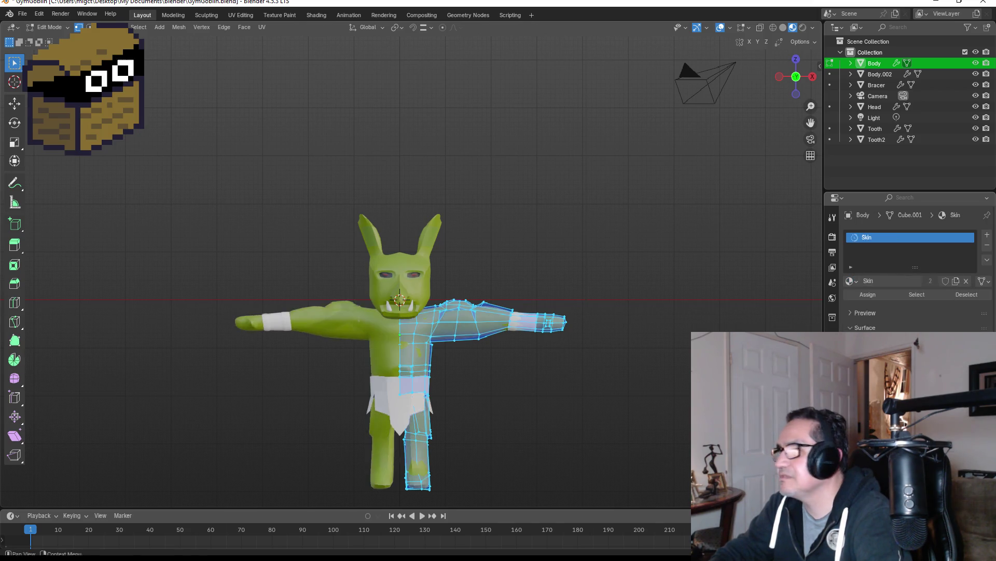
Back in Object Mode, orbit to check the green body, then switch to the Unity project.
click(498, 405)
scroll(553, 405, up, 4)
key(Tab)
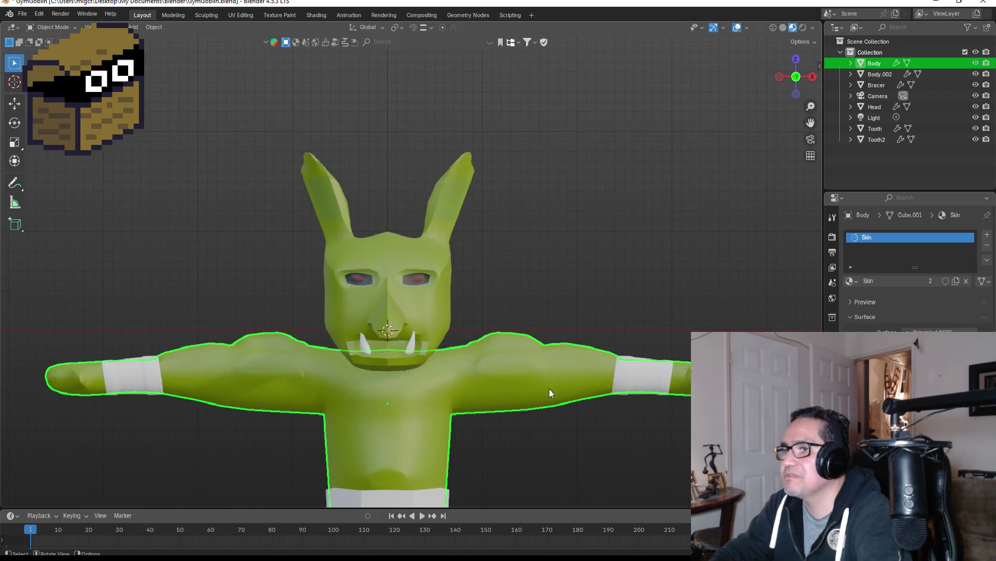
scroll(549, 388, down, 5)
scroll(503, 383, up, 4)
mouse_move(481, 395)
middle_down()
mouse_move(530, 395)
mouse_move(407, 394)
mouse_move(537, 419)
middle_up()
click(536, 418)
scroll(535, 419, down, 3)
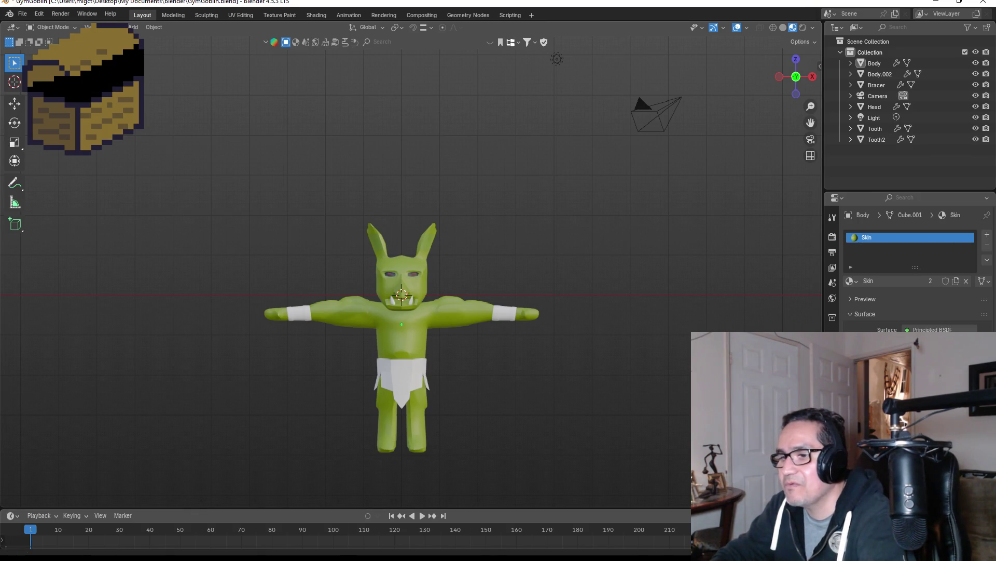
key(alt+Tab)
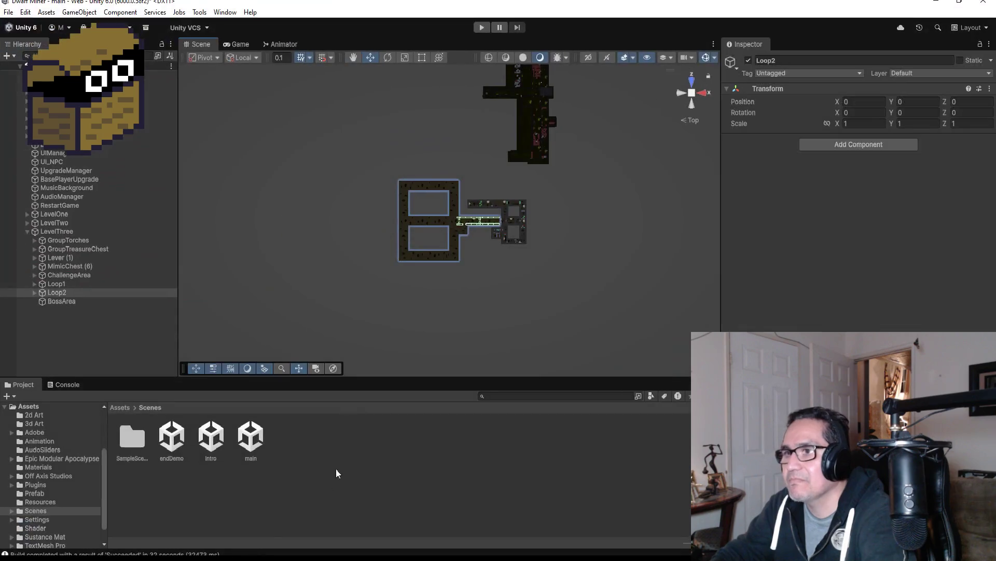
scroll(454, 204, up, 2)
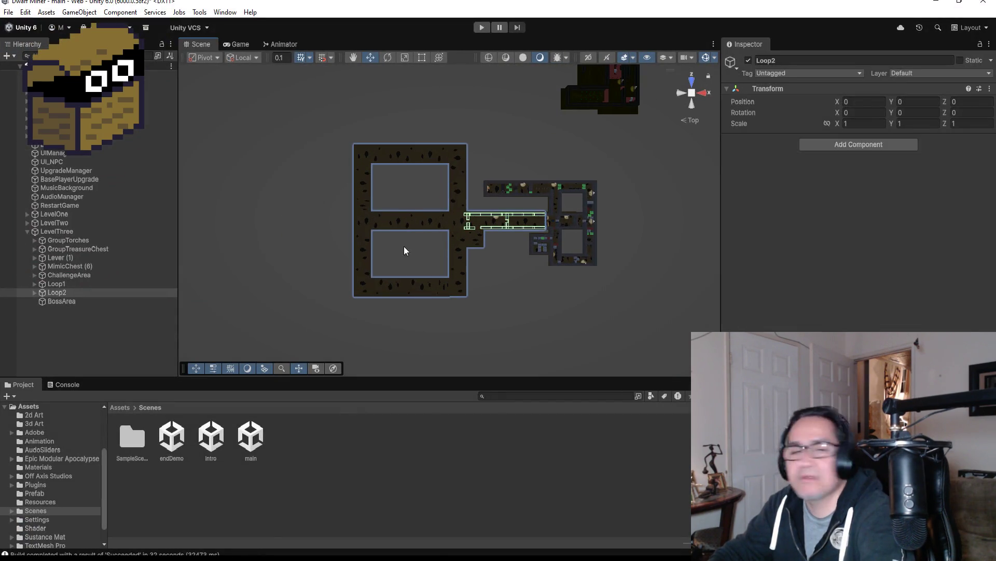
scroll(369, 222, down, 1)
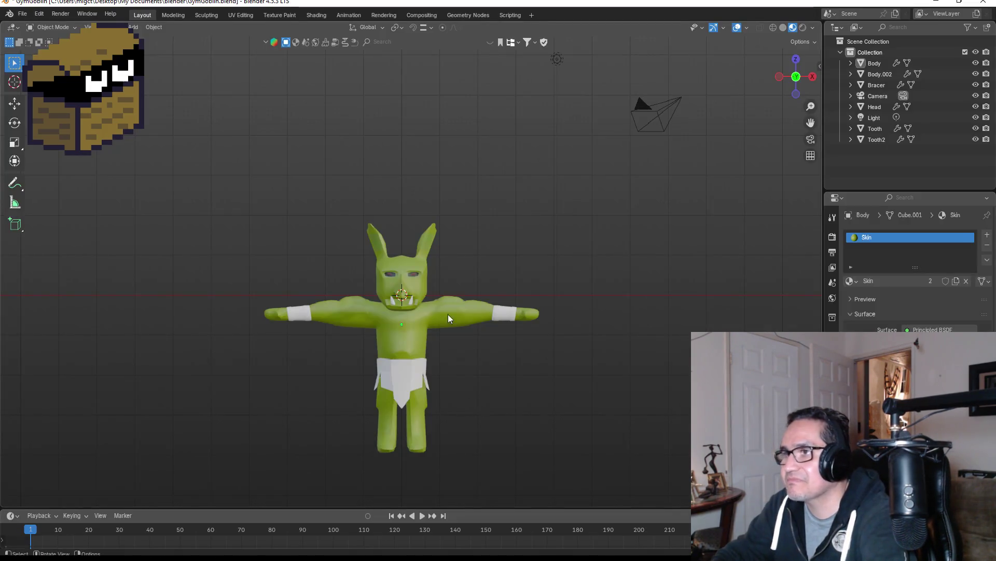
Select the loincloth and orbit around the goblin to inspect it.
scroll(419, 325, up, 5)
scroll(603, 393, down, 3)
click(605, 357)
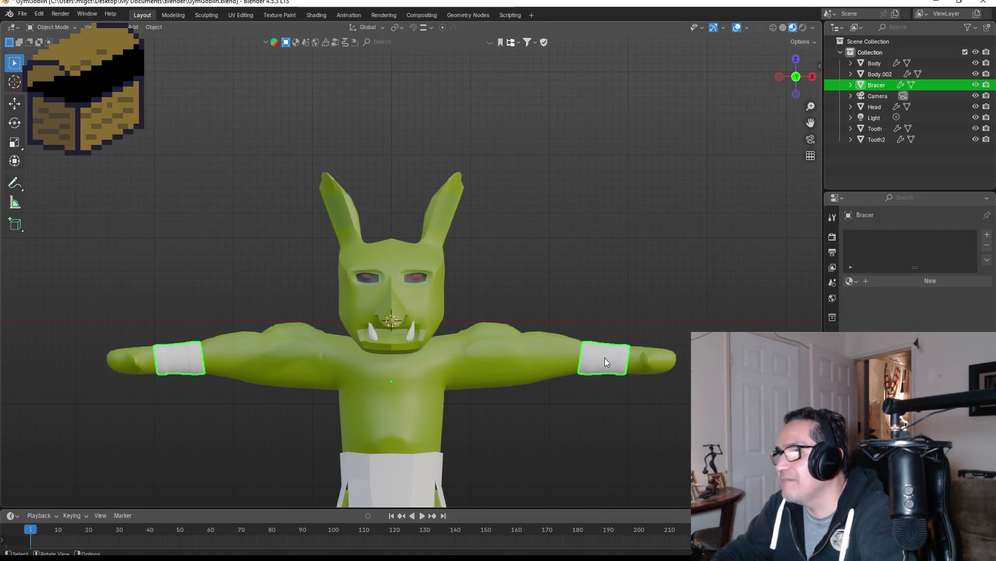
scroll(605, 357, down, 4)
click(396, 373)
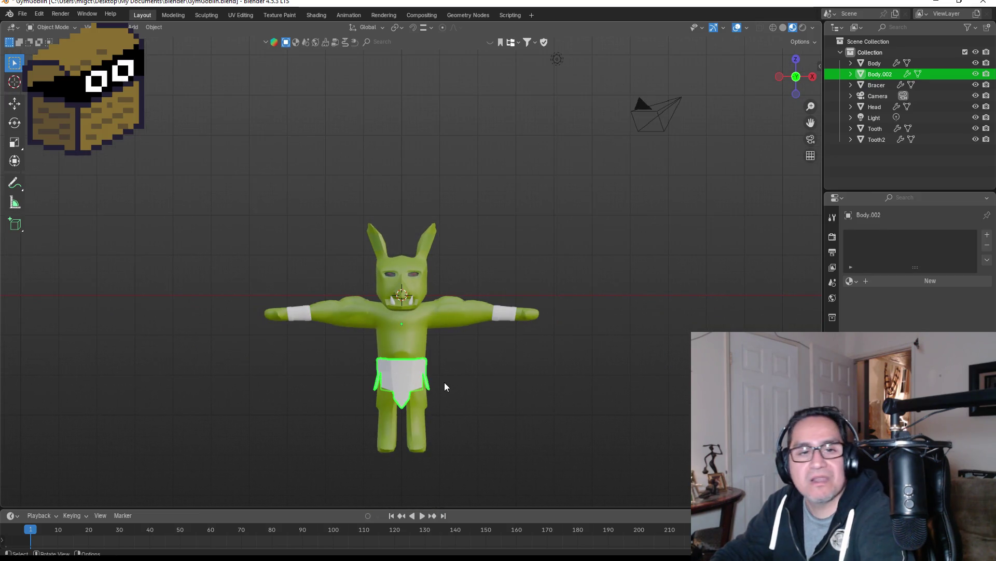
scroll(445, 382, up, 4)
mouse_move(602, 412)
middle_down()
mouse_move(481, 391)
mouse_move(487, 403)
mouse_move(509, 406)
mouse_move(503, 389)
mouse_move(494, 413)
mouse_move(504, 313)
middle_up()
scroll(411, 341, up, 3)
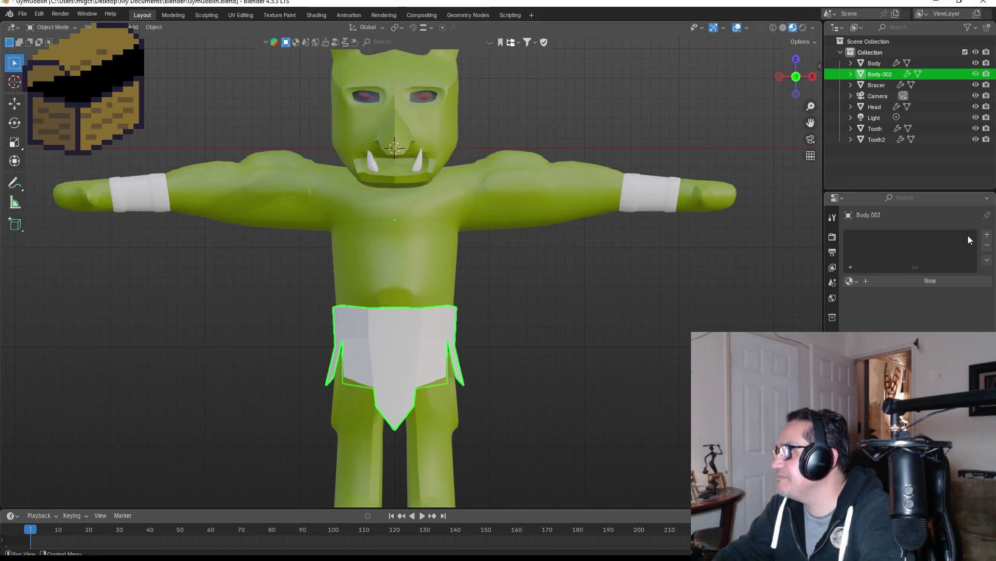
Give the loincloth its own material named Brown with a dark orange-brown base colour.
click(851, 280)
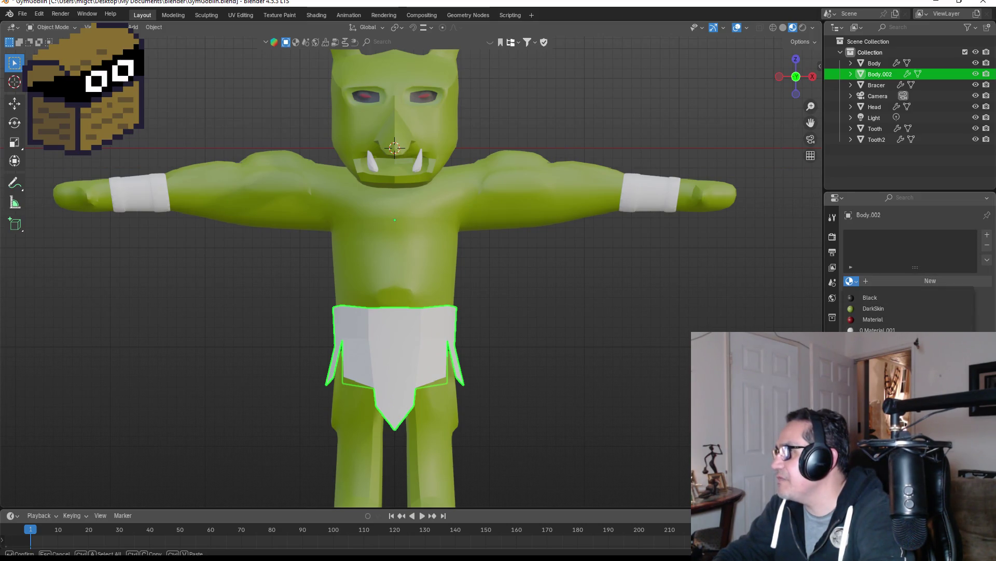
click(881, 329)
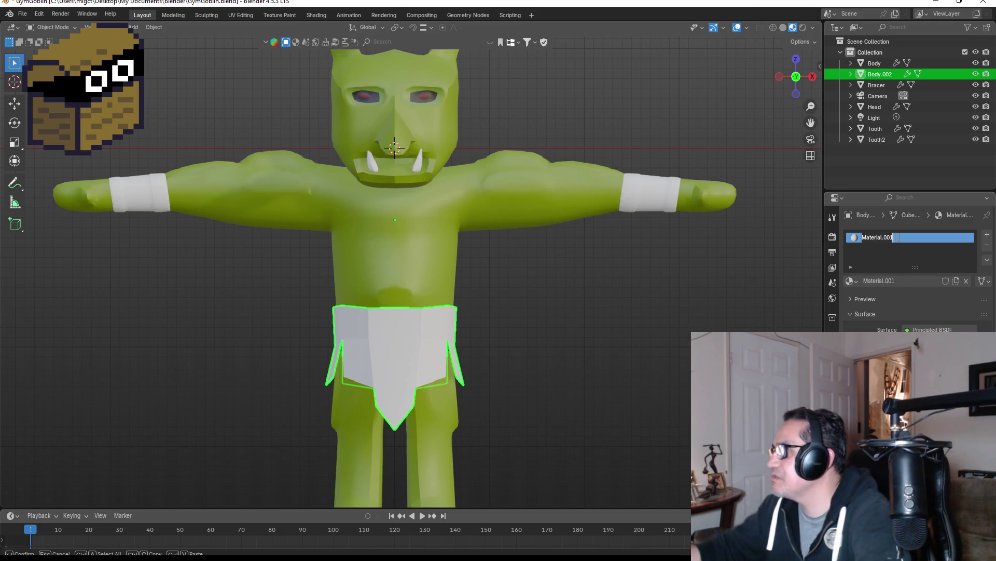
text(Brow)
text(n)
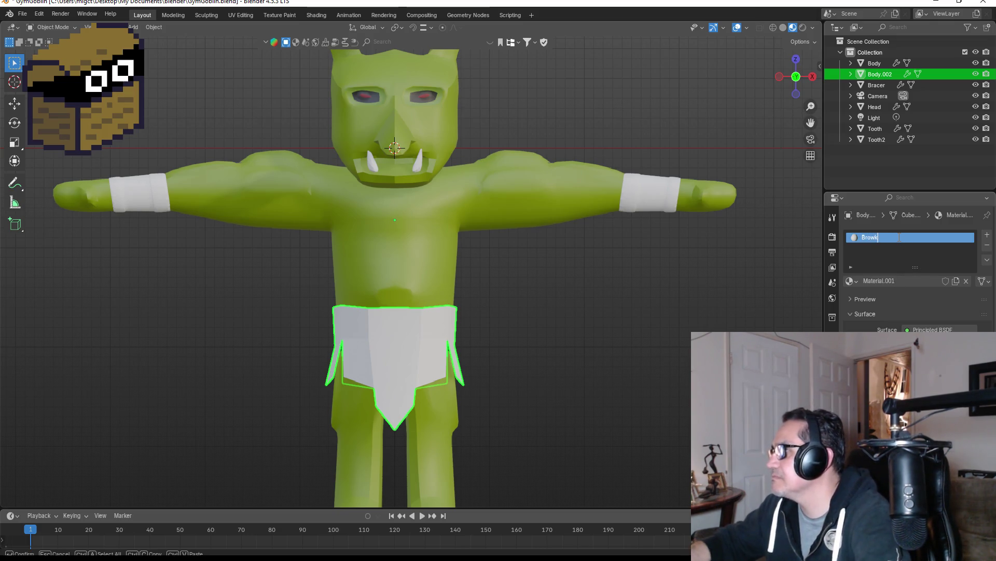
key(Return)
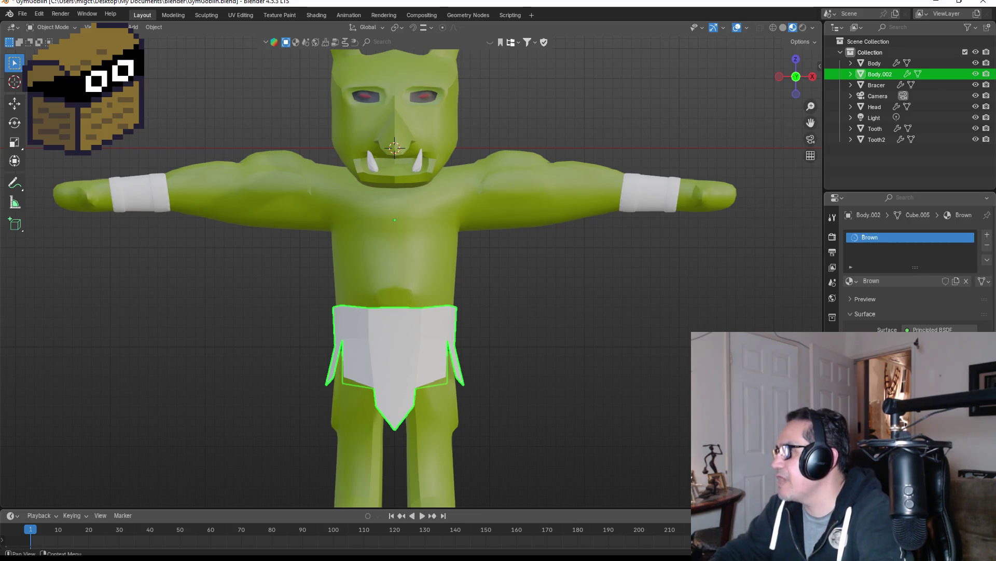
click(929, 358)
drag(923, 223, 898, 245)
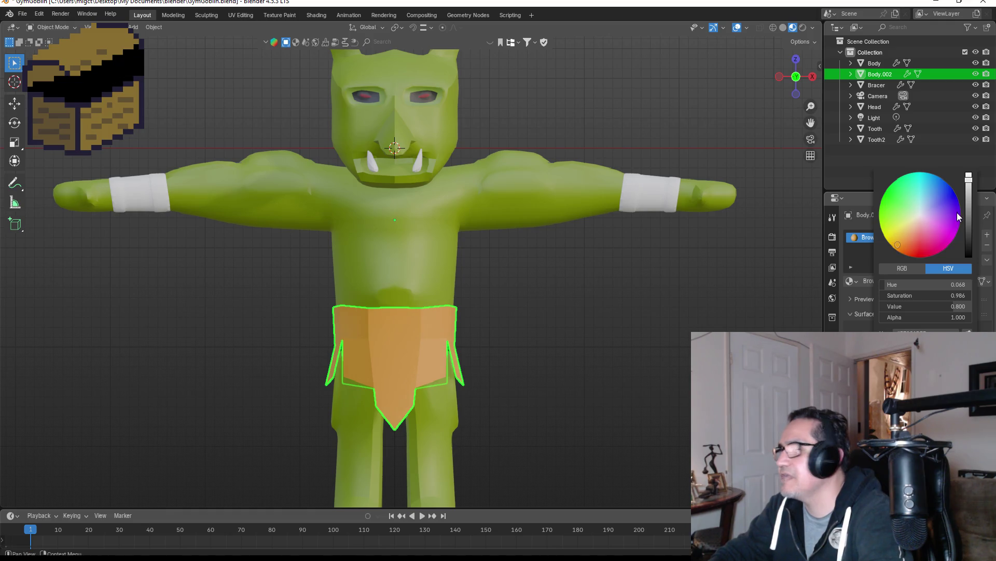
drag(971, 197, 969, 206)
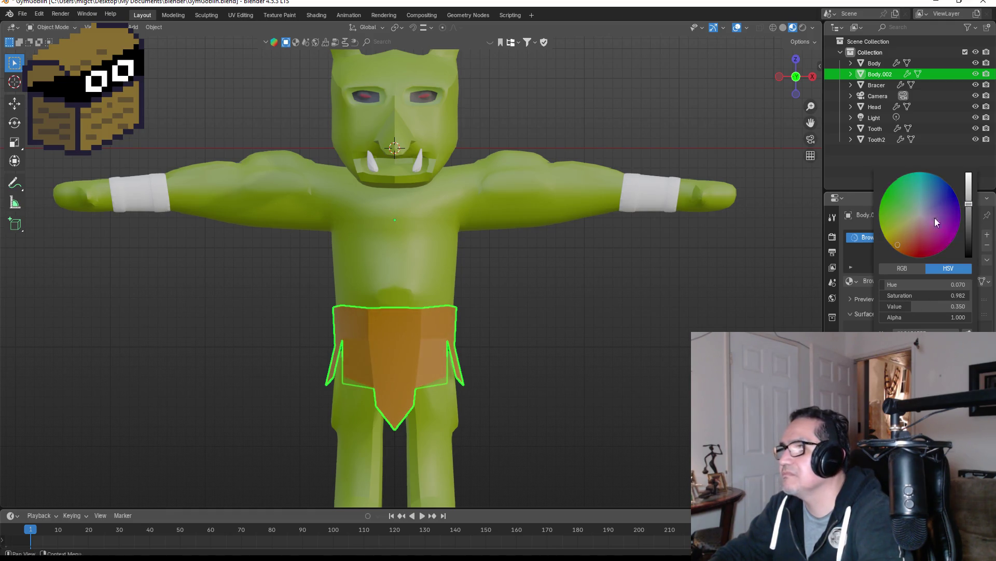
click(650, 316)
Return to front view and enter Edit Mode on the Body mesh.
scroll(501, 349, down, 3)
scroll(512, 327, up, 2)
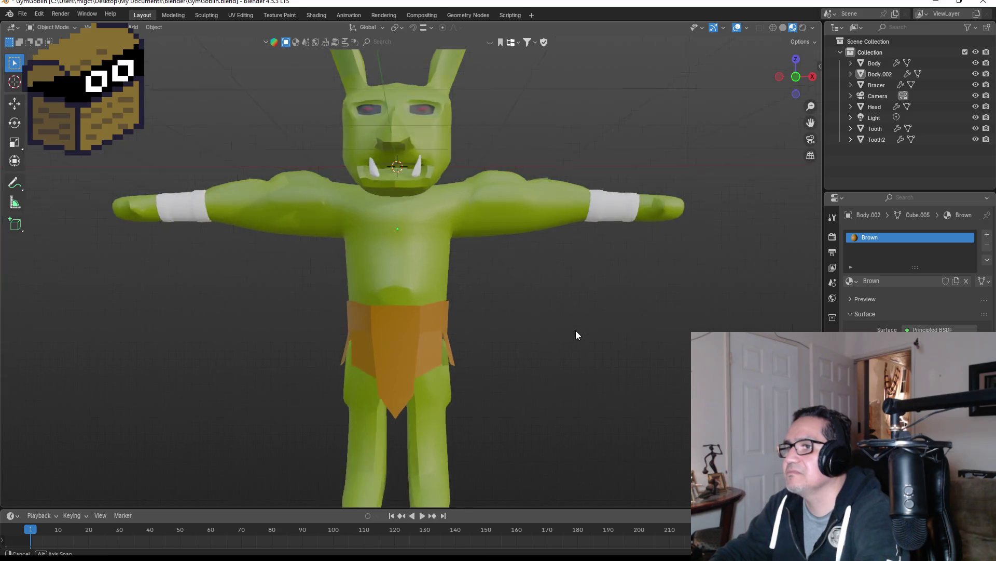
middle_drag(574, 334, 523, 340)
key(KP_1)
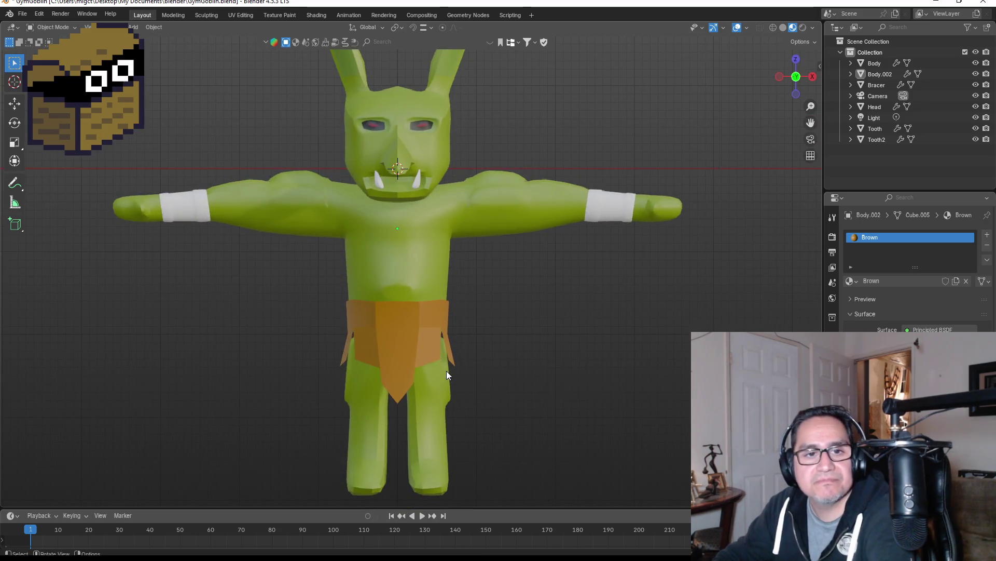
click(446, 371)
key(Tab)
scroll(386, 300, up, 3)
key(Tab)
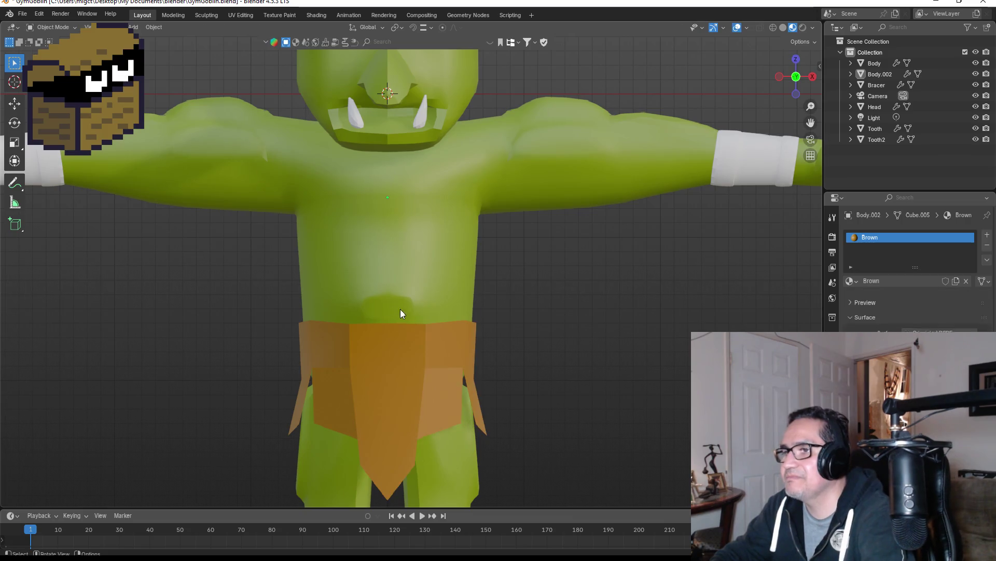
click(440, 269)
key(Tab)
scroll(403, 317, up, 2)
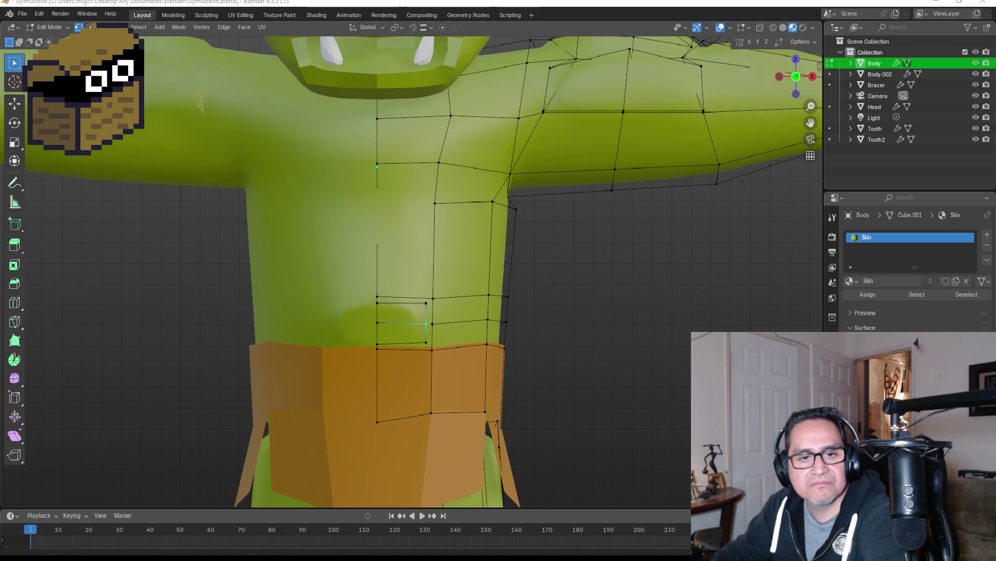
key(alt+Tab)
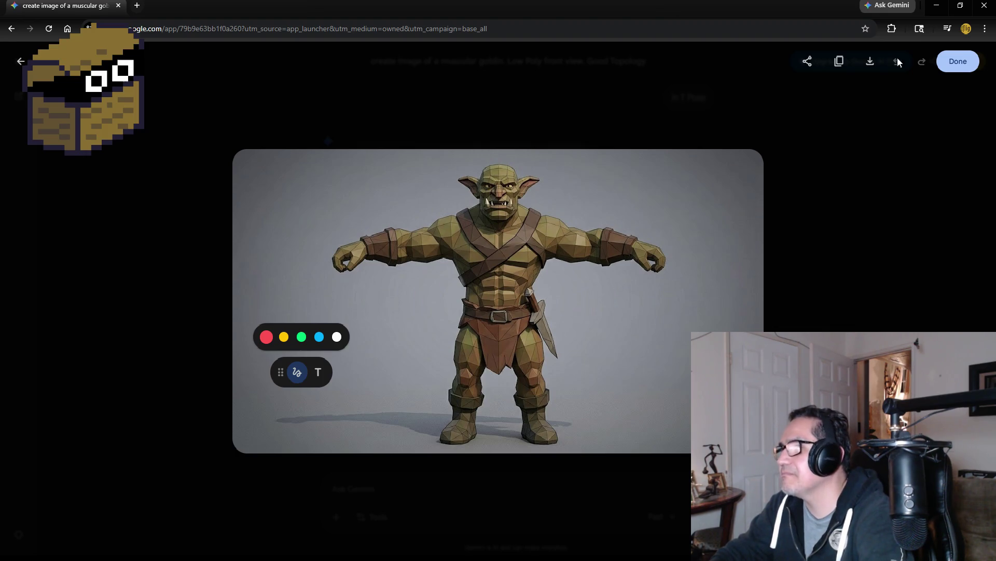
click(940, 7)
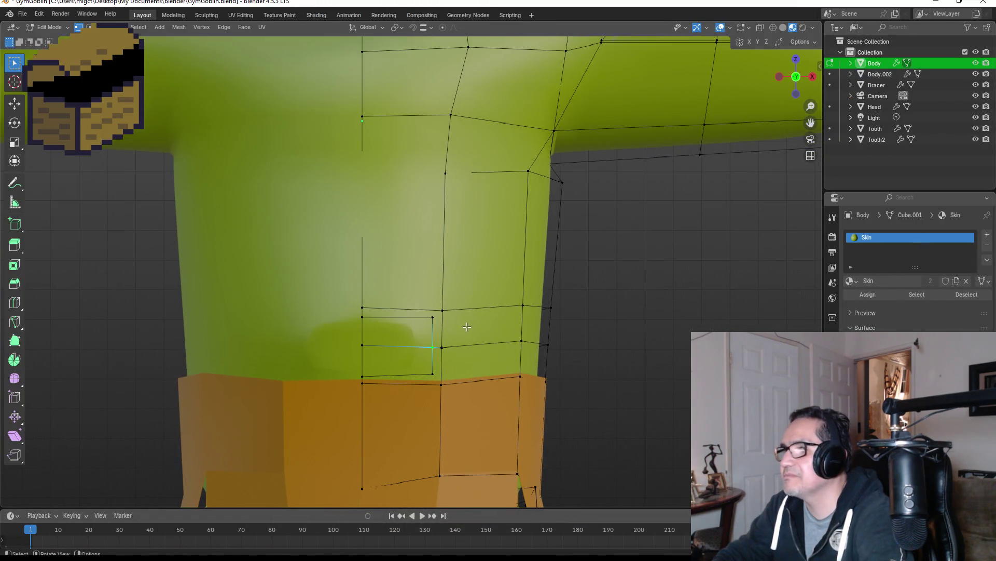
key(3)
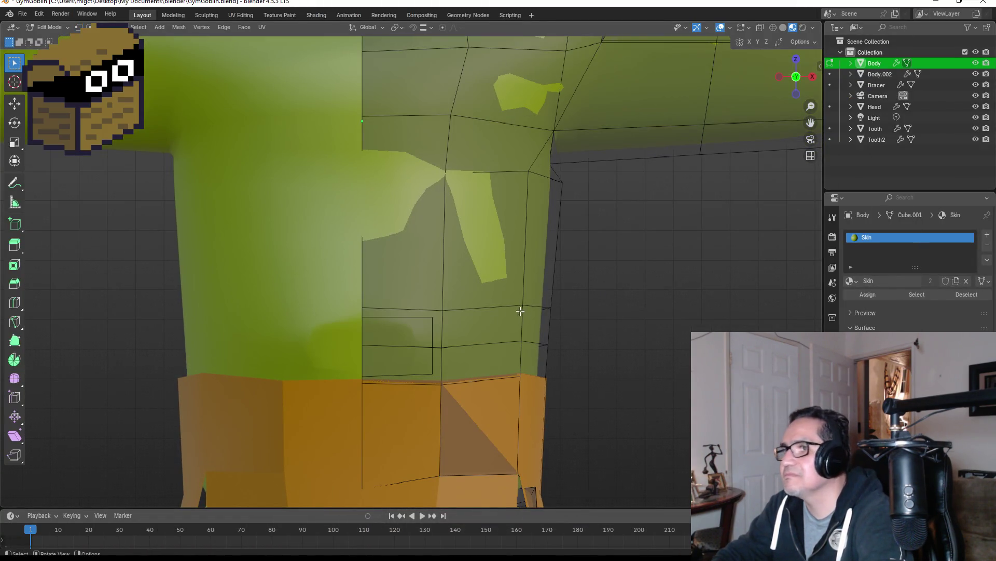
Select the ring of waist faces above the loincloth all the way around the body.
click(462, 335)
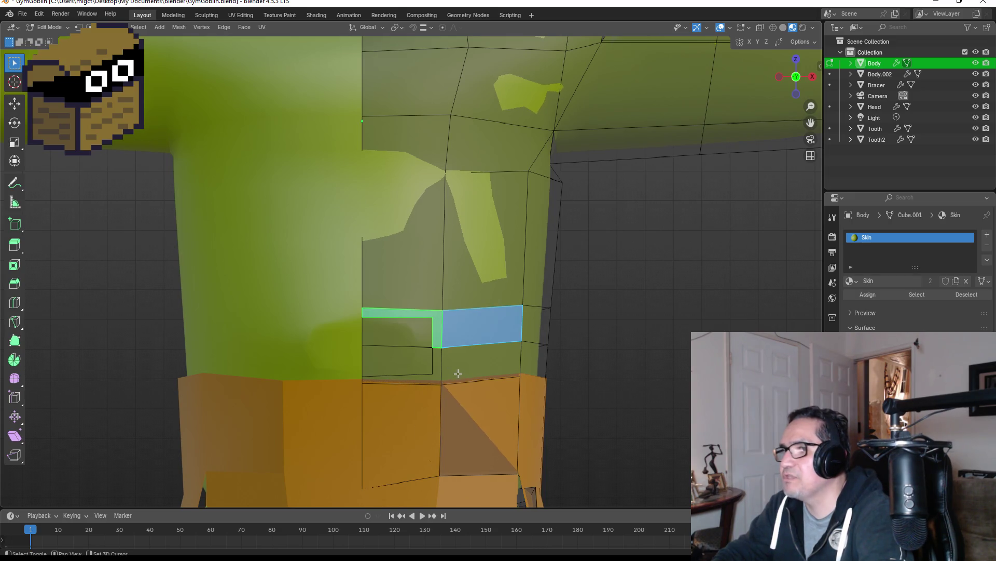
click(456, 369)
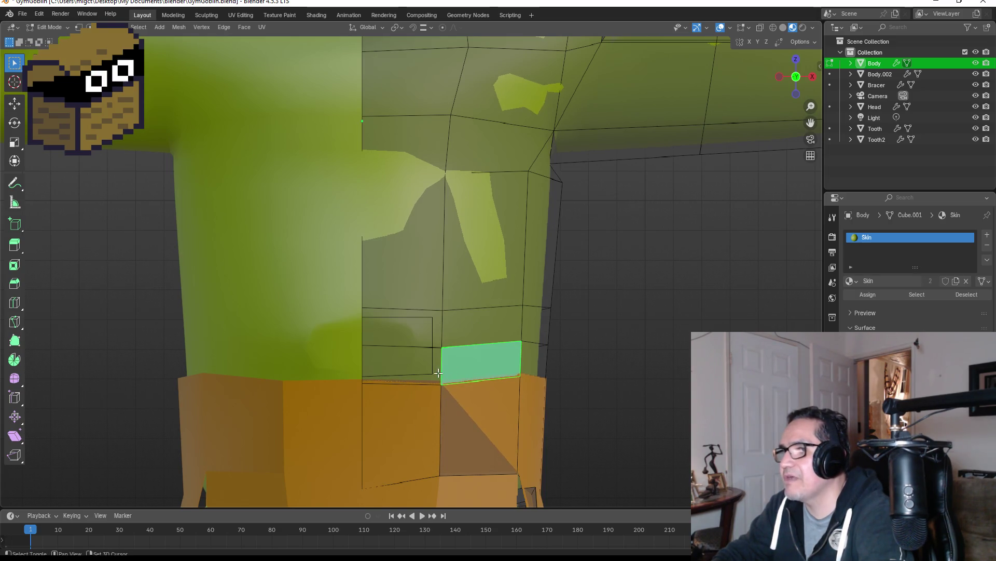
shift+click(438, 331)
mouse_move(438, 331)
middle_down()
mouse_move(563, 329)
mouse_move(420, 336)
middle_up()
shift+click(421, 336)
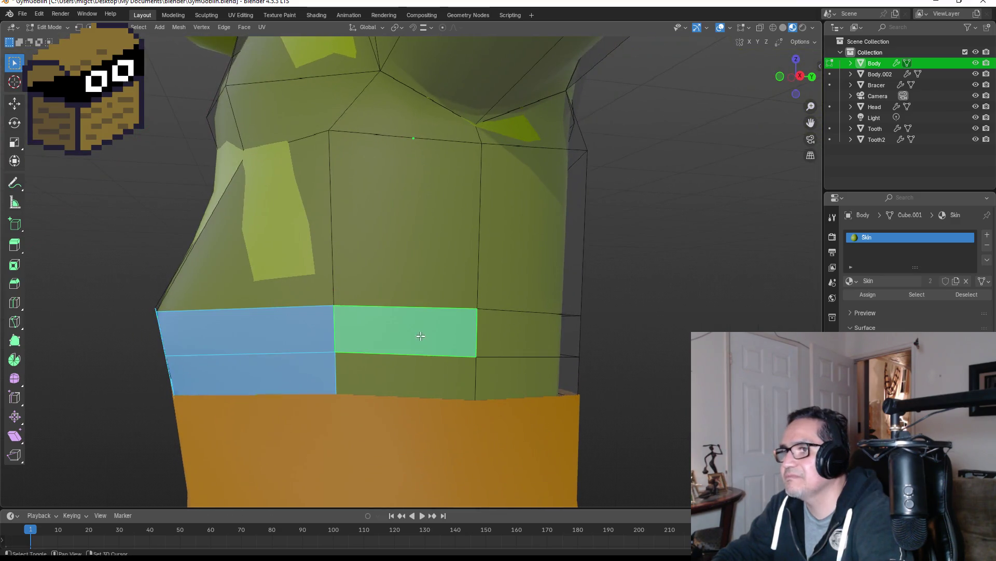
shift+click(463, 390)
mouse_move(467, 389)
middle_down()
mouse_move(483, 357)
mouse_move(378, 312)
middle_up()
shift+click(379, 313)
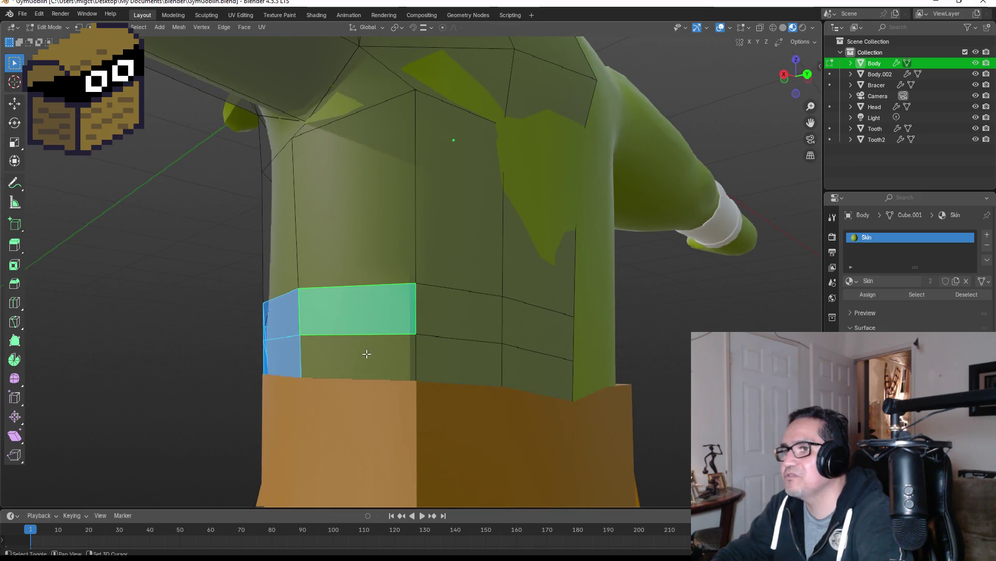
shift+click(462, 360)
shift+click(374, 356)
shift+click(461, 316)
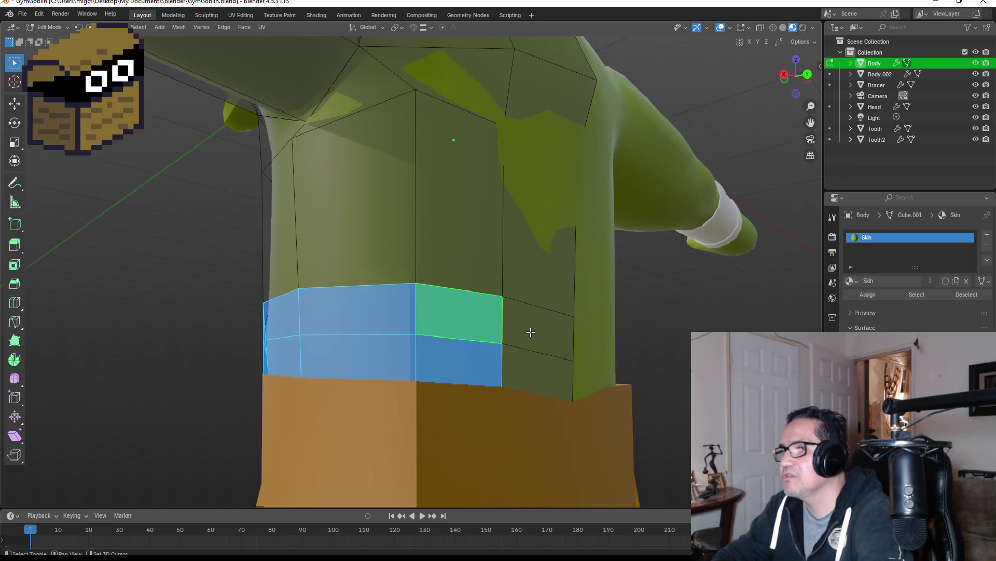
middle_drag(529, 334, 476, 330)
shift+click(476, 331)
shift+click(476, 363)
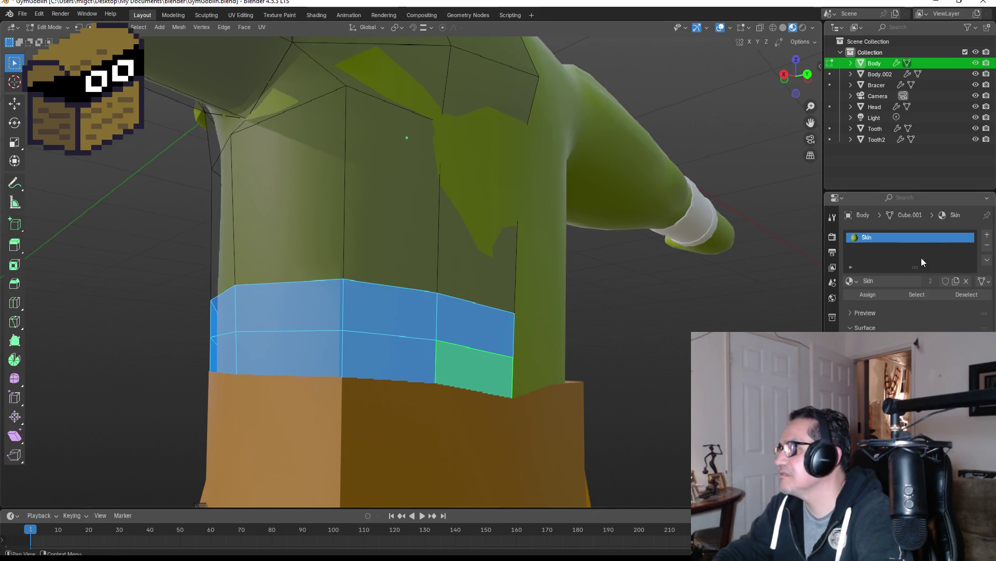
Add a new dark brown material named DarkBrown and assign it to the waist band.
click(987, 235)
click(895, 303)
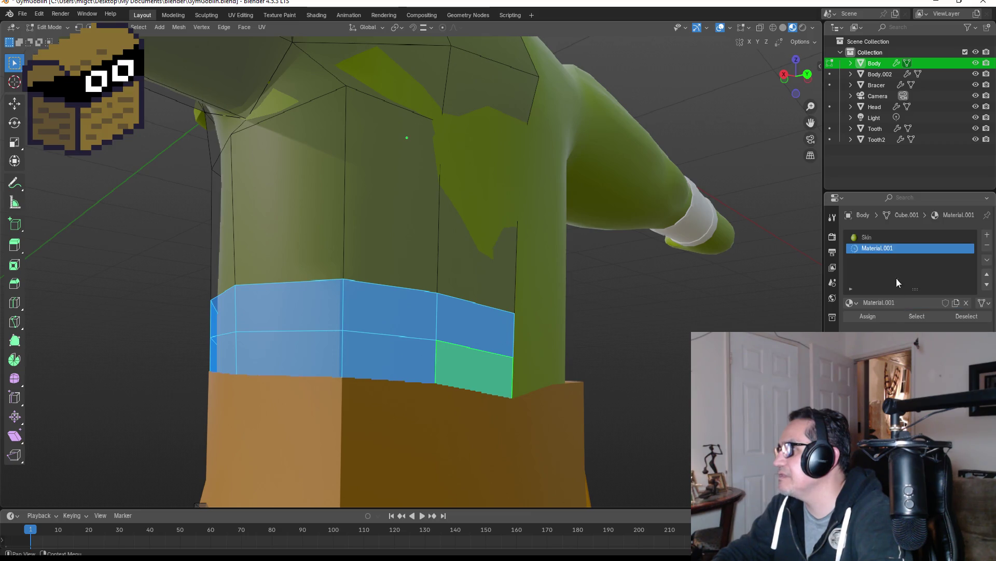
double_click(903, 247)
text(D)
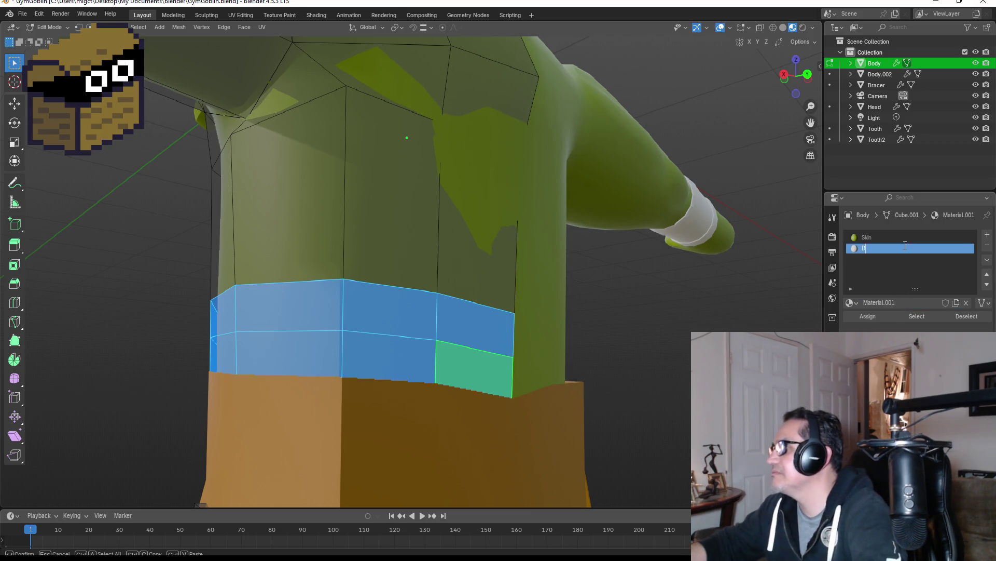
text(arkBrown)
key(Return)
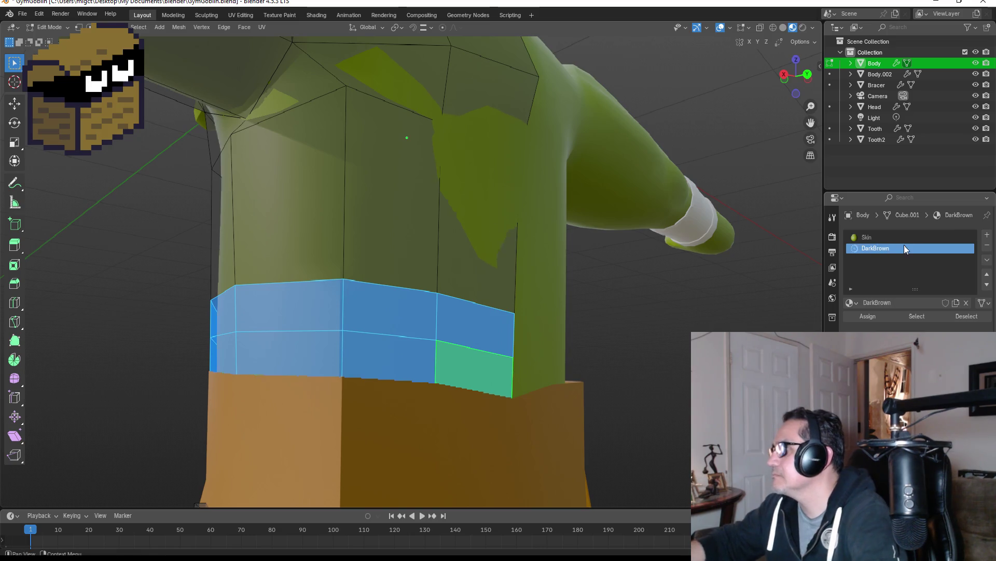
click(917, 262)
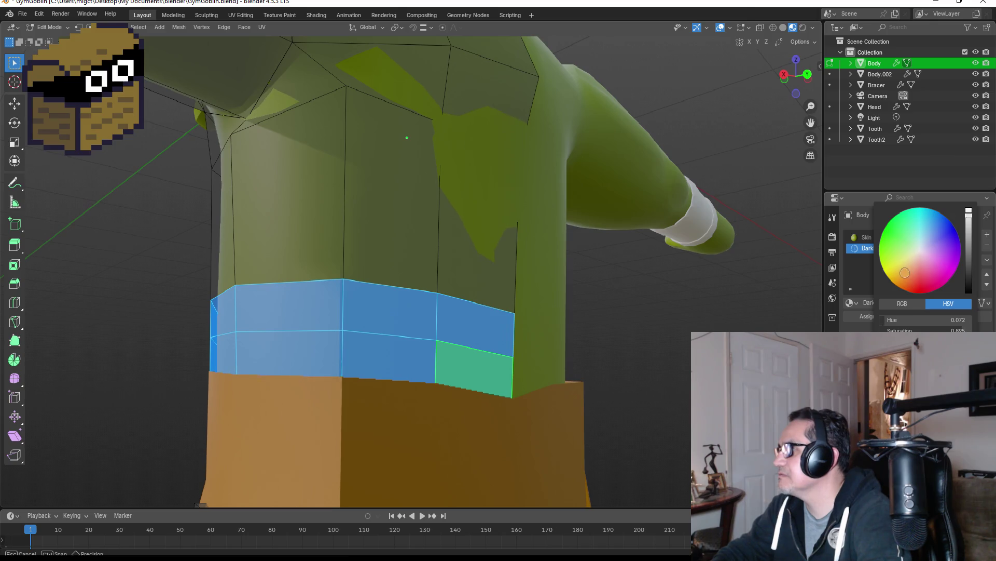
drag(905, 272, 905, 273)
drag(973, 249, 969, 262)
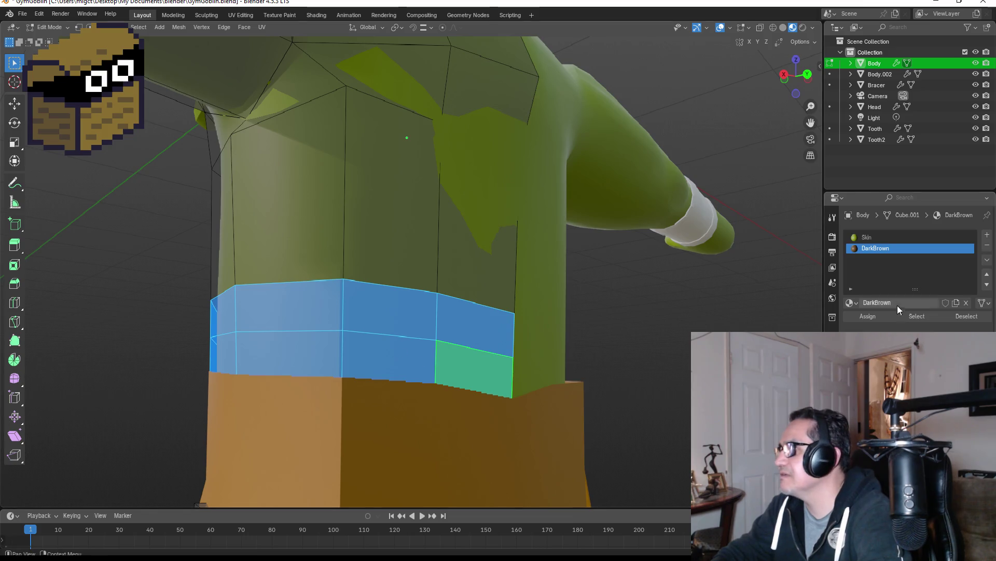
click(869, 315)
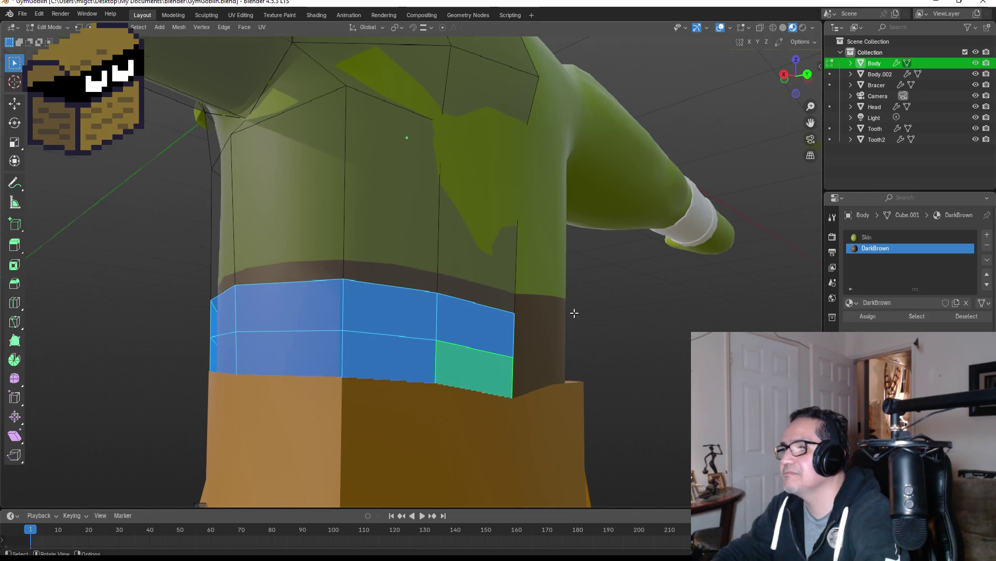
Leave Edit Mode and view the new belt from the front.
key(KP_1)
key(Tab)
scroll(606, 378, down, 3)
scroll(428, 319, up, 3)
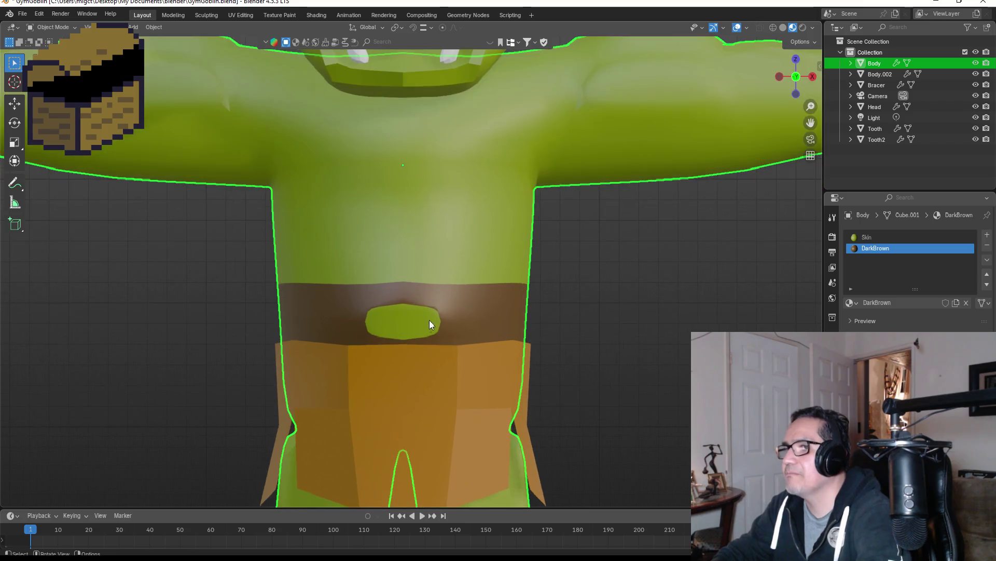
Select the belt's centre faces and assign them the DarkBrown material.
scroll(428, 323, up, 4)
key(Tab)
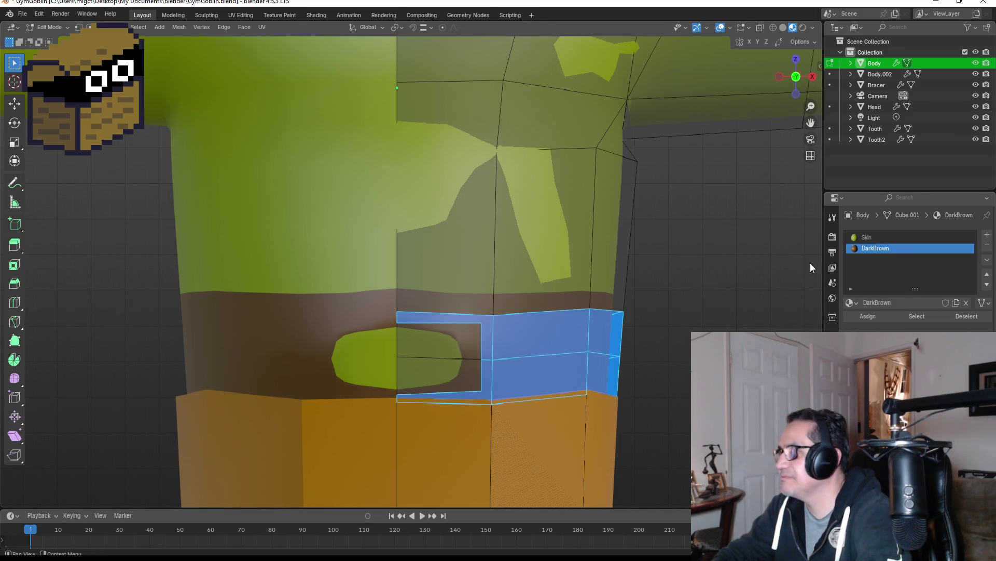
click(468, 323)
click(489, 329)
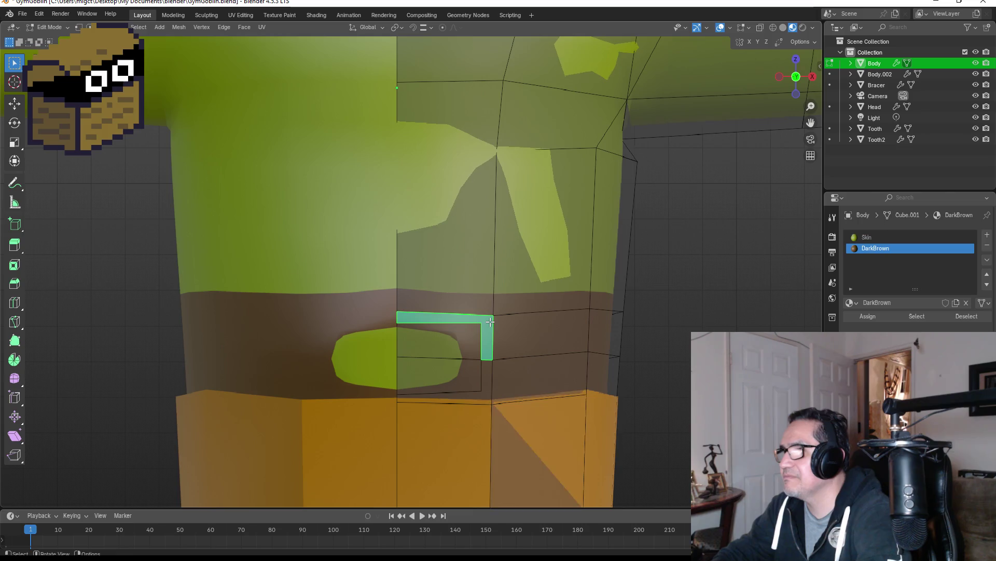
click(455, 345)
shift+click(444, 371)
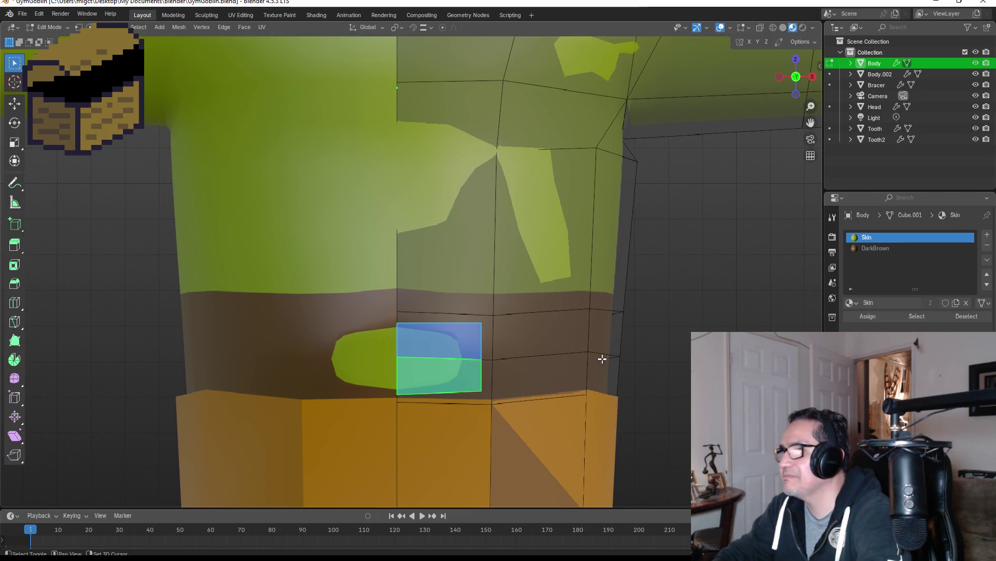
click(878, 248)
click(874, 315)
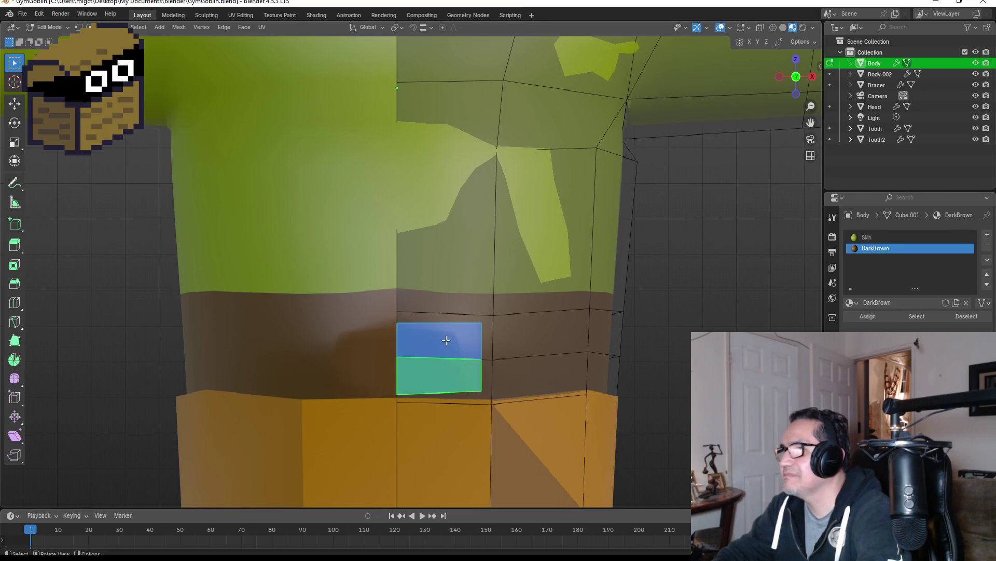
Select the buckle frame faces and add a new material slot for them, ready to rename.
shift+click(465, 378)
shift+click(488, 393)
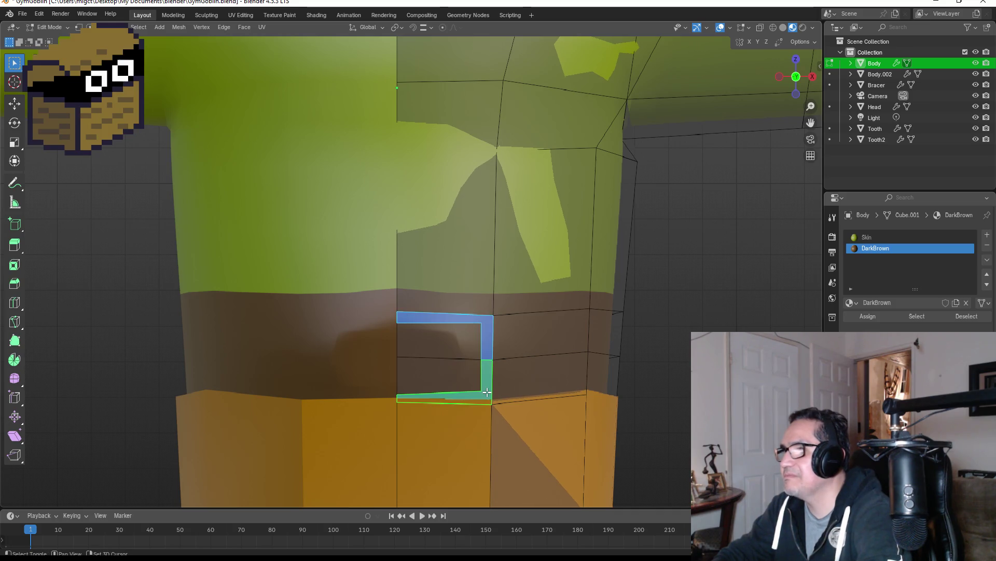
click(989, 237)
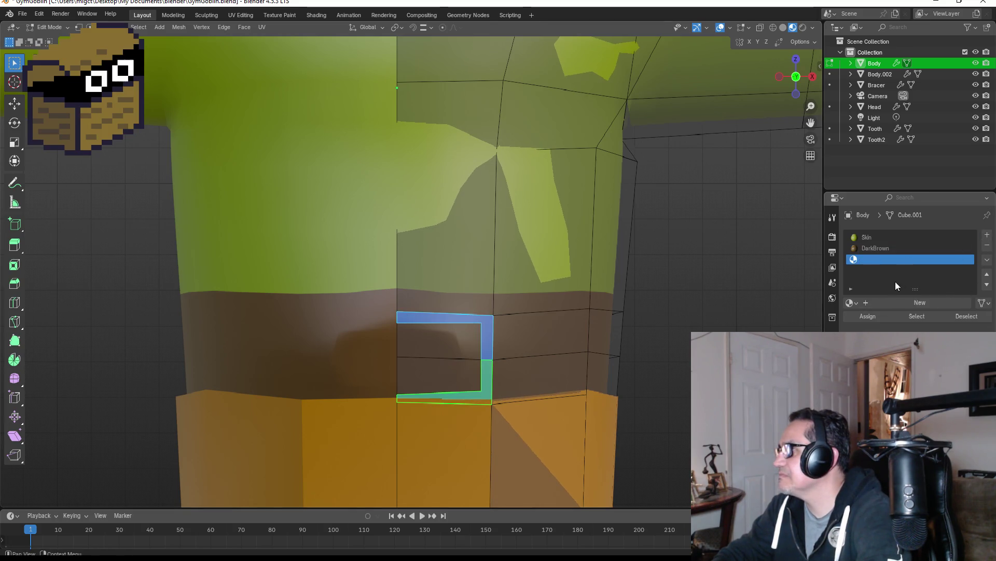
click(907, 303)
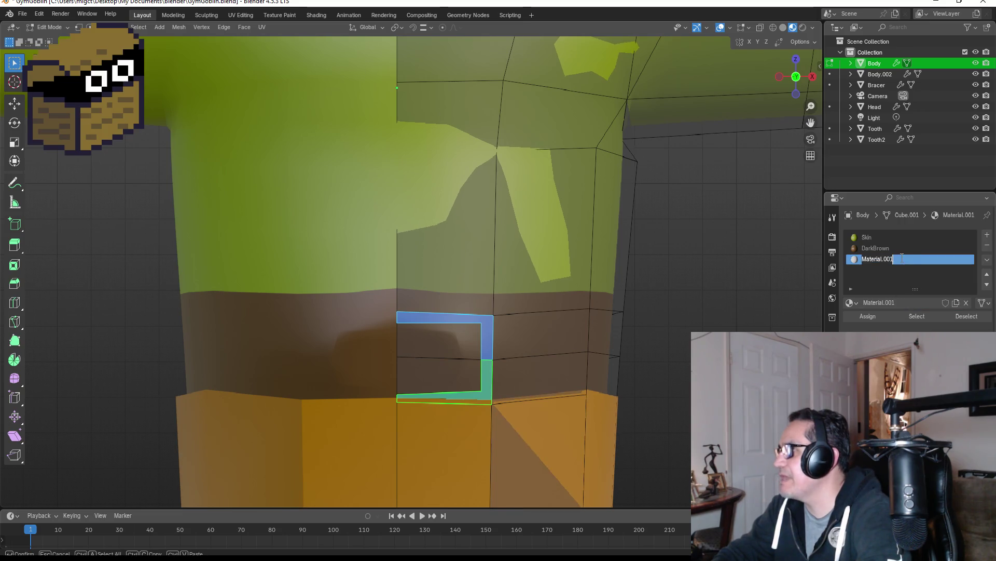
double_click(911, 258)
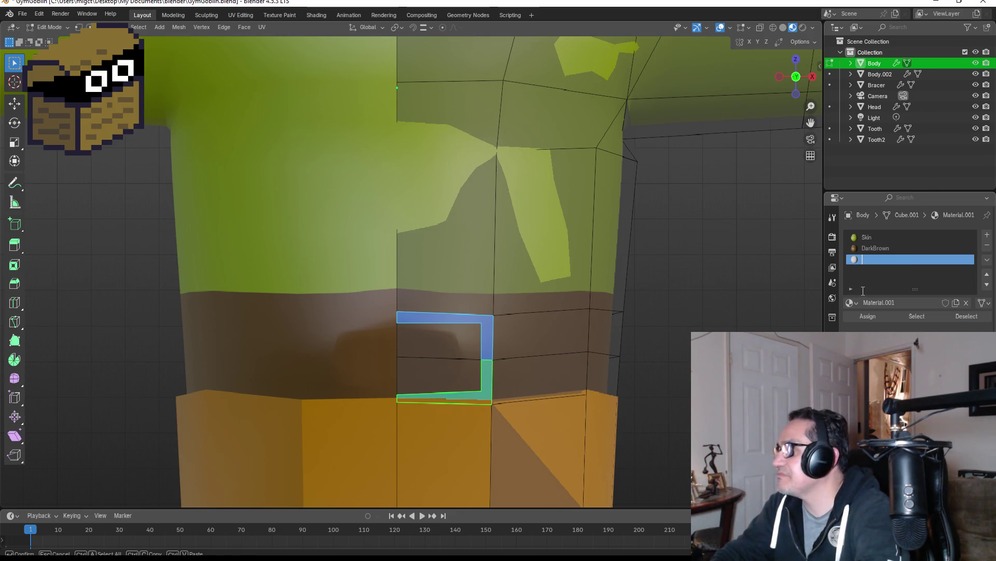
Name the new material Metal, make it white, and assign it to the buckle frame faces.
text(Metal)
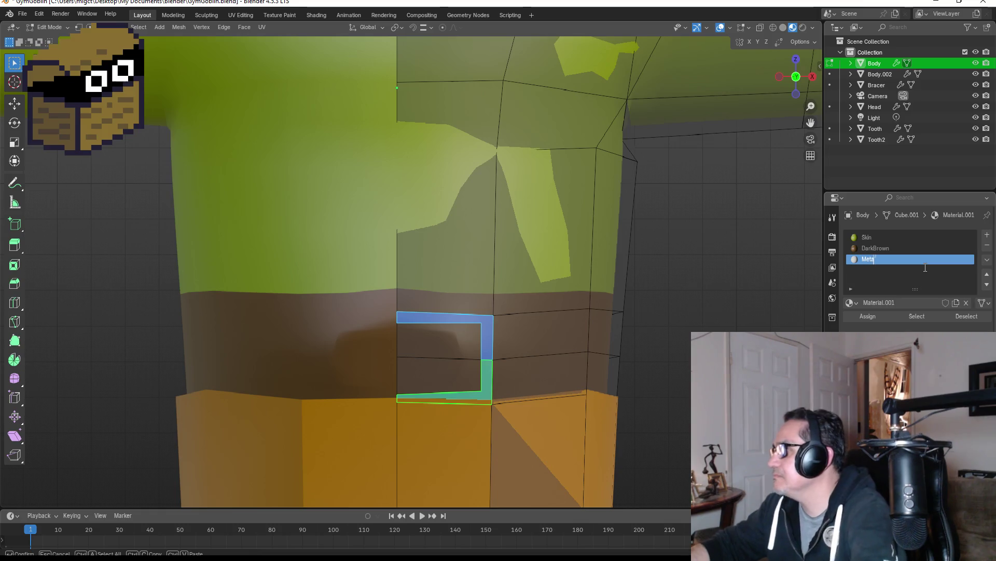
key(Return)
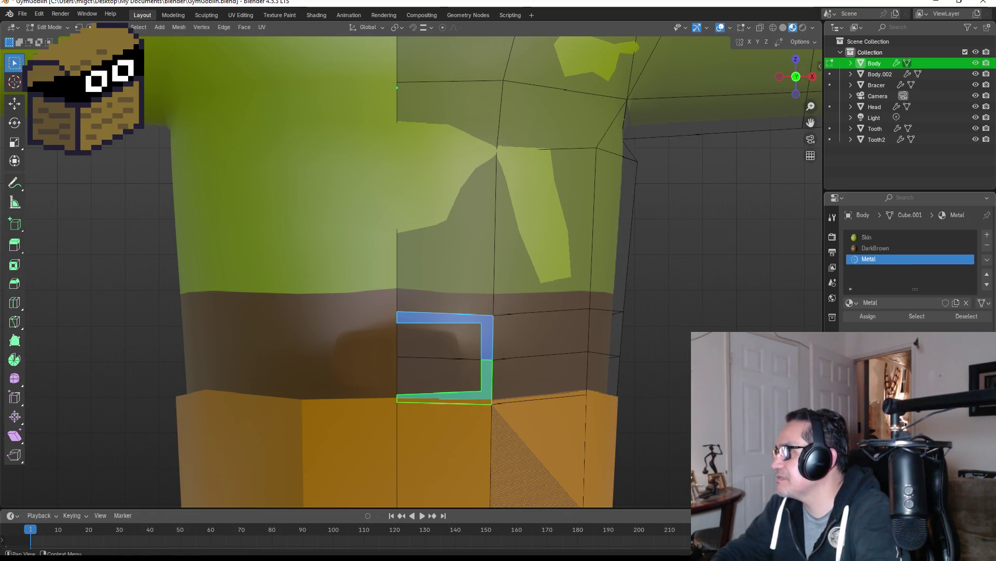
click(995, 215)
click(969, 226)
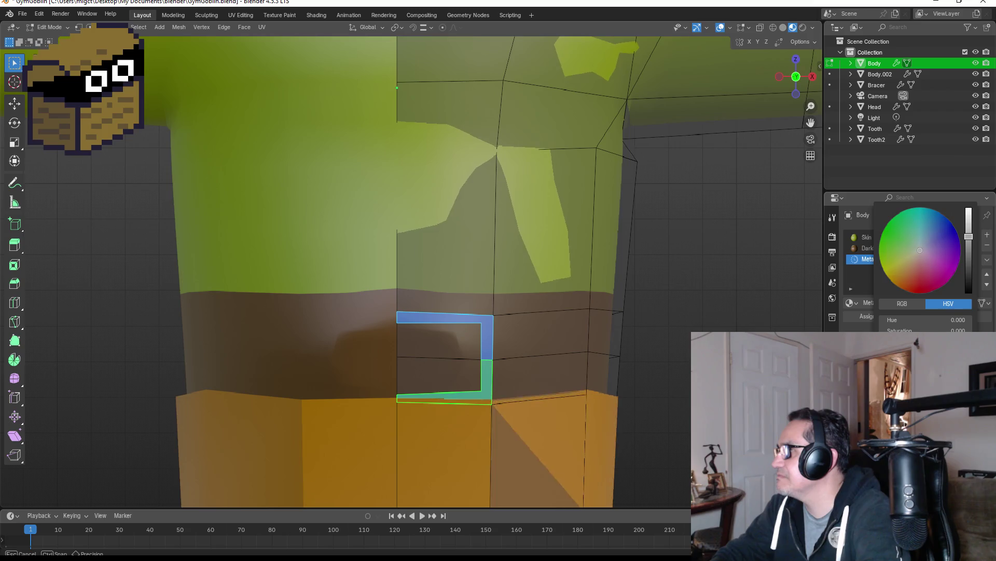
click(864, 319)
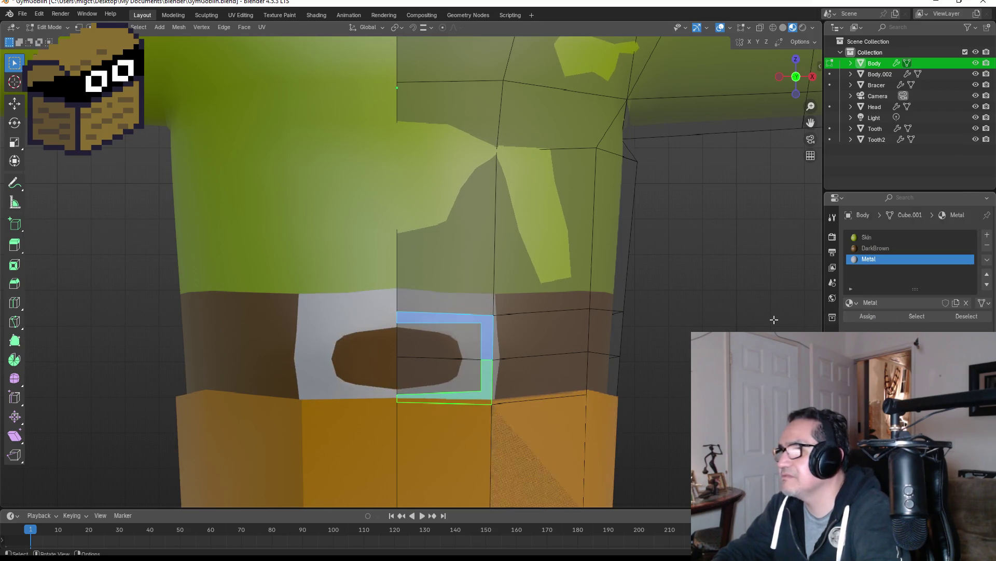
scroll(633, 311, down, 3)
scroll(451, 314, up, 3)
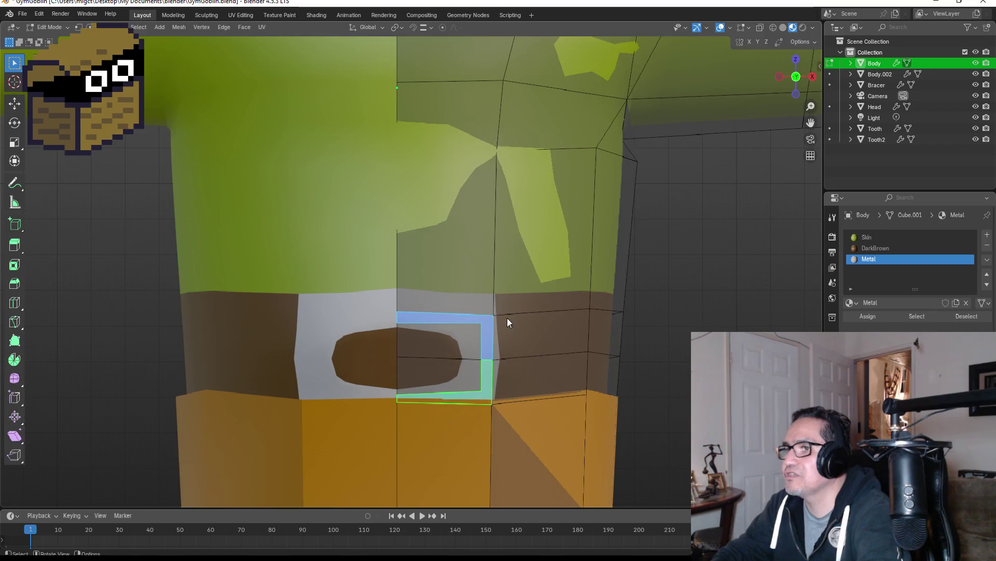
key(Tab)
key(Tab)
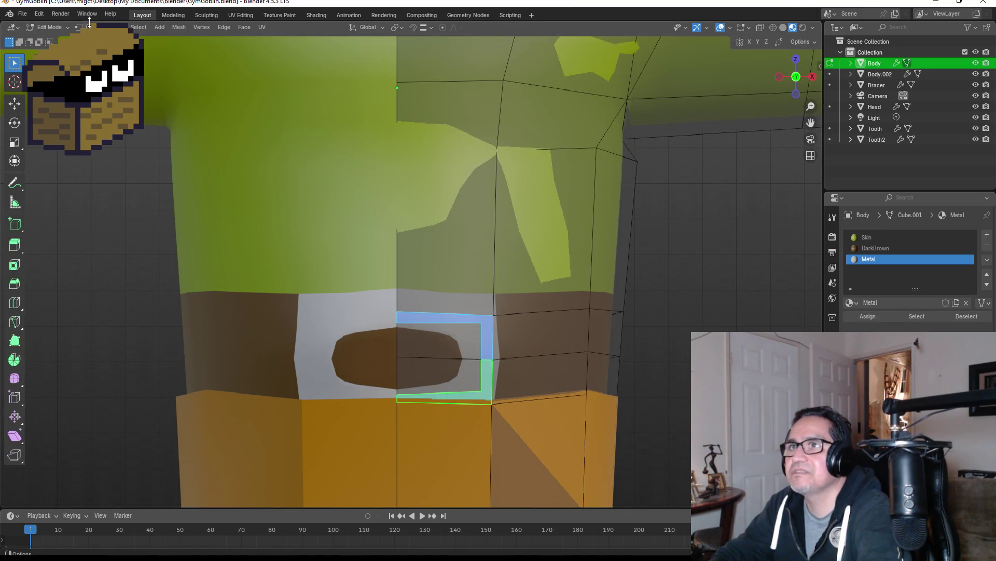
Select the buckle's inner-face vertices and move them slightly lower.
key(1)
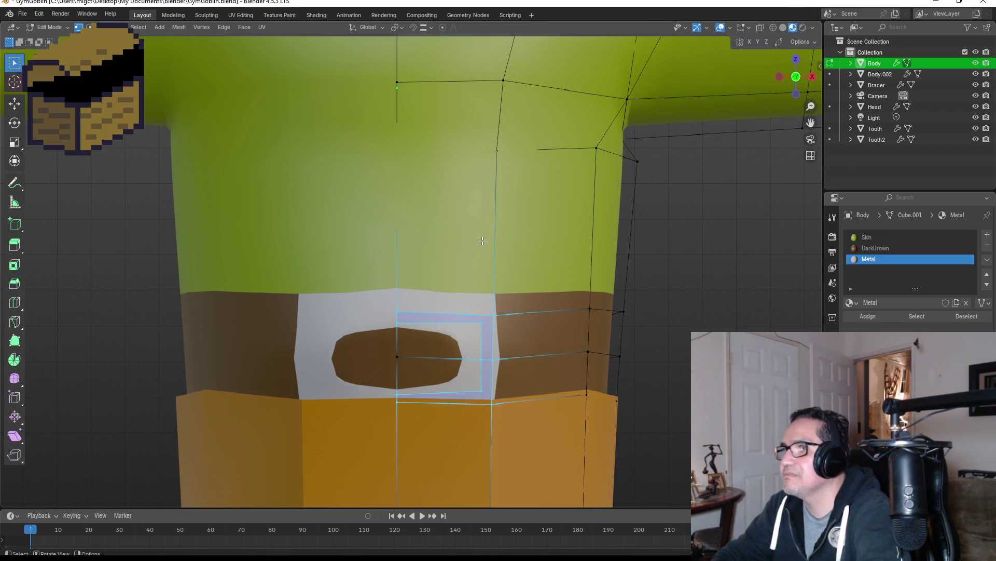
key(alt+a)
key(b)
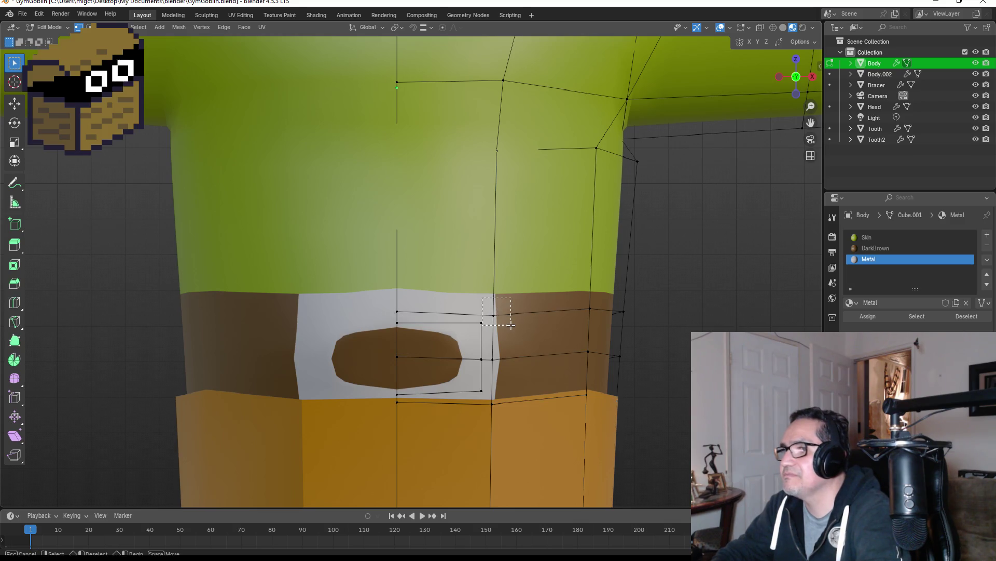
drag(512, 325, 511, 325)
shift+click(397, 311)
key(g)
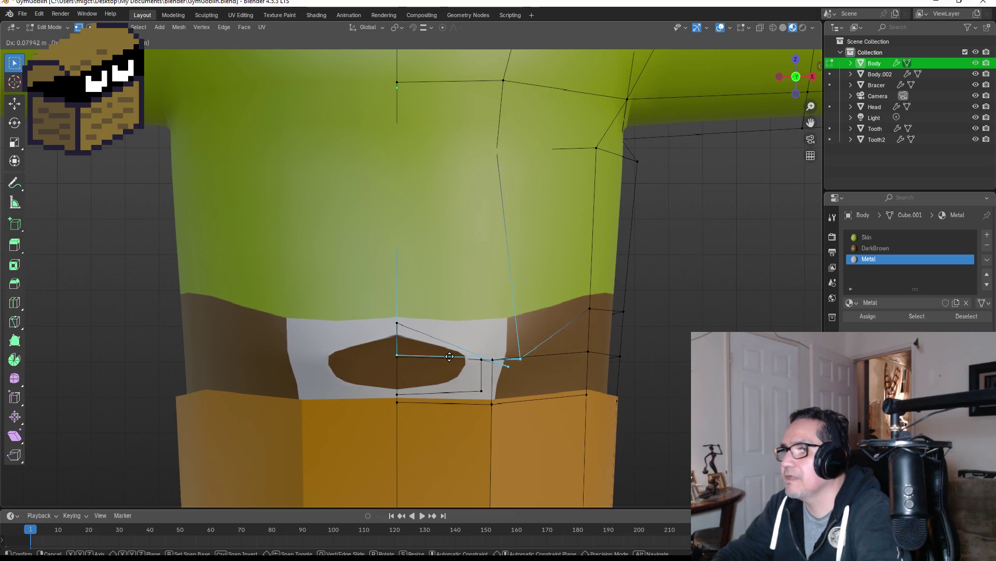
key(Escape)
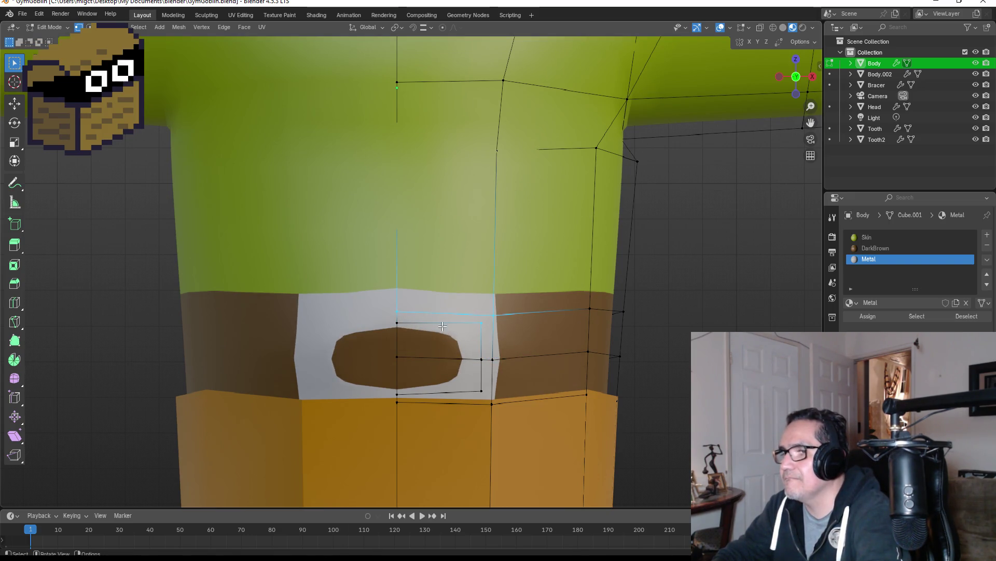
mouse_move(397, 321)
mouse_down()
mouse_move(473, 371)
mouse_move(490, 395)
mouse_move(473, 359)
mouse_up()
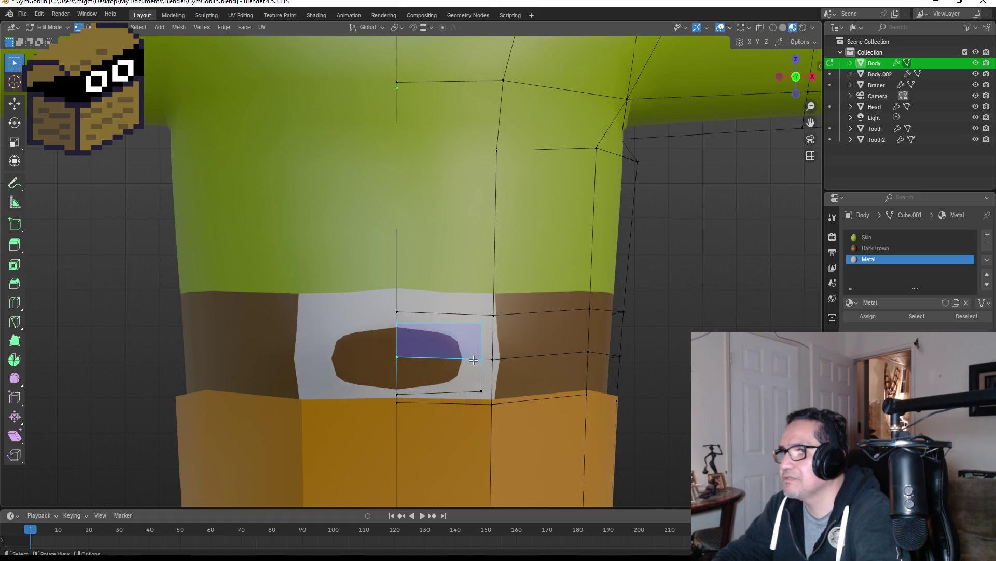
key(g)
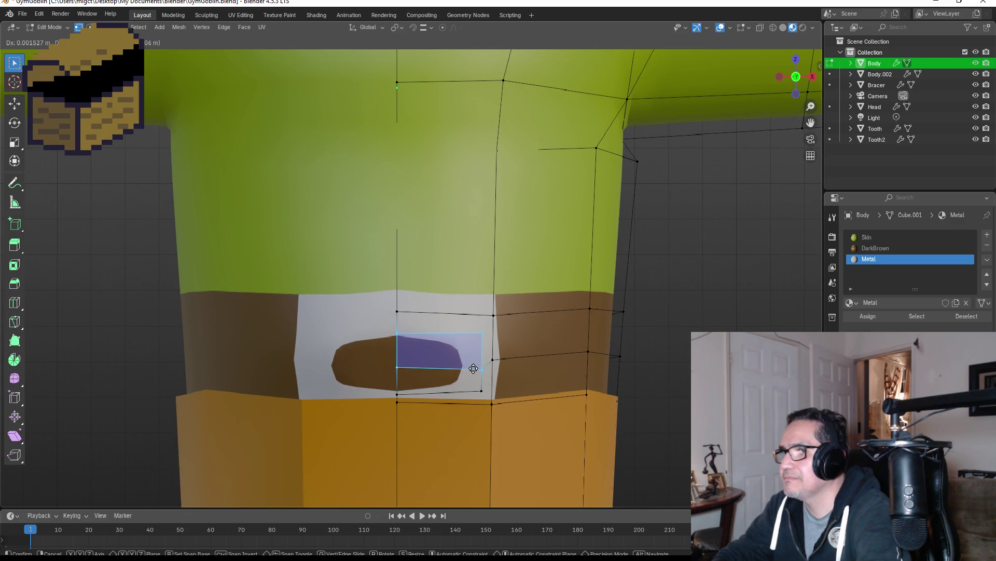
click(473, 373)
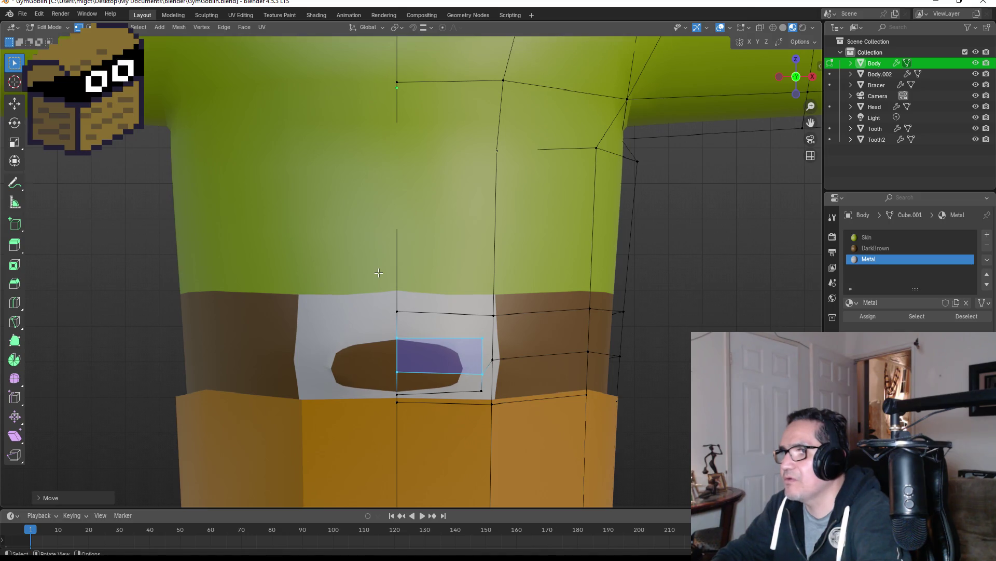
Add a horizontal torso edge loop, slide it down toward the belt, and return to Object Mode.
key(ctrl+r)
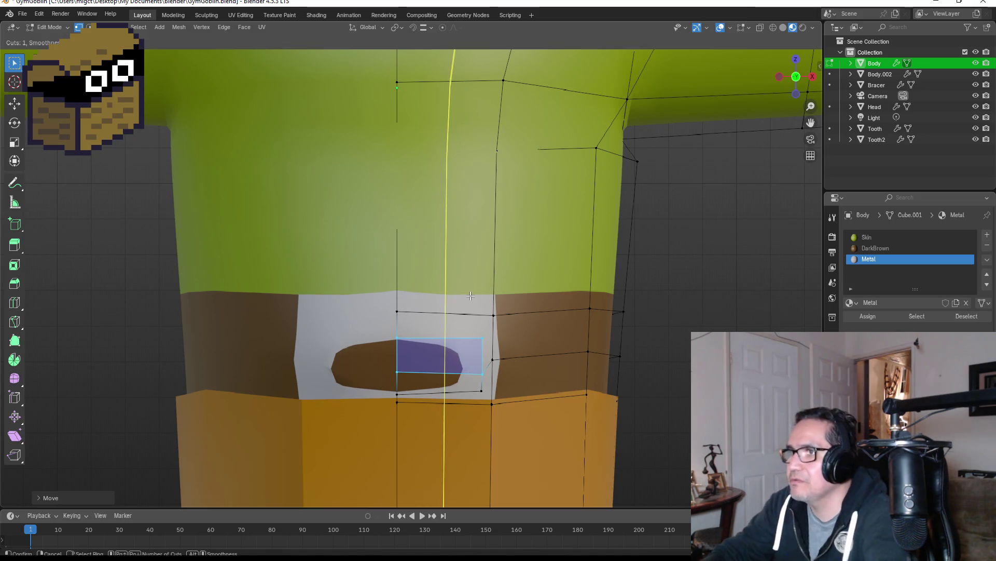
click(506, 281)
mouse_move(506, 281)
mouse_down()
mouse_move(534, 279)
mouse_move(538, 354)
mouse_up()
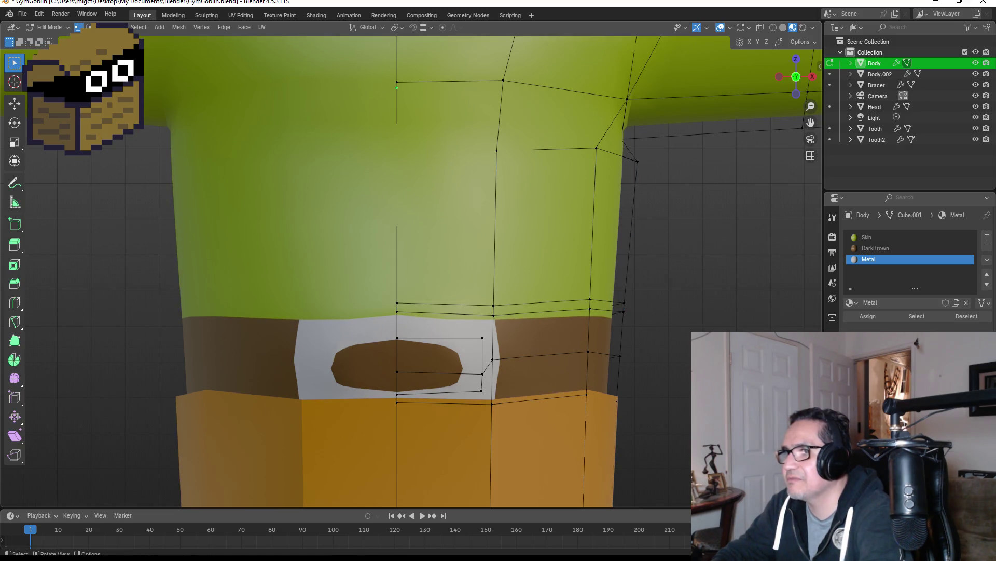
key(Tab)
Deselect the body and view the whole Moblin from the front.
scroll(538, 354, down, 6)
mouse_move(685, 325)
middle_down()
mouse_move(592, 318)
mouse_move(531, 329)
mouse_move(569, 308)
mouse_move(478, 315)
middle_up()
key(KP_1)
scroll(549, 331, down, 3)
click(565, 306)
key(KP_1)
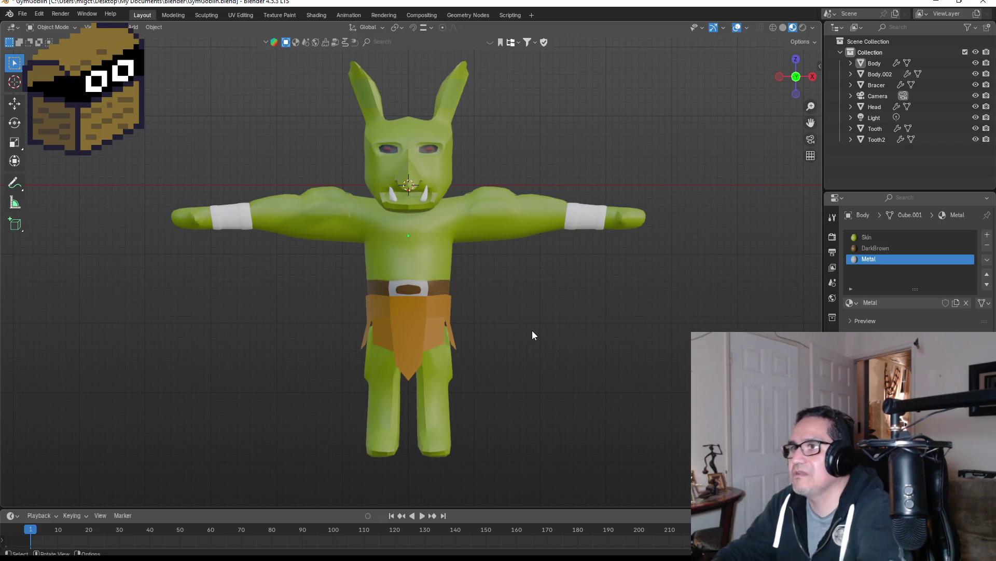
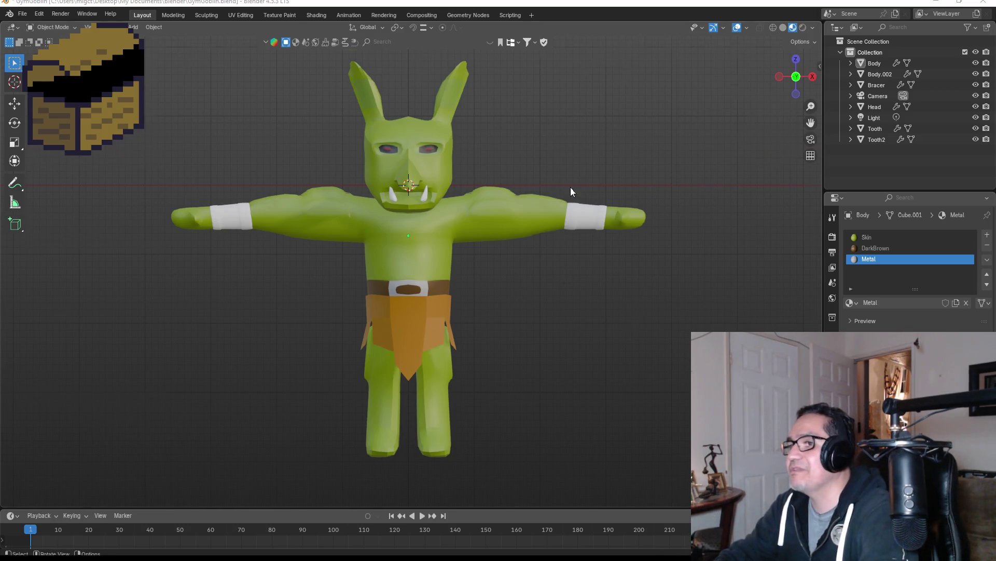
Select the wrist Bracer object and switch it into Edit Mode.
scroll(571, 187, up, 5)
scroll(654, 219, down, 4)
click(627, 216)
key(Tab)
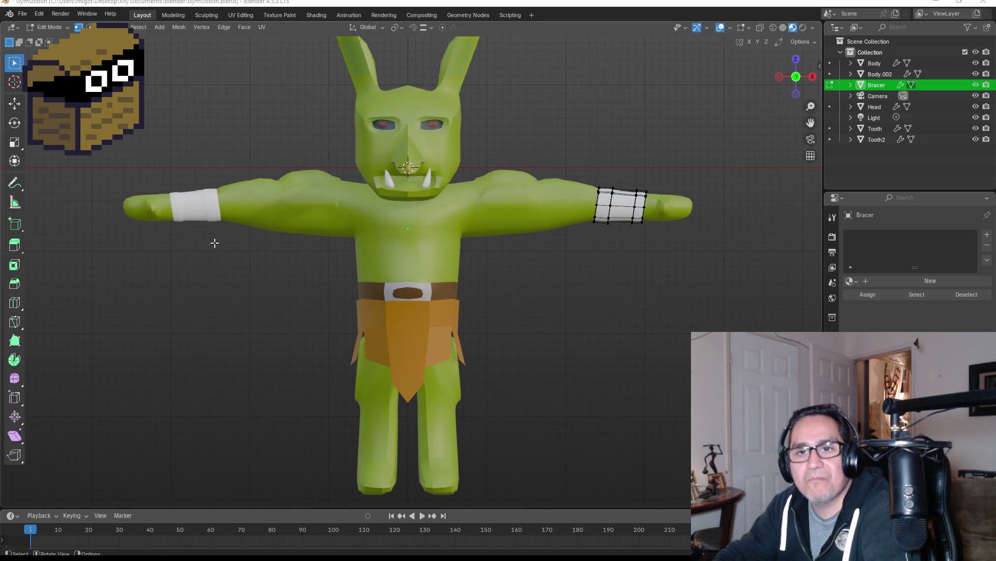
scroll(483, 249, down, 2)
Select all the bracer's edges and assign them the existing DarkBrown material.
scroll(623, 197, up, 4)
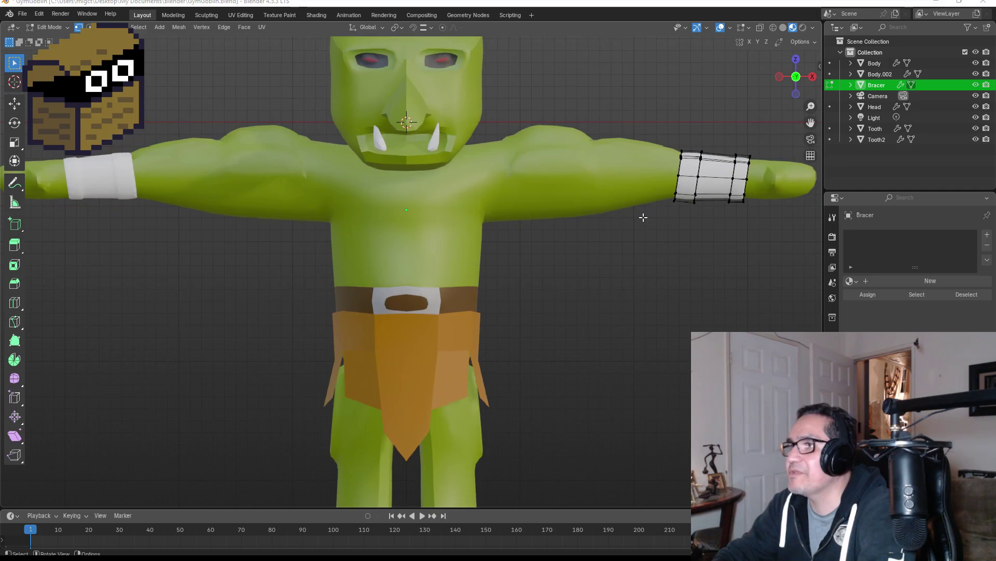
mouse_move(674, 221)
shift+middle_down()
mouse_move(661, 260)
mouse_move(547, 234)
shift+middle_up()
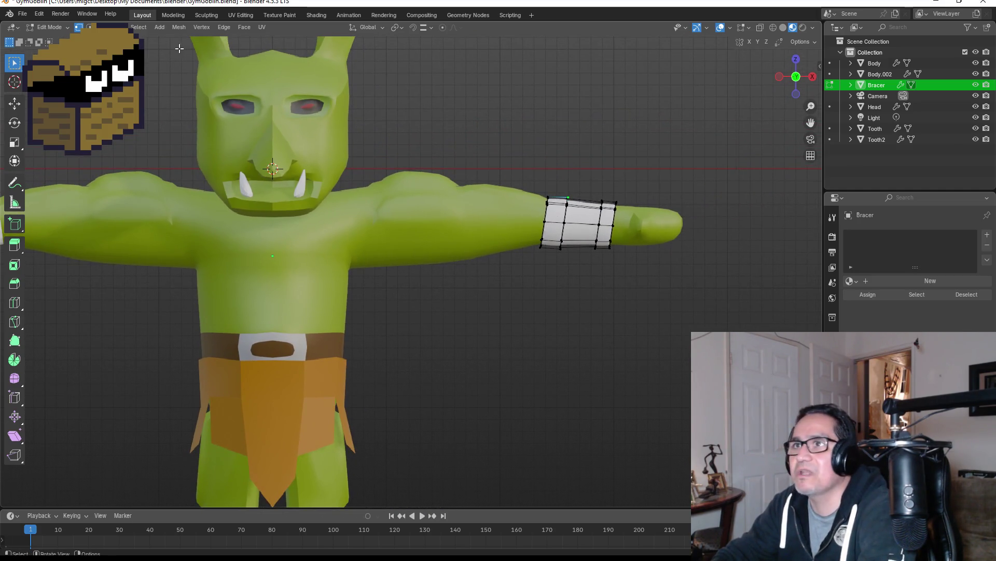
key(2)
key(a)
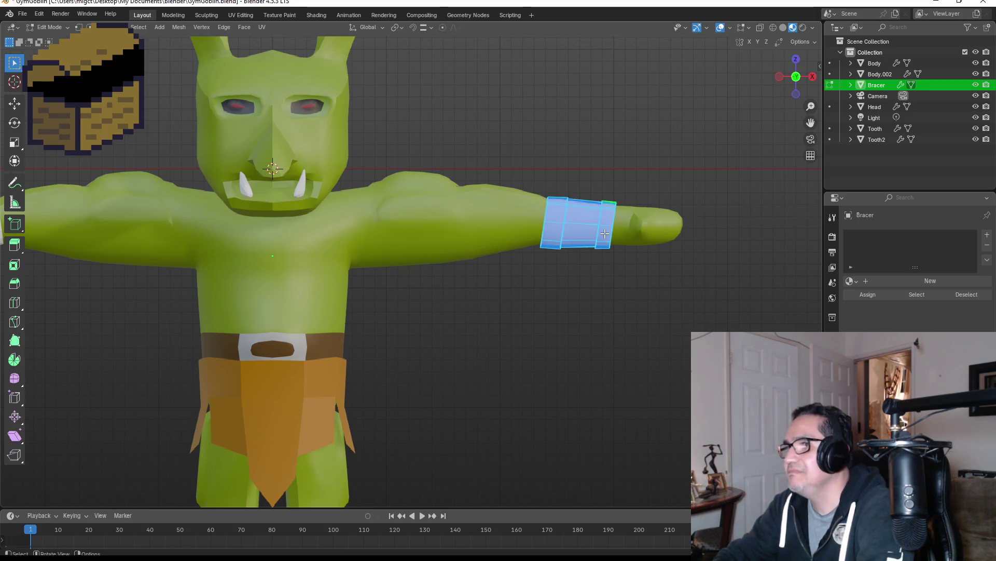
click(850, 280)
click(876, 321)
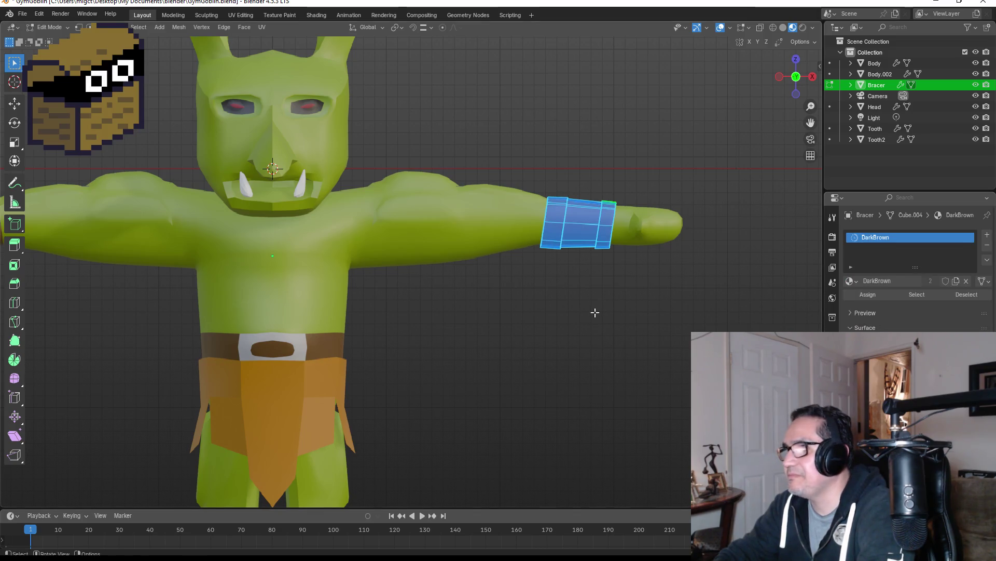
scroll(594, 312, down, 3)
scroll(476, 311, up, 2)
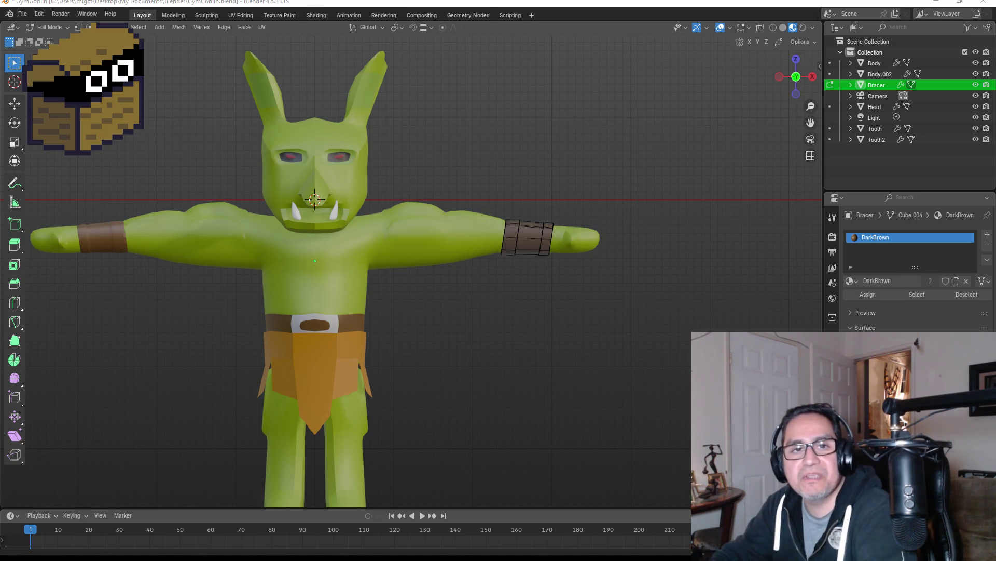
scroll(612, 248, up, 2)
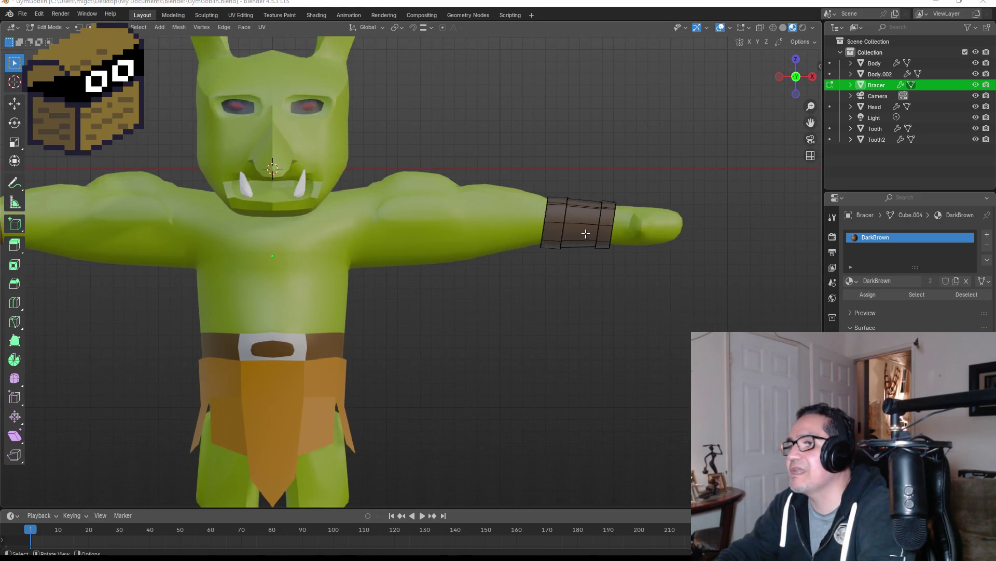
Pick the bracer faces around the wrist one by one until the body-side end band ring is complete.
mouse_move(586, 234)
shift+middle_down()
mouse_move(573, 230)
mouse_move(485, 276)
shift+middle_up()
click(450, 257)
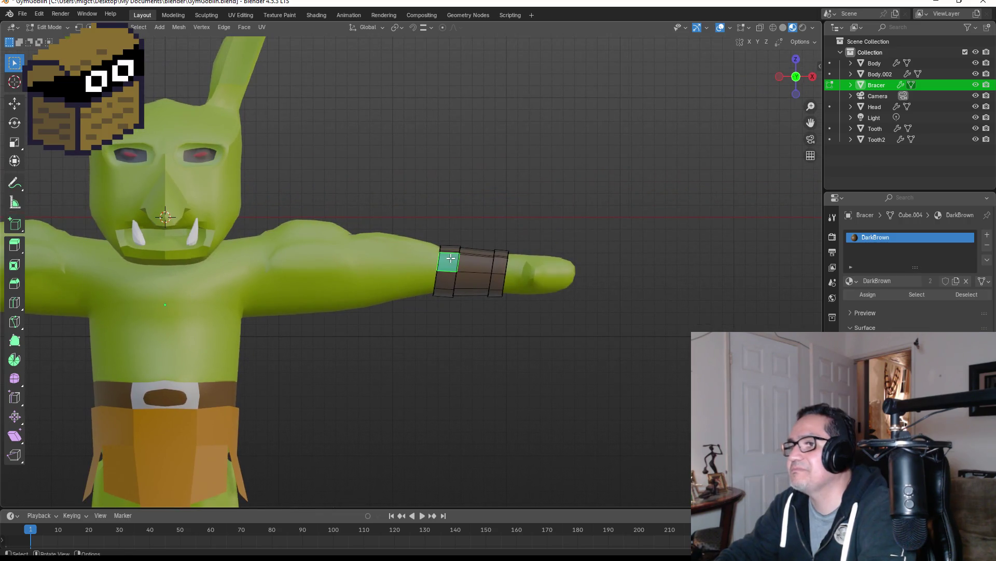
shift+click(448, 282)
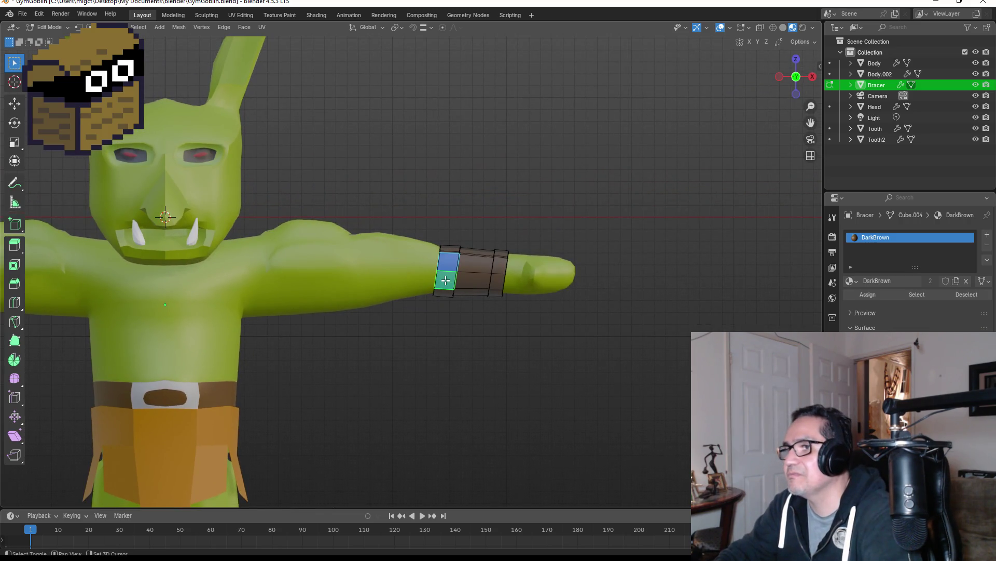
mouse_move(528, 209)
middle_down()
mouse_move(434, 296)
mouse_move(477, 308)
mouse_move(460, 276)
mouse_move(420, 280)
mouse_move(472, 263)
mouse_move(361, 151)
mouse_move(400, 224)
middle_up()
ctrl+click(384, 285)
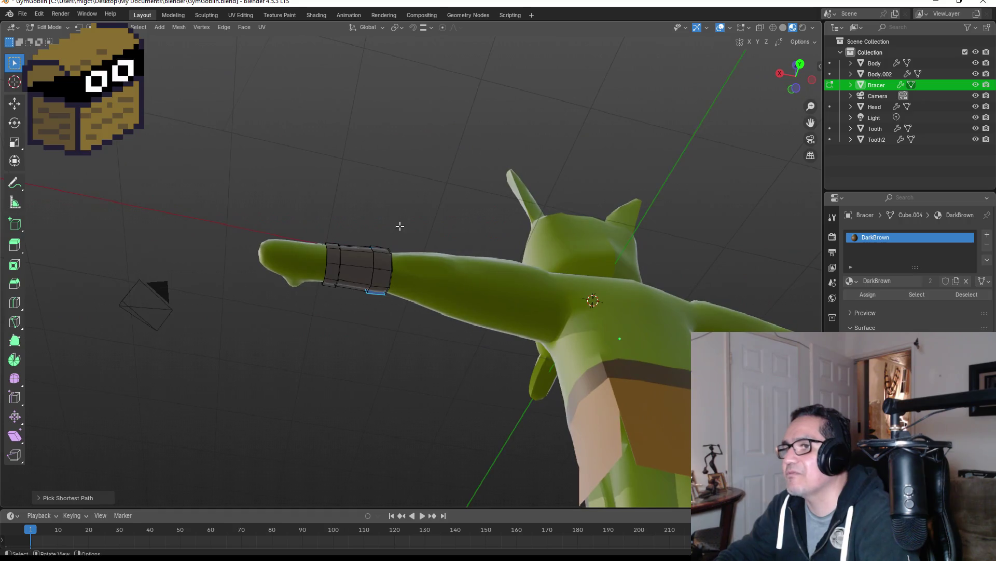
ctrl+click(379, 287)
mouse_move(382, 261)
middle_down()
mouse_move(409, 247)
mouse_move(395, 301)
mouse_move(467, 223)
mouse_move(550, 179)
mouse_move(625, 258)
mouse_move(652, 327)
mouse_move(621, 267)
mouse_move(654, 259)
middle_up()
ctrl+click(387, 268)
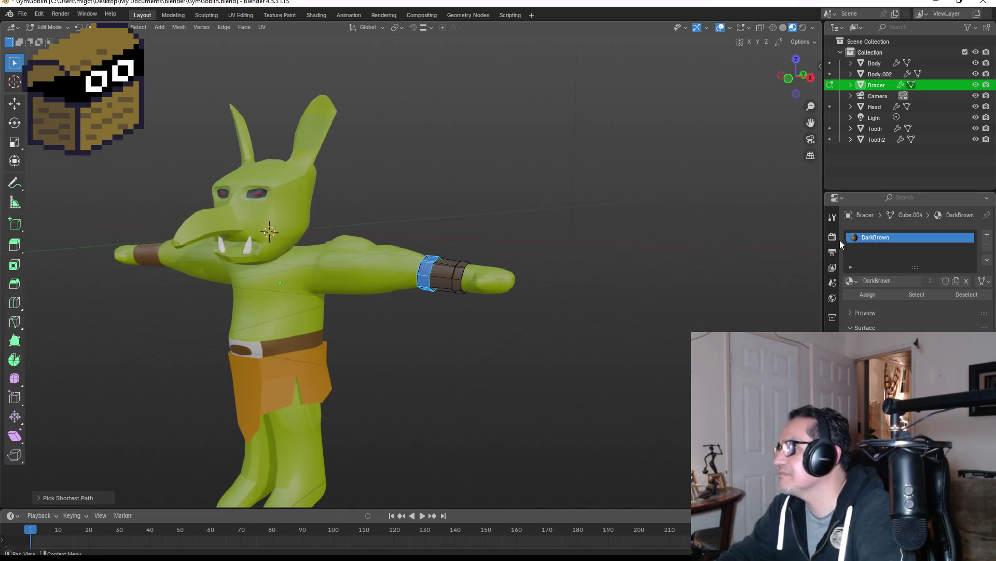
Add a second material slot holding Brown and assign it to the selected end-band ring.
click(987, 235)
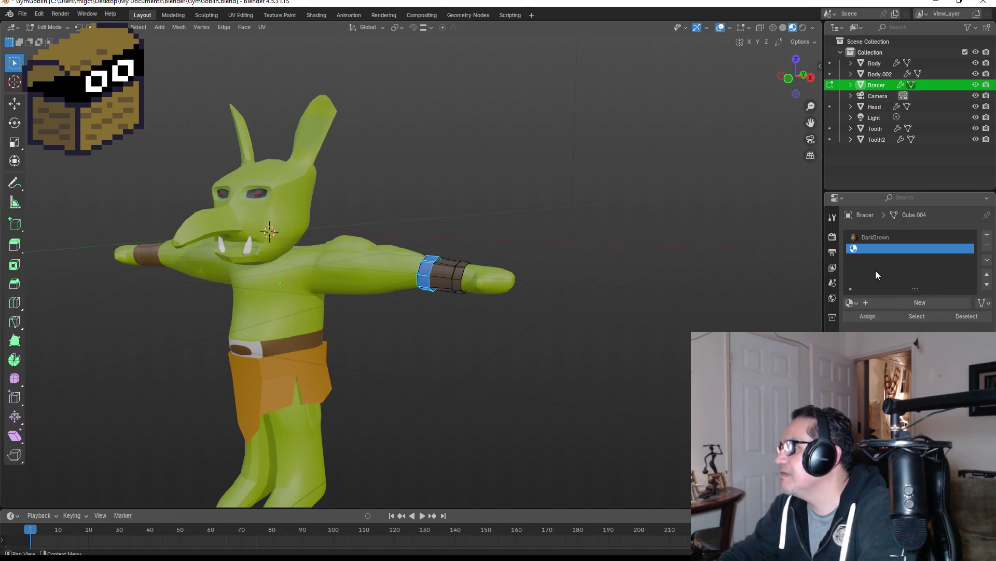
click(850, 302)
click(797, 333)
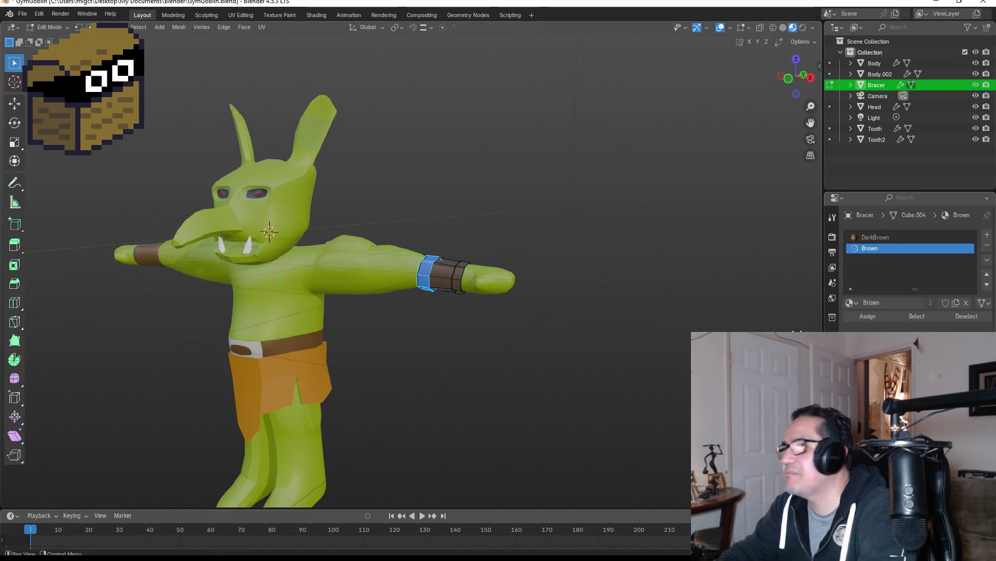
middle_drag(577, 296, 596, 300)
scroll(596, 300, up, 3)
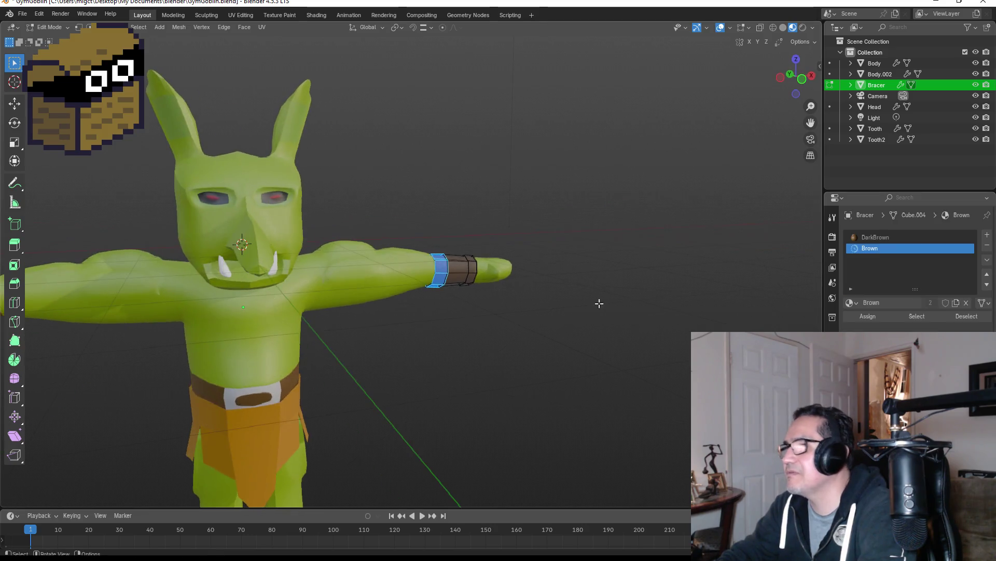
click(864, 317)
Select the hand-side end band faces and assign them the Brown material.
click(478, 324)
middle_drag(509, 285, 474, 261)
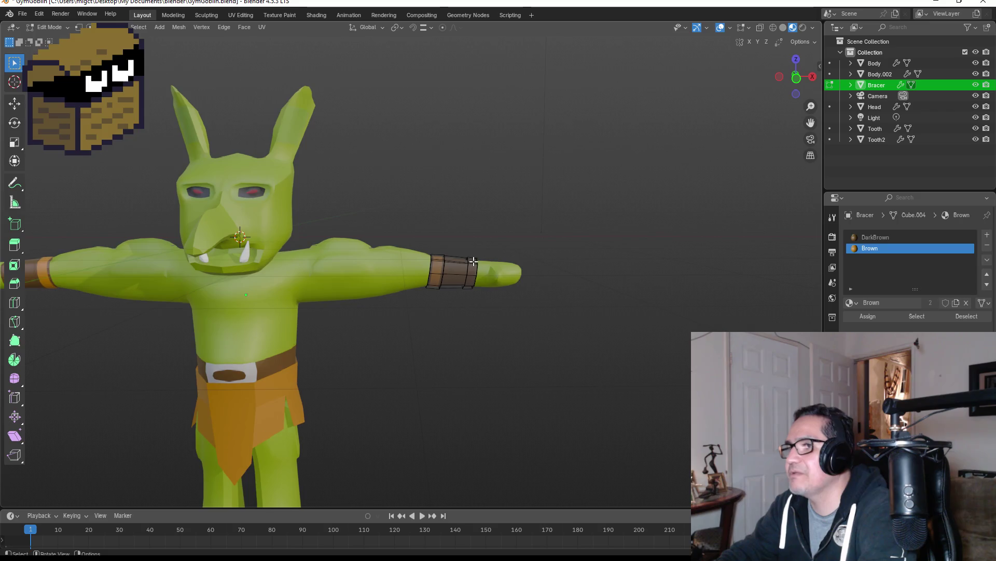
scroll(495, 274, up, 3)
click(521, 267)
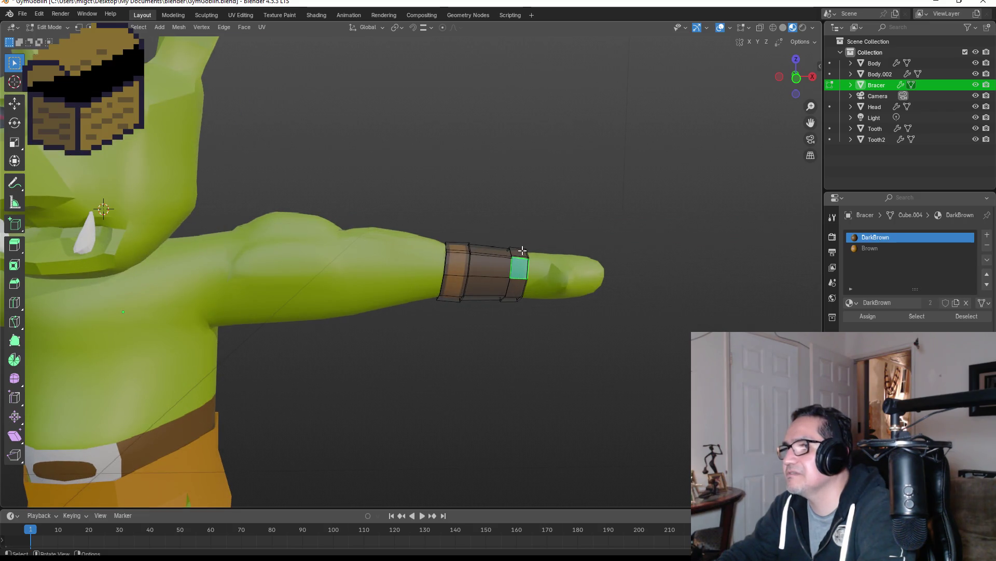
mouse_move(528, 302)
middle_down()
mouse_move(516, 249)
mouse_move(513, 262)
mouse_move(456, 171)
mouse_move(364, 233)
mouse_move(314, 249)
mouse_move(323, 258)
mouse_move(318, 309)
middle_up()
ctrl+click(511, 257)
ctrl+click(308, 260)
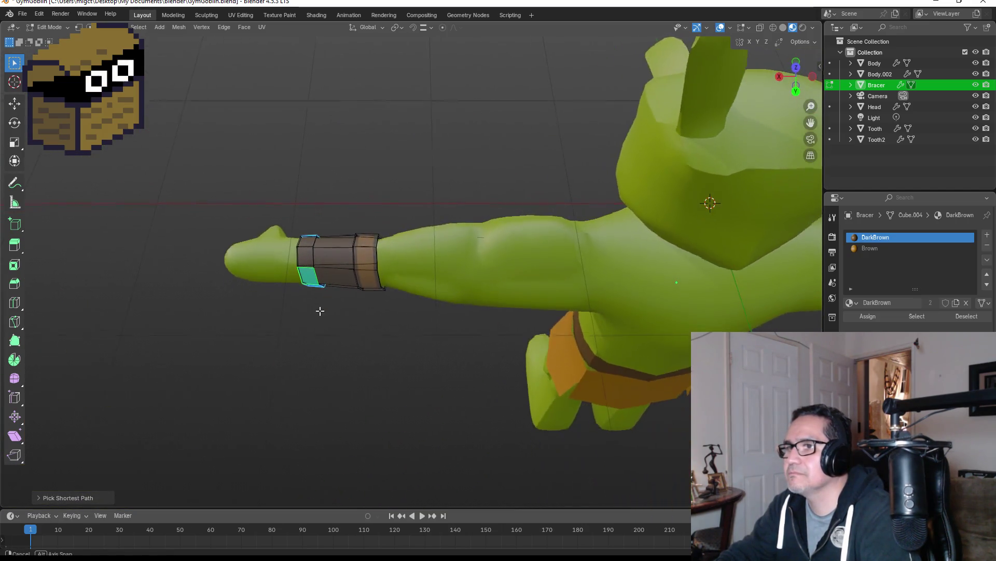
ctrl+click(308, 239)
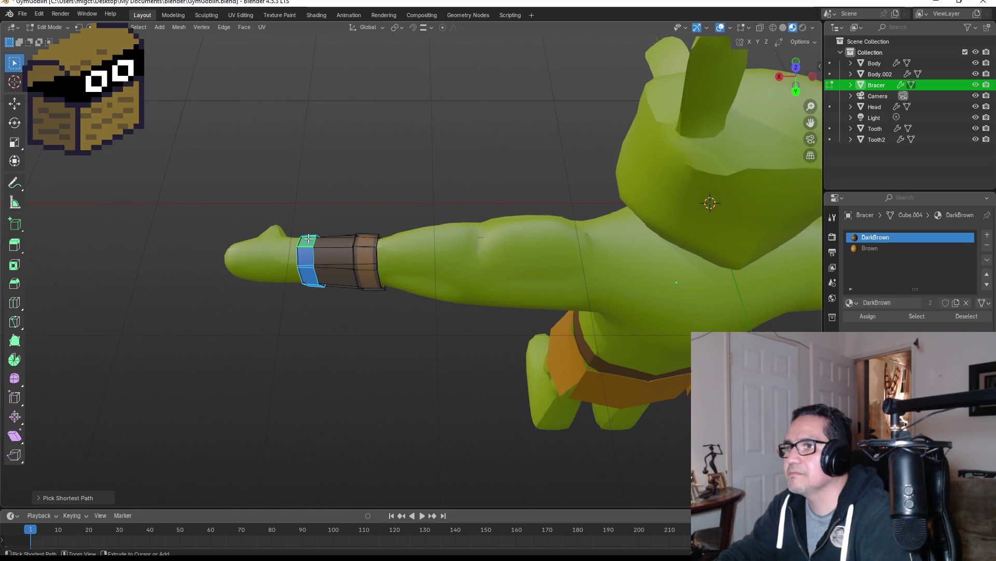
click(881, 249)
click(868, 317)
middle_drag(373, 311, 355, 331)
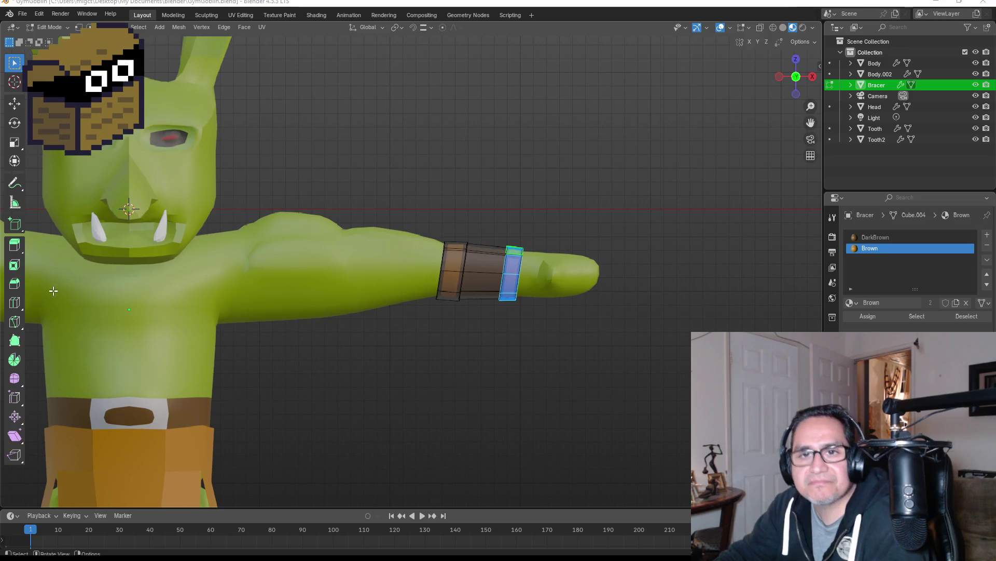
scroll(515, 339, down, 2)
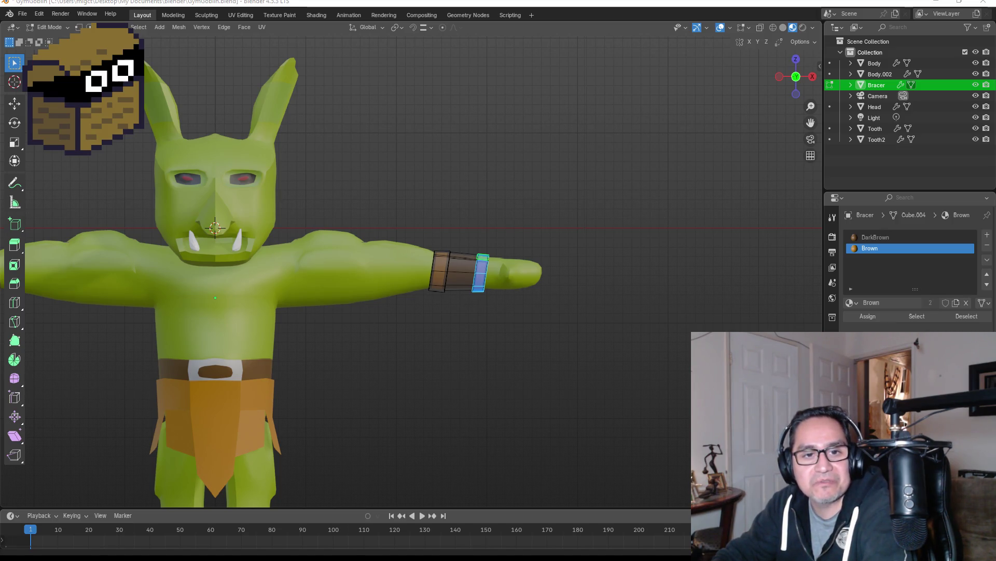
Select the missed uncoloured end-band faces and assign them the Brown material.
click(423, 374)
key(Tab)
scroll(412, 382, down, 5)
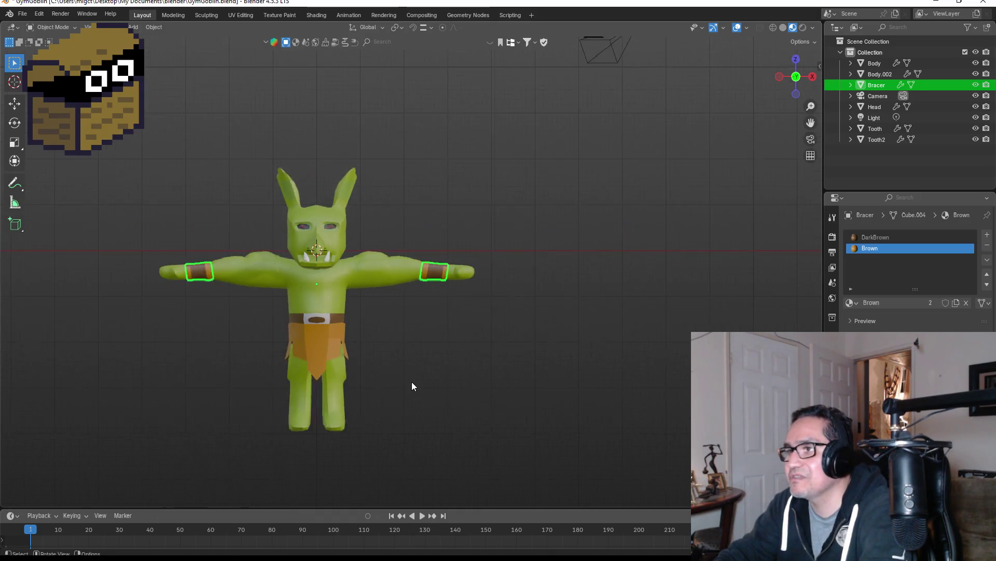
mouse_move(443, 301)
middle_down()
mouse_move(465, 236)
mouse_move(448, 263)
middle_up()
scroll(448, 264, up, 8)
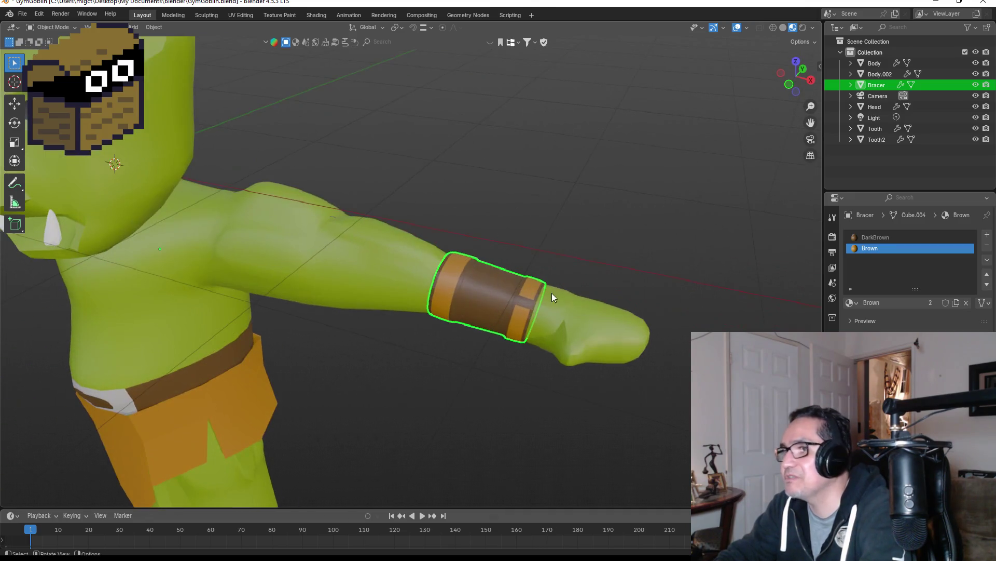
key(Tab)
scroll(571, 296, up, 3)
click(634, 330)
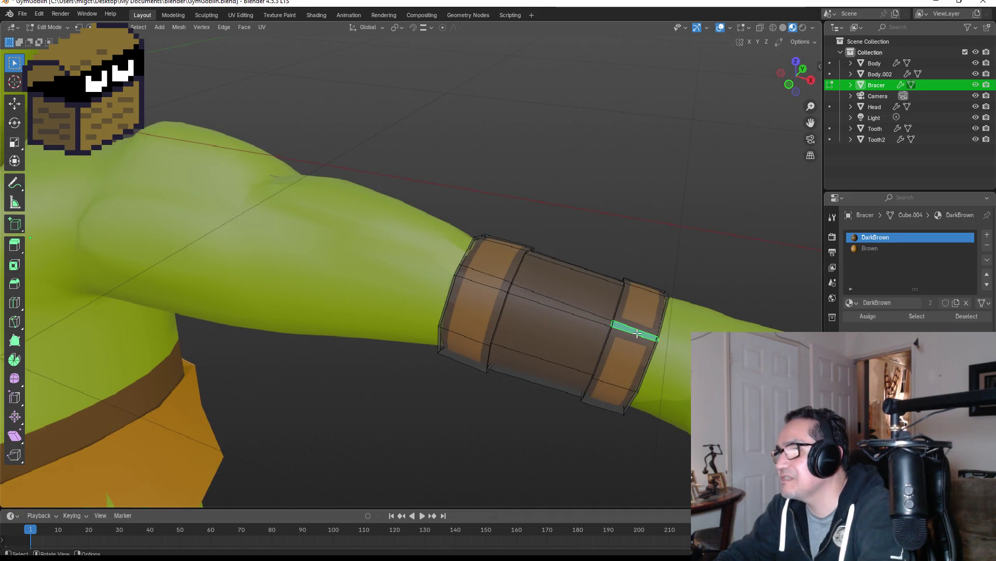
click(637, 322)
shift+click(634, 329)
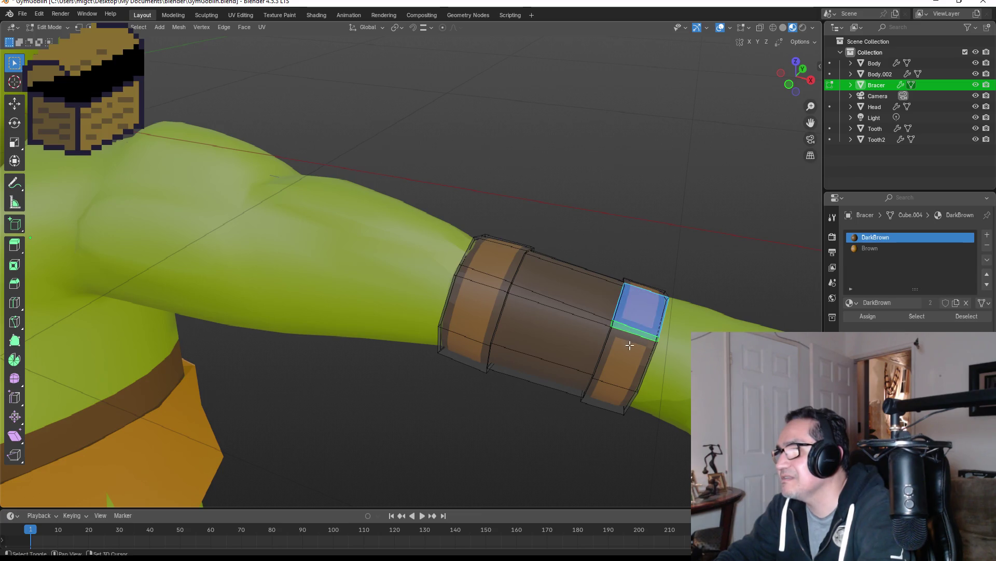
shift+click(630, 344)
click(876, 320)
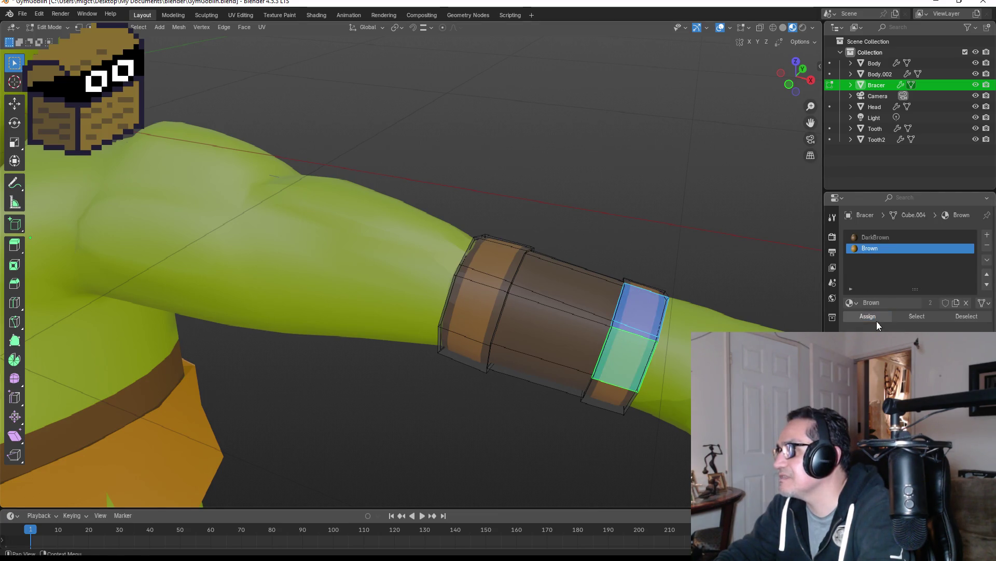
Return to Object Mode in front view, check the bracers, and select the goblin's Body.
key(KP_1)
key(Tab)
scroll(624, 316, down, 1)
scroll(624, 317, down, 5)
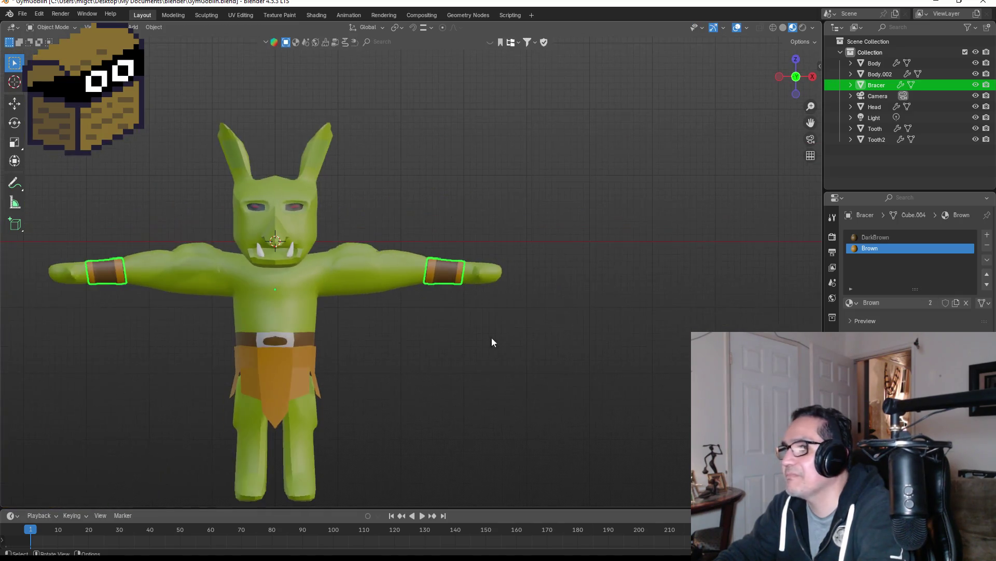
middle_drag(407, 328, 426, 328)
click(425, 330)
key(KP_1)
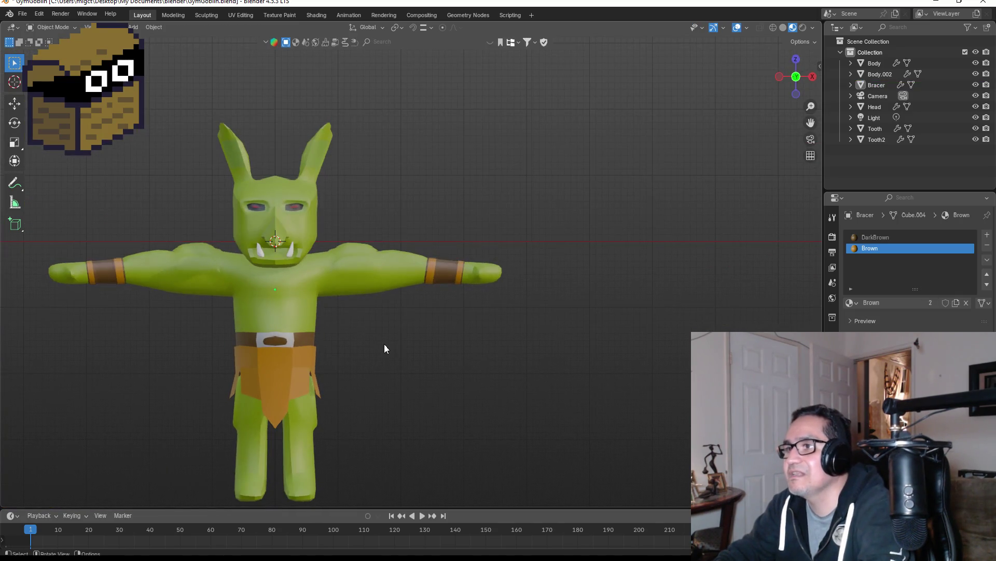
click(373, 268)
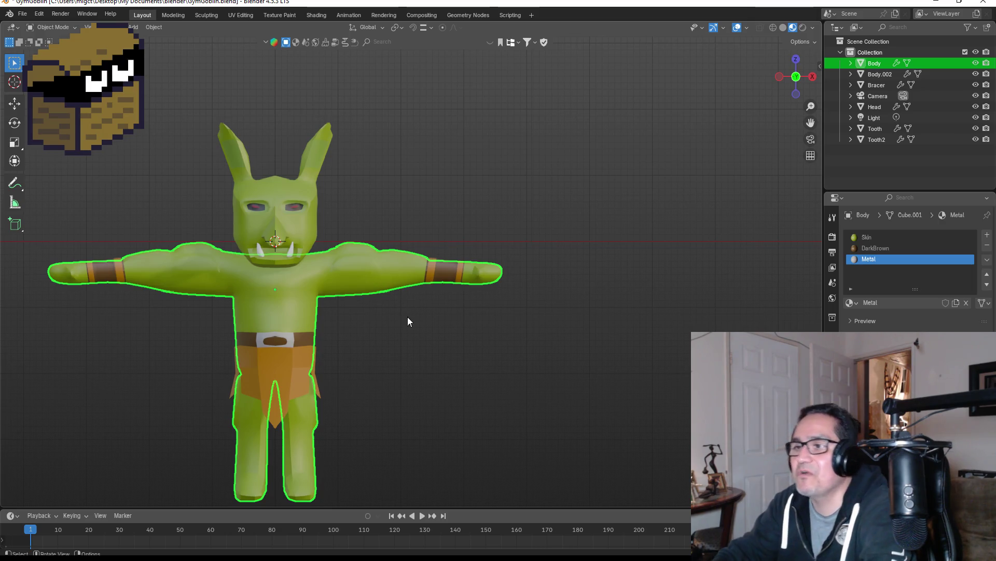
click(393, 391)
click(279, 388)
mouse_move(357, 397)
middle_down()
mouse_move(409, 380)
mouse_move(294, 373)
mouse_move(378, 372)
middle_up()
click(405, 366)
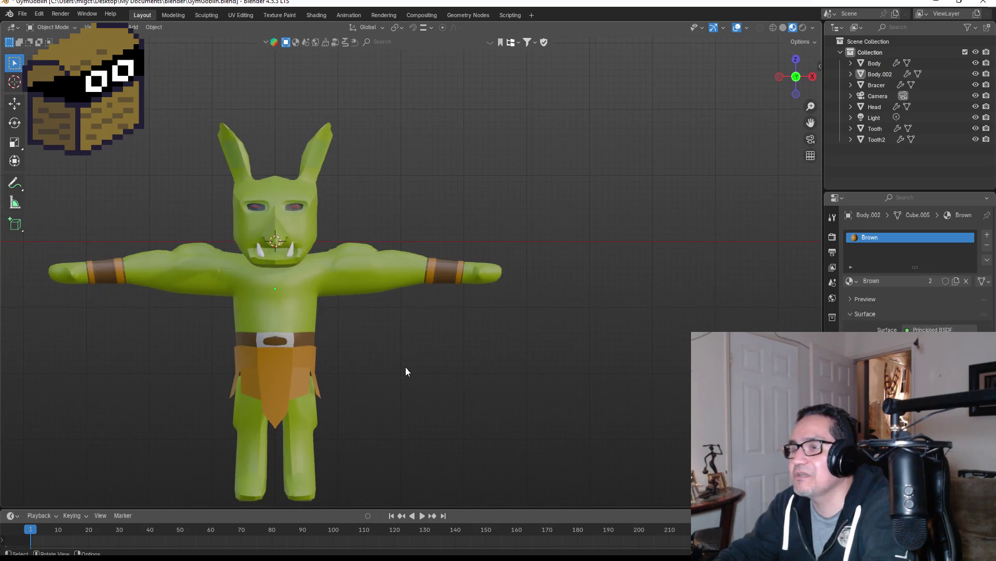
click(282, 297)
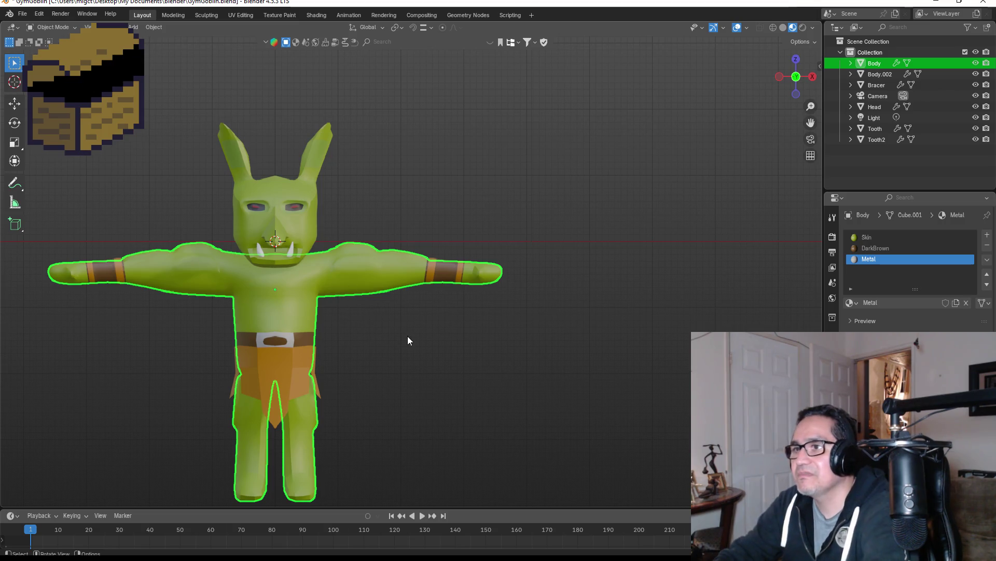
middle_drag(408, 341, 316, 341)
key(KP_1)
scroll(200, 198, up, 4)
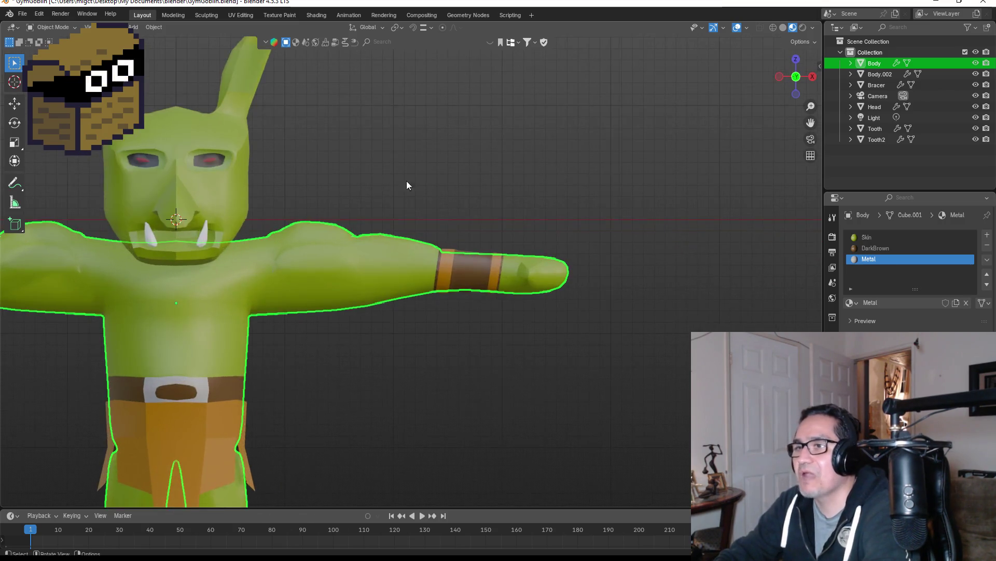
middle_drag(407, 185, 283, 196)
key(KP_1)
scroll(231, 305, down, 2)
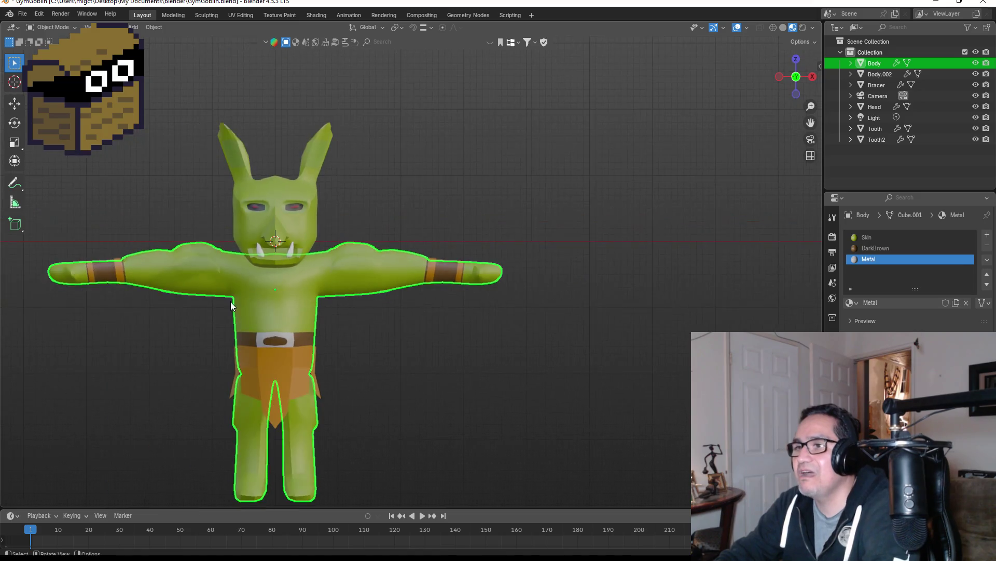
key(Tab)
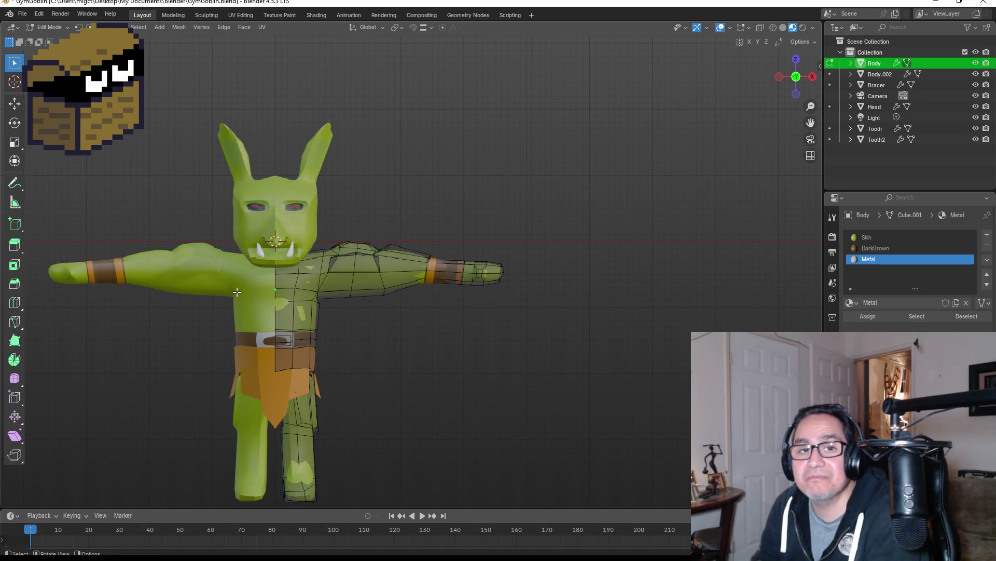
scroll(228, 301, up, 3)
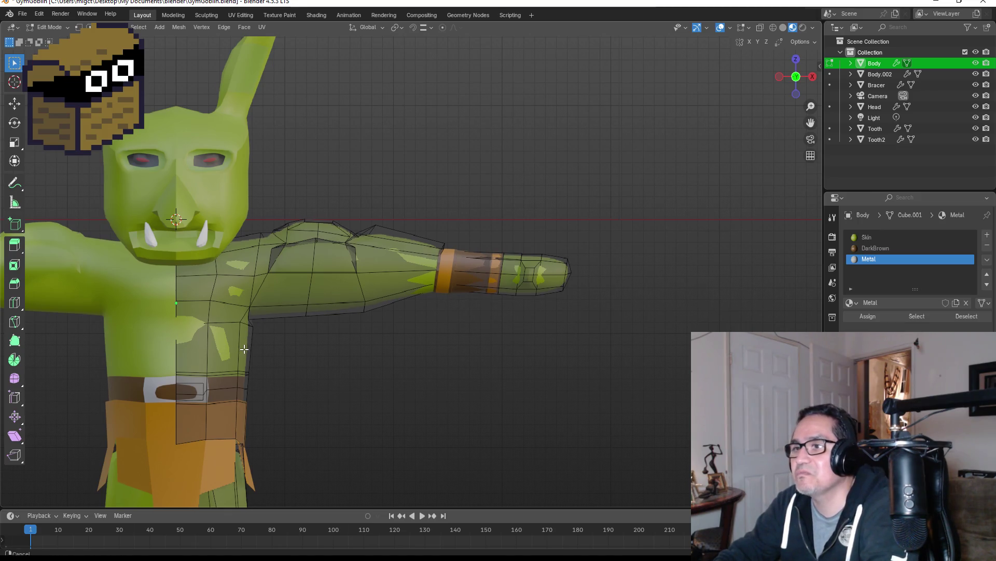
shift+middle_drag(243, 349, 326, 327)
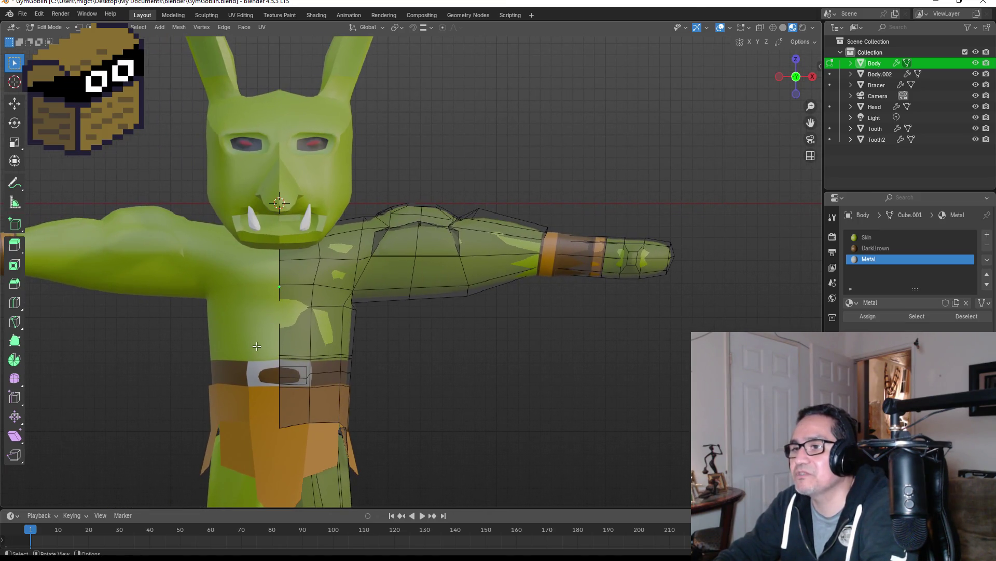
scroll(432, 361, down, 2)
key(Tab)
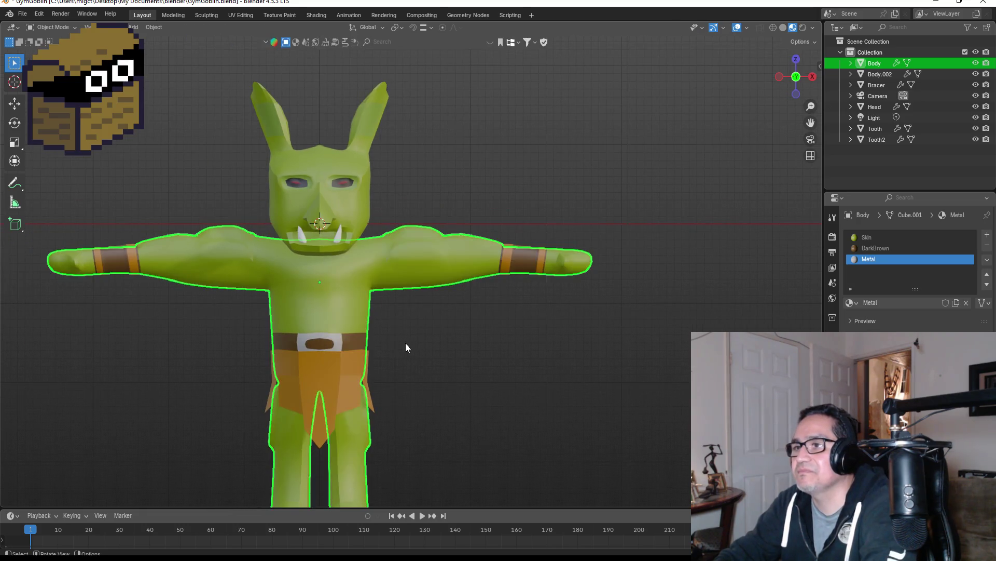
Save the goblin file as GymGoblin.blend.
scroll(381, 341, down, 2)
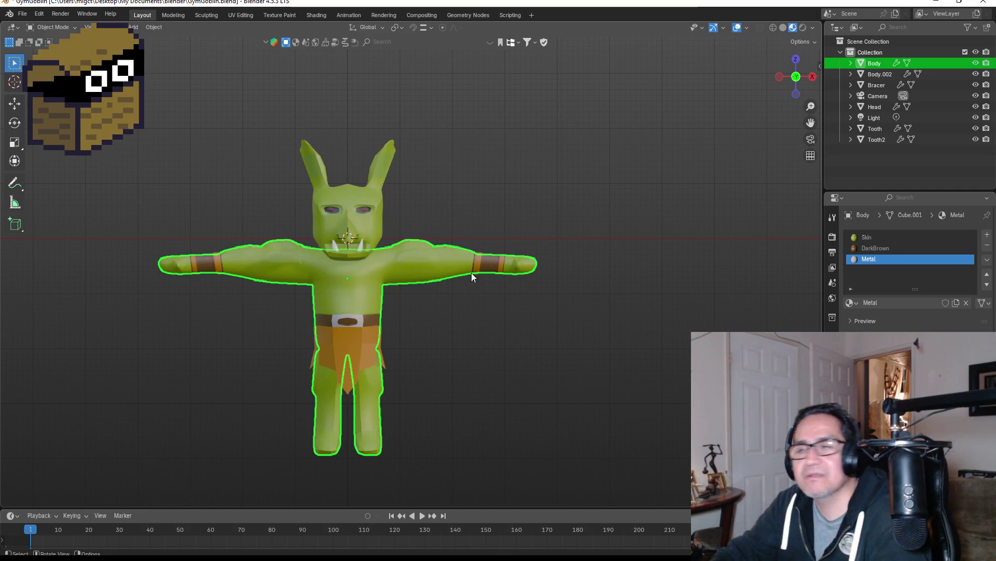
scroll(355, 307, up, 3)
scroll(355, 310, down, 4)
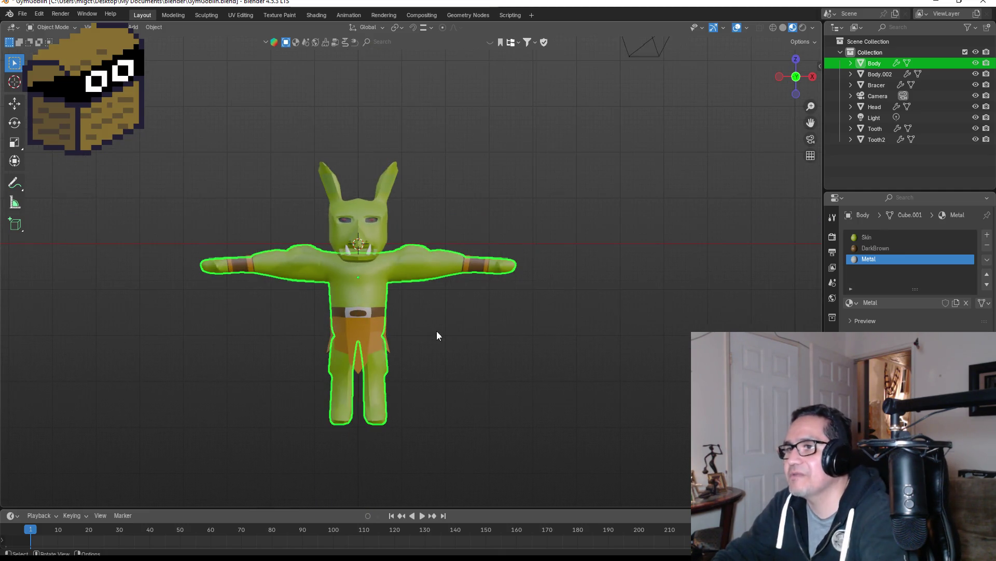
mouse_move(436, 334)
middle_down()
mouse_move(327, 351)
mouse_move(217, 347)
mouse_move(487, 295)
mouse_move(441, 278)
mouse_move(233, 311)
mouse_move(373, 384)
middle_up()
scroll(383, 389, up, 3)
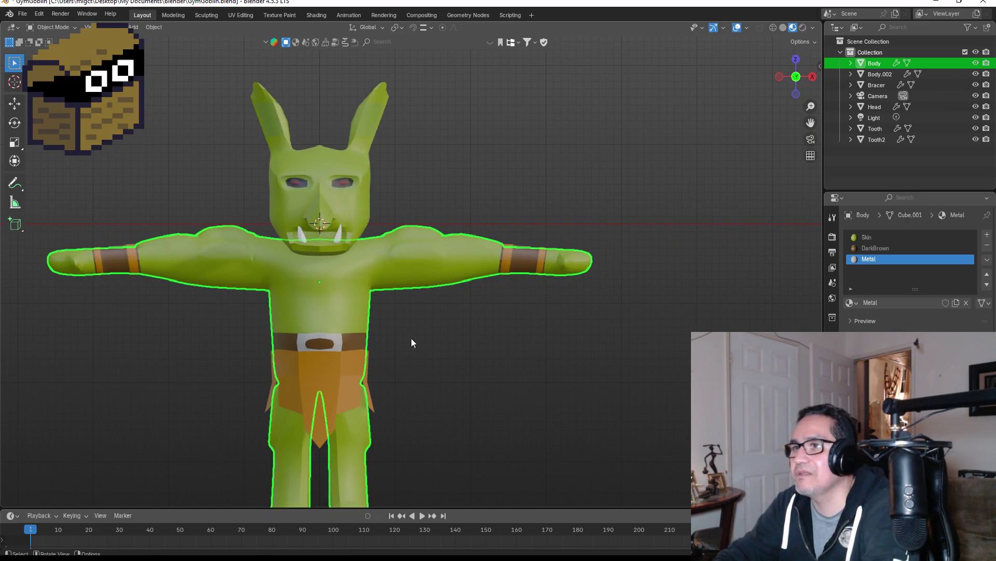
click(23, 14)
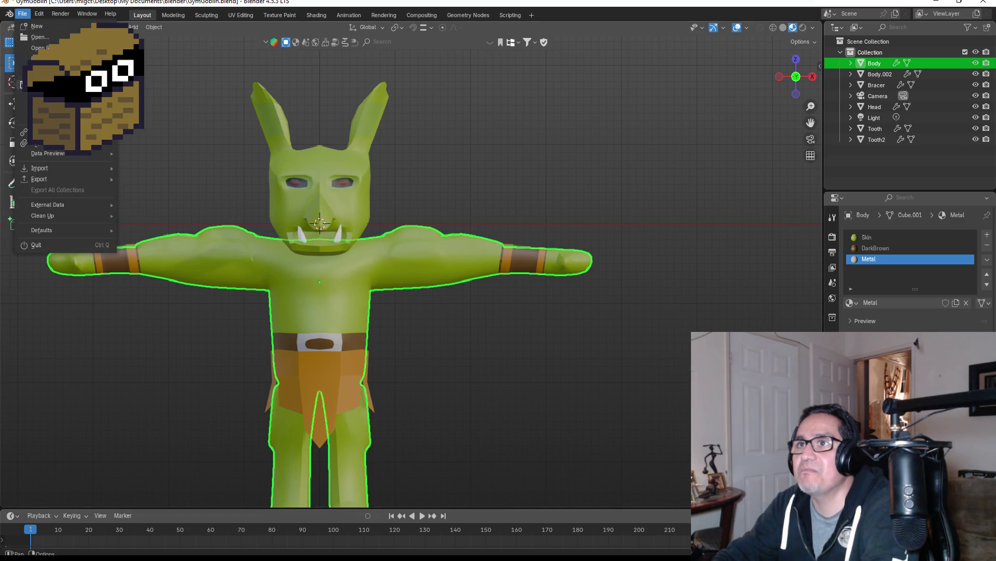
click(52, 84)
View the goblin from a side angle and deselect the Body so nothing is selected.
mouse_move(433, 363)
middle_down()
mouse_move(407, 326)
mouse_move(341, 356)
mouse_move(445, 409)
mouse_move(434, 388)
mouse_move(590, 401)
middle_up()
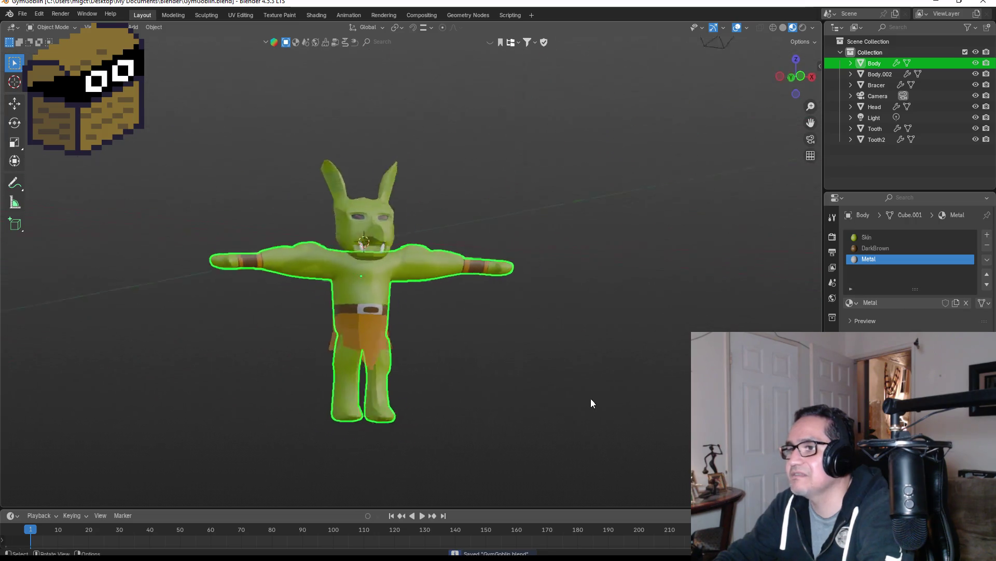
scroll(419, 251, up, 4)
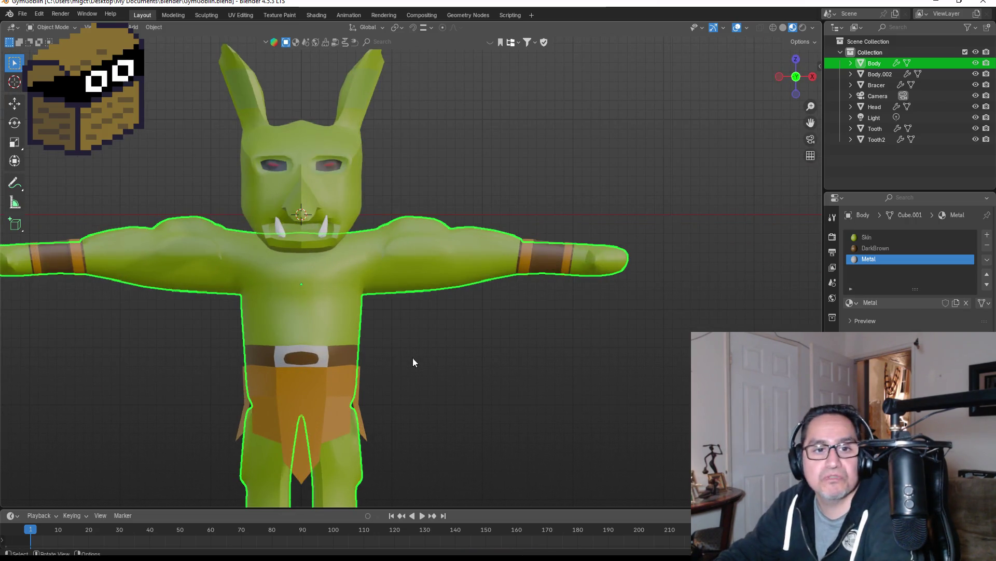
mouse_move(411, 354)
shift+middle_down()
mouse_move(459, 354)
mouse_move(521, 316)
shift+middle_up()
scroll(534, 314, down, 2)
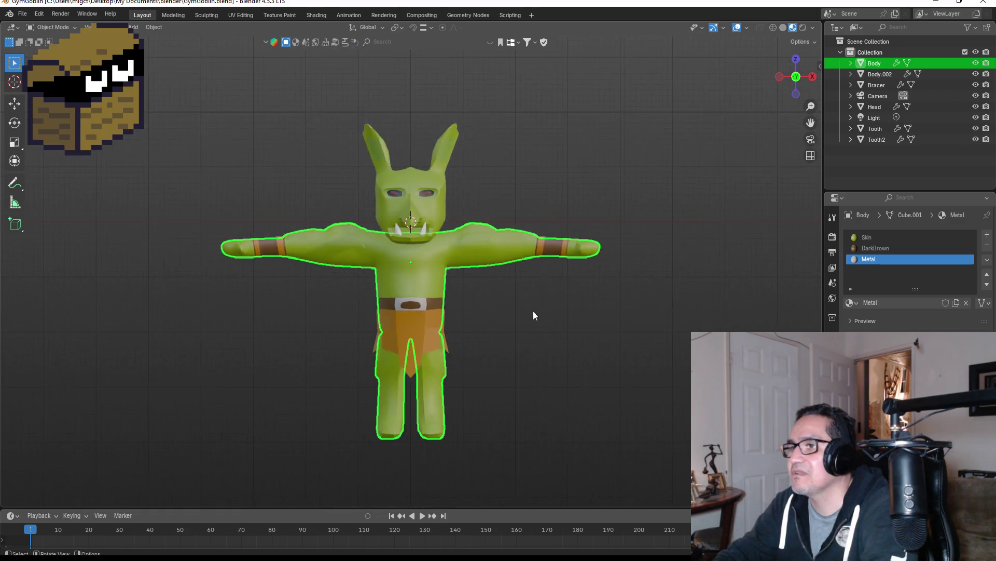
scroll(505, 292, up, 3)
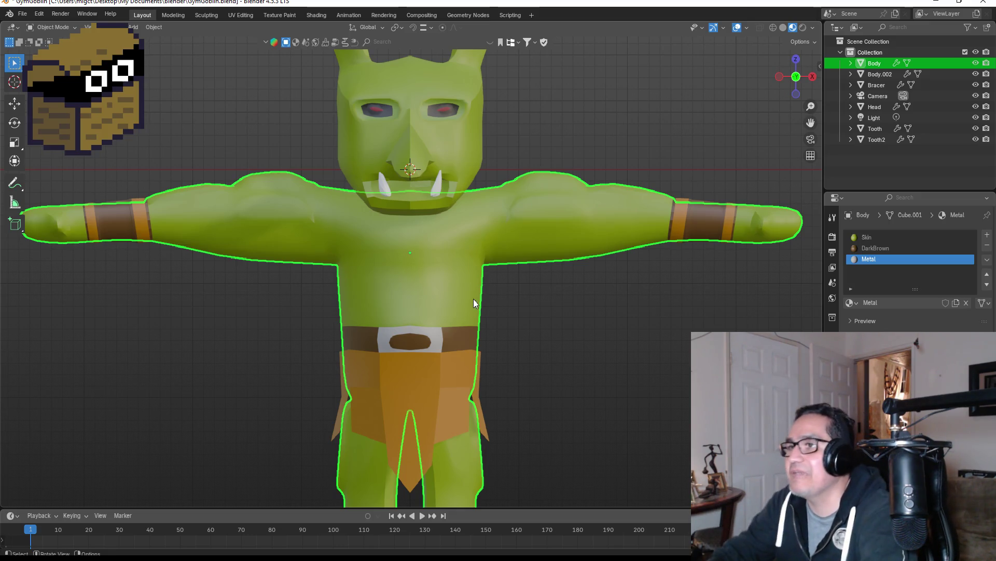
scroll(477, 300, down, 5)
click(531, 294)
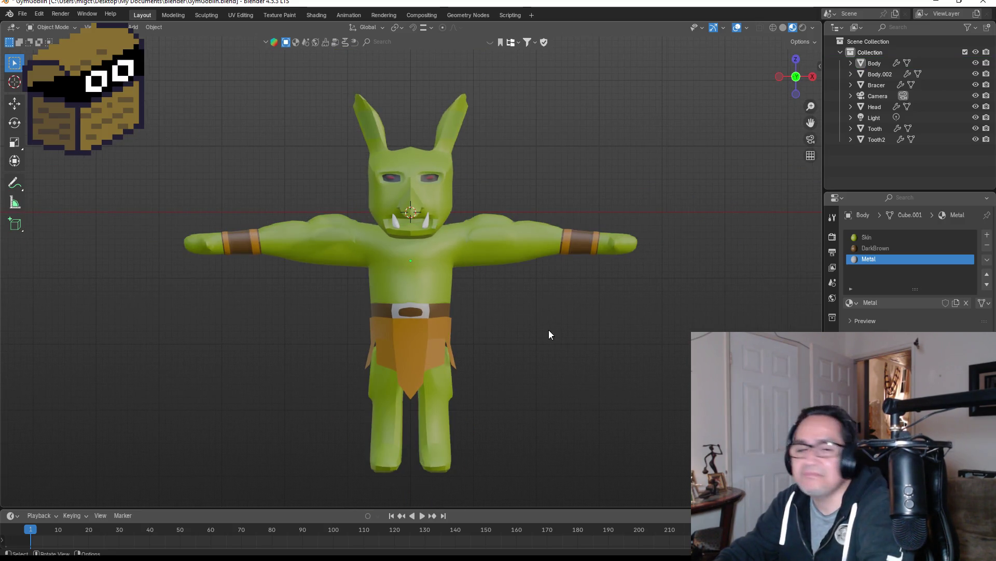
shift+middle_drag(556, 317, 500, 314)
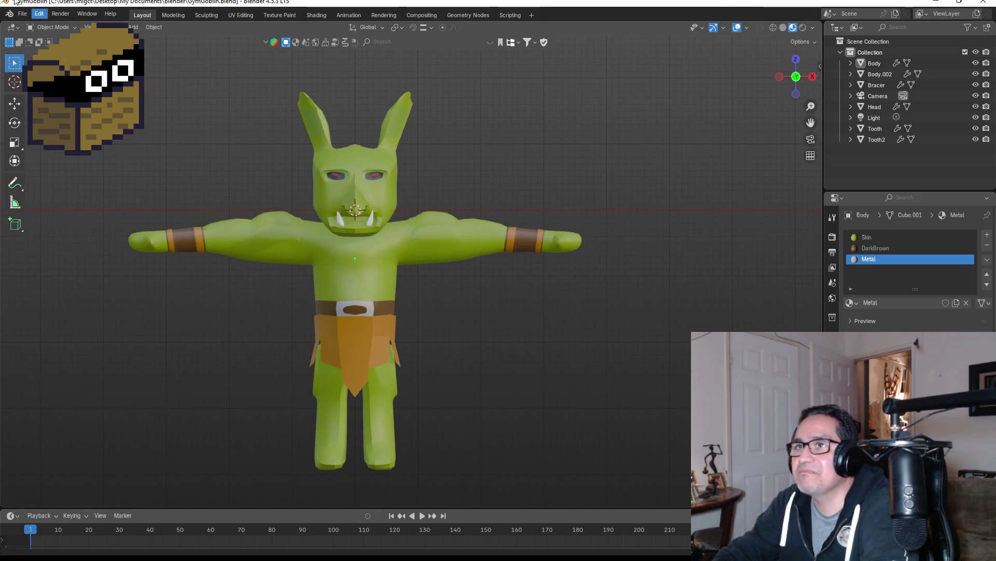
click(22, 14)
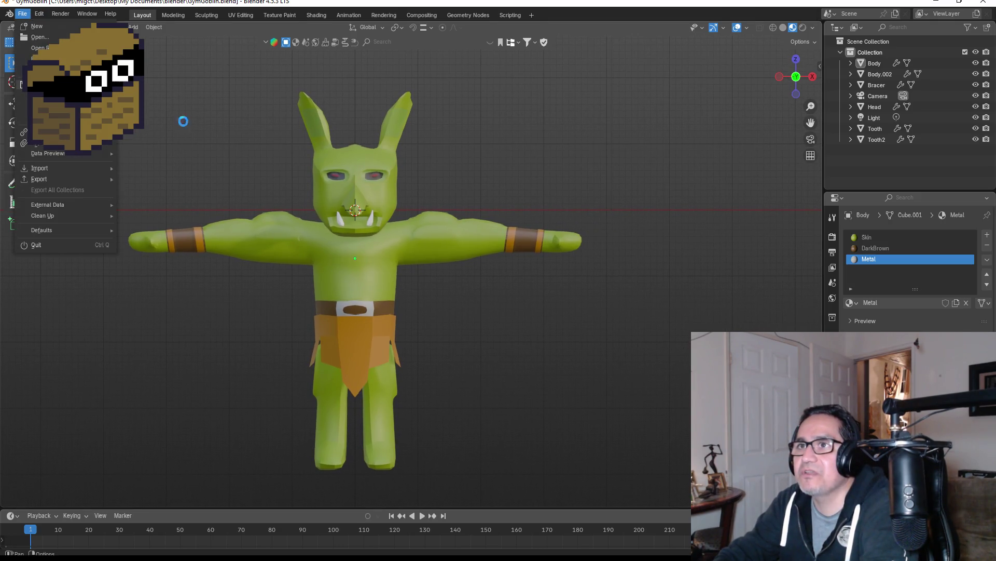
Save GymGoblin.blend, then select the Body and deselect it again.
click(36, 85)
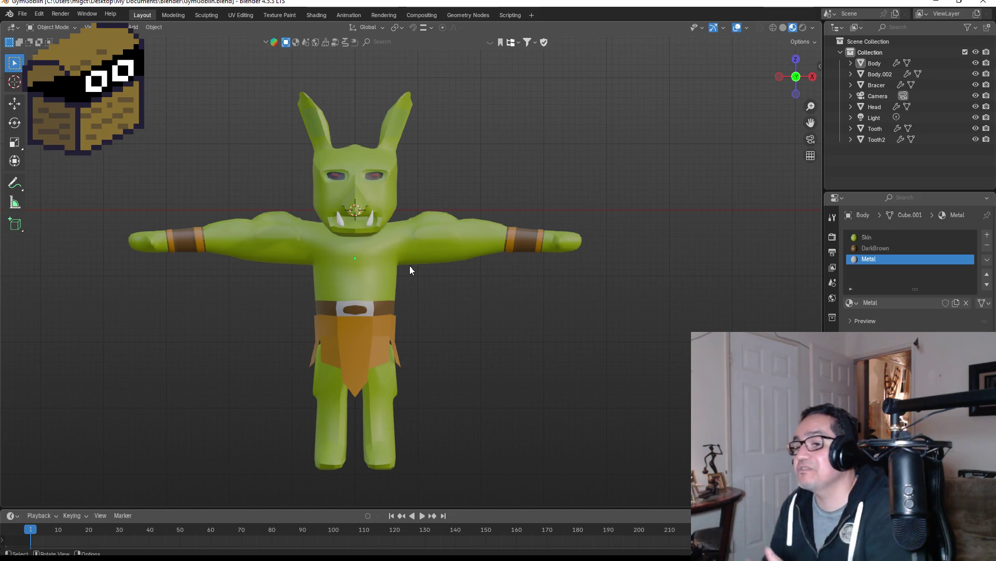
scroll(291, 244, up, 4)
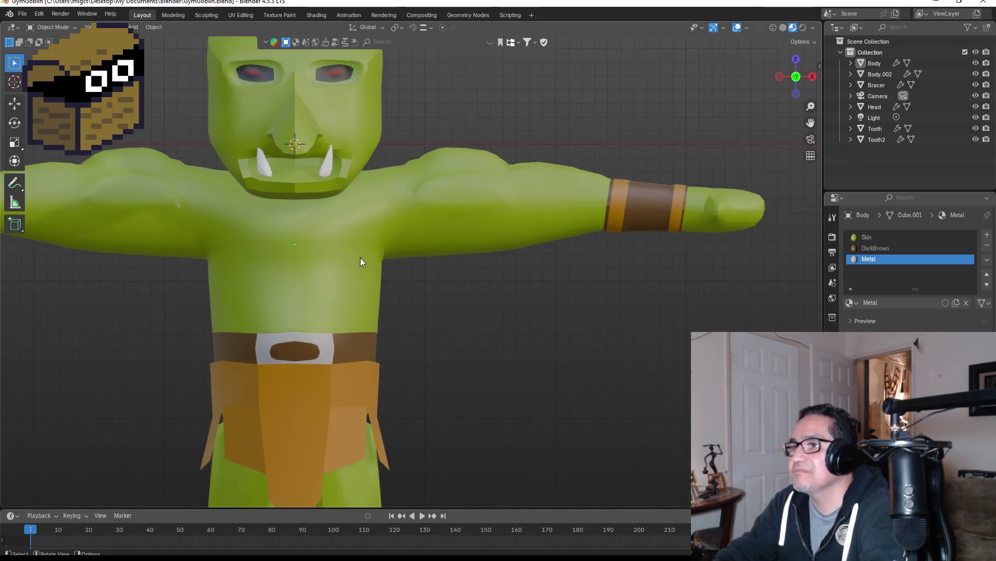
scroll(374, 259, down, 2)
click(375, 263)
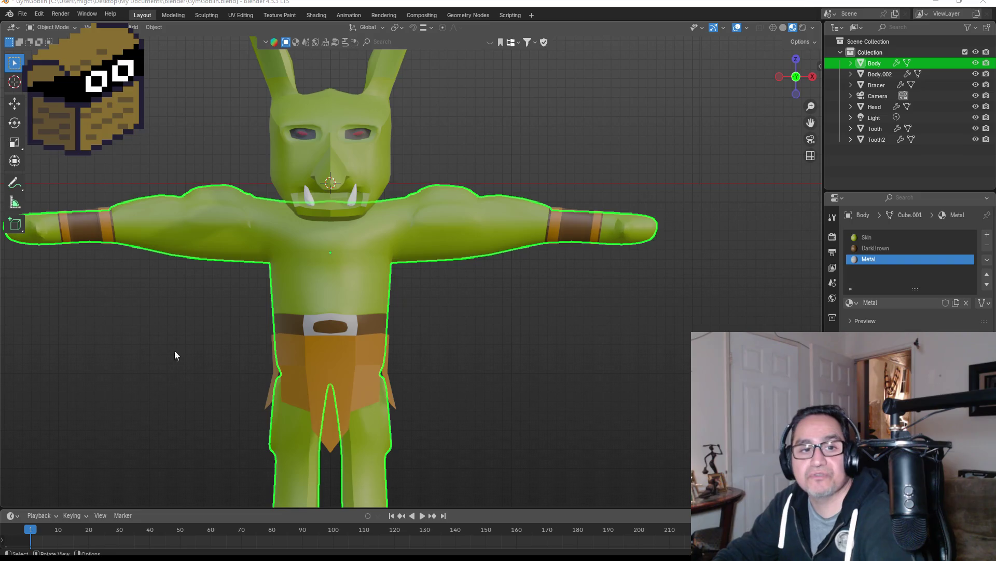
scroll(496, 340, down, 3)
scroll(521, 351, up, 3)
click(544, 332)
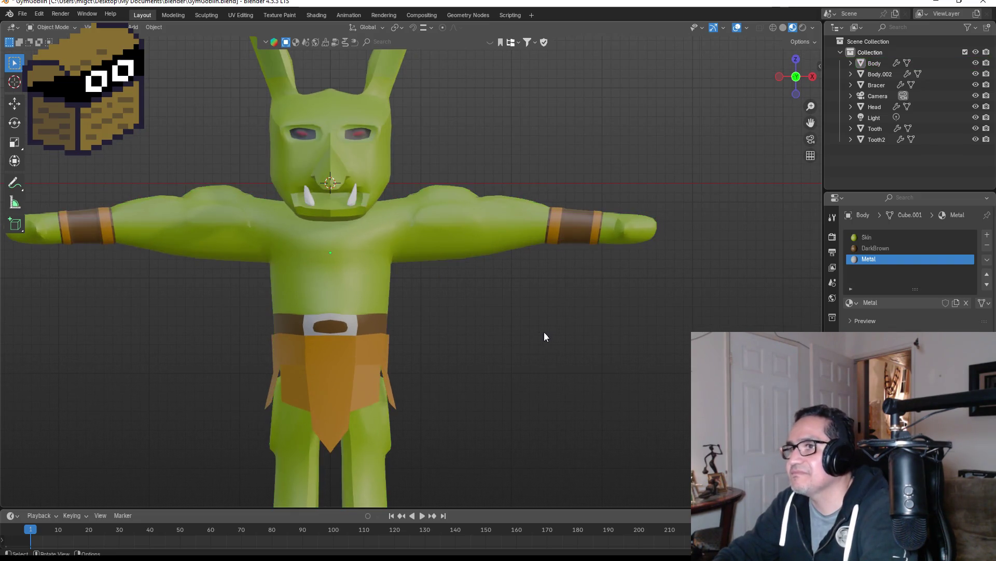
Save GymGoblin.blend once more and select the Tooth object to show its empty material slots.
mouse_move(549, 333)
middle_down()
mouse_move(465, 334)
mouse_move(482, 328)
middle_up()
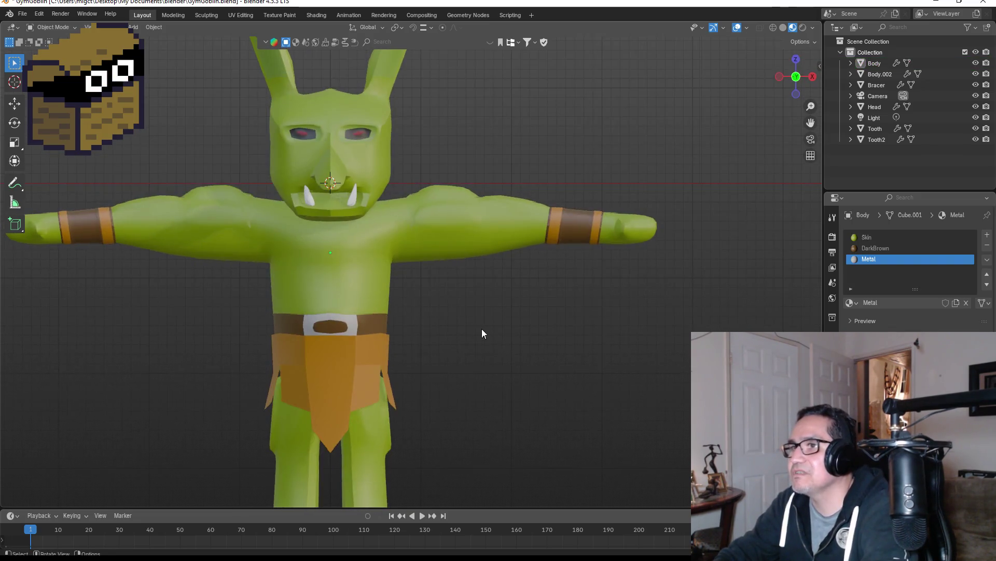
scroll(473, 338, down, 2)
scroll(433, 132, up, 3)
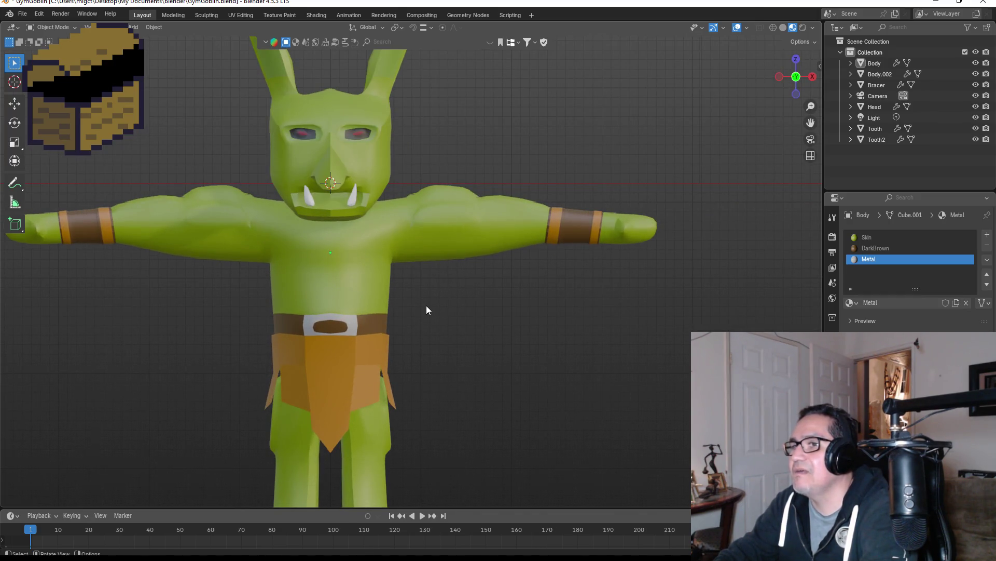
mouse_move(426, 310)
shift+middle_down()
mouse_move(474, 279)
mouse_move(464, 273)
mouse_move(478, 260)
mouse_move(263, 255)
mouse_move(321, 271)
mouse_move(590, 280)
mouse_move(474, 264)
shift+middle_up()
scroll(473, 263, down, 1)
scroll(462, 262, down, 2)
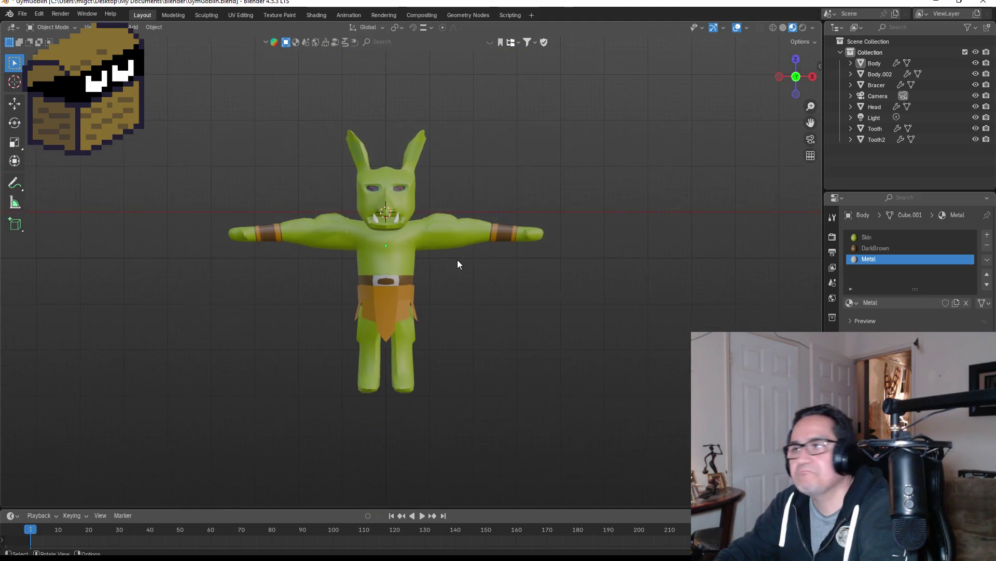
scroll(451, 262, up, 1)
scroll(449, 263, up, 2)
mouse_move(498, 271)
middle_down()
mouse_move(449, 273)
mouse_move(489, 290)
middle_up()
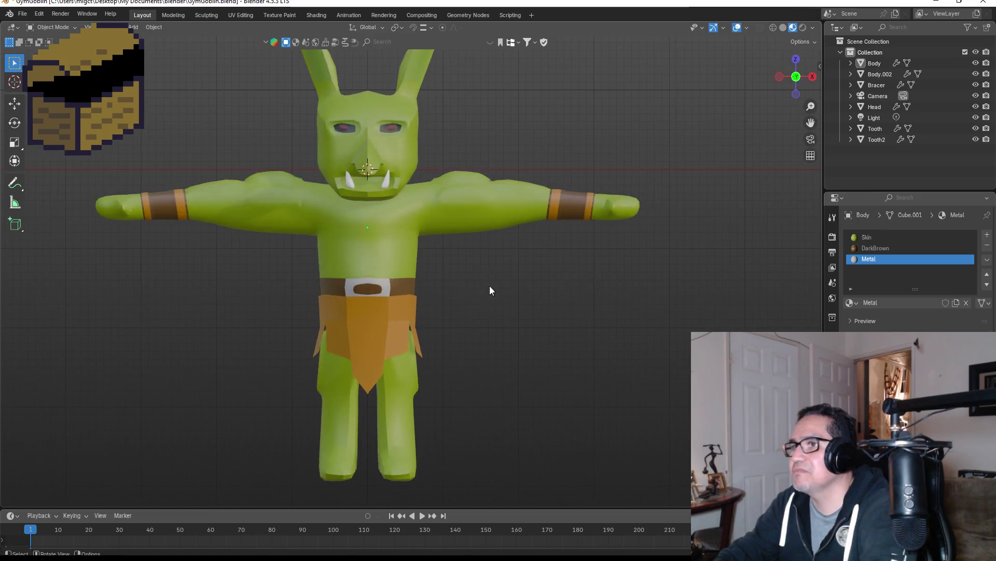
click(23, 14)
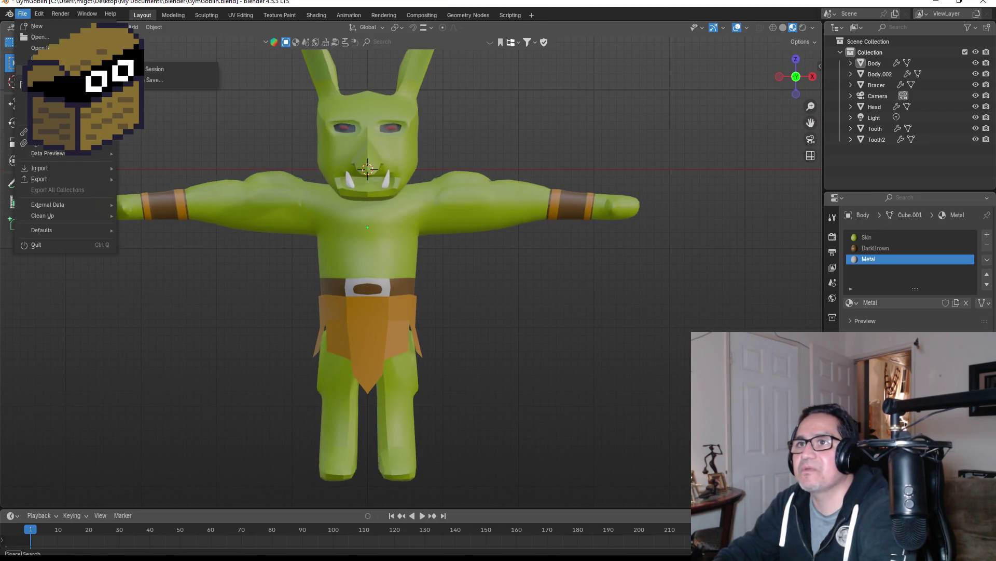
click(36, 84)
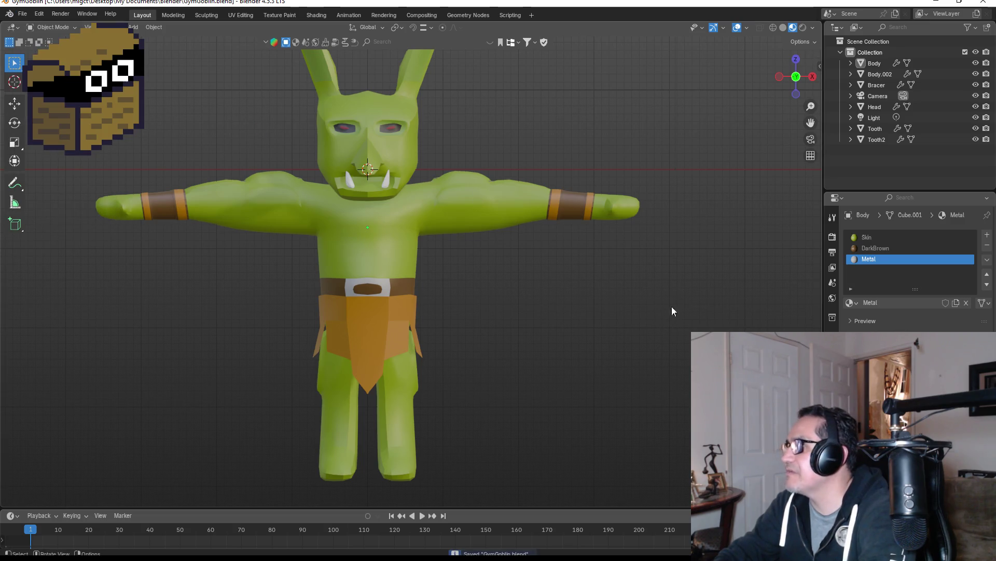
click(874, 129)
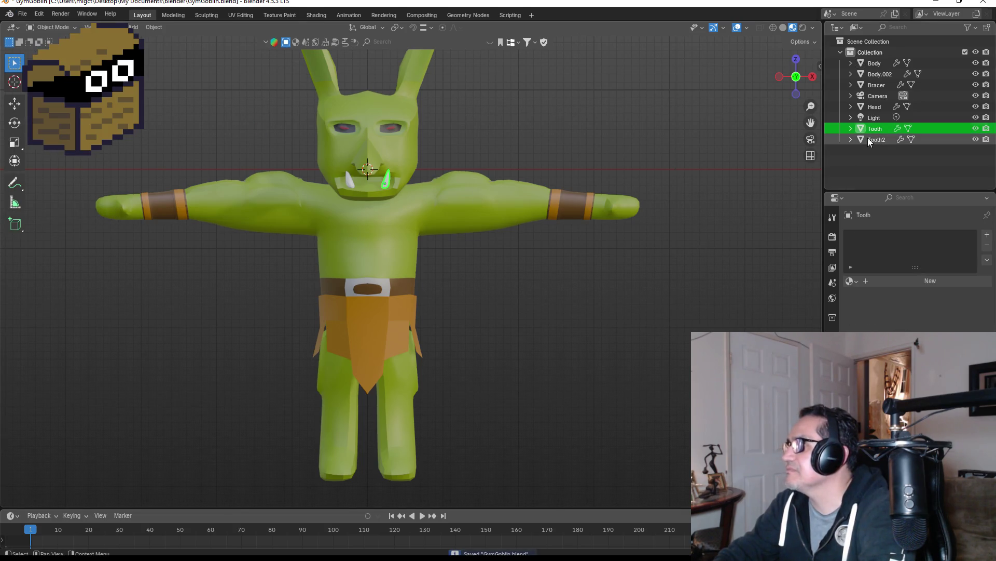
Select the loincloth Body.002 and orbit around the goblin to inspect it.
click(379, 313)
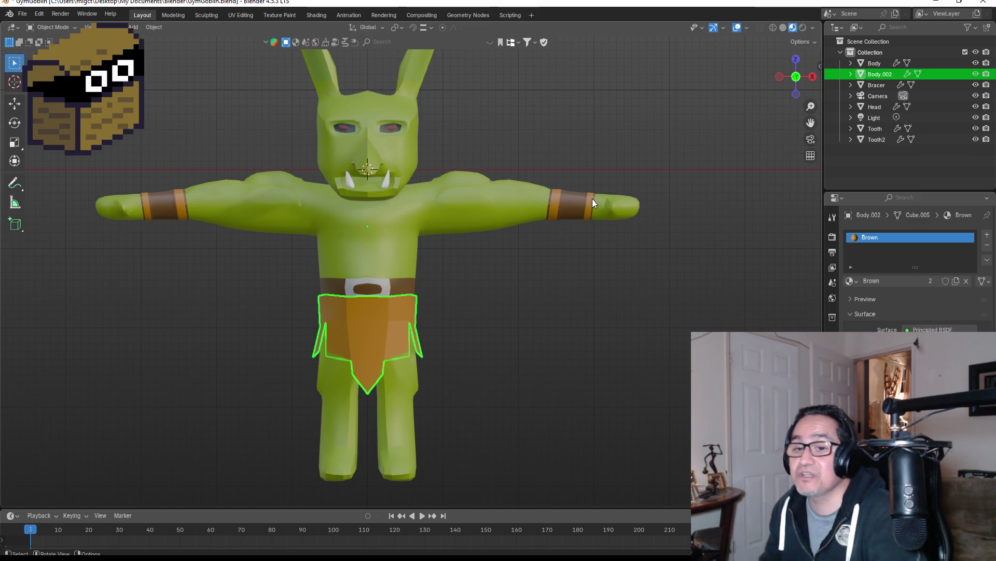
scroll(534, 278, down, 1)
scroll(503, 231, up, 3)
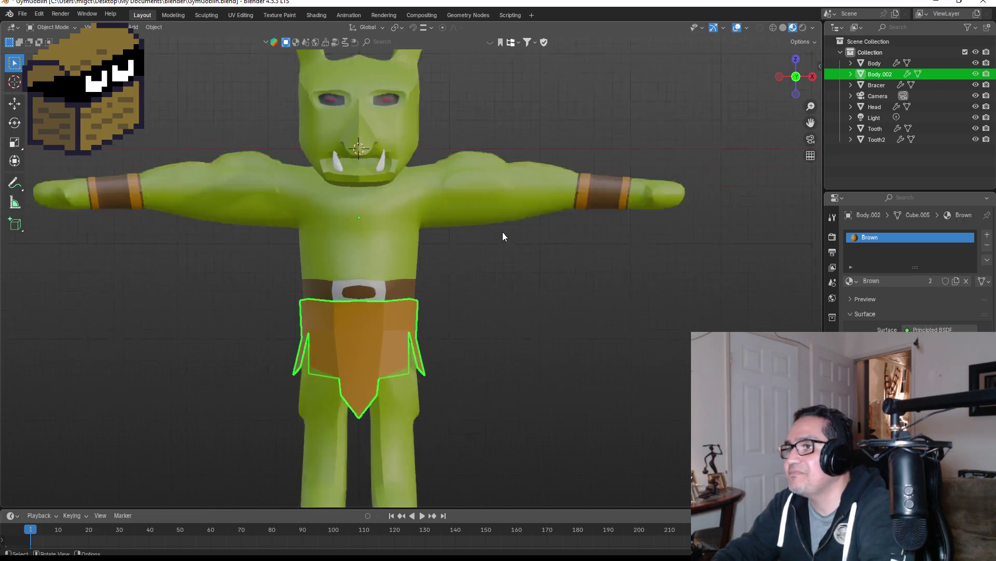
middle_drag(595, 250, 475, 279)
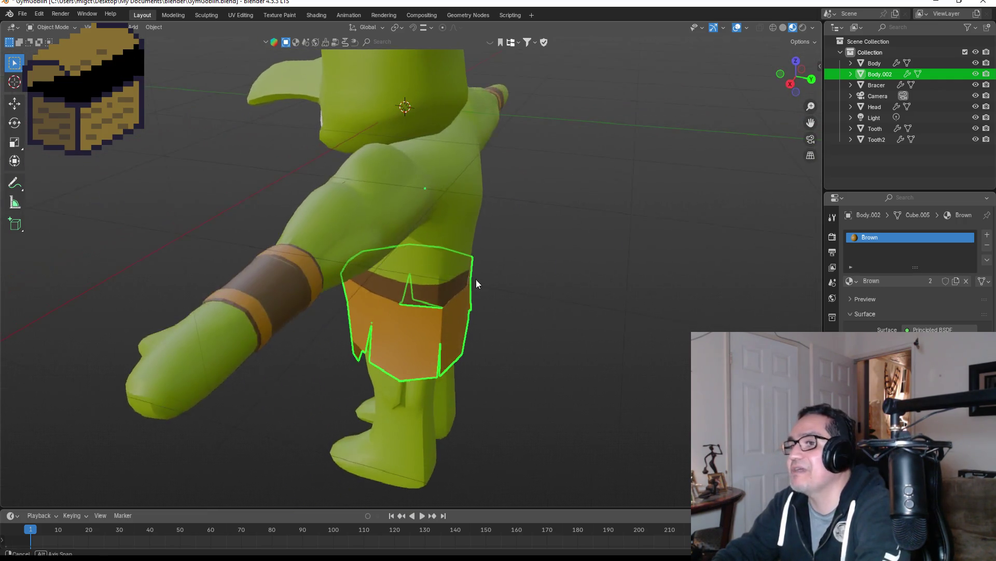
key(KP_1)
mouse_move(663, 126)
middle_down()
mouse_move(600, 164)
mouse_move(588, 192)
mouse_move(624, 253)
middle_up()
scroll(731, 148, up, 3)
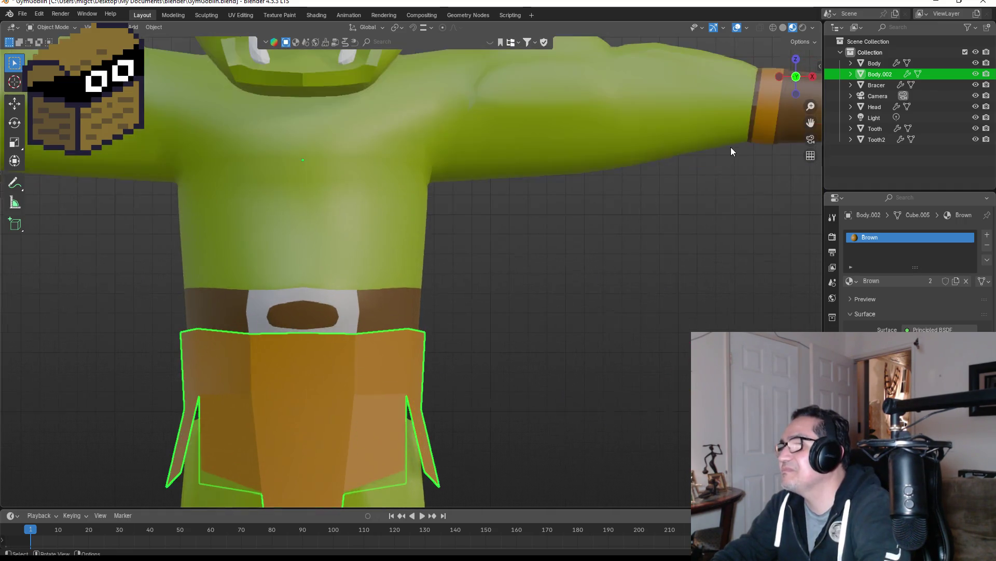
scroll(736, 160, up, 2)
shift+middle_drag(736, 161, 420, 307)
scroll(441, 290, up, 3)
Inspect the forearm bracer's mesh in Edit Mode, then return to front view and deselect it.
click(543, 230)
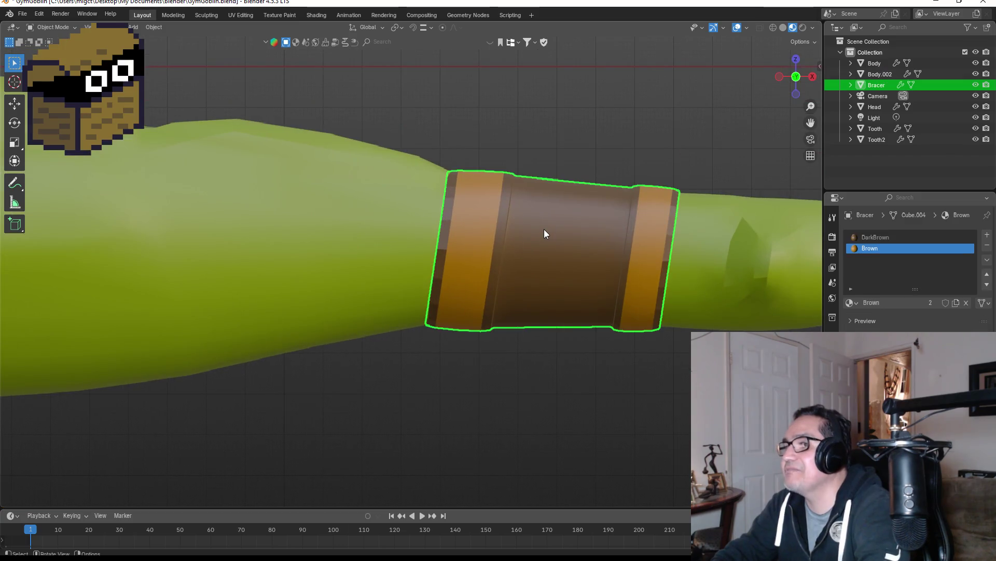
key(Tab)
mouse_move(555, 181)
middle_down()
mouse_move(479, 254)
mouse_move(438, 249)
mouse_move(457, 216)
mouse_move(534, 211)
mouse_move(523, 249)
middle_up()
key(Tab)
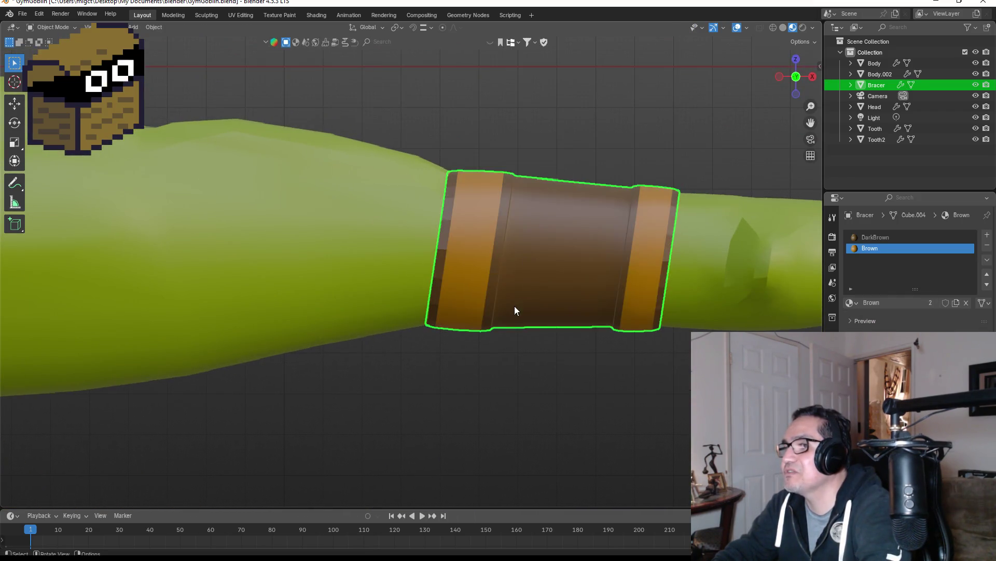
key(KP_1)
scroll(410, 309, down, 4)
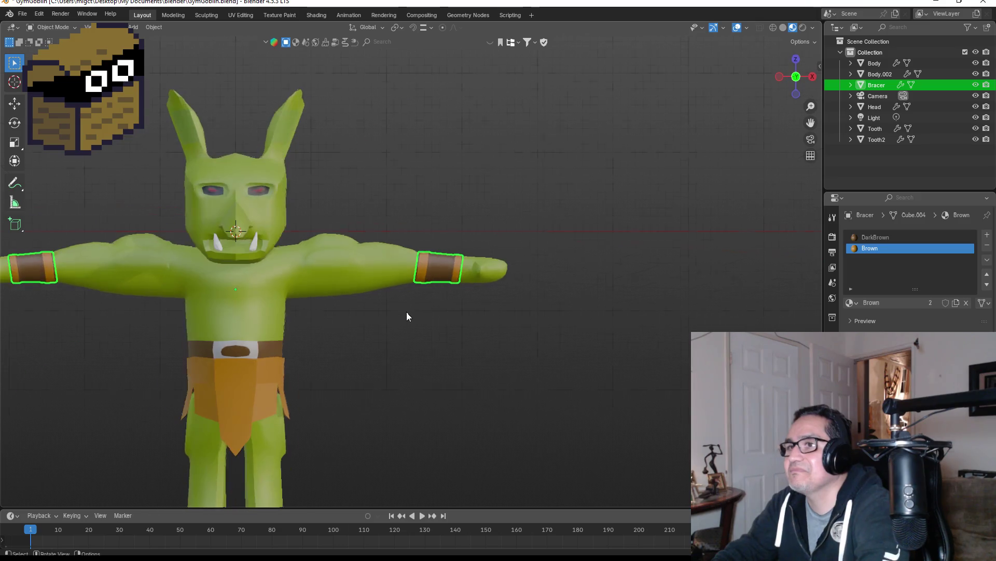
click(359, 326)
Frame the goblin's head near the mouth and enter Edit Mode.
scroll(342, 327, down, 2)
scroll(306, 310, up, 2)
shift+middle_drag(251, 272, 334, 243)
scroll(335, 242, up, 3)
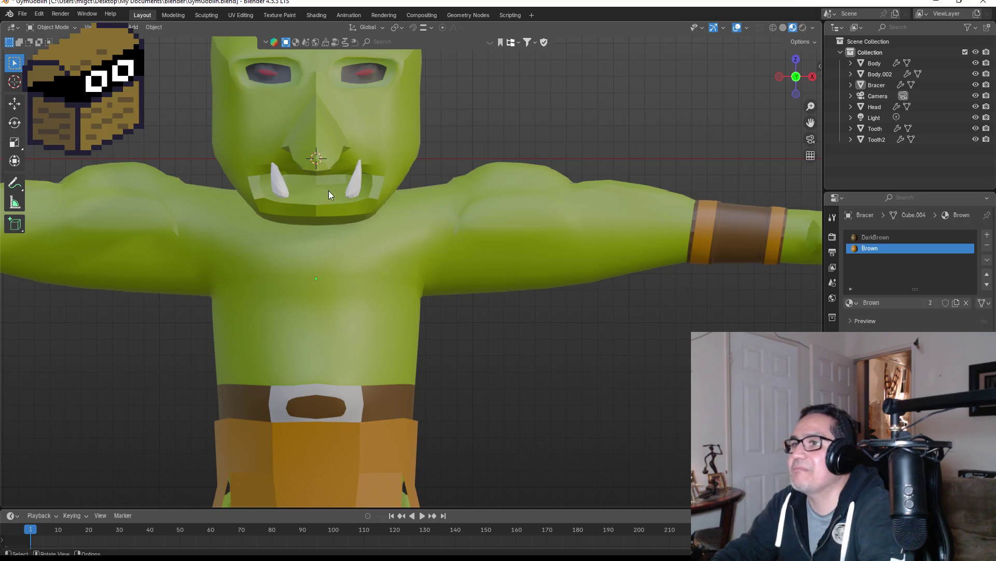
key(Tab)
scroll(312, 172, up, 3)
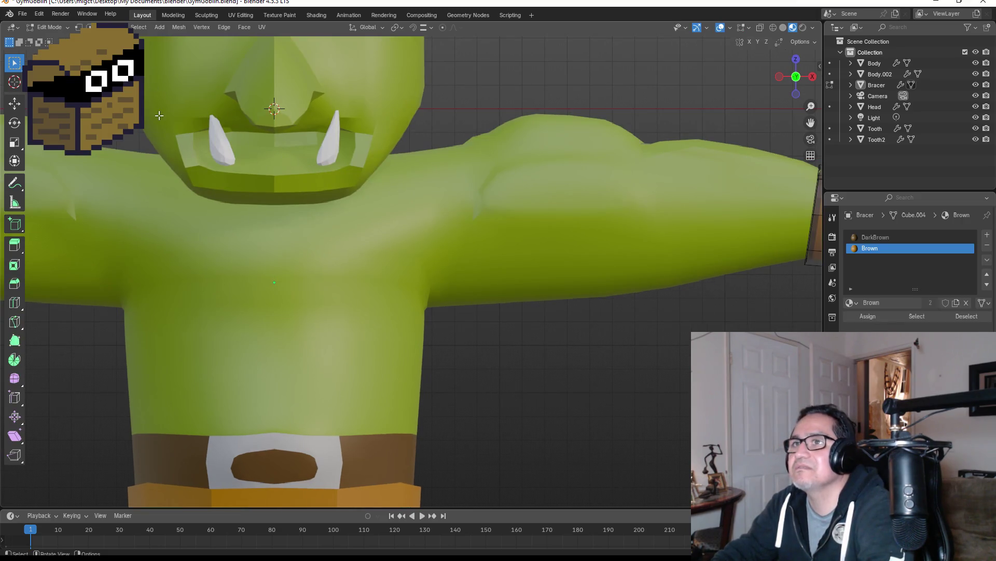
Select the Head, enter Edit Mode and reveal its hidden upper faces.
key(Tab)
click(359, 123)
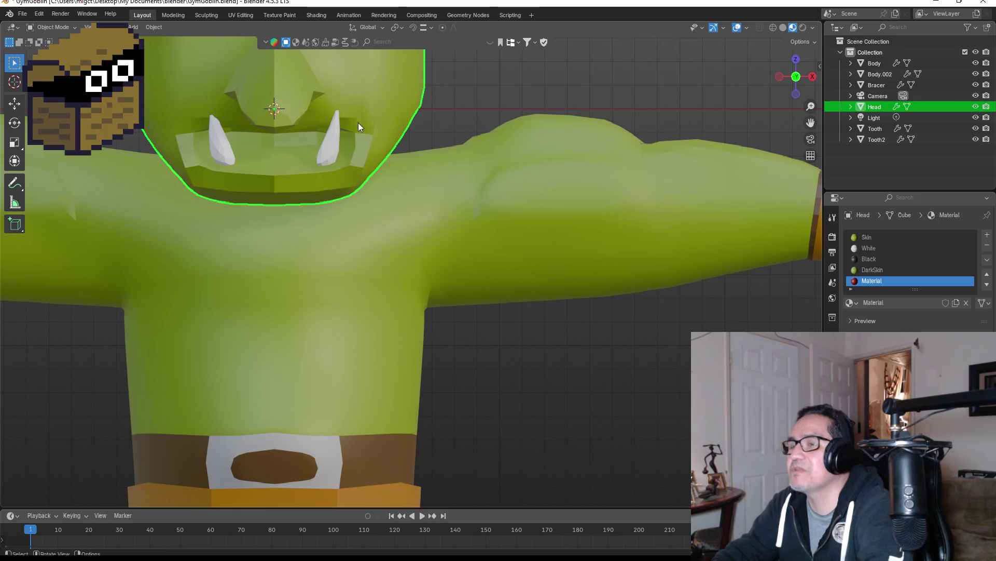
key(Tab)
scroll(374, 265, up, 3)
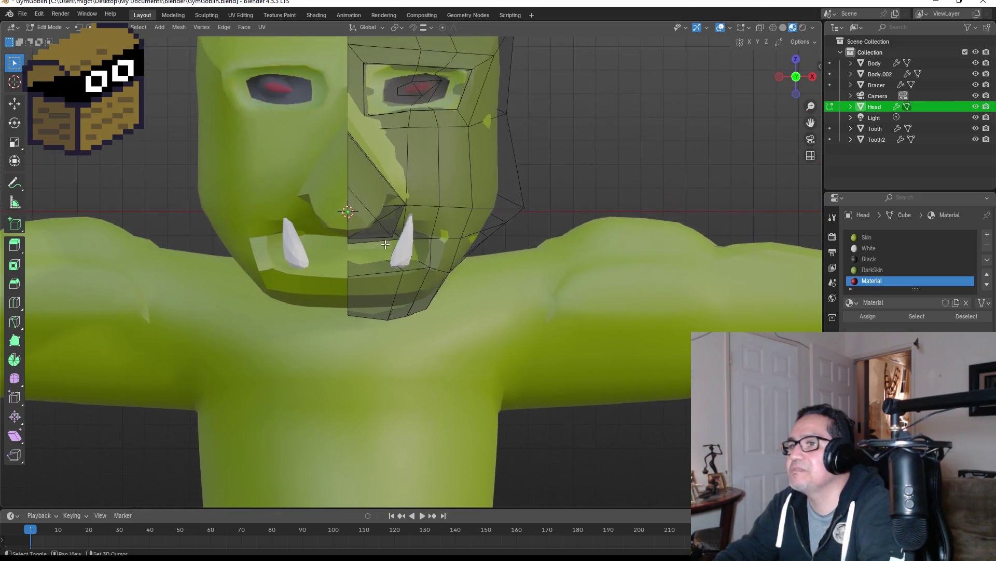
middle_drag(353, 262, 301, 208)
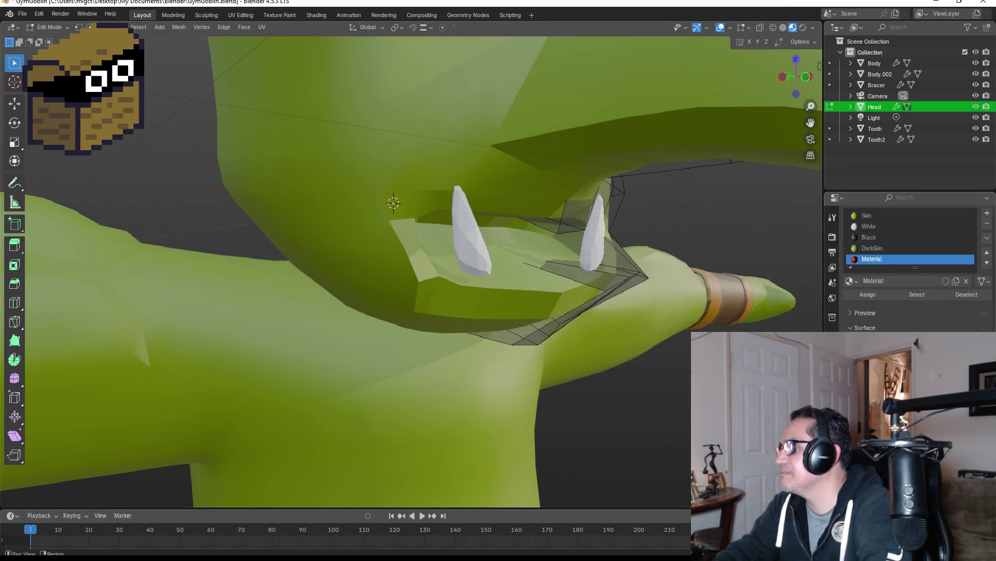
click(832, 217)
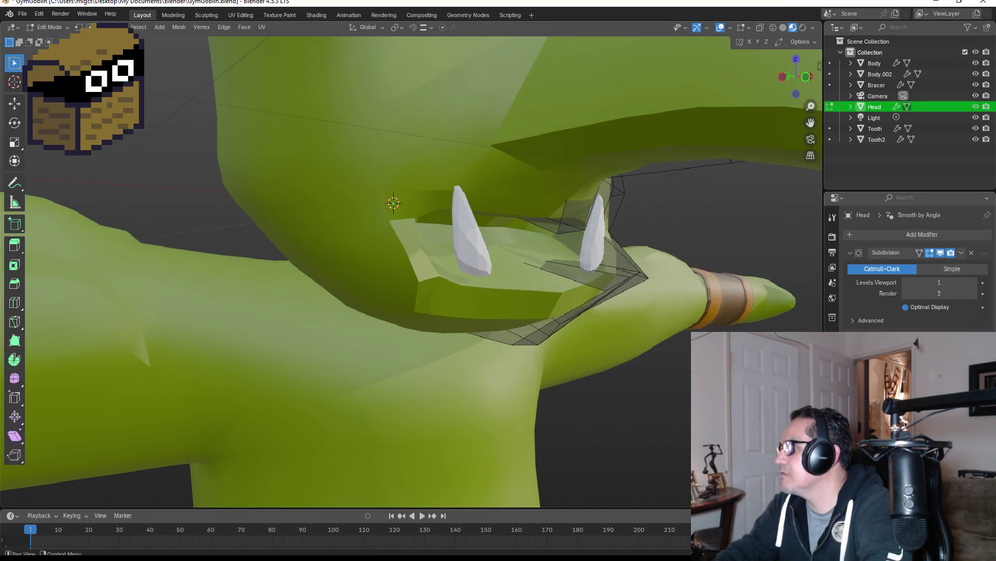
key(alt+h)
scroll(572, 275, down, 3)
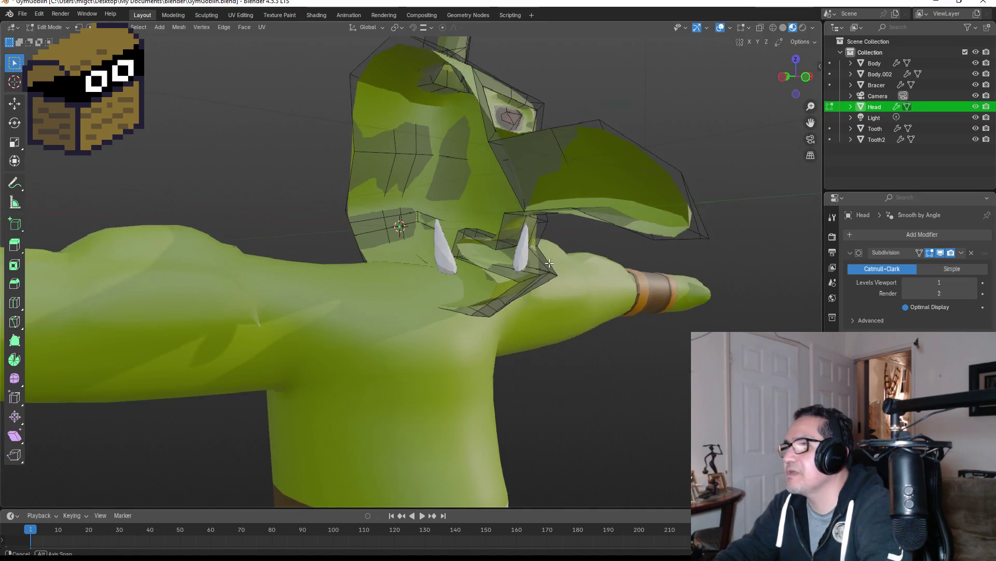
middle_drag(572, 275, 477, 265)
scroll(477, 265, up, 5)
Select the faces inside the goblin's mouth, adding a shortest-path run of faces.
click(477, 266)
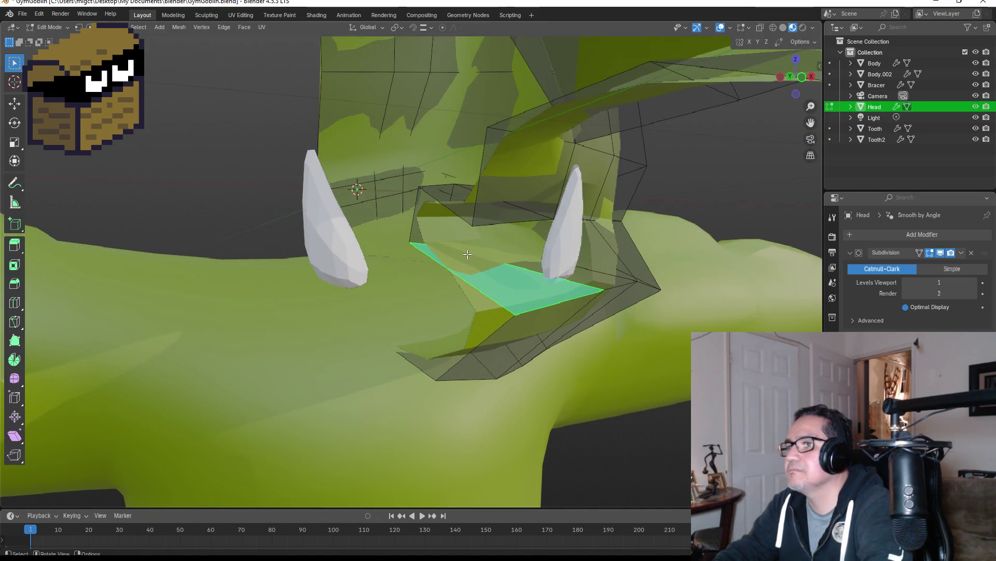
shift+click(461, 192)
mouse_move(467, 236)
middle_down()
mouse_move(361, 143)
mouse_move(490, 158)
mouse_move(526, 268)
middle_up()
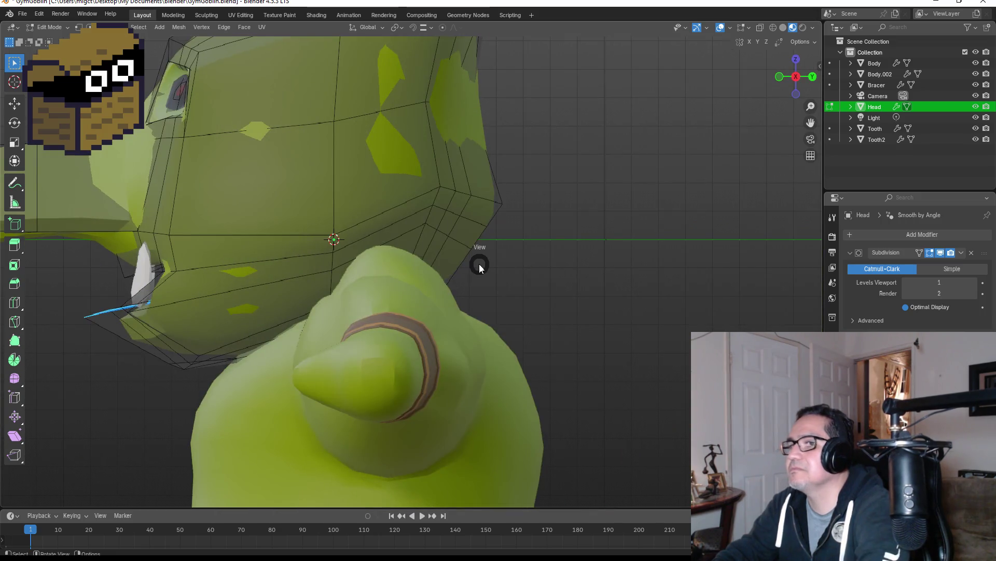
click(407, 260)
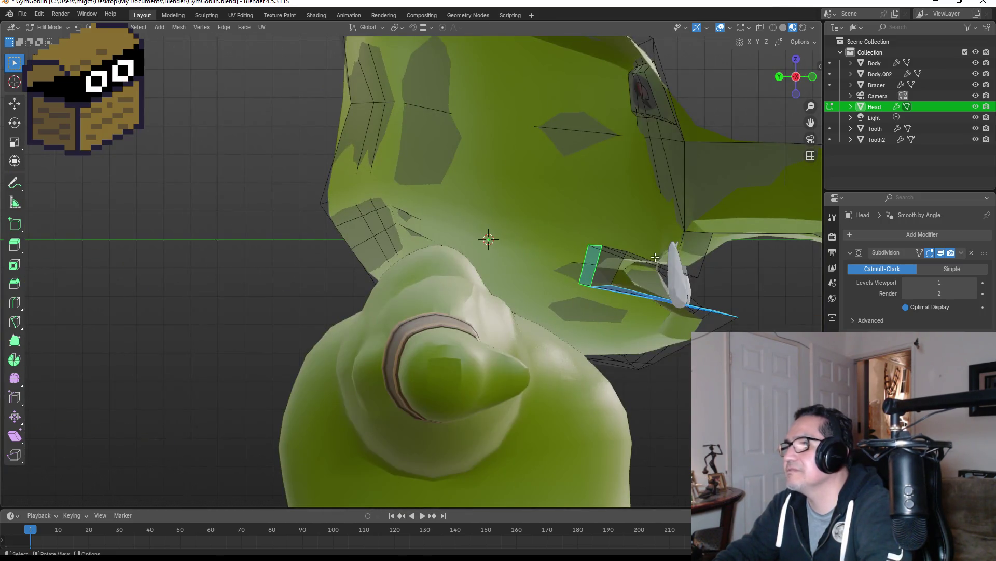
mouse_move(655, 257)
middle_down()
mouse_move(658, 244)
mouse_move(638, 238)
mouse_move(565, 236)
mouse_move(578, 224)
mouse_move(590, 266)
mouse_move(569, 241)
middle_up()
shift+click(612, 278)
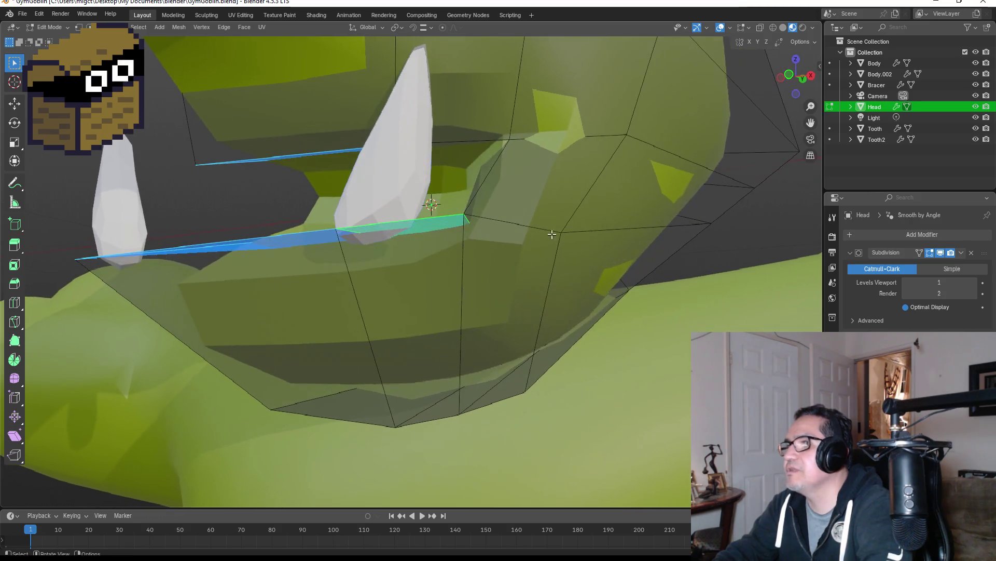
mouse_move(455, 151)
middle_down()
mouse_move(429, 251)
mouse_move(468, 265)
mouse_move(464, 249)
middle_up()
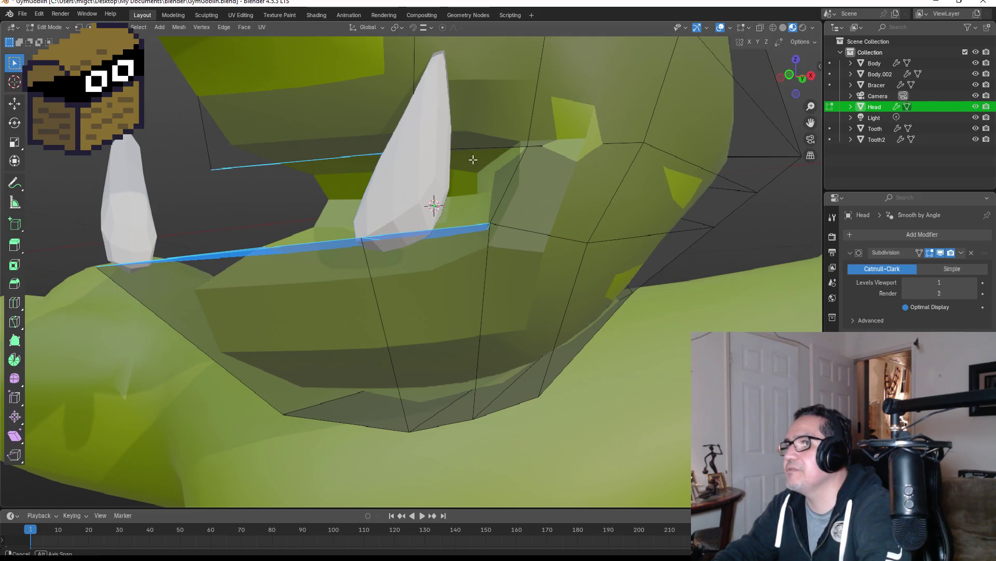
middle_drag(474, 158, 431, 227)
shift+click(353, 332)
mouse_move(352, 332)
middle_down()
mouse_move(436, 202)
mouse_move(343, 129)
mouse_move(427, 218)
middle_up()
ctrl+click(426, 216)
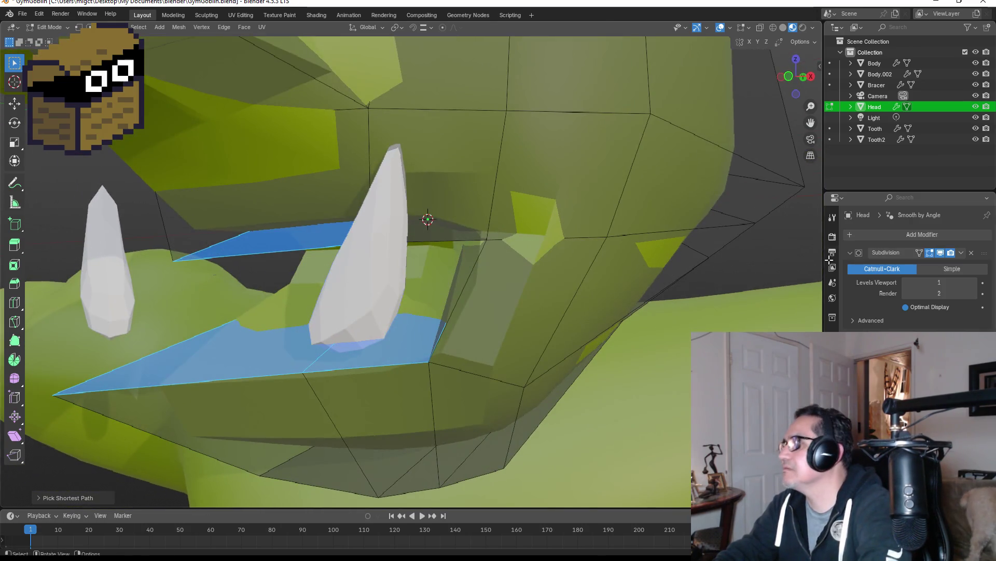
Assign the Black material to the selected mouth faces and check it from the front.
click(832, 425)
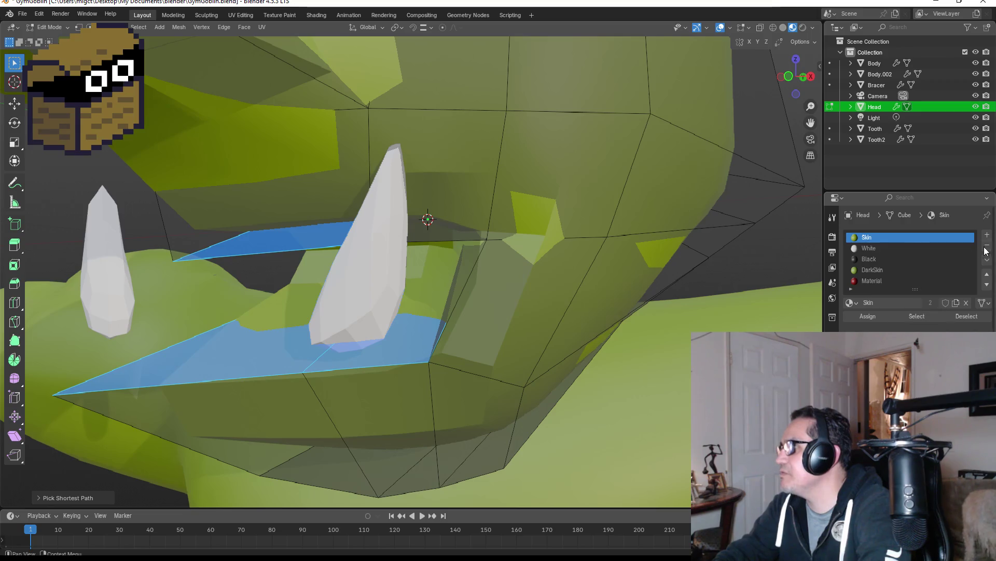
click(880, 260)
click(870, 316)
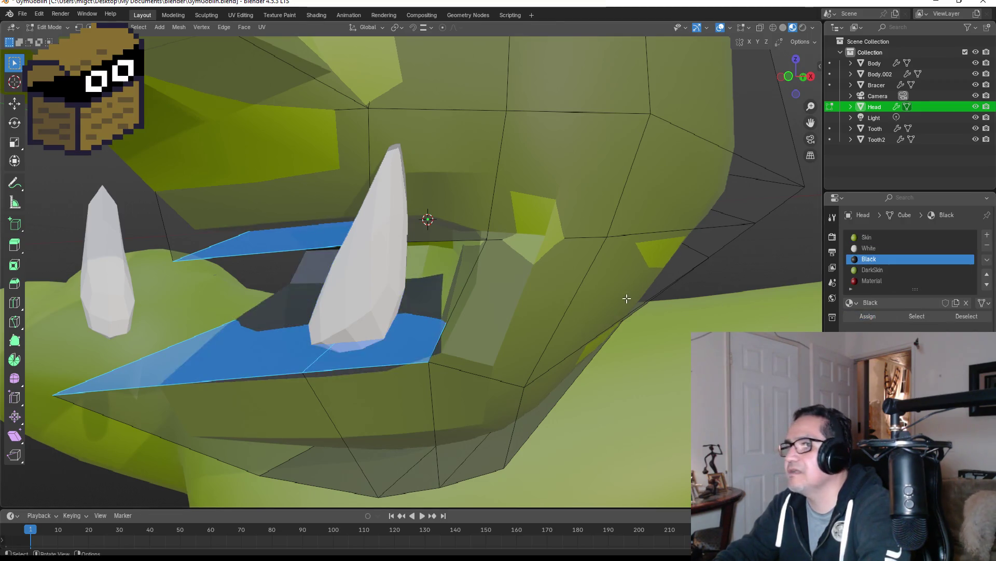
scroll(591, 299, down, 6)
key(KP_1)
key(Tab)
mouse_move(592, 285)
middle_down()
mouse_move(604, 233)
mouse_move(561, 239)
middle_up()
scroll(560, 240, up, 6)
In wireframe shading, select the remaining skin-coloured mouth faces and assign them Black.
key(Tab)
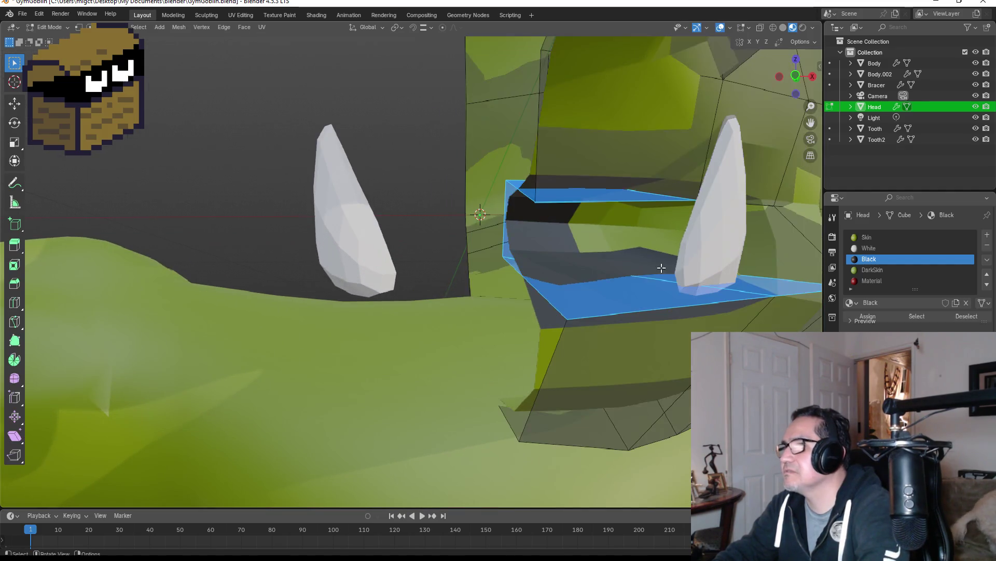
click(632, 232)
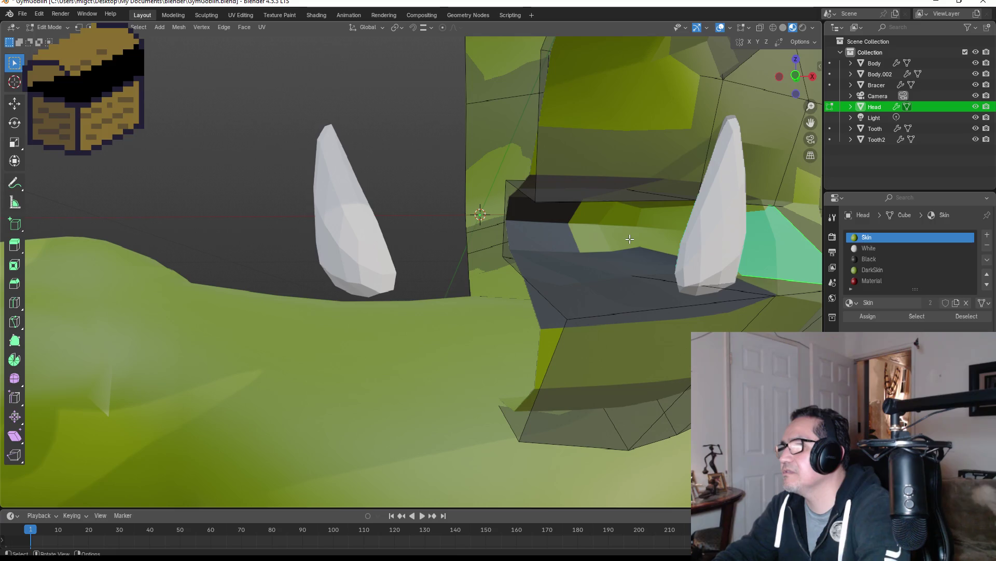
key(z)
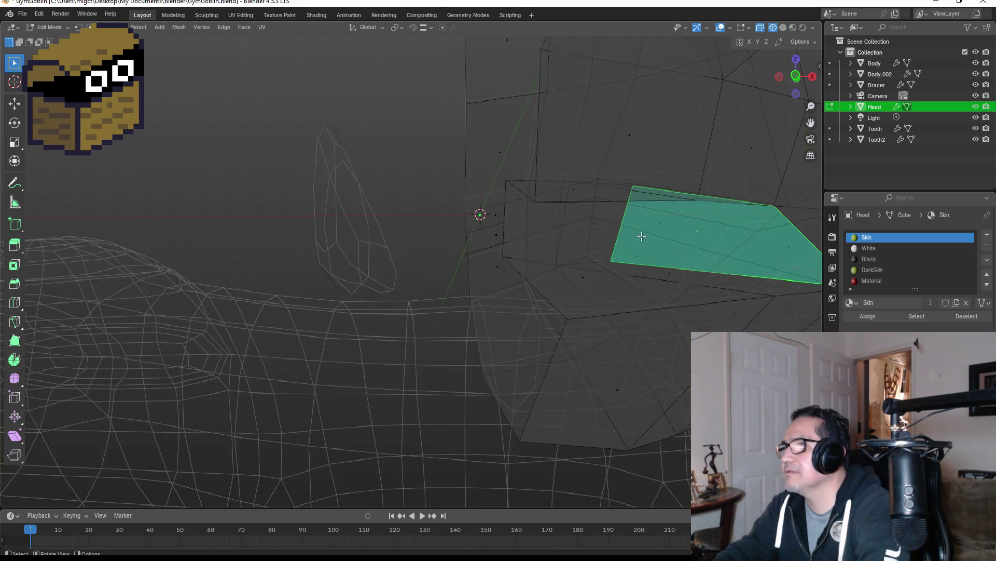
middle_drag(608, 234, 620, 238)
click(592, 239)
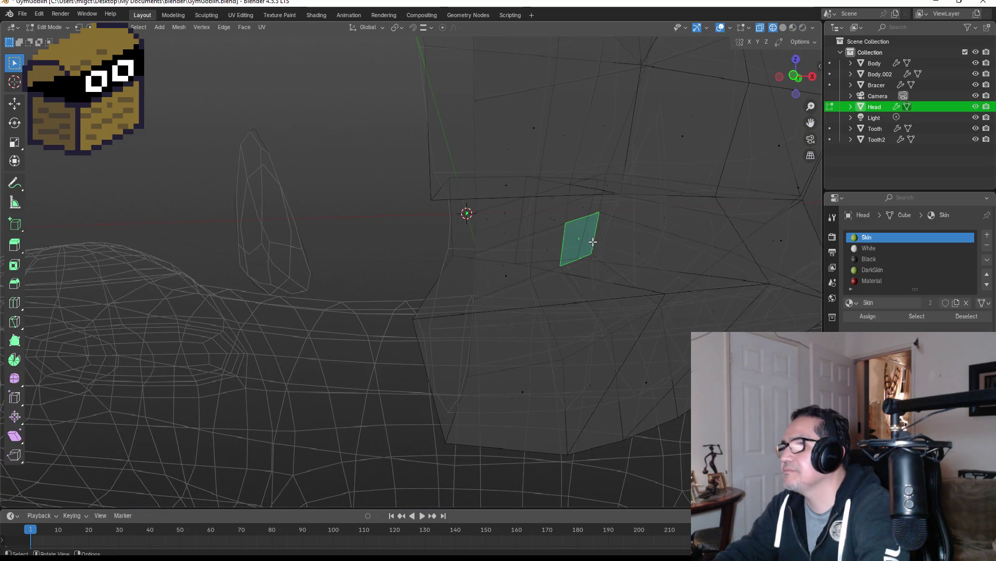
click(650, 266)
mouse_move(676, 273)
middle_down()
mouse_move(734, 305)
mouse_move(703, 296)
middle_up()
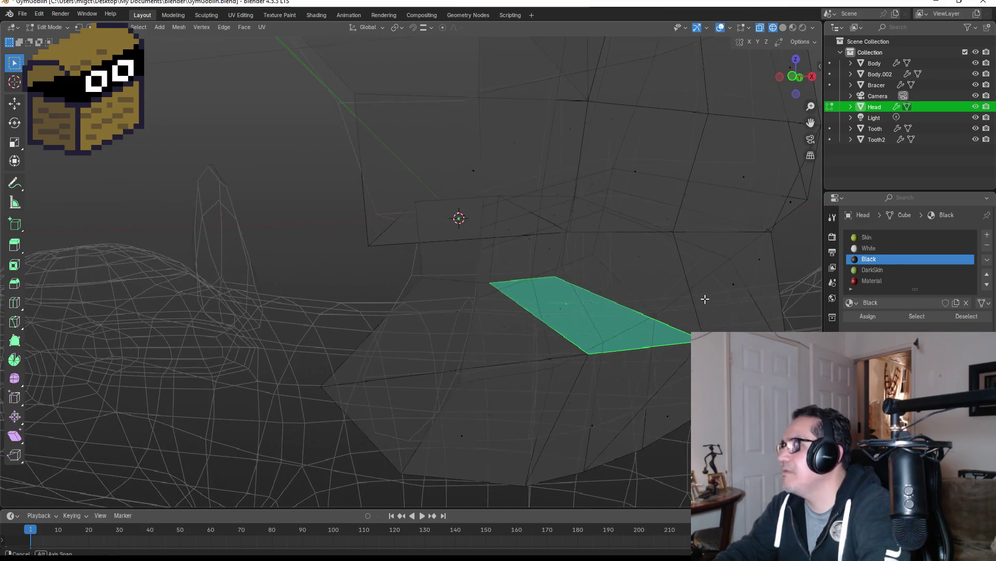
click(637, 272)
mouse_move(646, 282)
middle_down()
mouse_move(518, 276)
mouse_move(583, 278)
mouse_move(640, 318)
middle_up()
click(498, 248)
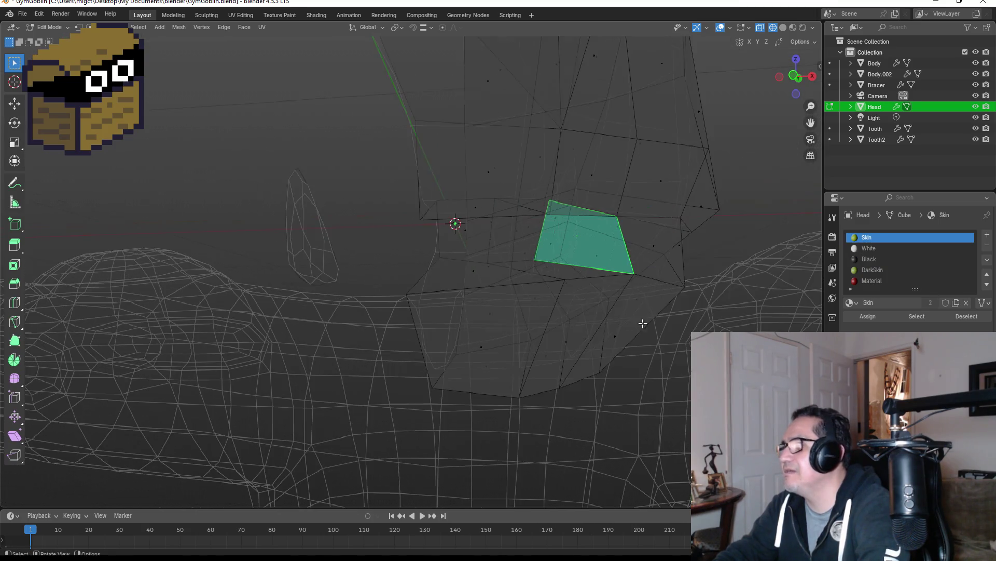
click(876, 262)
click(855, 315)
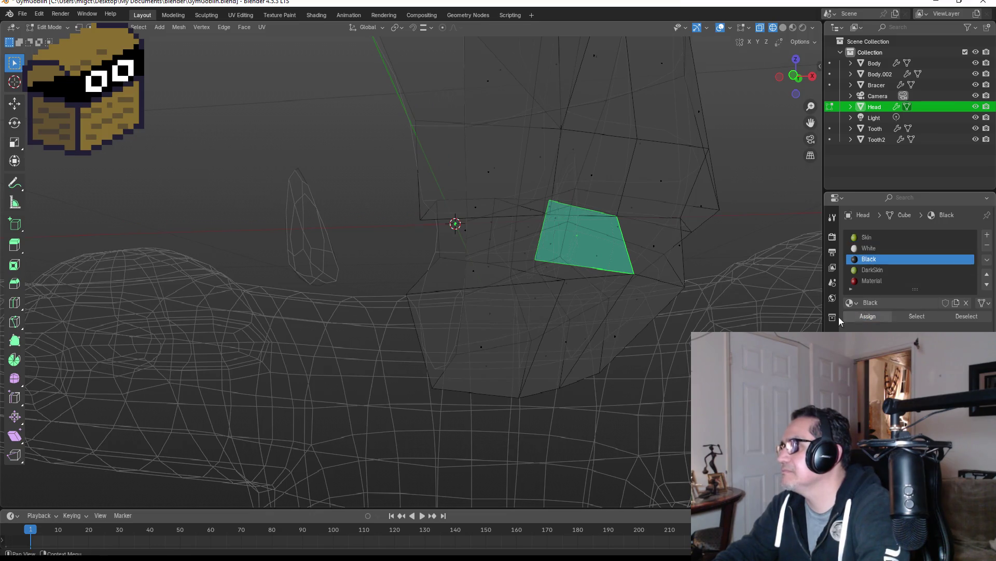
Return to Material Preview shading and make one more skin-coloured mouth face Black.
key(z)
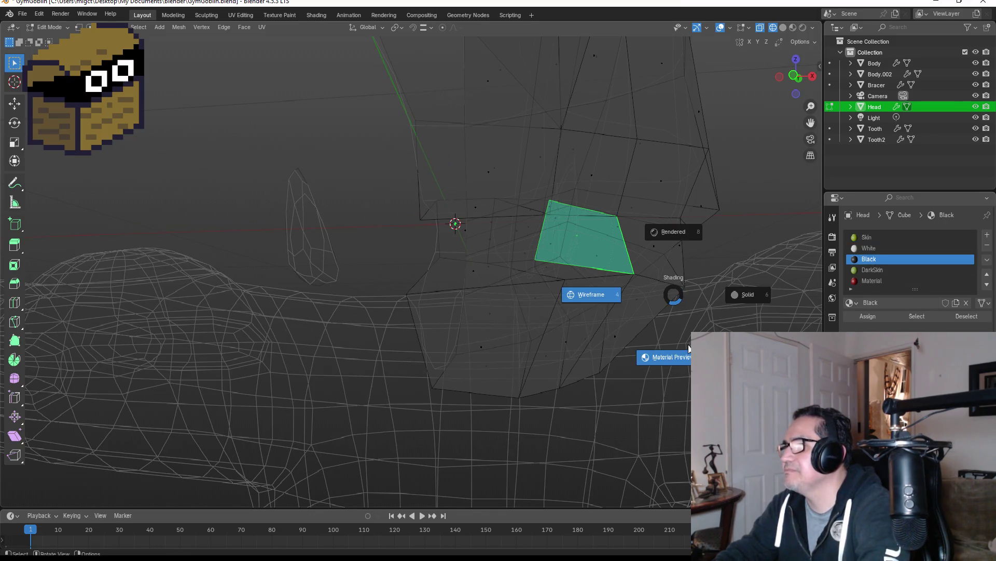
click(659, 356)
mouse_move(639, 314)
middle_down()
mouse_move(563, 262)
mouse_move(563, 244)
mouse_move(717, 290)
middle_up()
scroll(563, 262, up, 3)
click(570, 217)
click(868, 258)
click(868, 317)
middle_drag(576, 312, 586, 307)
scroll(564, 295, down, 4)
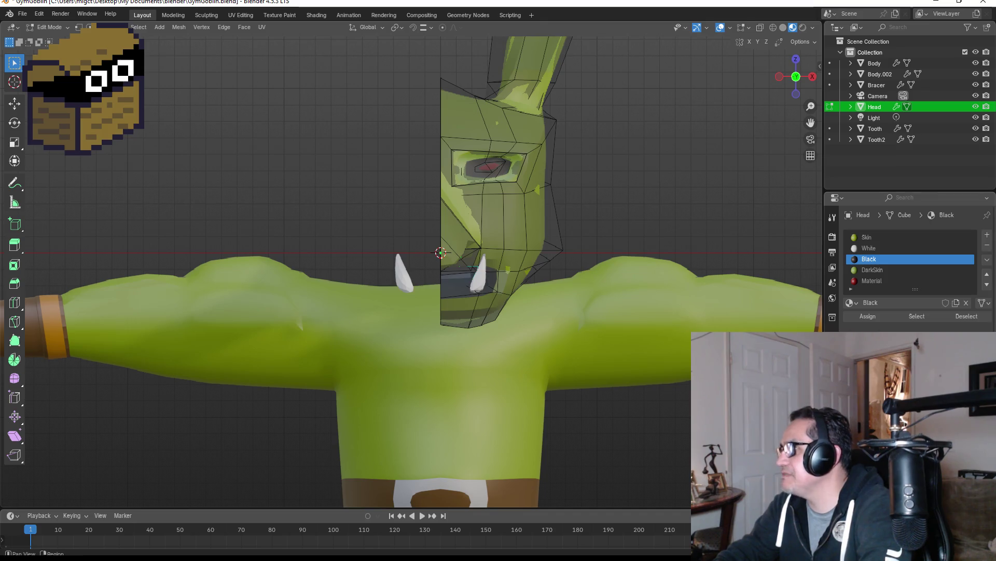
click(896, 106)
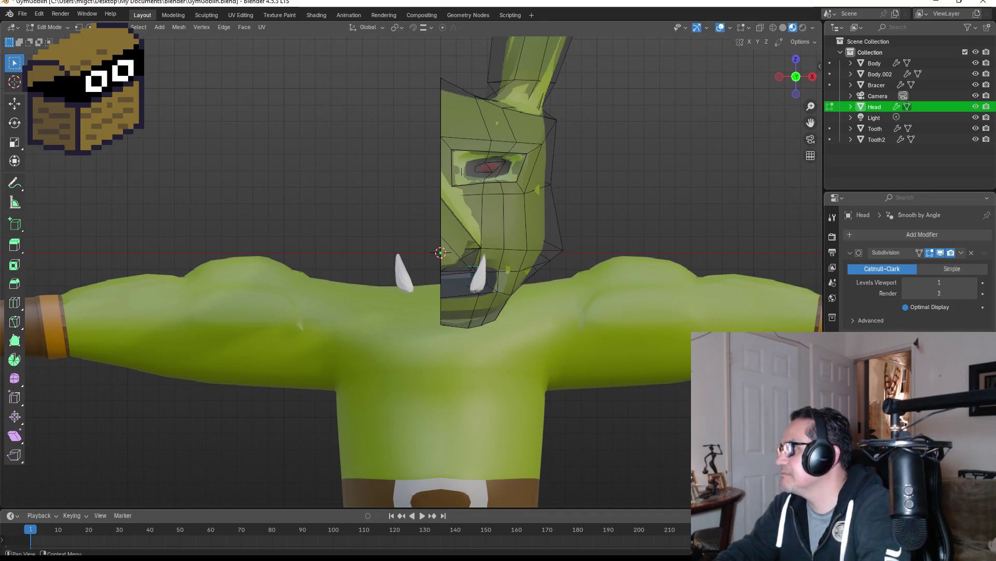
Return the Head to Object Mode and zoom out to see the whole blackened-mouth face.
scroll(526, 231, down, 4)
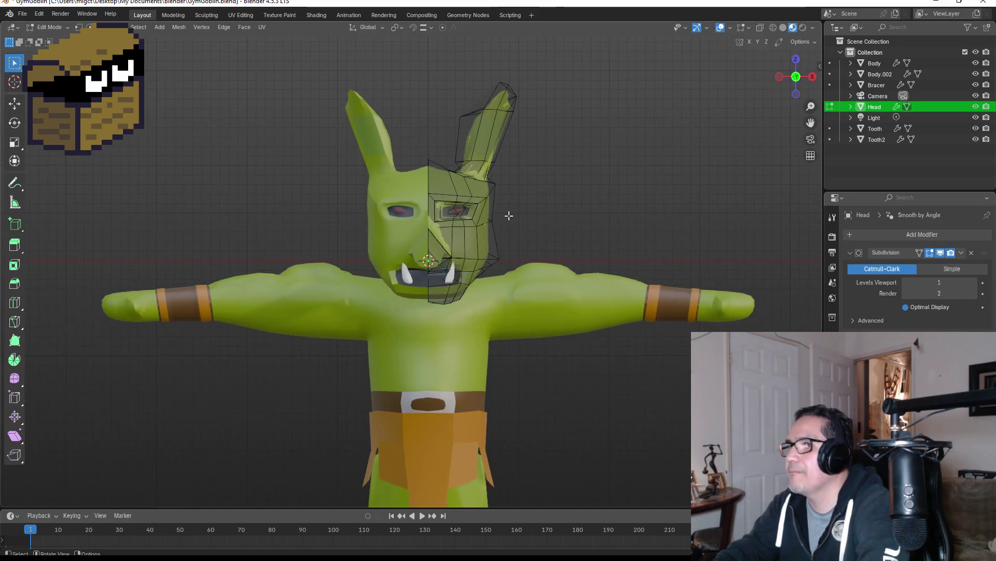
key(Tab)
scroll(526, 226, down, 1)
scroll(484, 213, up, 3)
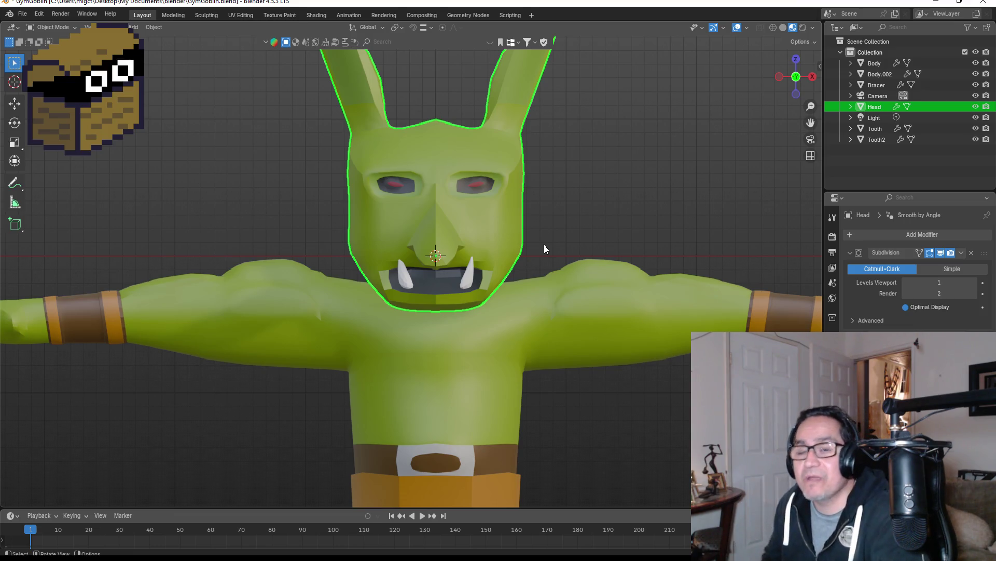
Return to the front view and select the loincloth object Body.002 in the Outliner.
scroll(549, 200, down, 4)
scroll(555, 216, up, 5)
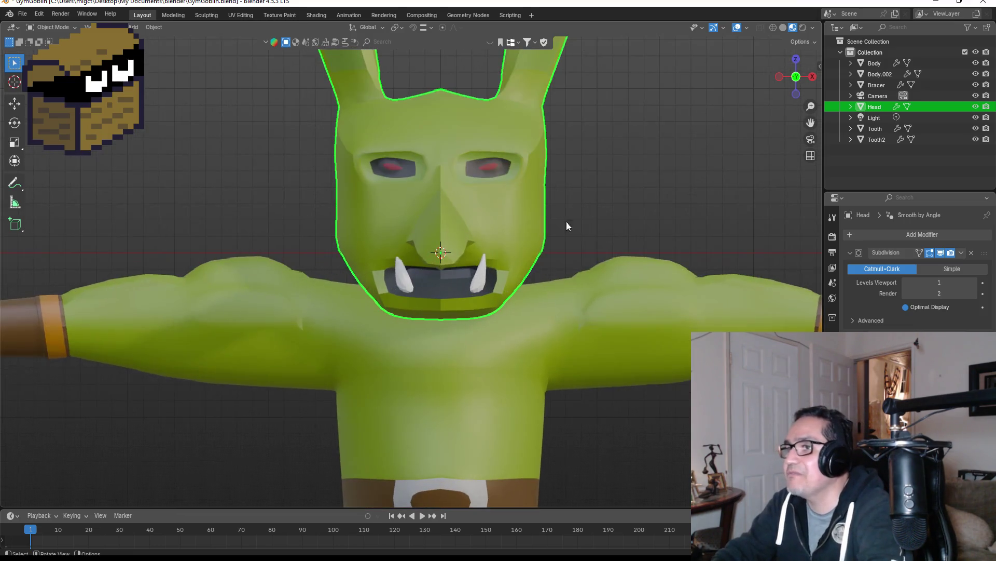
mouse_move(593, 261)
middle_down()
mouse_move(649, 222)
mouse_move(546, 238)
middle_up()
key(KP_1)
scroll(587, 241, down, 3)
click(568, 397)
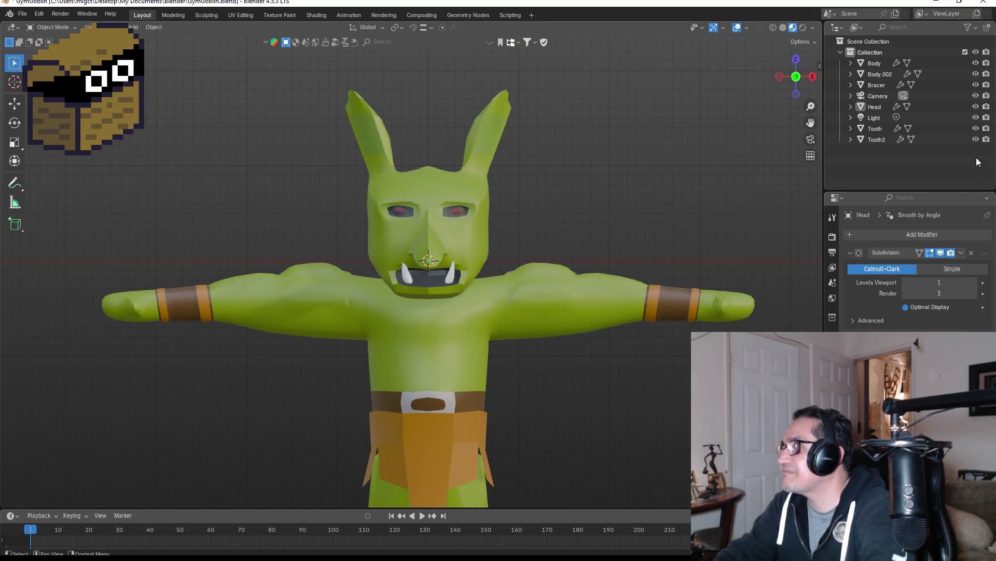
click(882, 62)
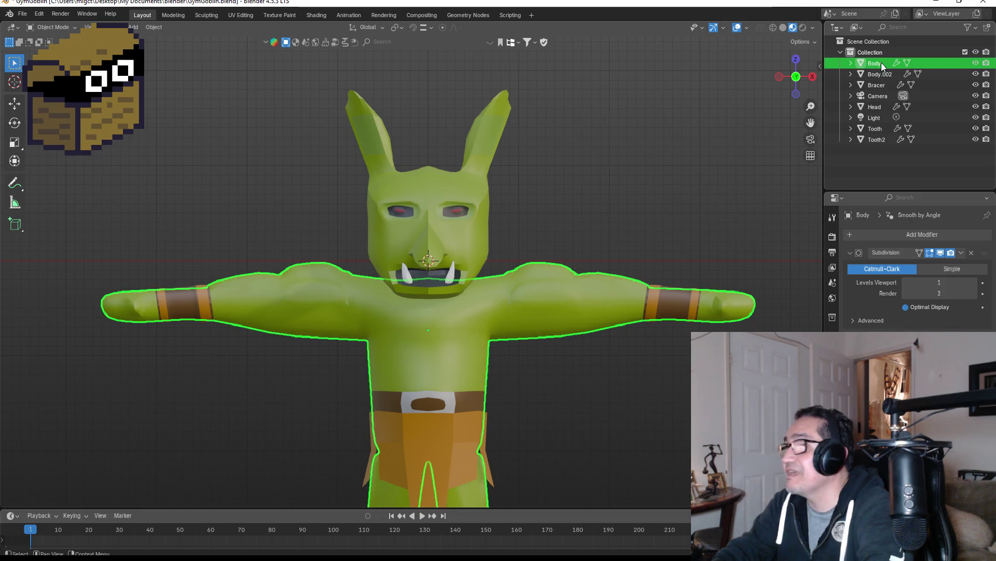
click(882, 74)
scroll(661, 232, down, 3)
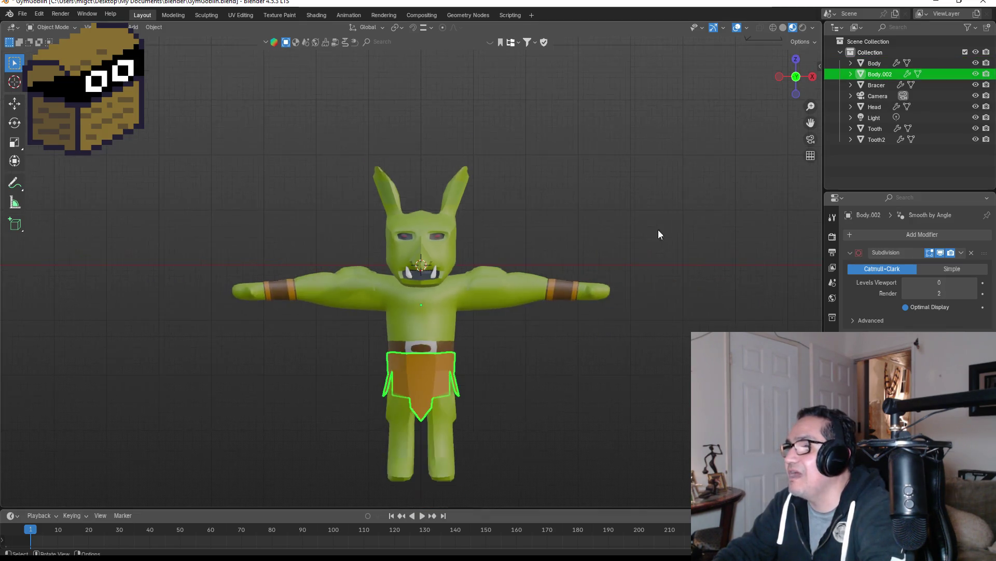
scroll(715, 190, up, 2)
Rename Body.002 to 'Skirt'.
double_click(880, 73)
key(BackSpace)
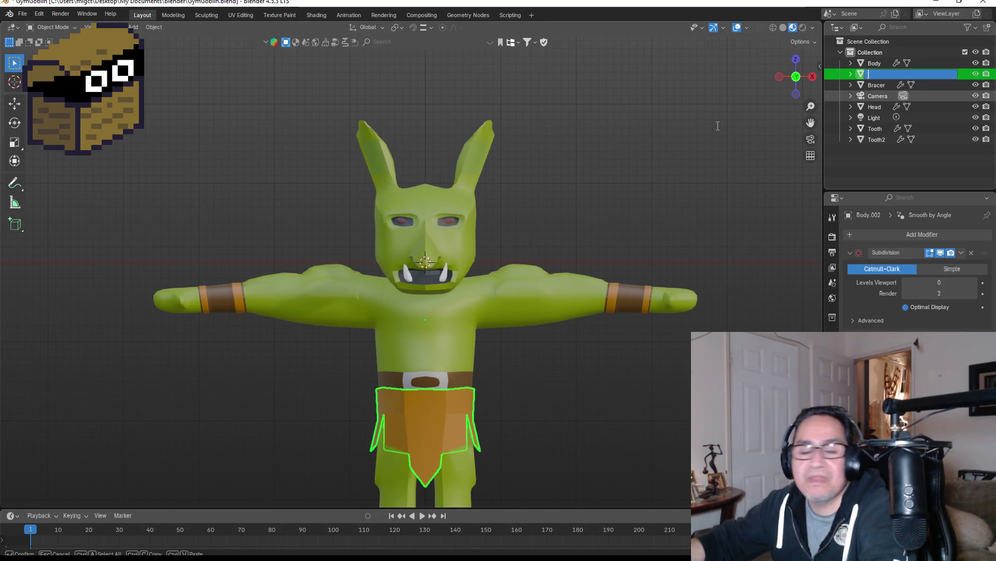
text(Skirt)
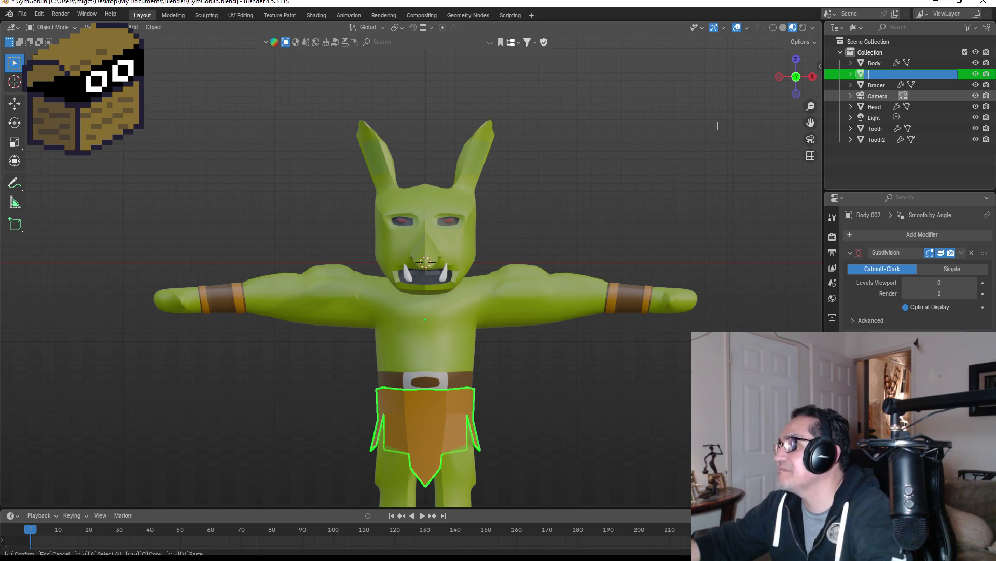
key(Return)
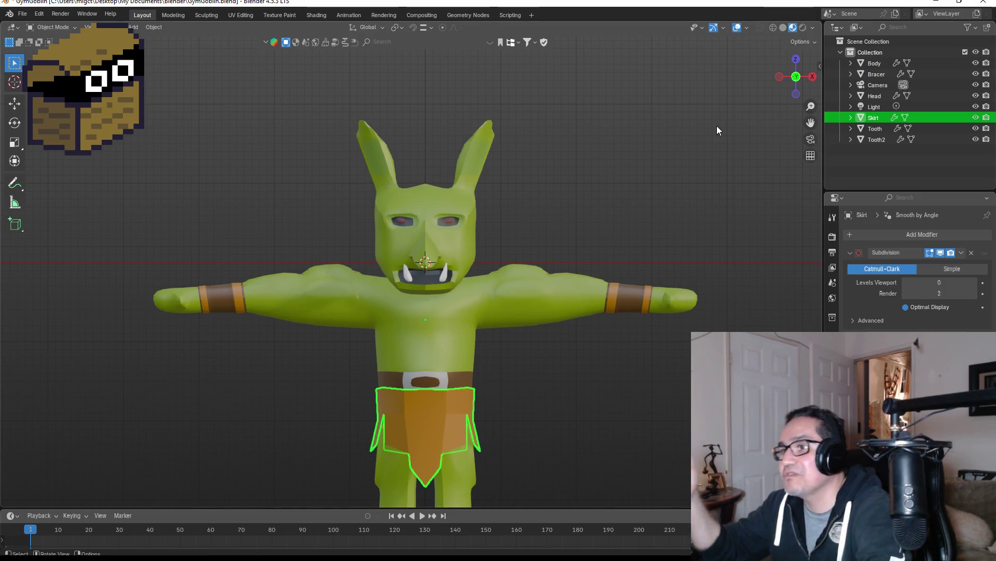
scroll(655, 190, up, 3)
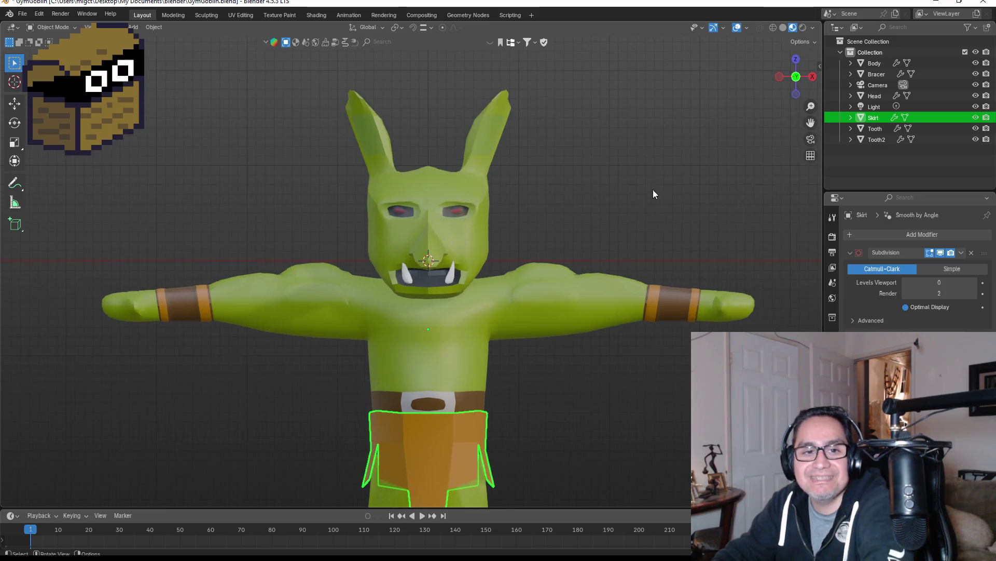
Select Tooth2 and Tooth, with Tooth active, and join them with Ctrl+J.
click(727, 305)
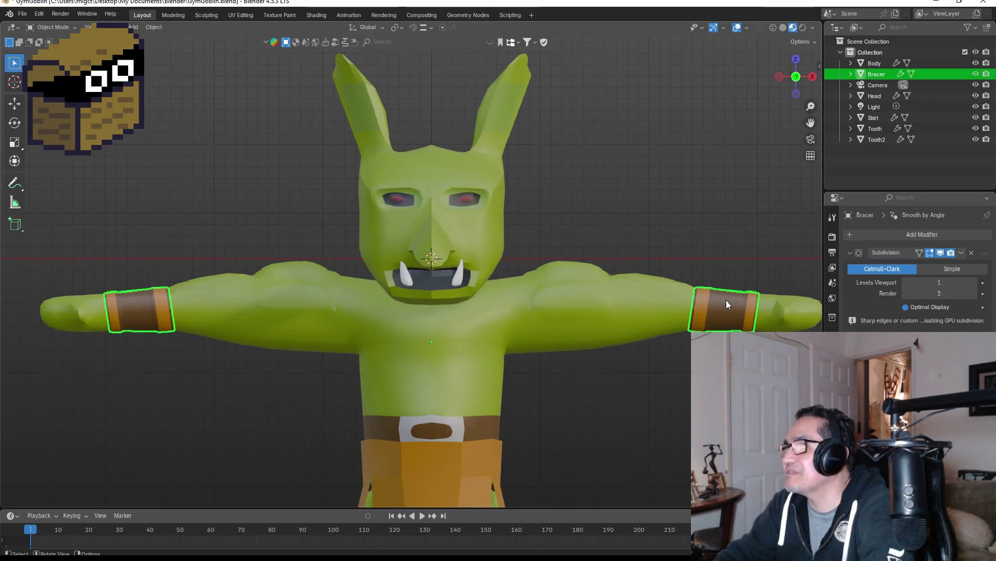
click(874, 96)
click(874, 106)
click(876, 117)
click(874, 130)
click(880, 140)
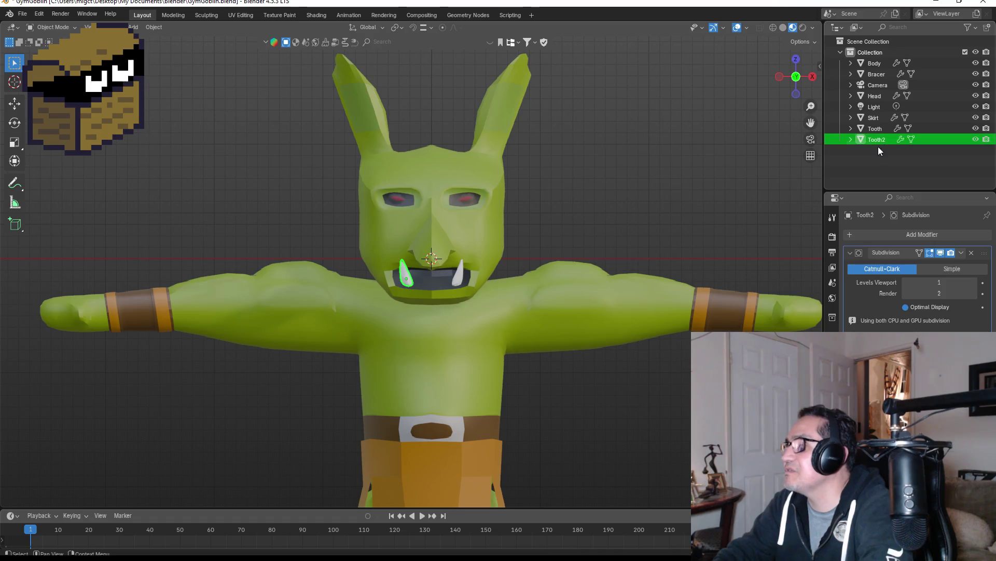
click(872, 130)
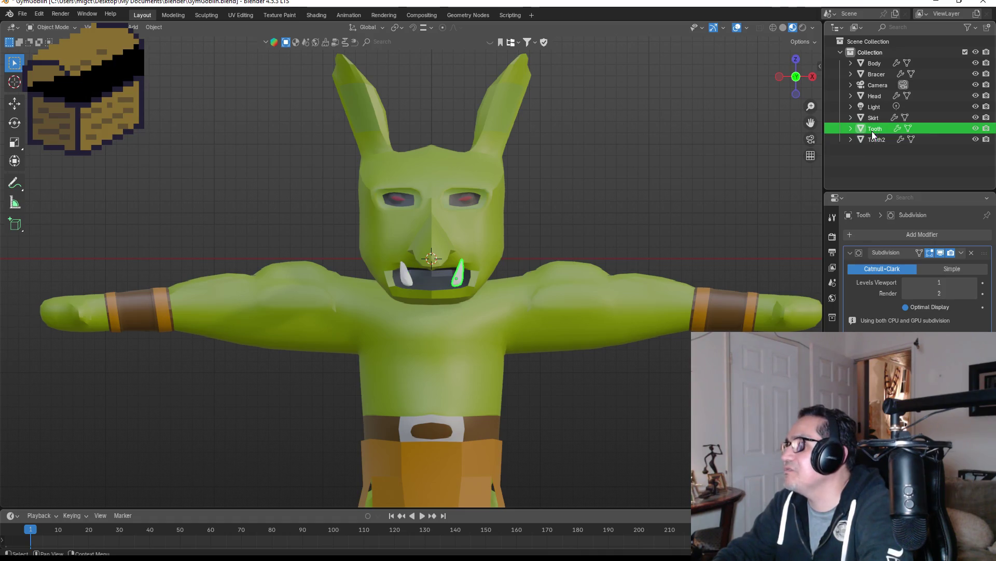
shift+click(874, 139)
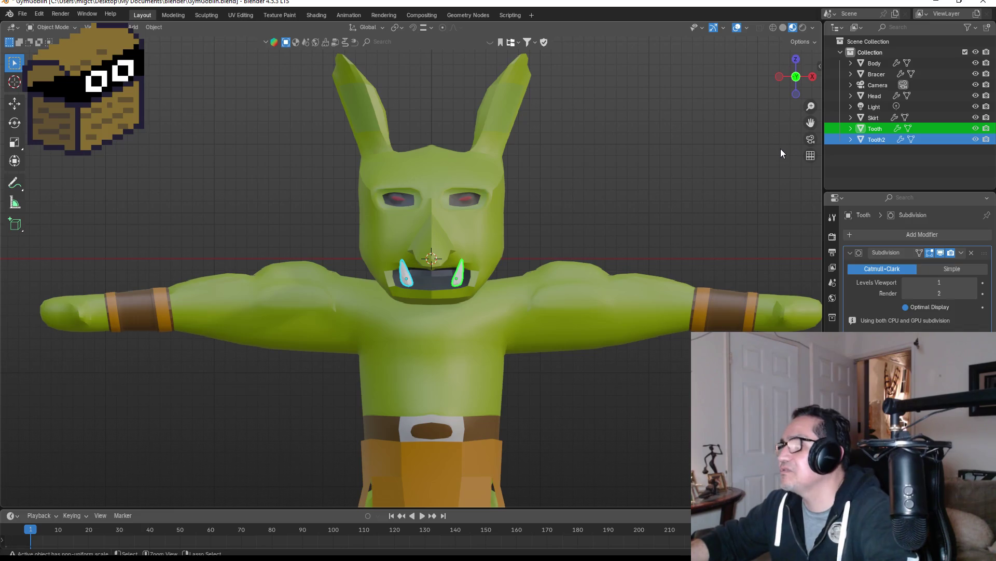
key(ctrl+j)
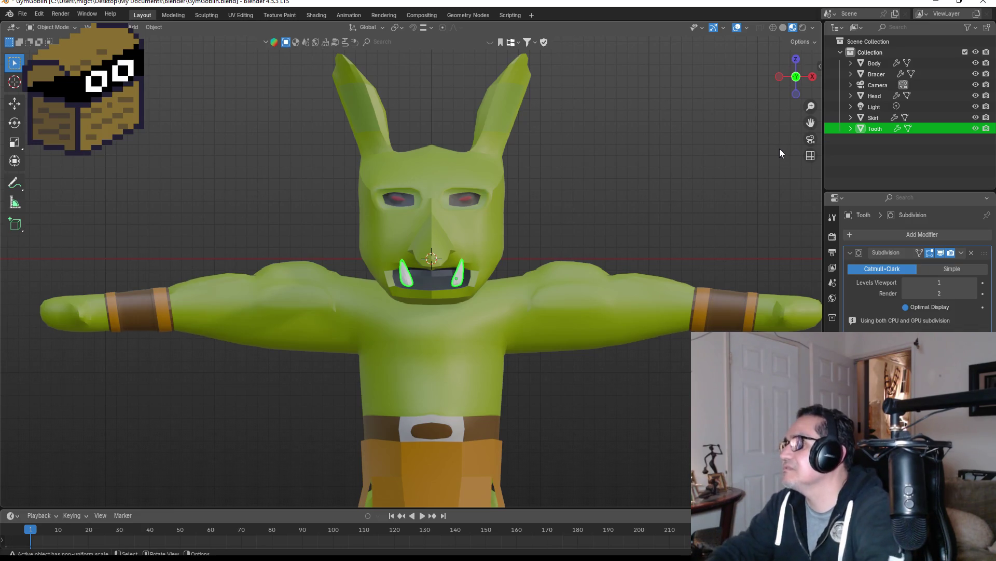
Deselect the joined tusks and select the Head for an angled look.
click(765, 156)
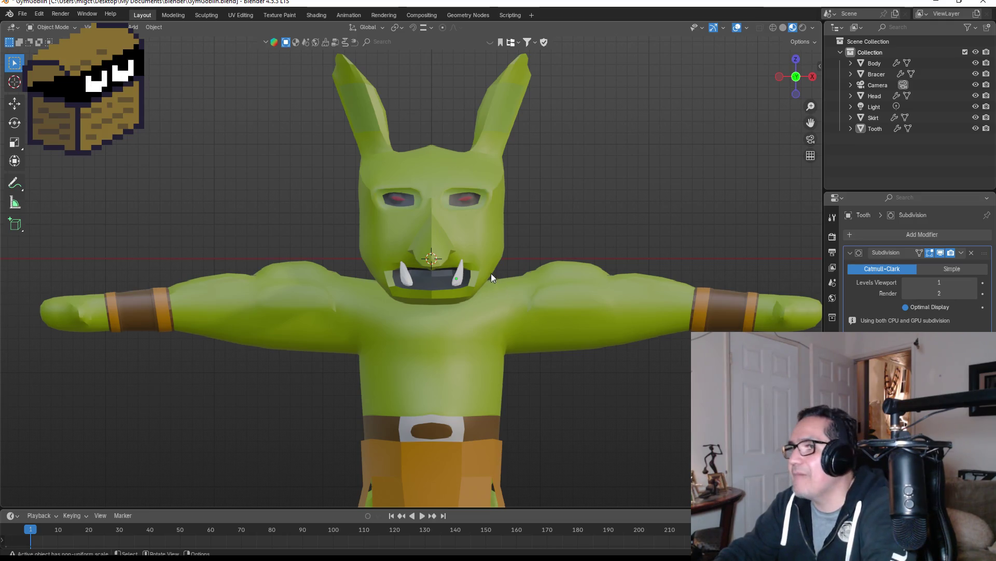
click(481, 235)
mouse_move(564, 220)
middle_down()
mouse_move(516, 219)
mouse_move(554, 244)
mouse_move(588, 216)
middle_up()
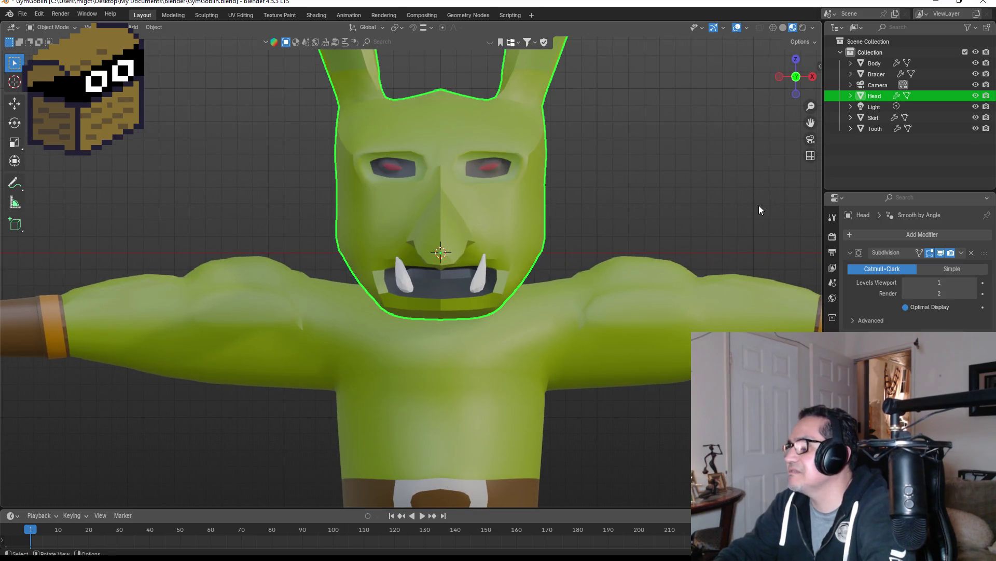
Join Tooth into the active Head and test with a cancelled rotation that the tusks follow.
click(878, 128)
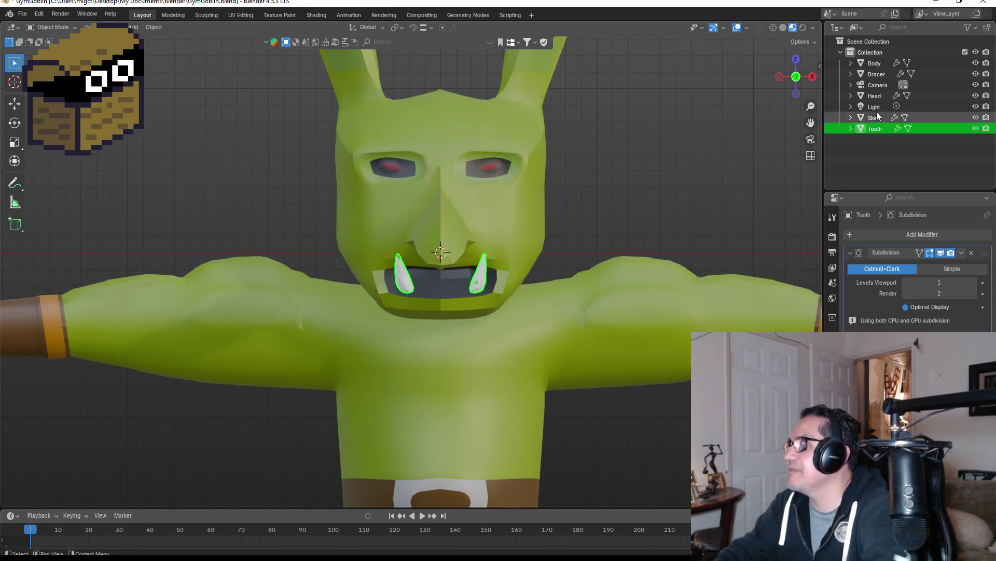
ctrl+click(876, 96)
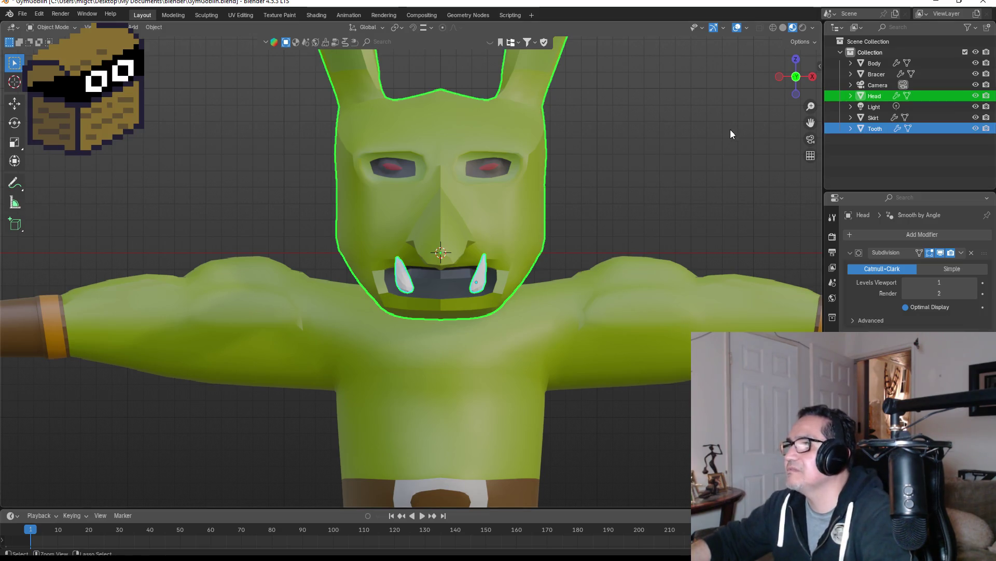
key(ctrl+j)
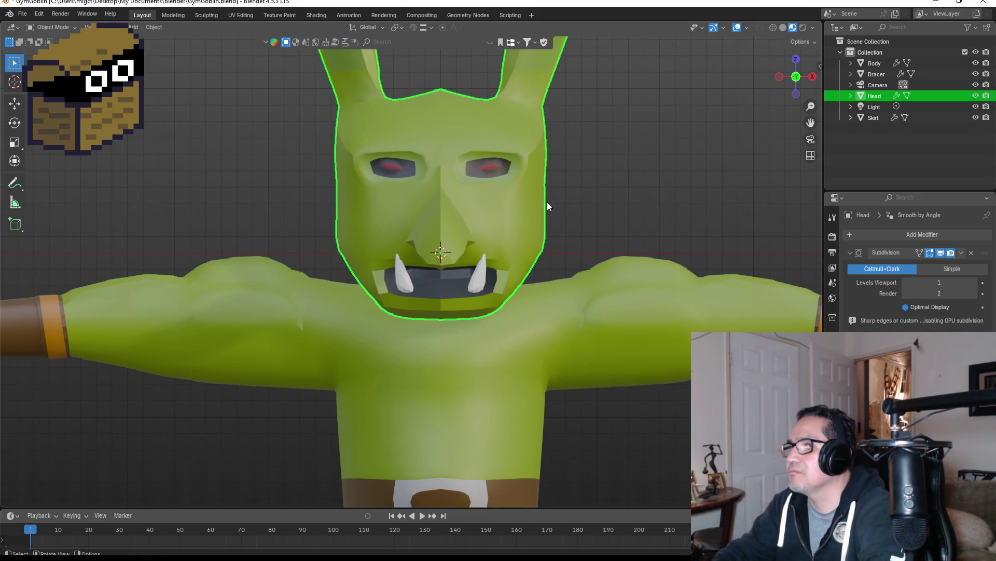
scroll(489, 211, down, 3)
key(r)
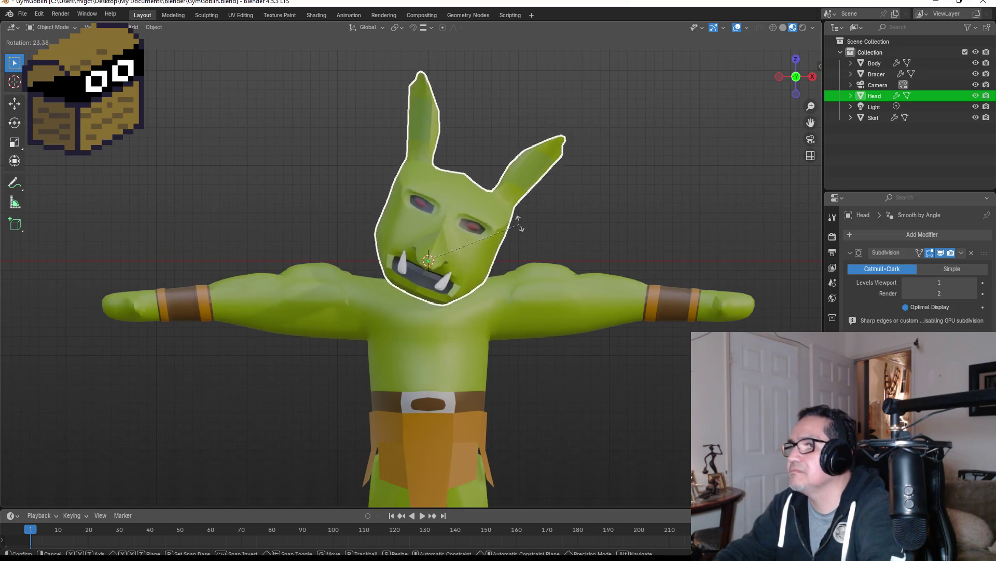
key(Escape)
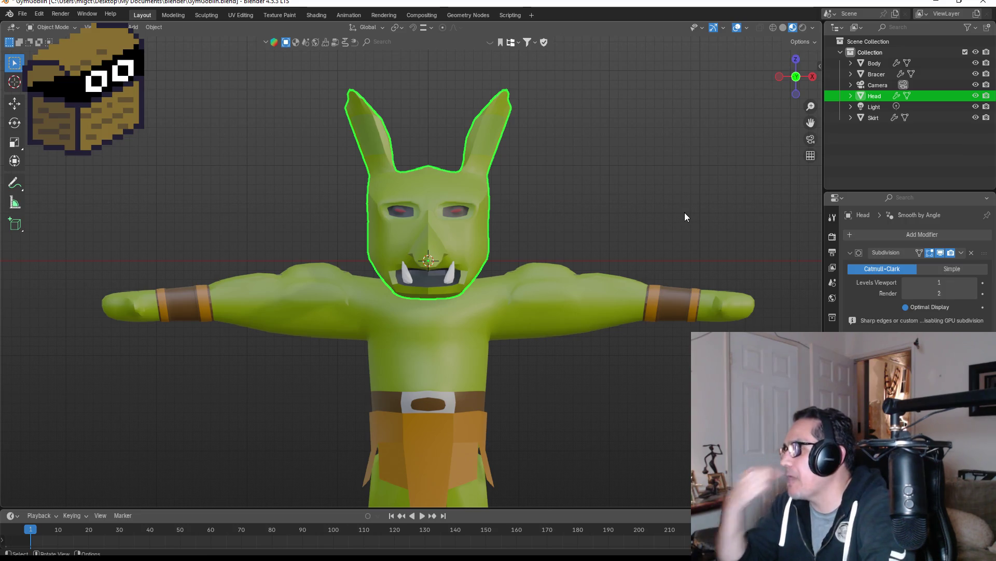
Select Body, Head and then Skirt in the Outliner.
click(875, 64)
click(877, 96)
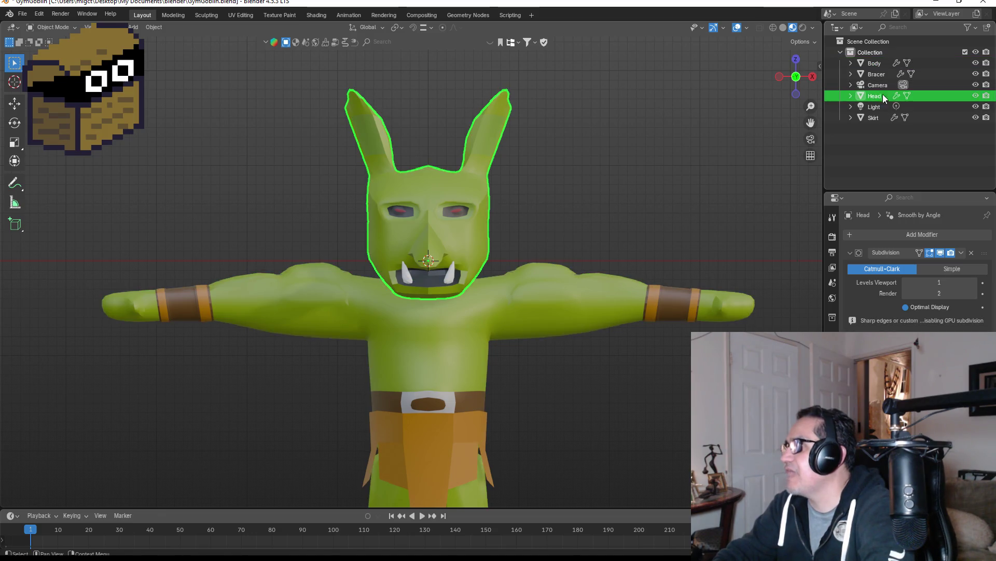
click(873, 120)
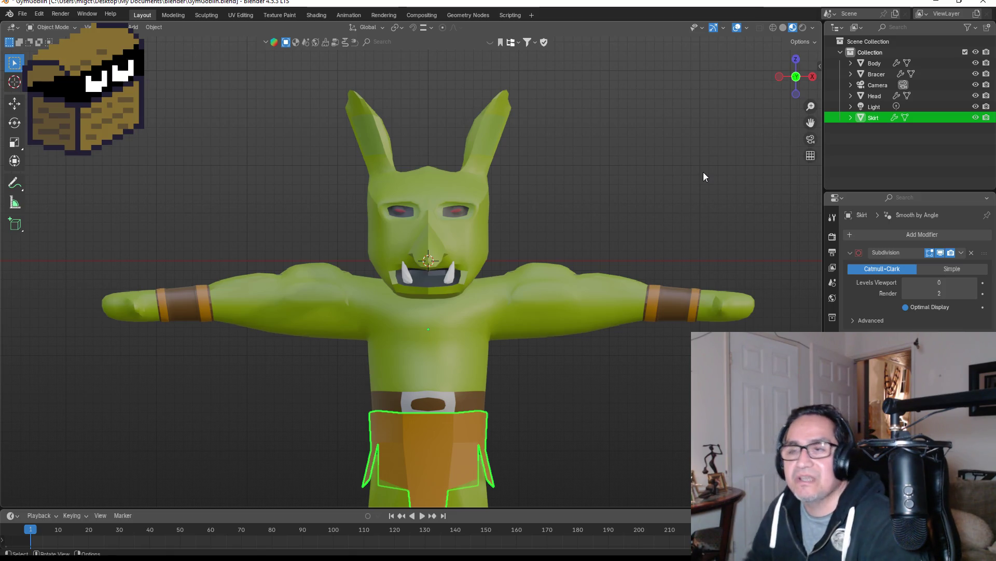
Join the Bracer object into the Body with Ctrl+J.
scroll(628, 205, up, 3)
scroll(623, 200, down, 5)
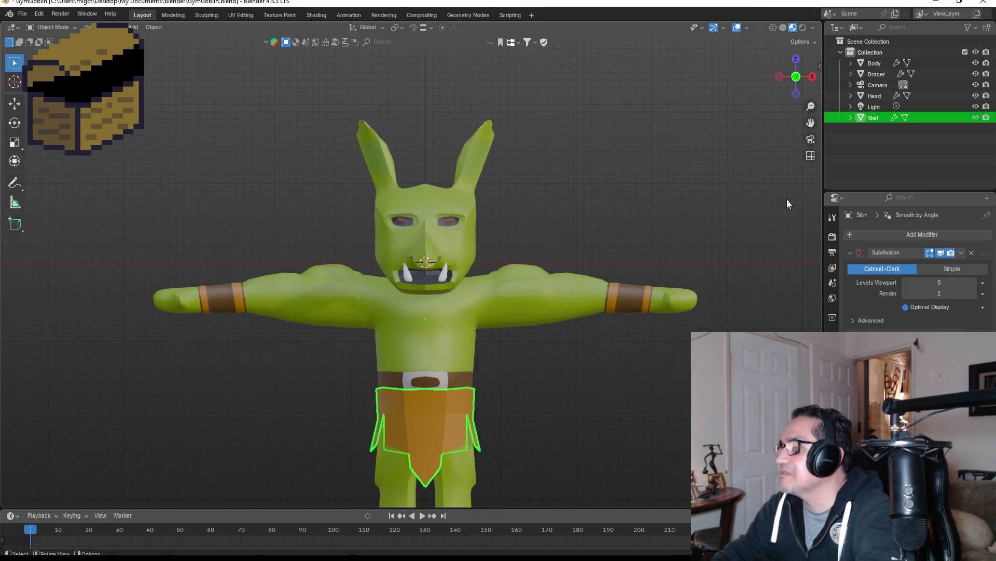
click(875, 64)
click(876, 75)
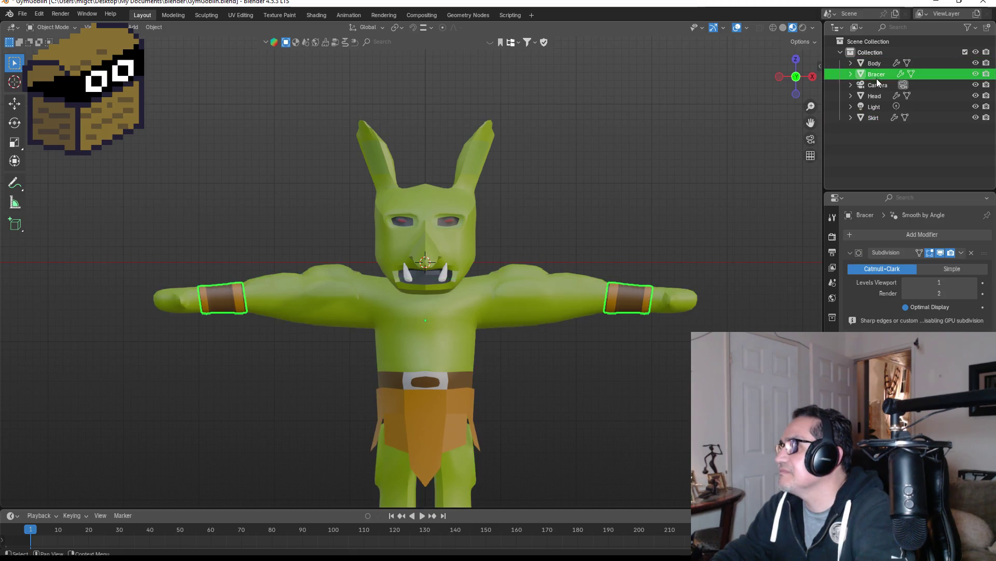
click(877, 119)
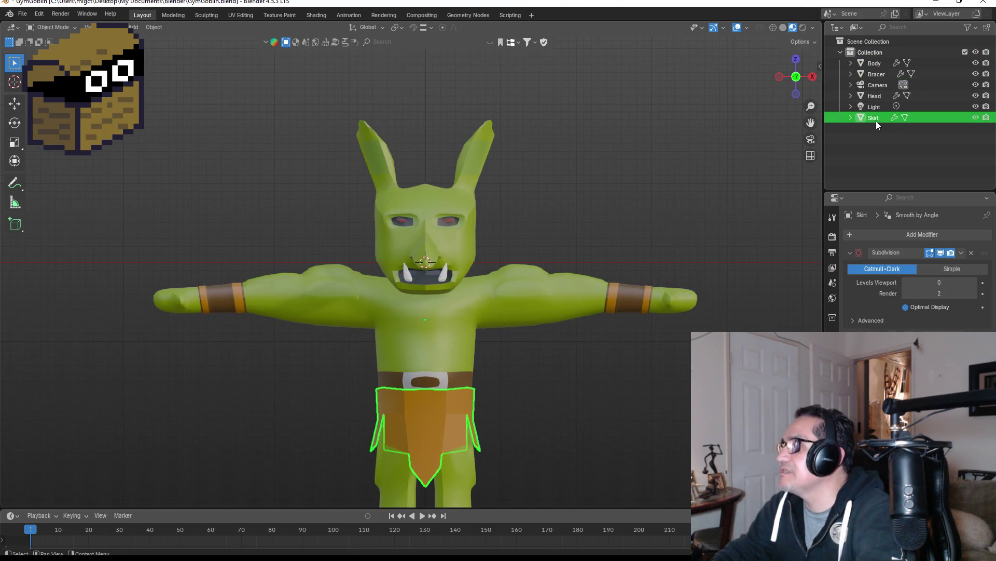
click(876, 72)
shift+click(875, 63)
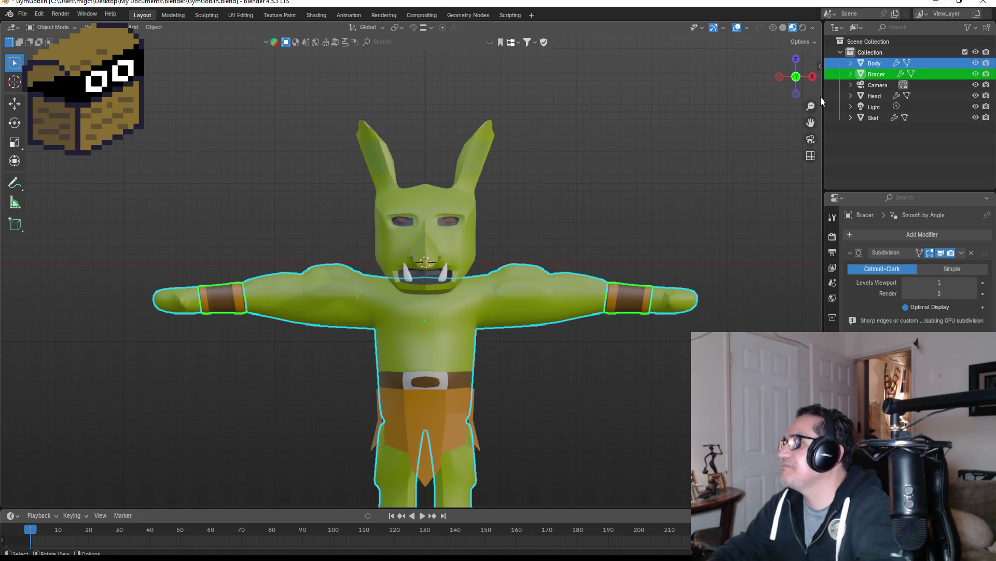
click(875, 64)
ctrl+click(873, 73)
click(873, 74)
ctrl+click(874, 63)
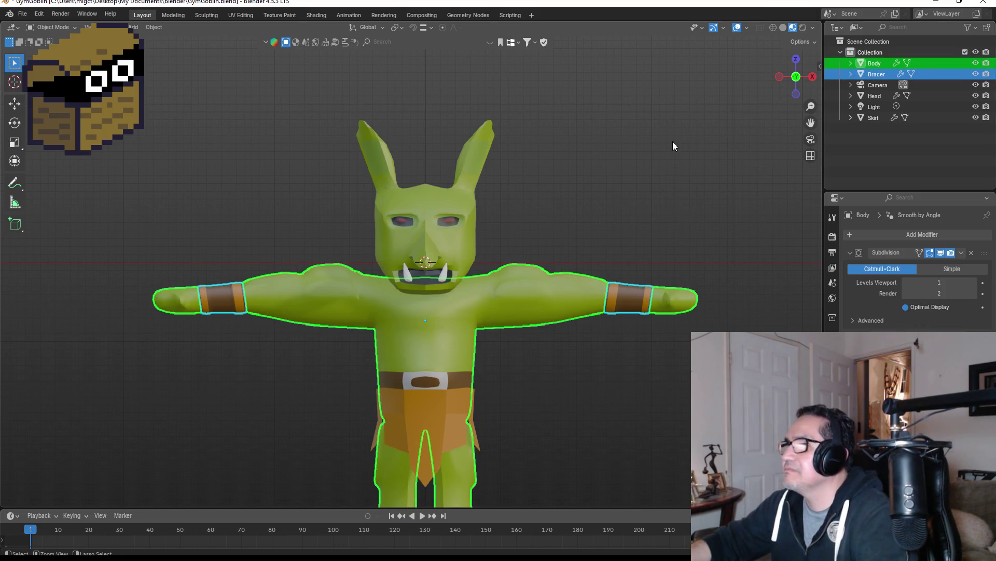
key(ctrl+j)
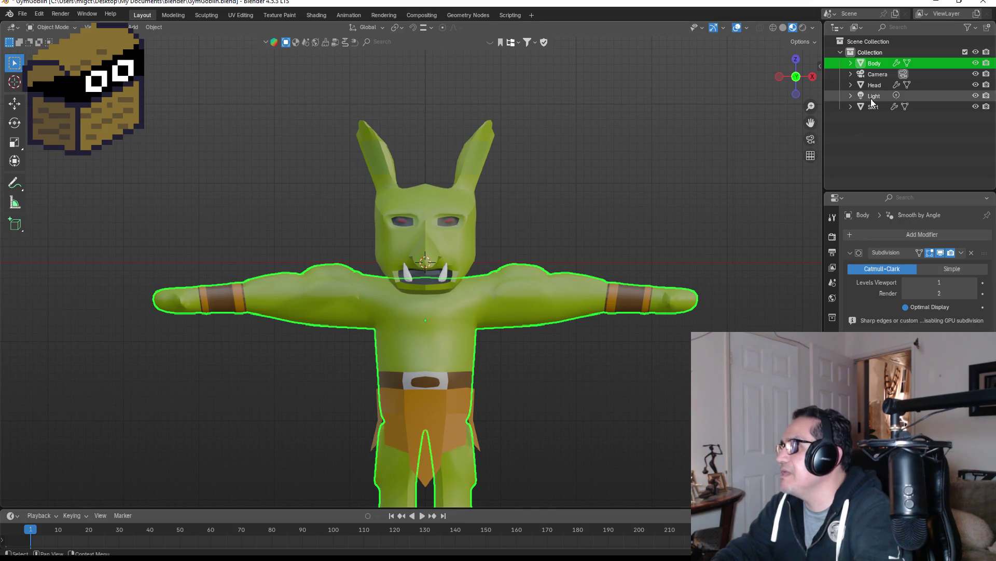
Select the Head with Body active and save the goblin file.
click(874, 97)
click(869, 107)
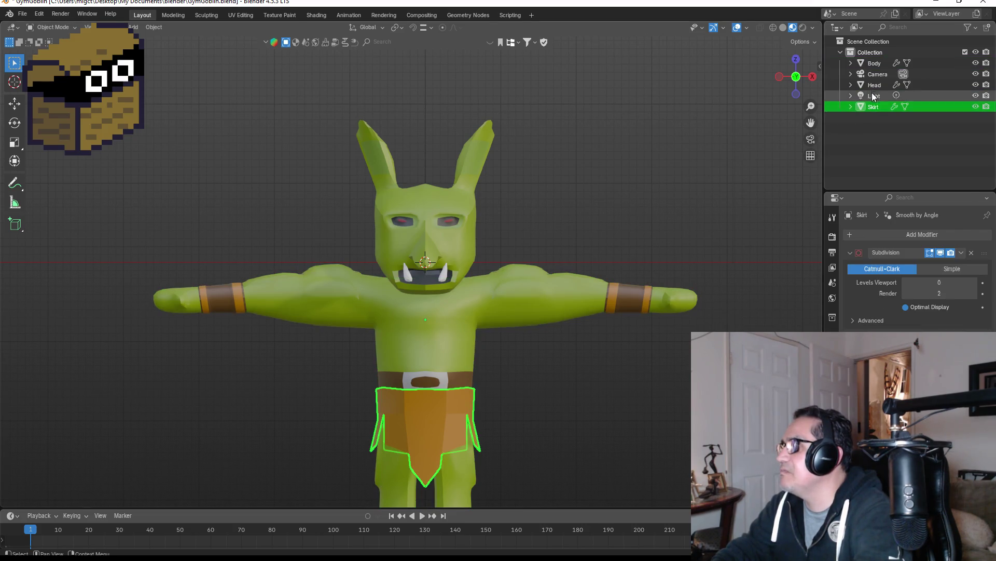
click(875, 85)
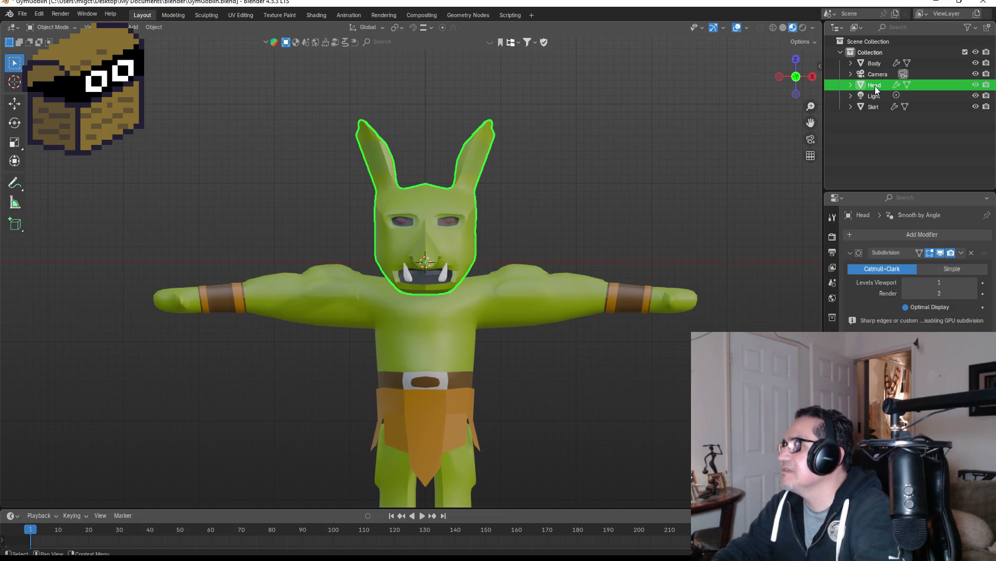
click(867, 107)
click(873, 85)
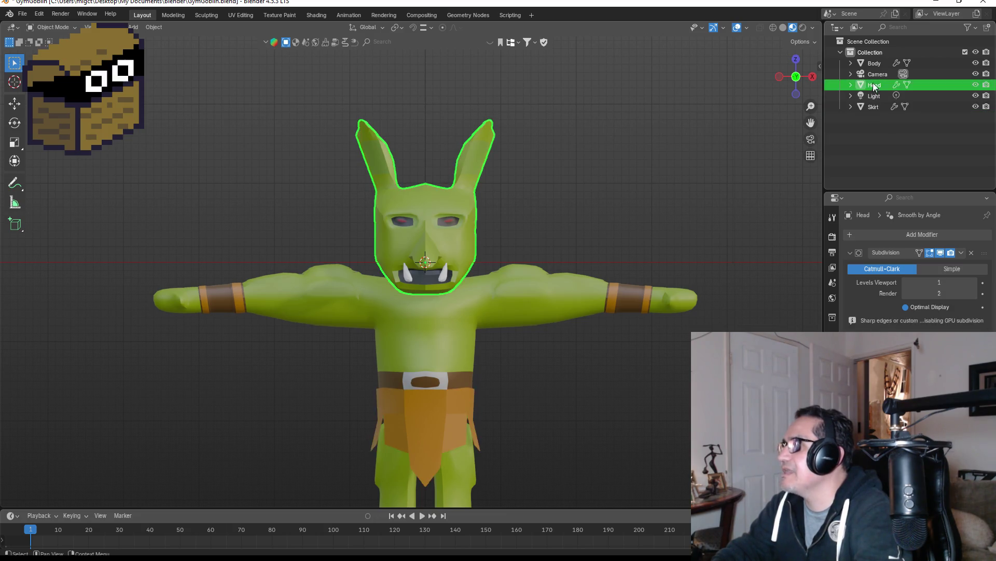
click(875, 64)
click(875, 84)
ctrl+click(875, 64)
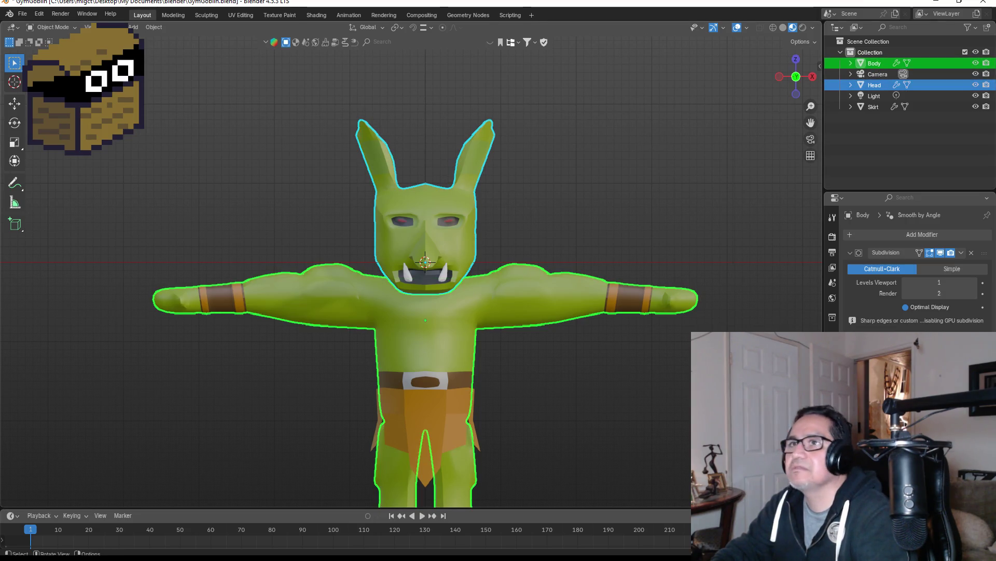
click(22, 13)
click(41, 59)
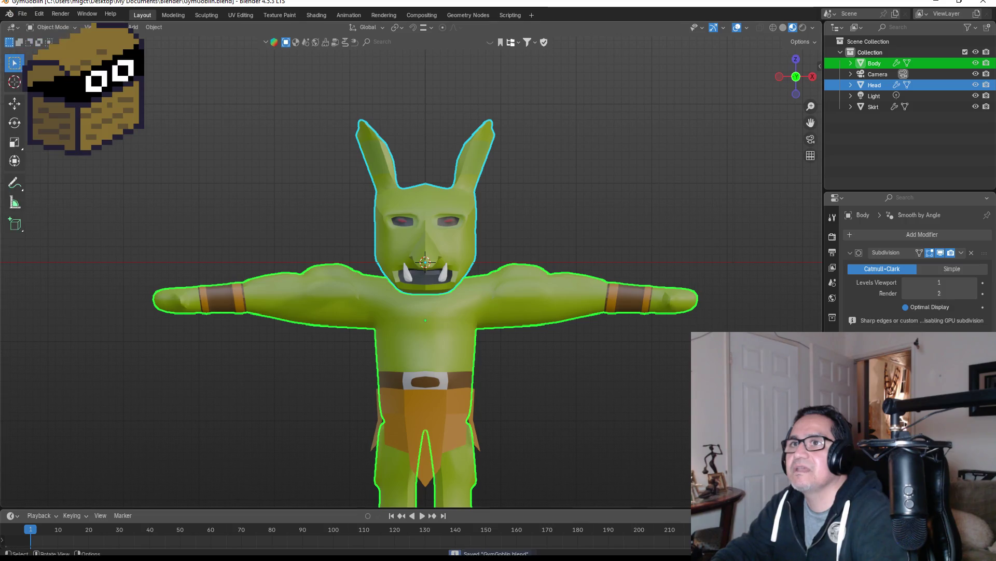
Join the Head into the Body mesh and deselect everything.
click(871, 85)
key(ctrl+z)
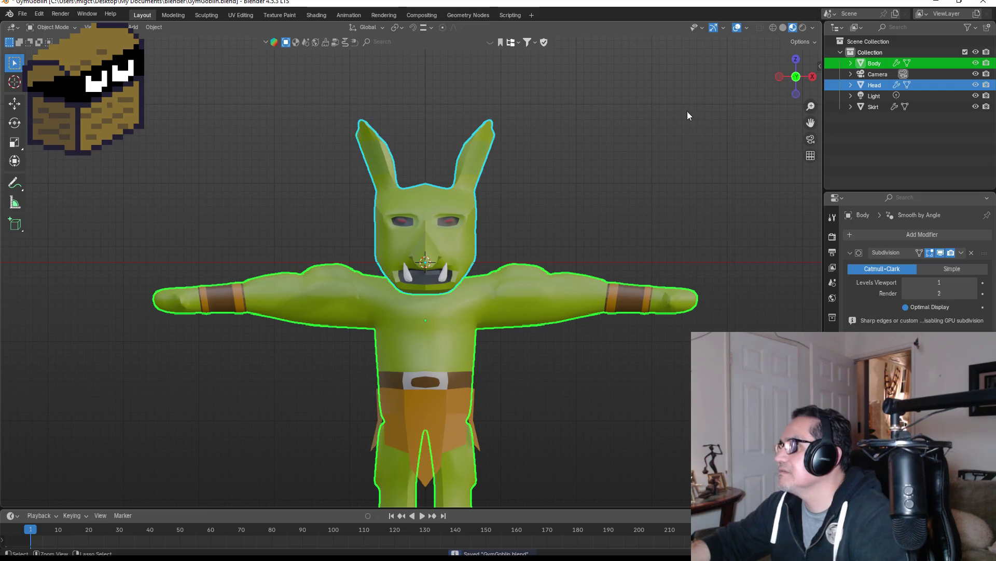
key(ctrl+j)
key(alt+a)
scroll(565, 271, down, 3)
scroll(476, 353, up, 2)
mouse_move(476, 353)
middle_down()
mouse_move(677, 347)
mouse_move(464, 343)
mouse_move(461, 356)
middle_up()
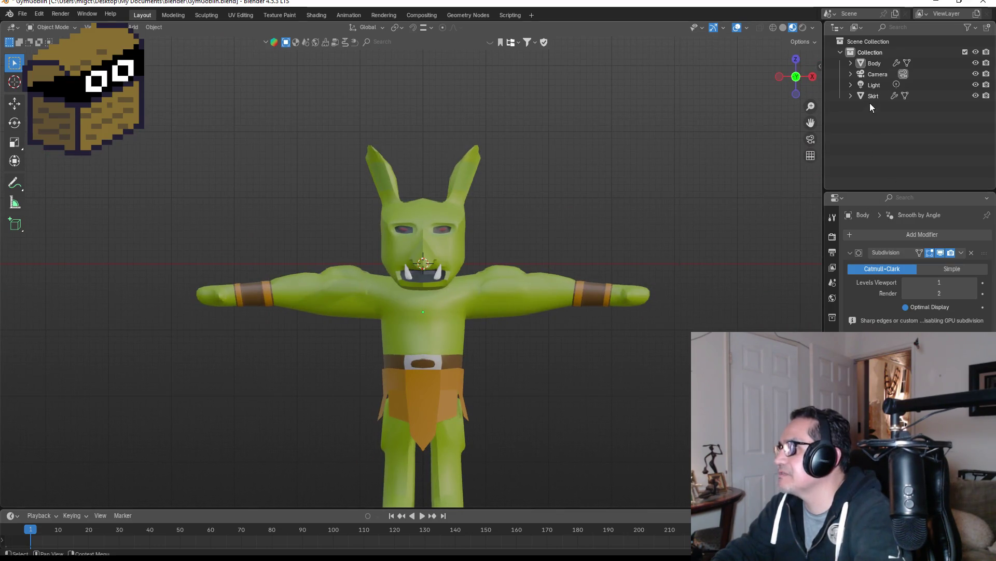
Hide and re-show the Skirt to inspect the merged Body, then select the Body.
click(890, 97)
click(975, 96)
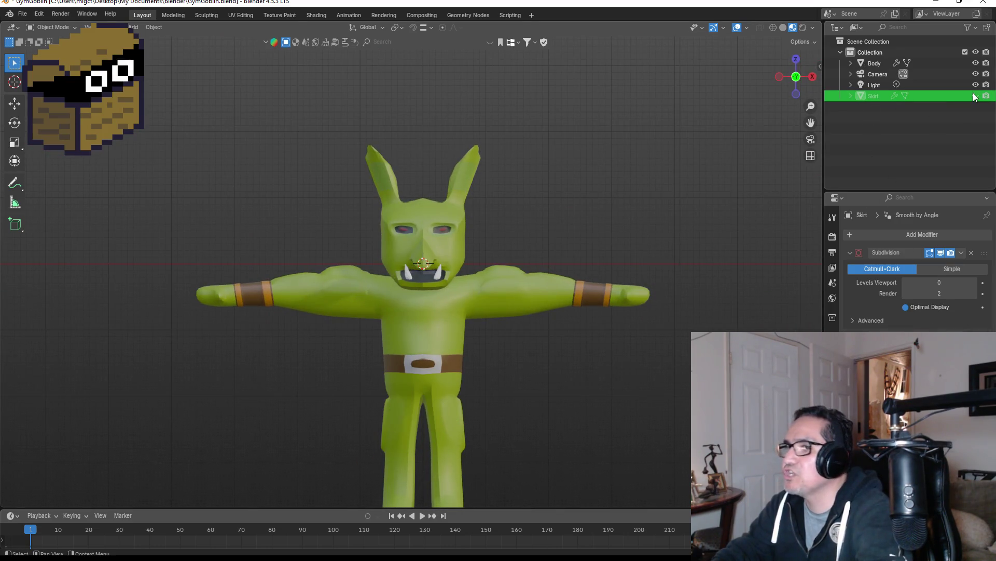
click(975, 96)
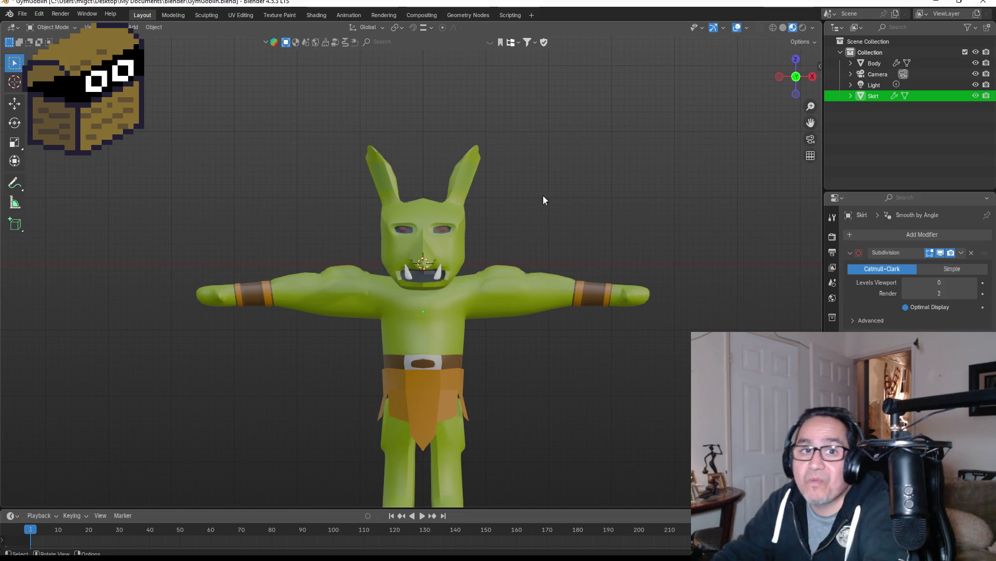
scroll(481, 325, up, 3)
click(478, 335)
scroll(583, 353, down, 2)
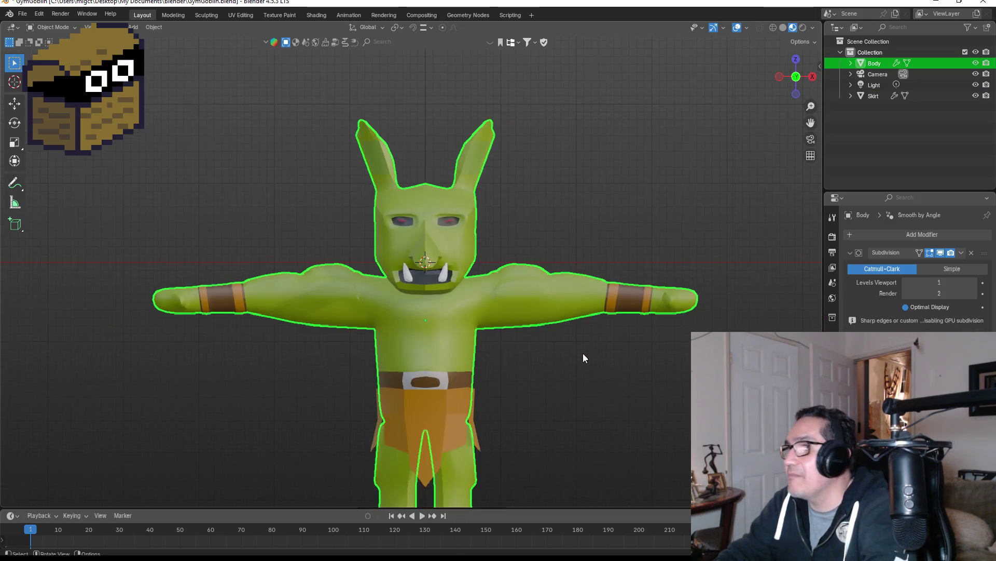
scroll(563, 220, down, 2)
Add the Rigify human meta-rig from Shift+A > Armature, then select the Body mesh.
click(576, 470)
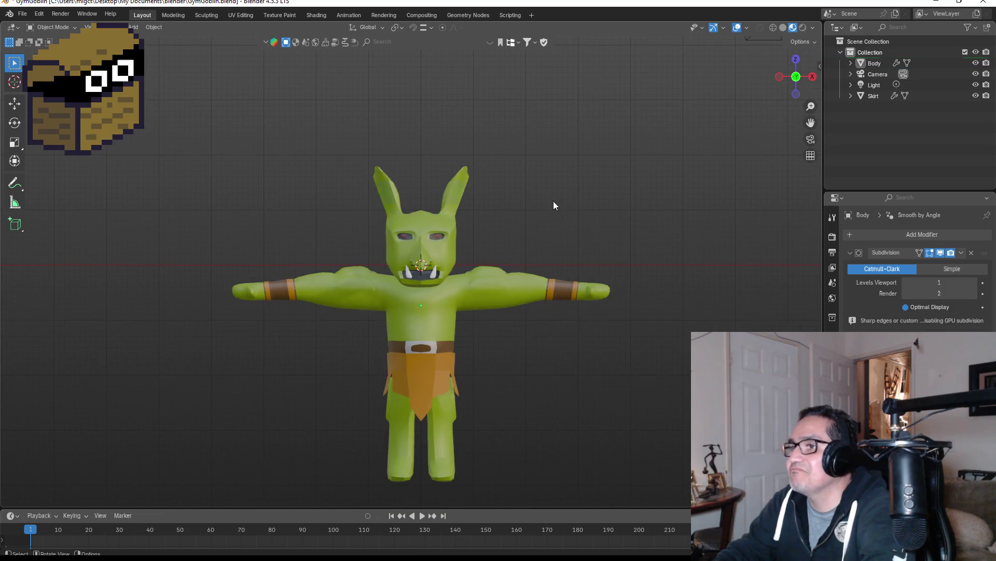
key(shift+a)
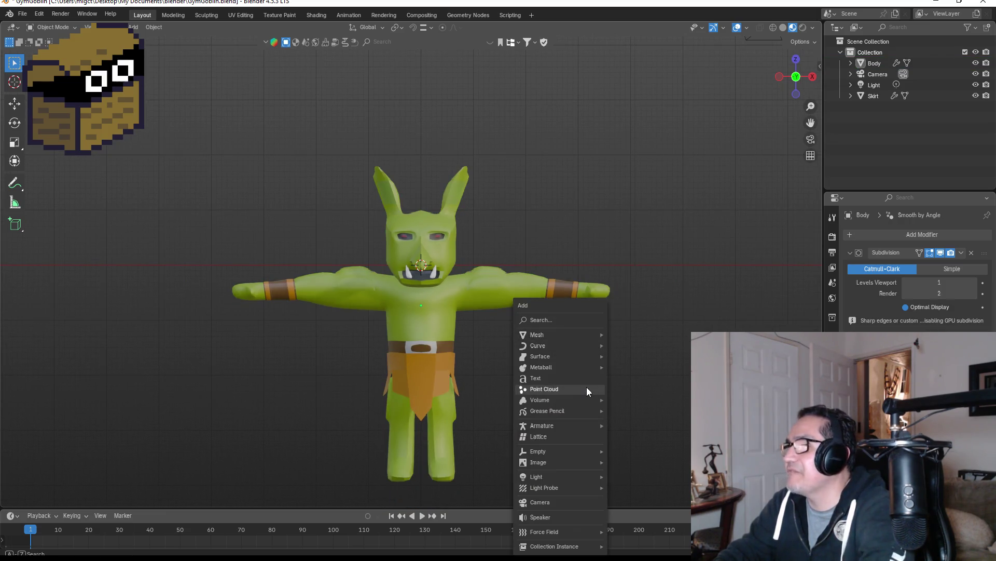
mouse_move(553, 332)
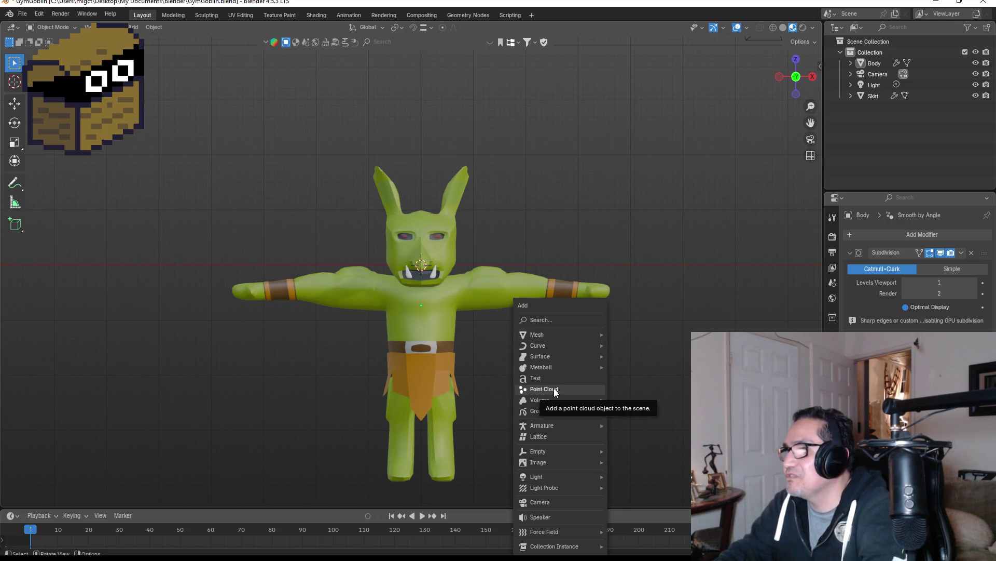
mouse_move(545, 426)
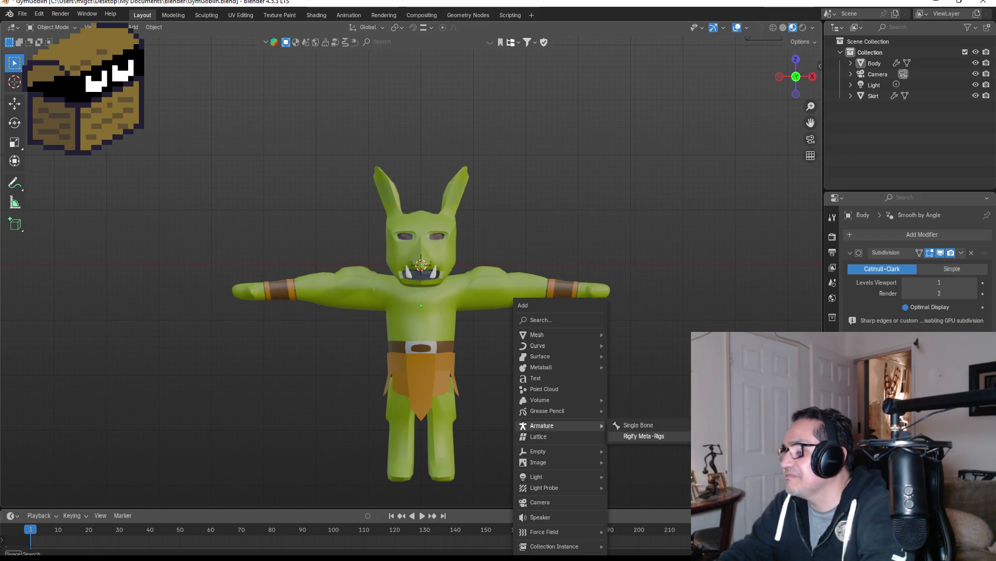
click(644, 436)
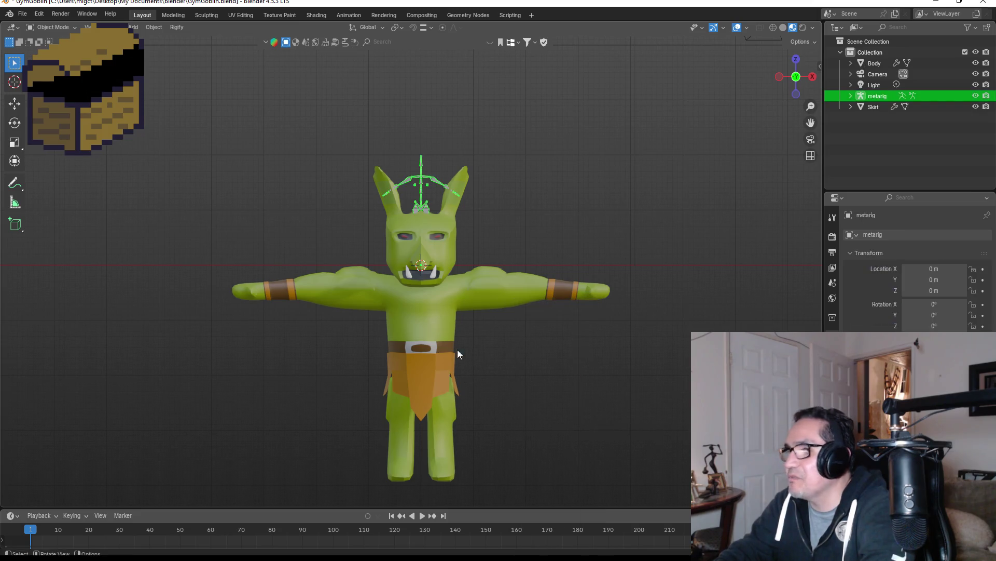
click(437, 311)
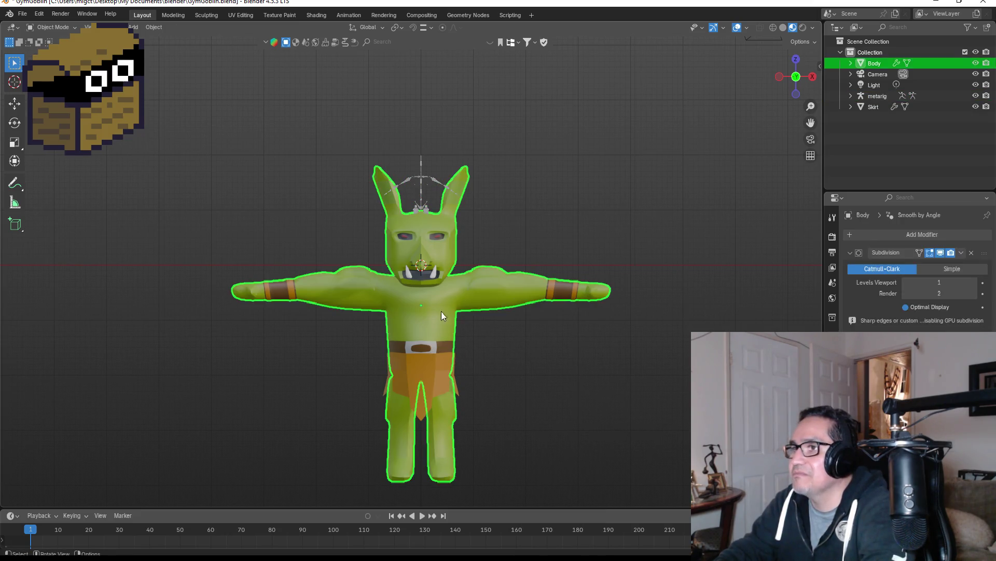
Raise the Body and Skirt together straight up along Z.
key(g)
key(z)
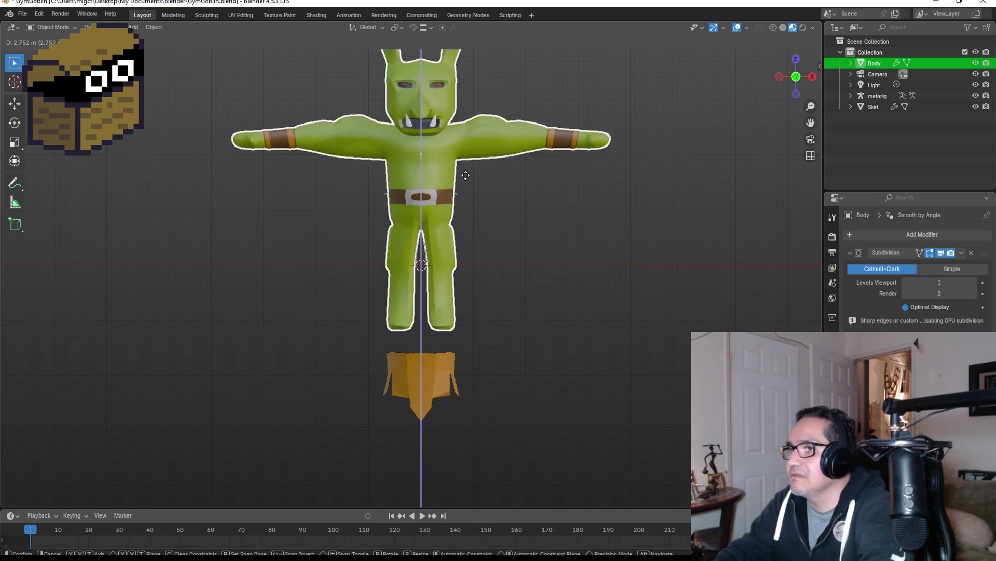
key(Escape)
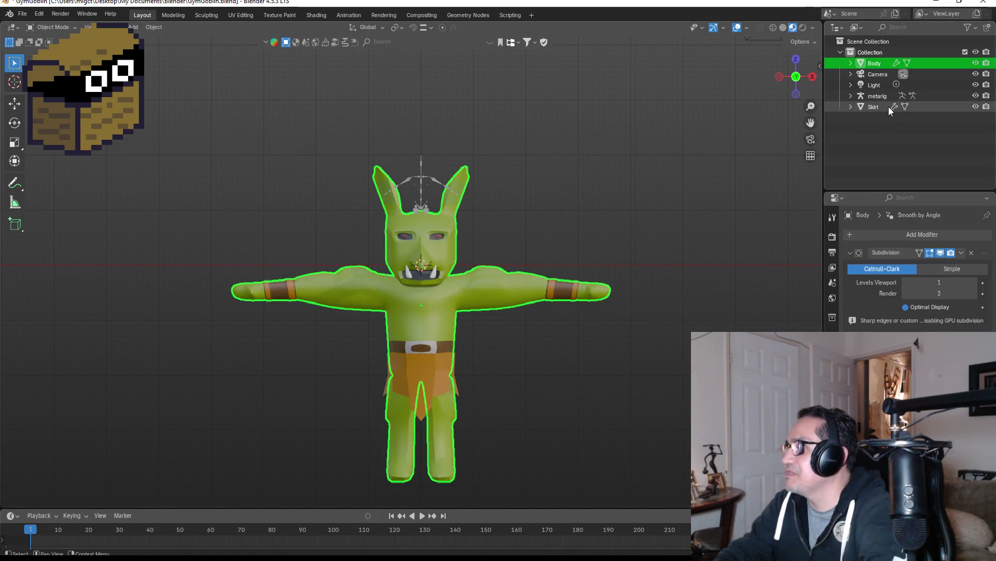
ctrl+click(879, 106)
key(g)
key(z)
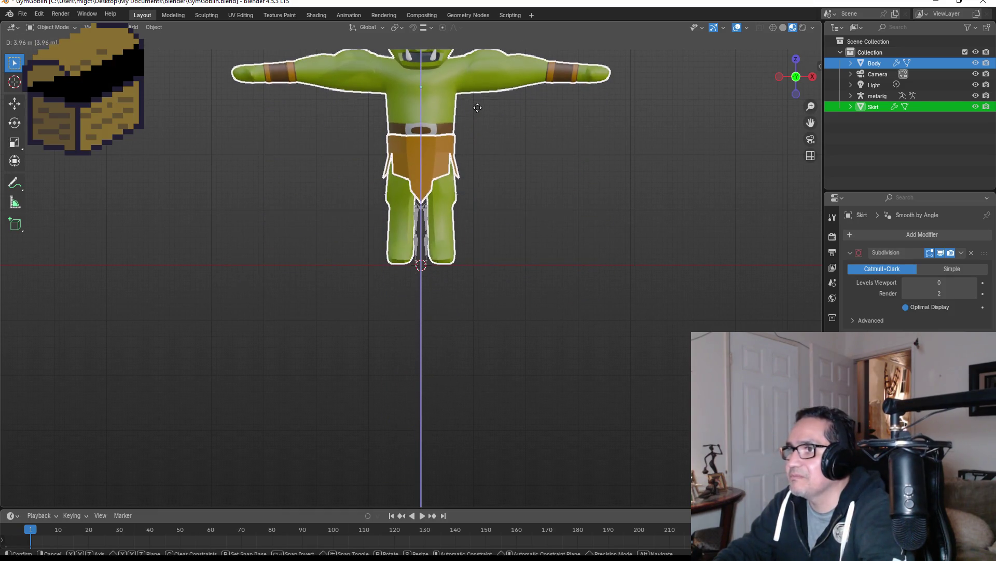
click(456, 116)
Fine-tune their height so the goblin's feet rest on the ground line.
scroll(444, 123, up, 6)
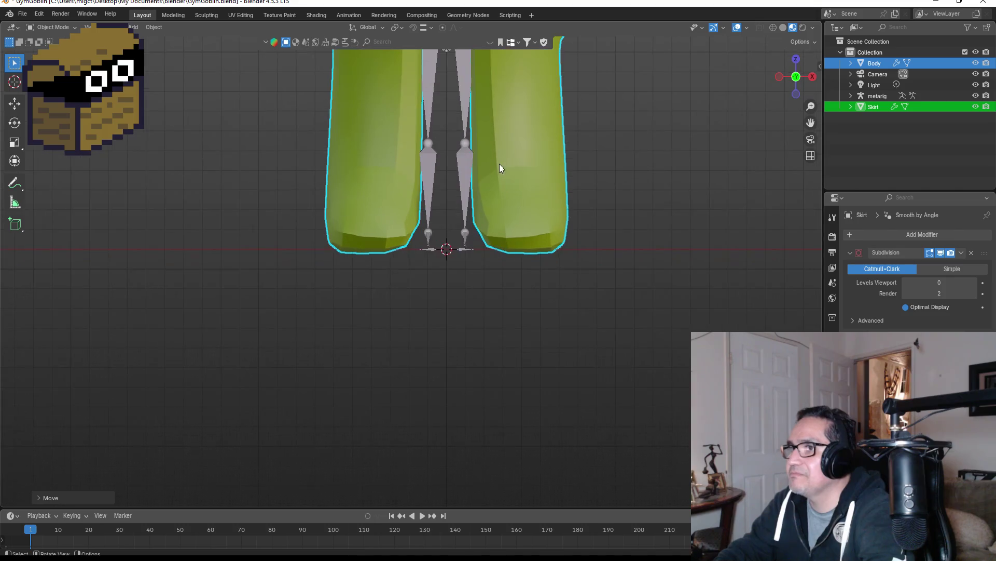
key(g)
key(z)
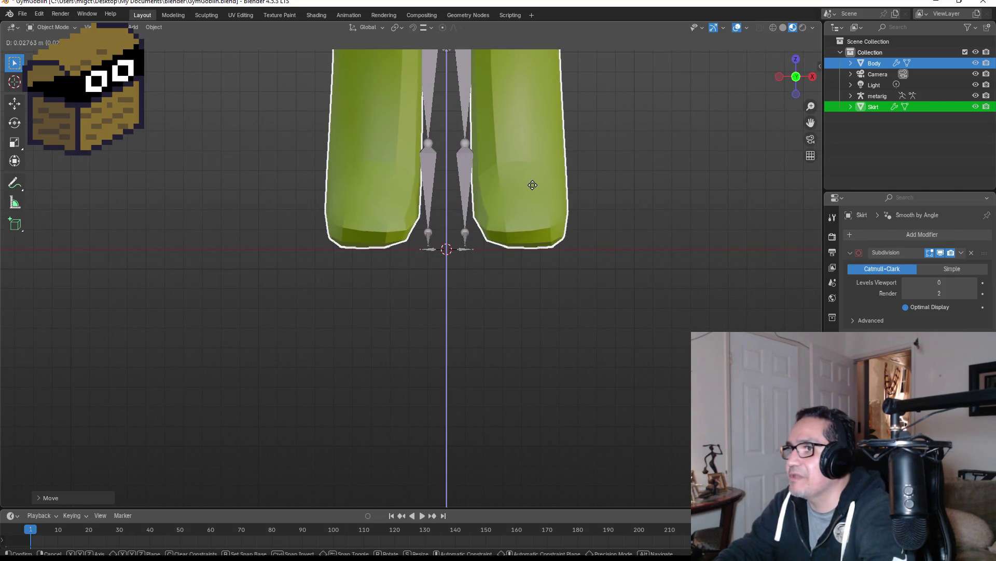
click(532, 184)
scroll(540, 191, down, 5)
scroll(539, 200, down, 4)
scroll(458, 176, up, 6)
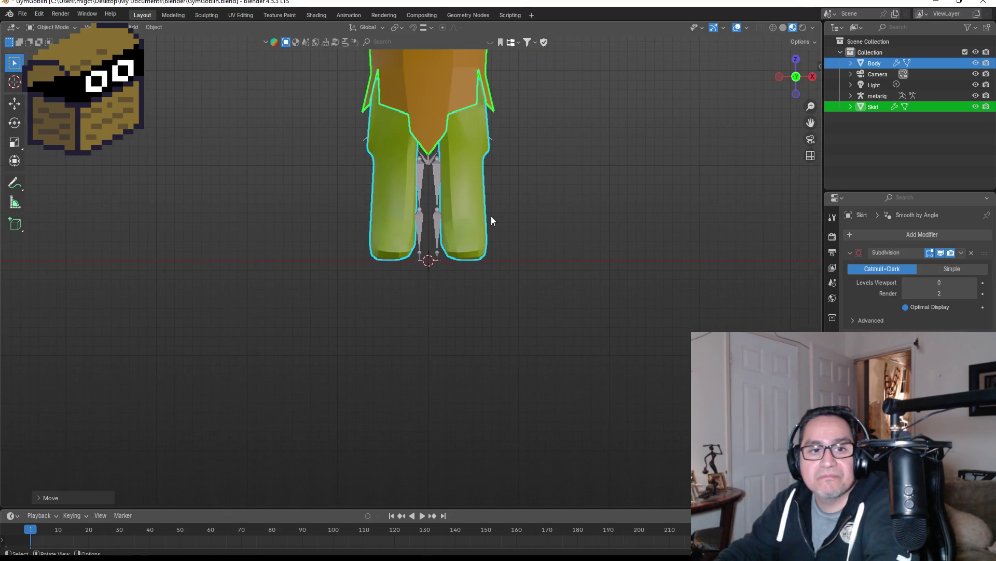
Select the meta-rig and show its armature data properties.
key(Tab)
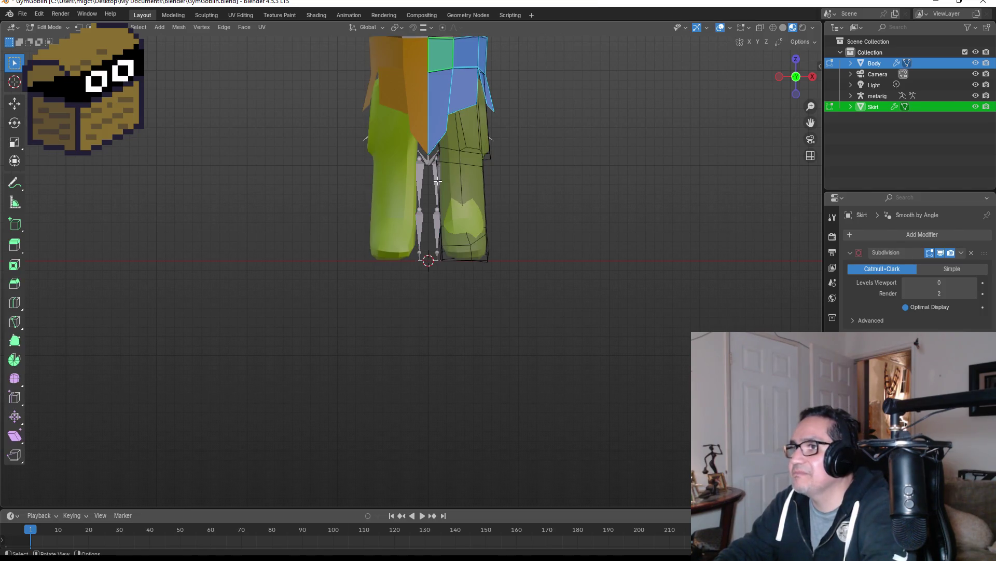
key(Tab)
click(434, 175)
scroll(452, 179, down, 3)
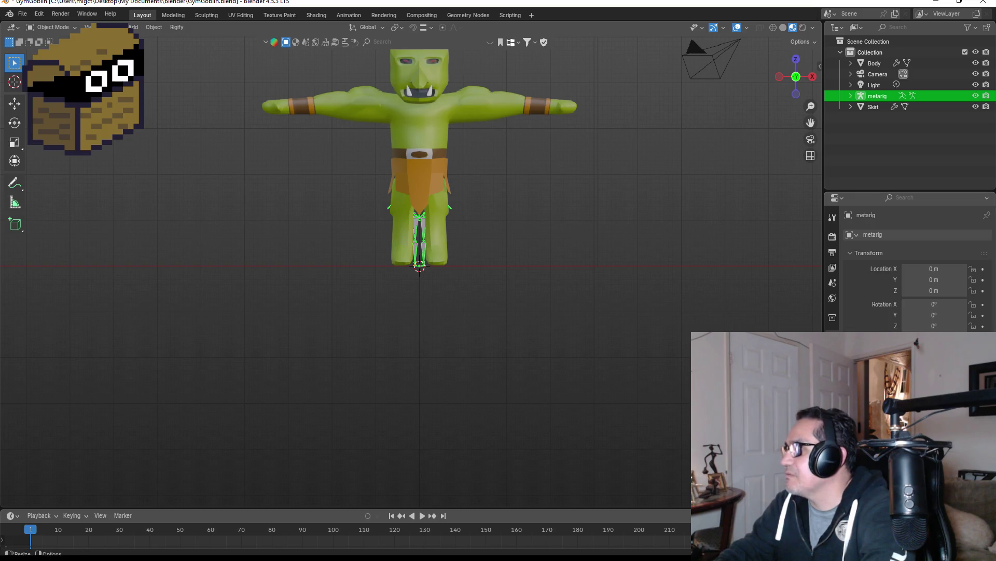
click(832, 382)
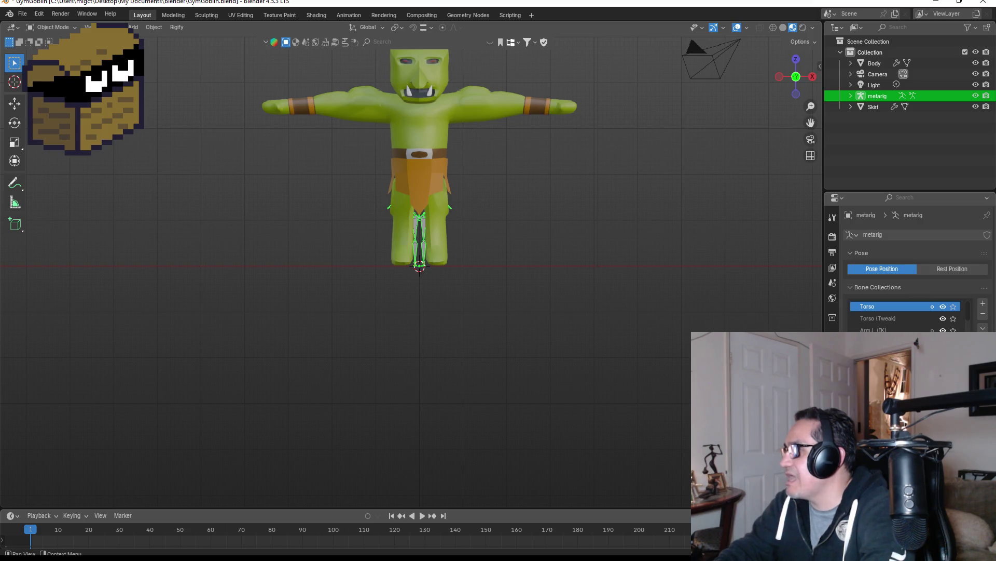
Scale the meta-rig up about 2.2x so it matches the goblin's height.
scroll(913, 264, down, 3)
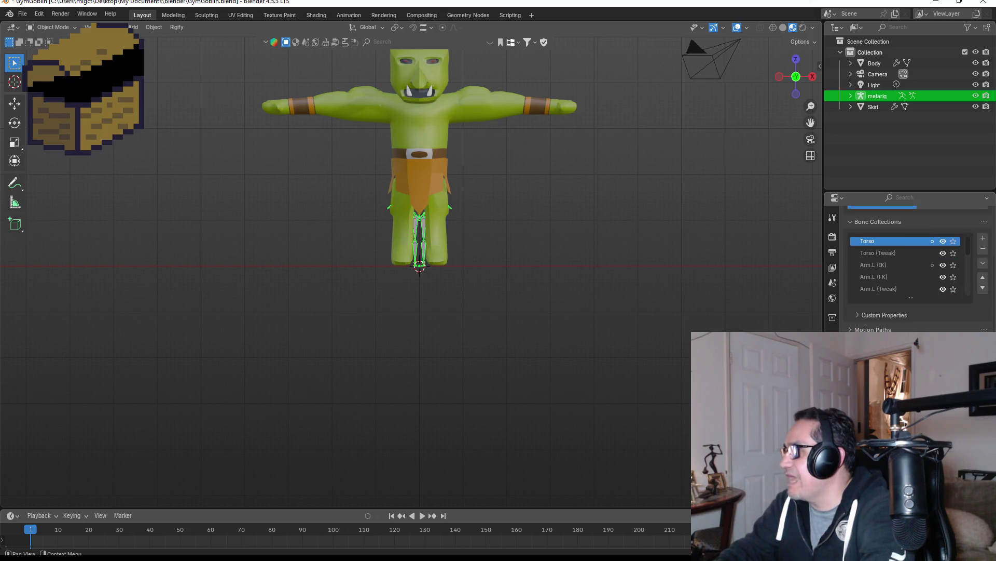
key(s)
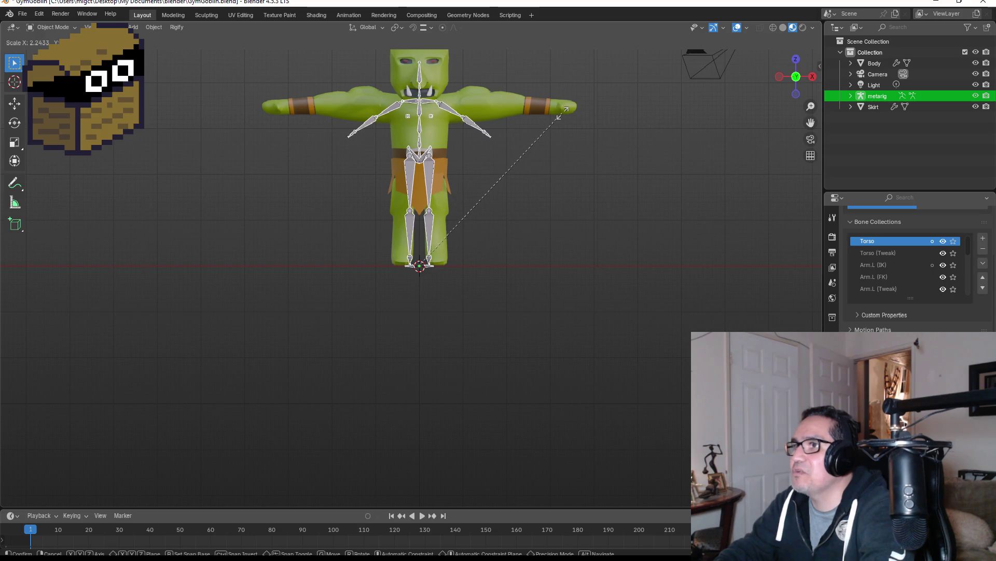
click(563, 112)
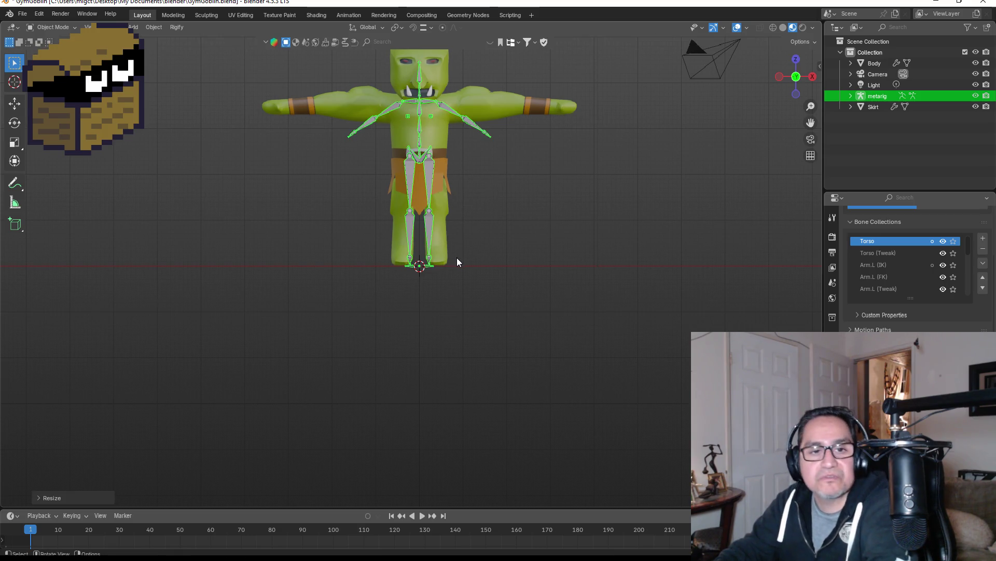
shift+middle_drag(500, 226, 462, 334)
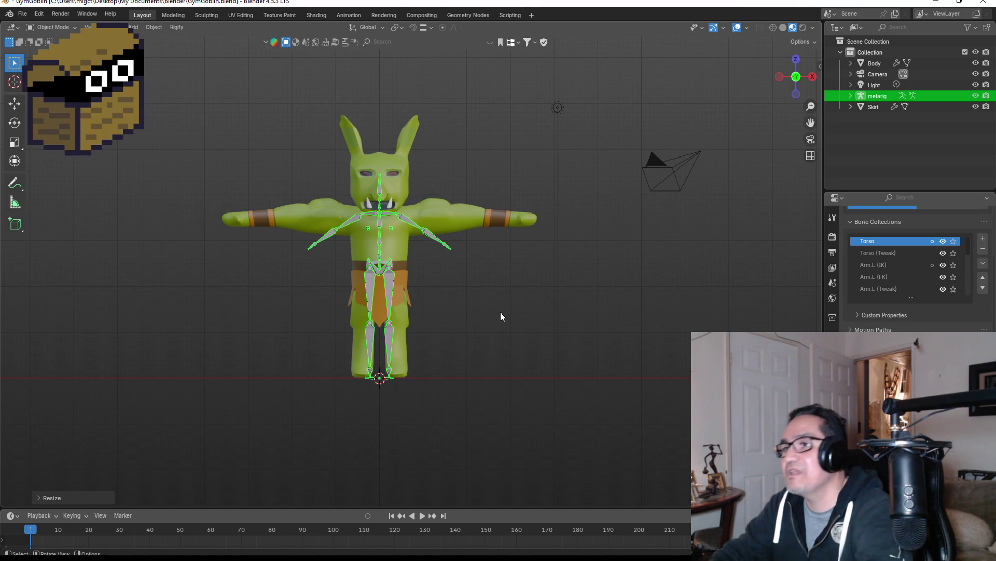
scroll(468, 309, up, 2)
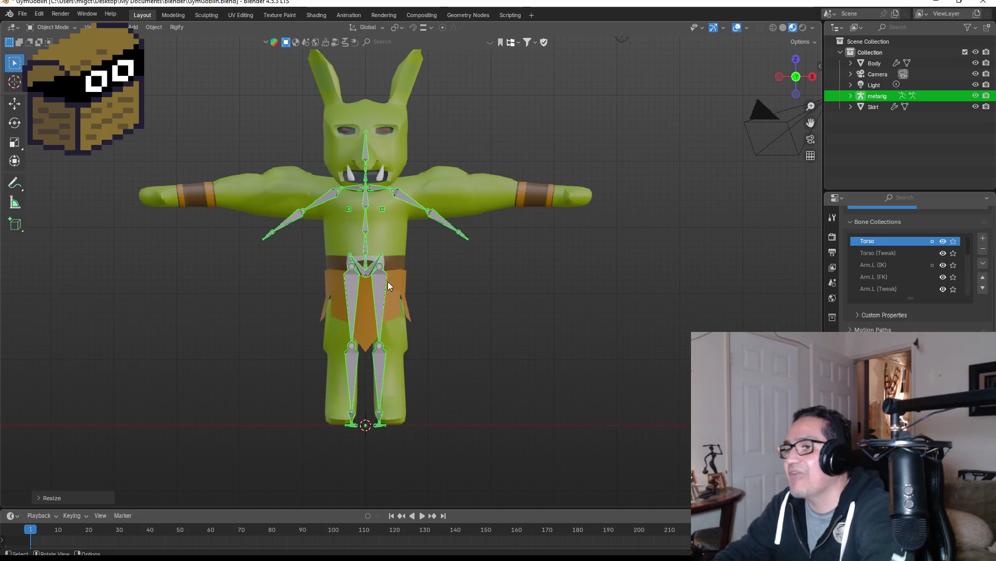
key(Tab)
With X-Axis Mirror on, move the selected leg bones outward along X into the legs.
drag(373, 290, 450, 450)
scroll(412, 394, up, 1)
shift+click(389, 330)
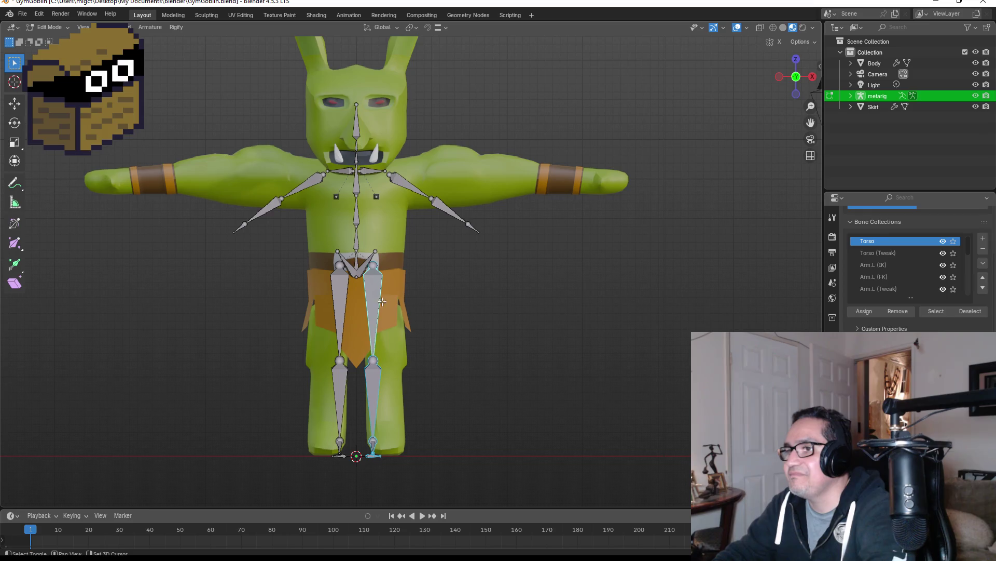
click(780, 46)
key(g)
key(x)
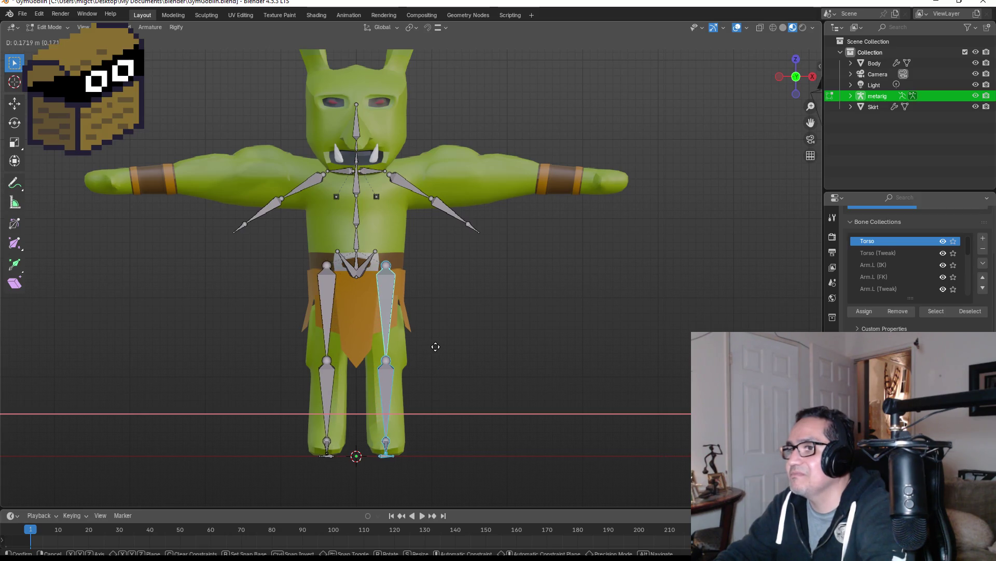
click(438, 345)
Shorten the thigh bones and check the legs from the side.
click(390, 297)
key(s)
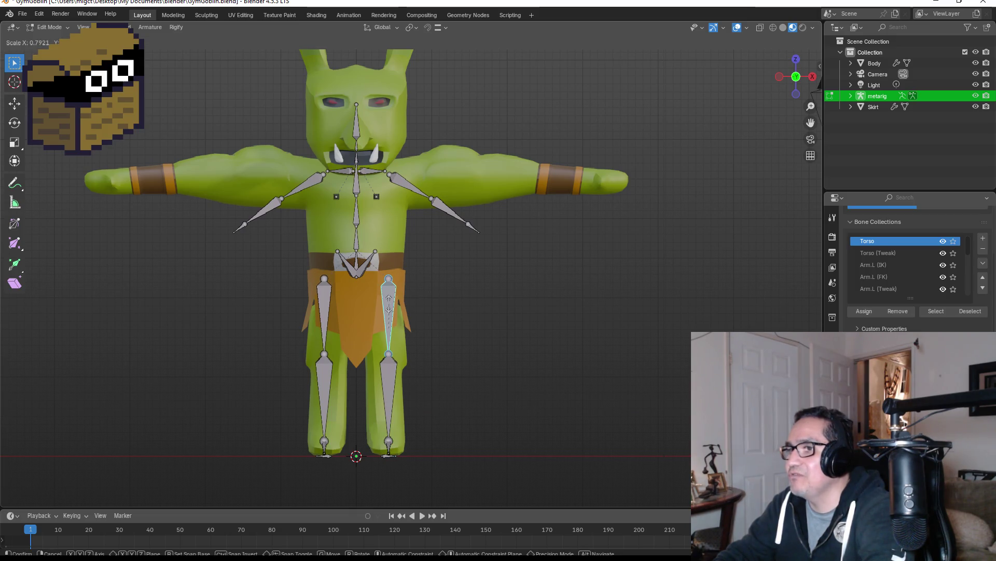
key(Return)
click(389, 384)
mouse_move(506, 368)
middle_down()
mouse_move(431, 368)
mouse_move(472, 363)
mouse_move(414, 356)
mouse_move(469, 343)
mouse_move(486, 381)
middle_up()
key(KP_1)
key(KP_1)
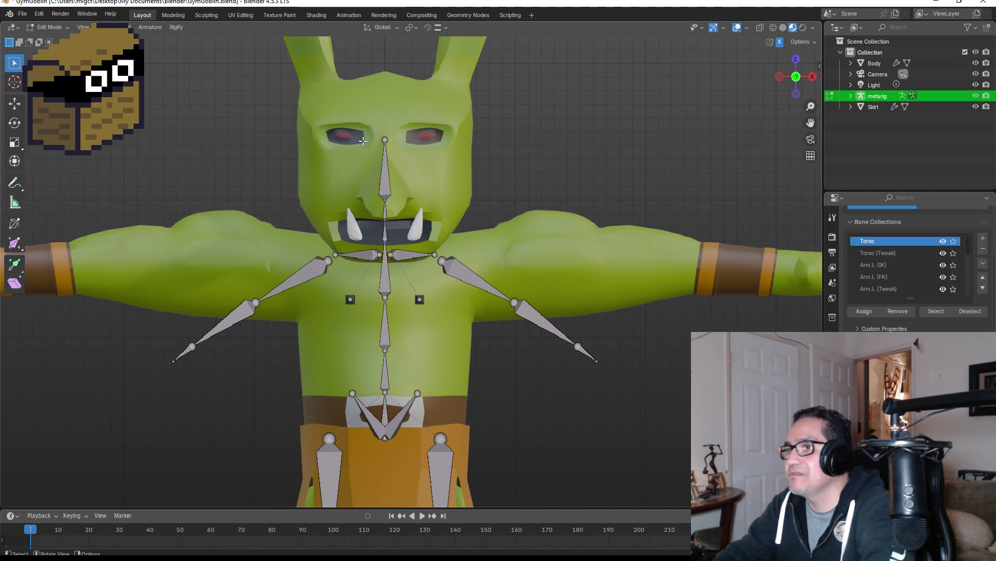
Scale the head bone up to fill the goblin's head.
mouse_move(363, 141)
mouse_down()
mouse_move(394, 218)
mouse_move(423, 238)
mouse_up()
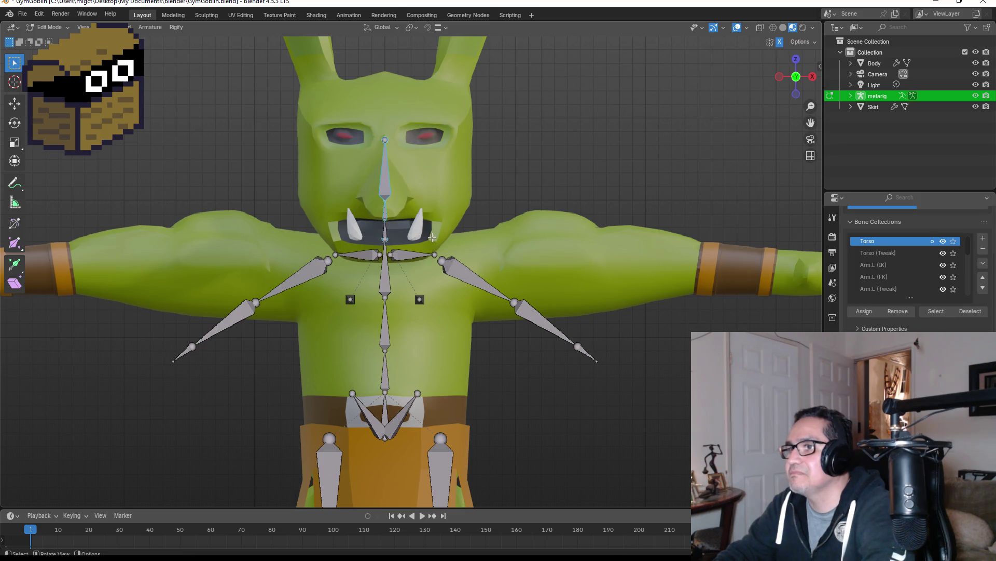
key(g)
key(z)
right_click(431, 223)
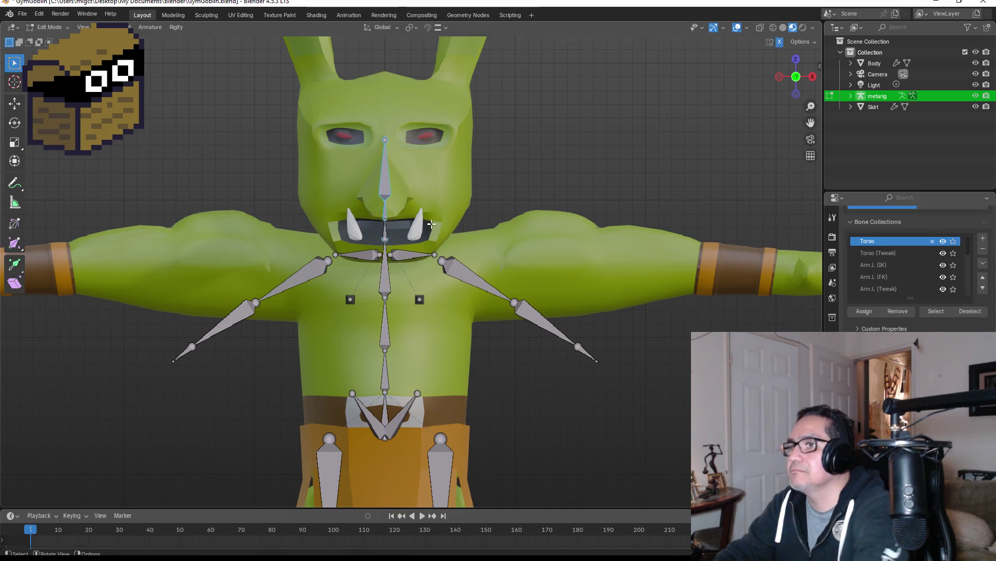
key(s)
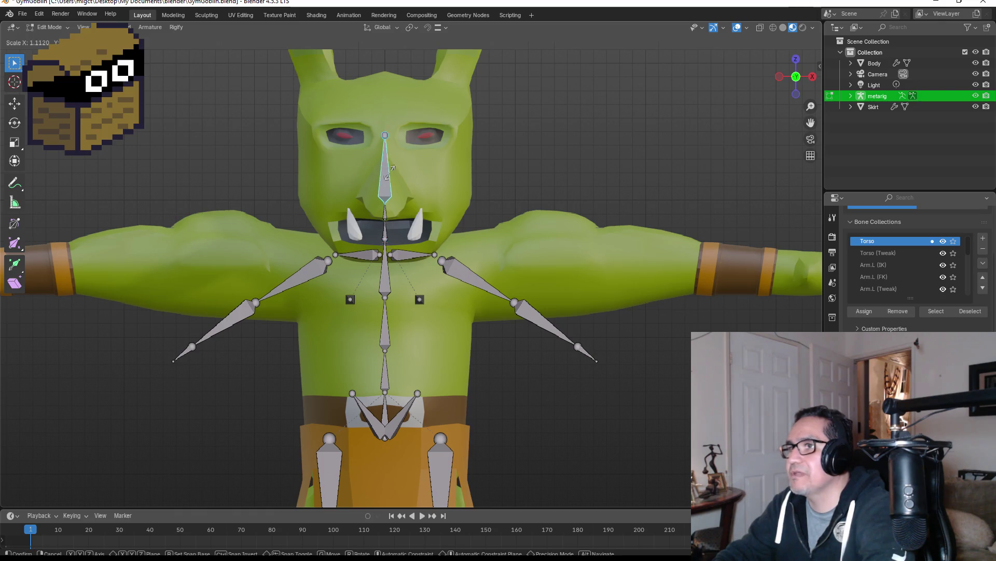
click(392, 167)
middle_drag(485, 178, 392, 191)
key(KP_1)
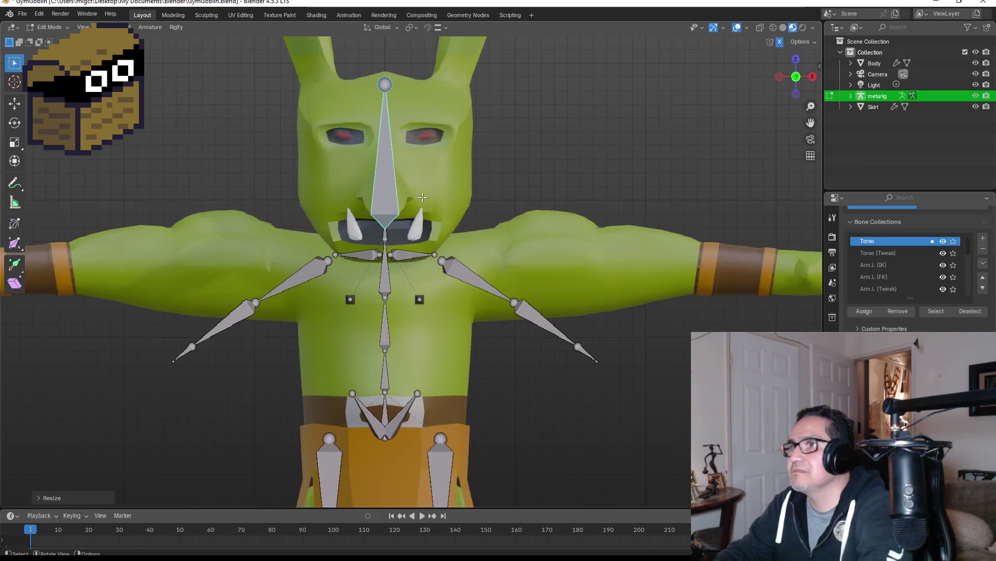
scroll(446, 191, down, 3)
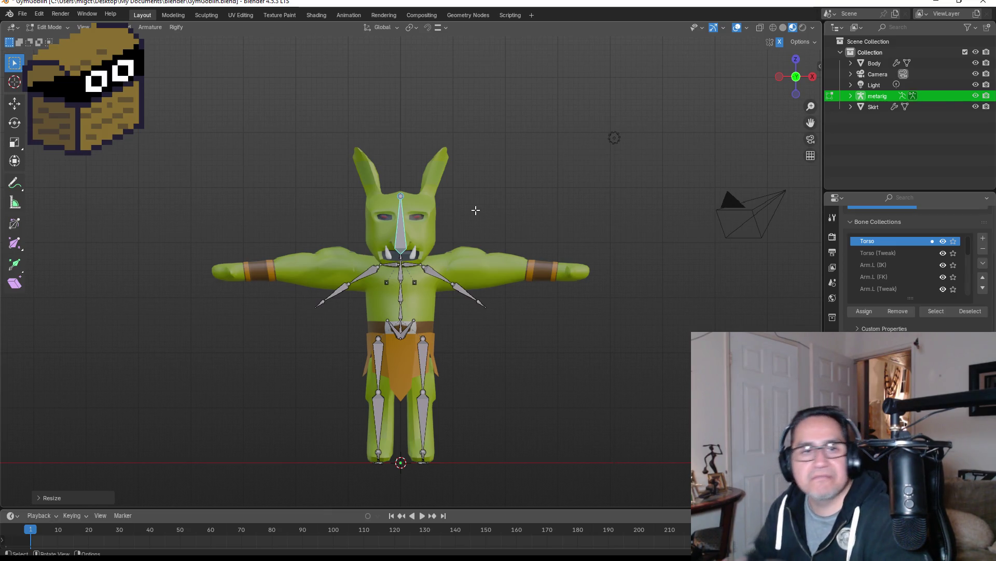
scroll(480, 207, up, 7)
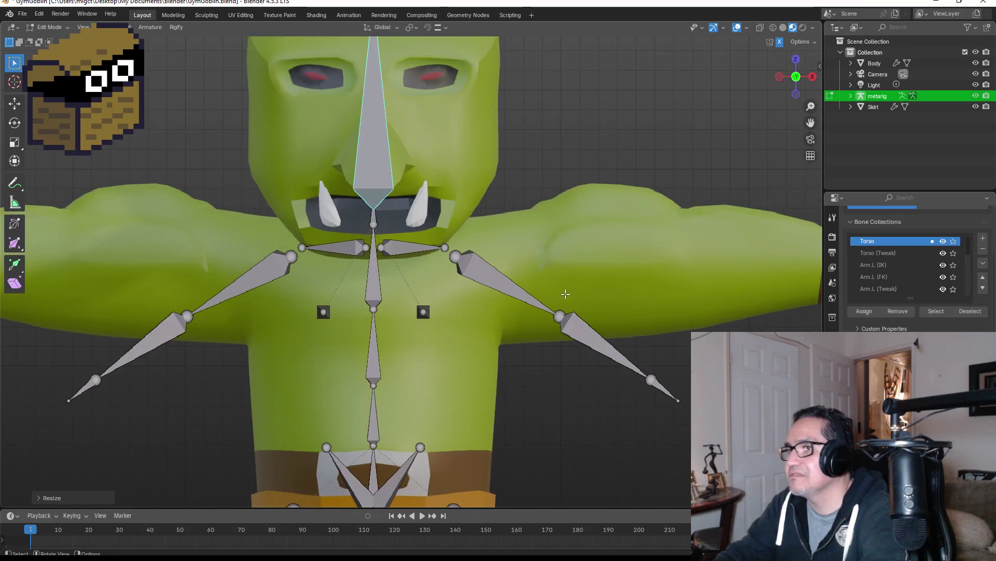
Move the upper-arm, forearm and next arm bone out along the arm toward the wrist band.
mouse_move(683, 366)
shift+middle_down()
mouse_move(569, 300)
mouse_move(569, 309)
shift+middle_up()
click(400, 232)
key(g)
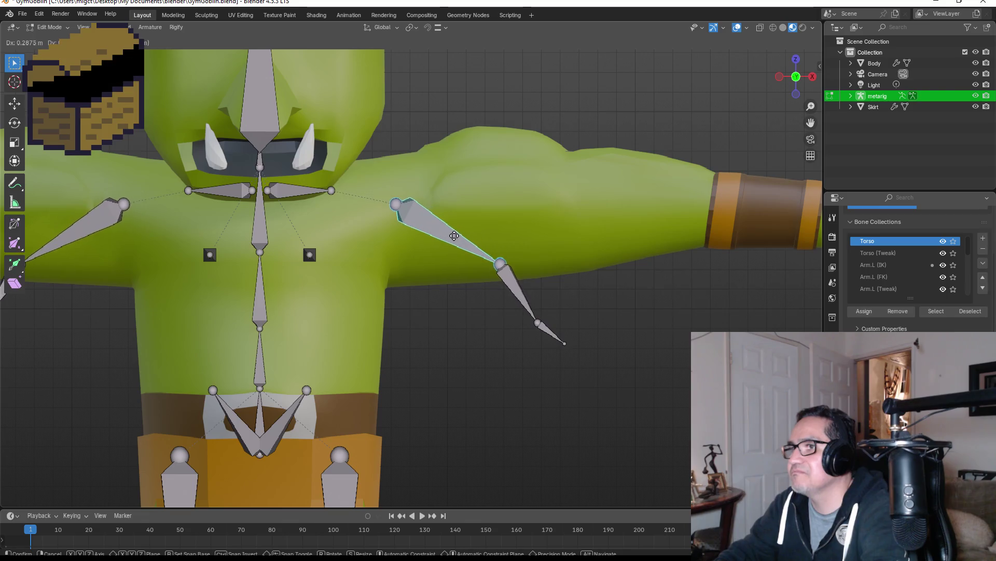
click(451, 240)
click(517, 296)
key(g)
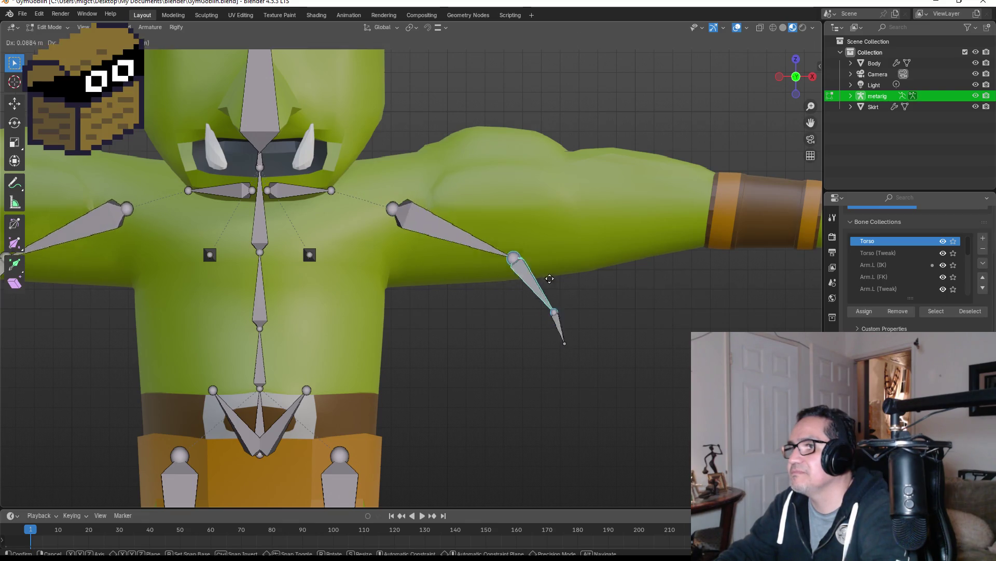
click(606, 237)
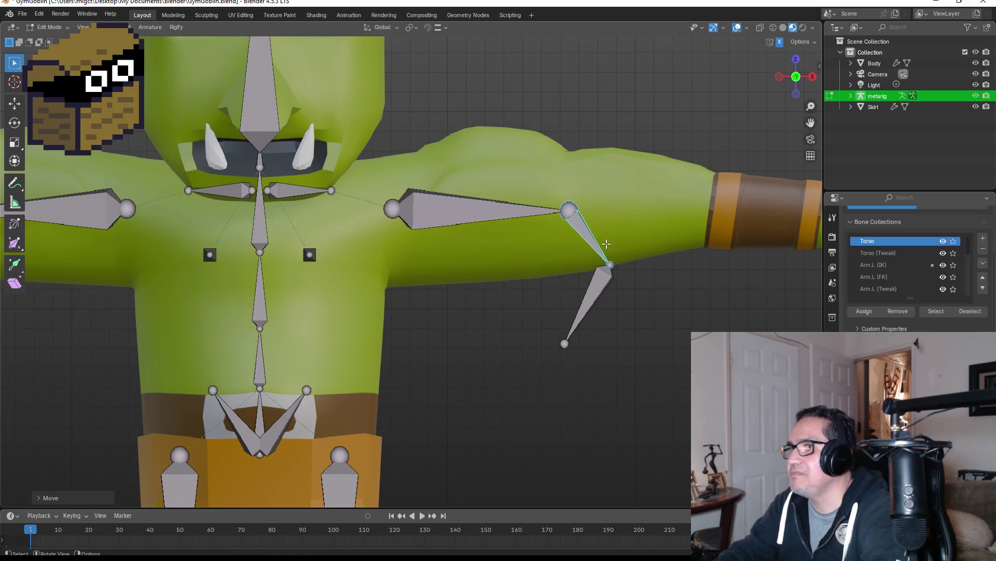
click(597, 303)
key(g)
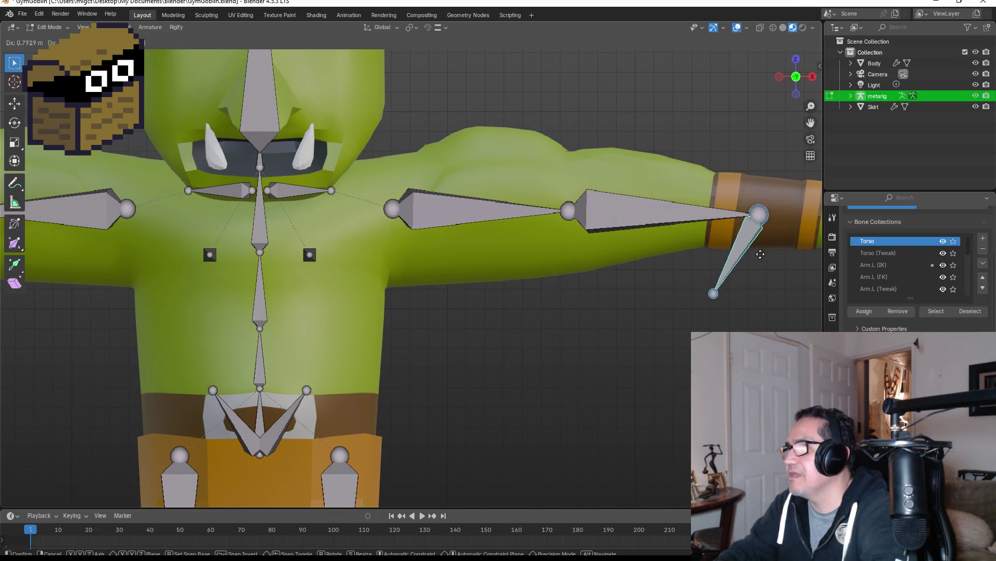
click(743, 255)
scroll(721, 264, down, 5)
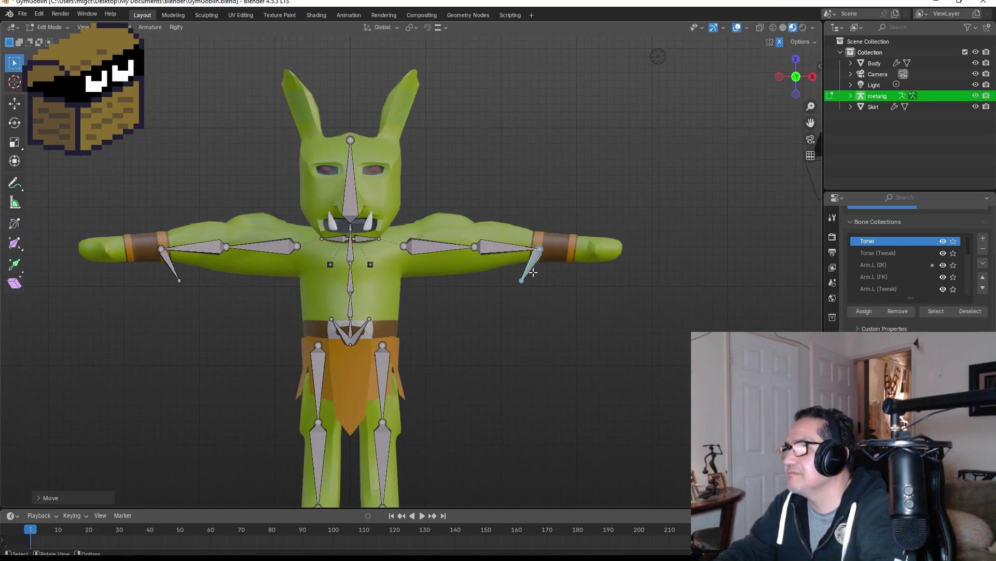
Rotate and reposition the hand bone to follow the arm.
key(r)
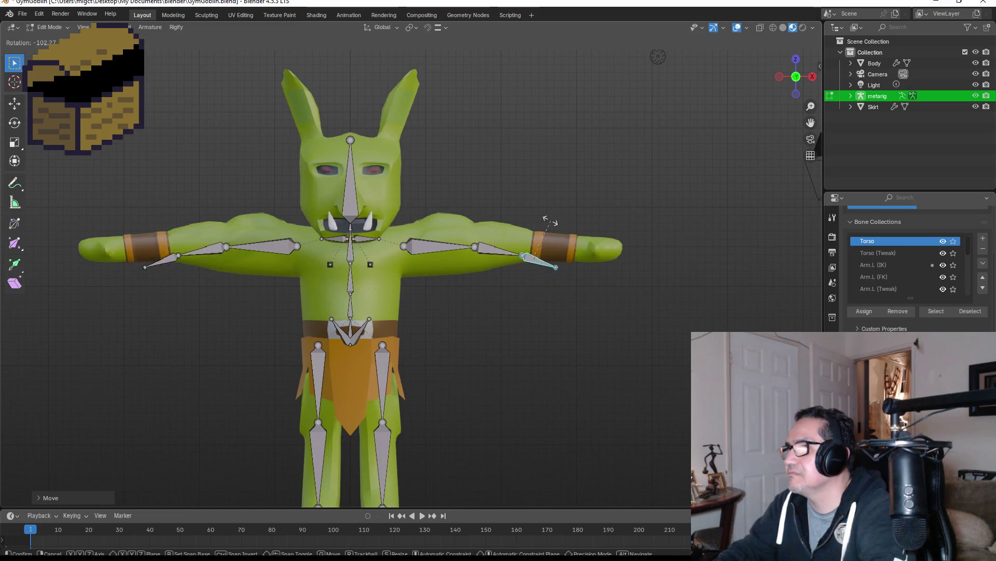
click(548, 221)
key(g)
click(596, 238)
key(r)
click(629, 252)
key(g)
right_click(633, 252)
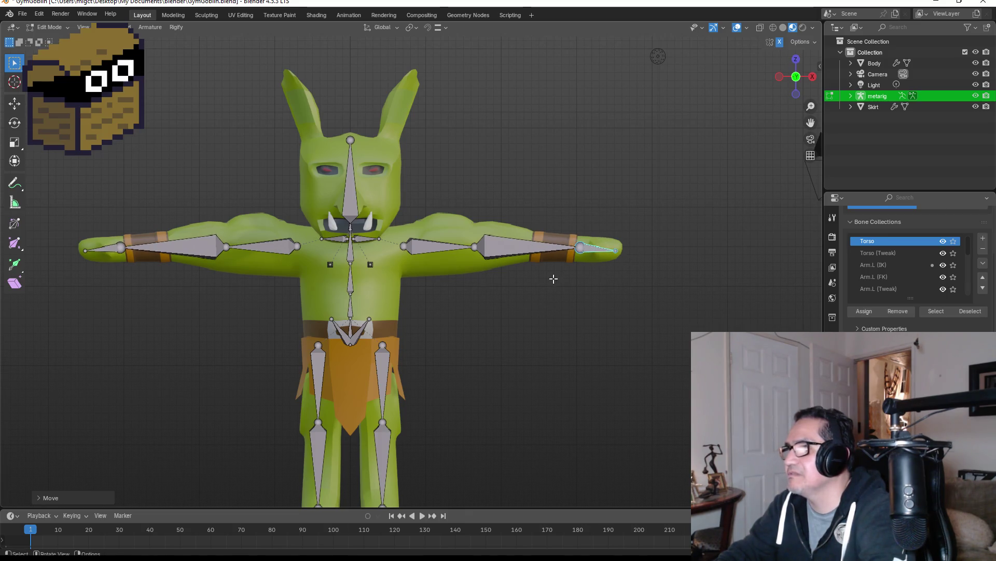
Resize the inner upper-arm bone and shift the elbow joint outward along the arm.
click(524, 246)
click(443, 245)
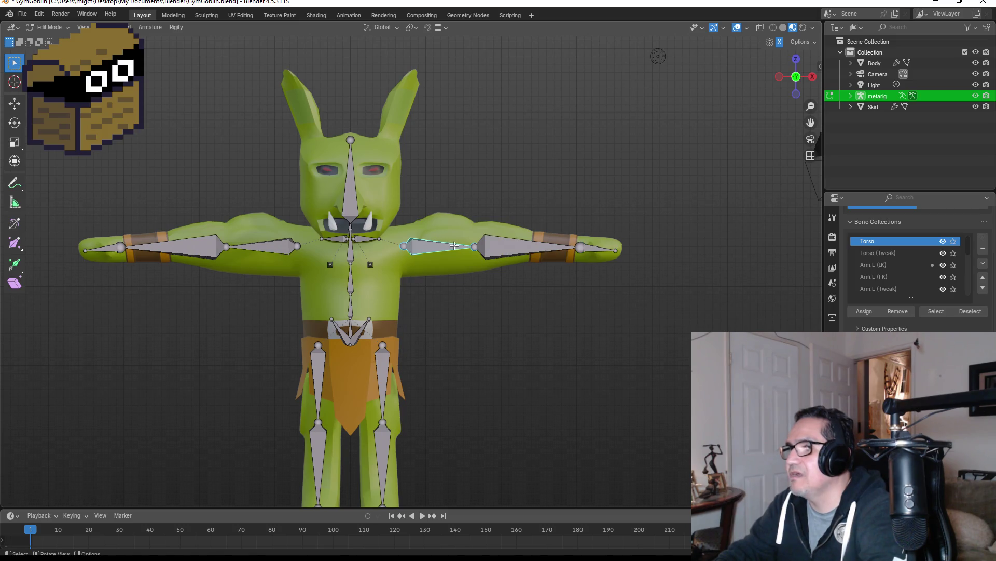
key(s)
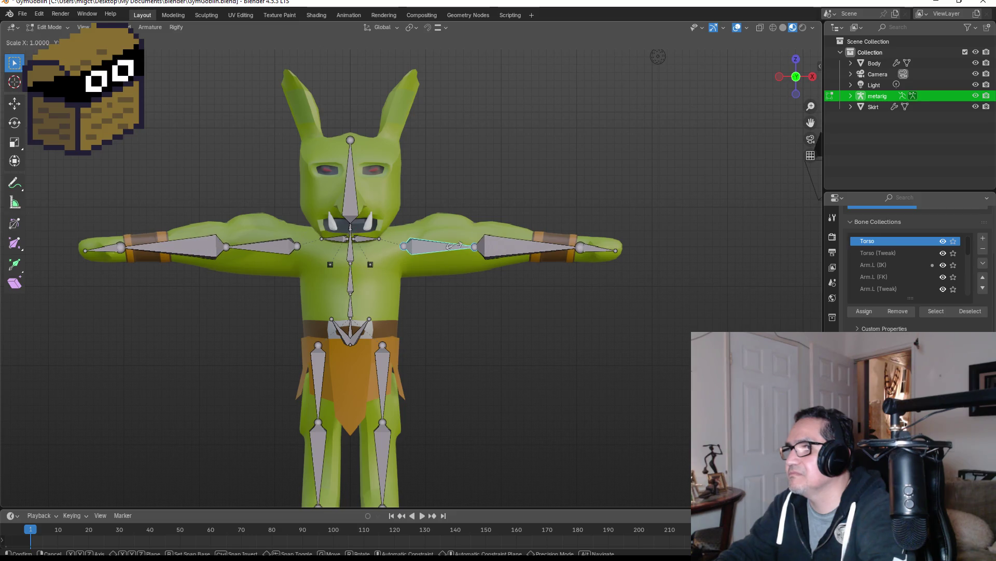
click(453, 245)
click(473, 246)
key(g)
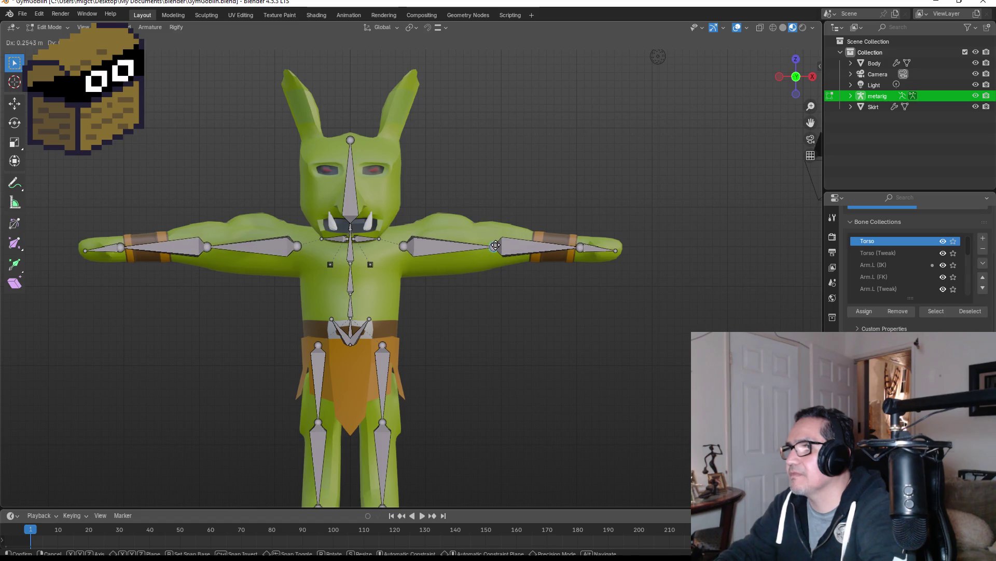
click(499, 246)
click(468, 244)
key(g)
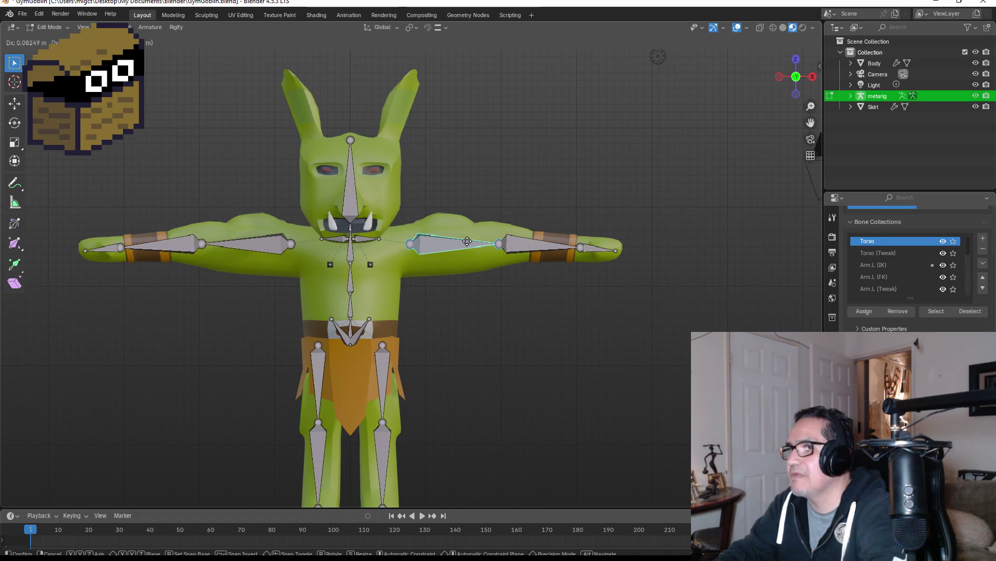
click(465, 240)
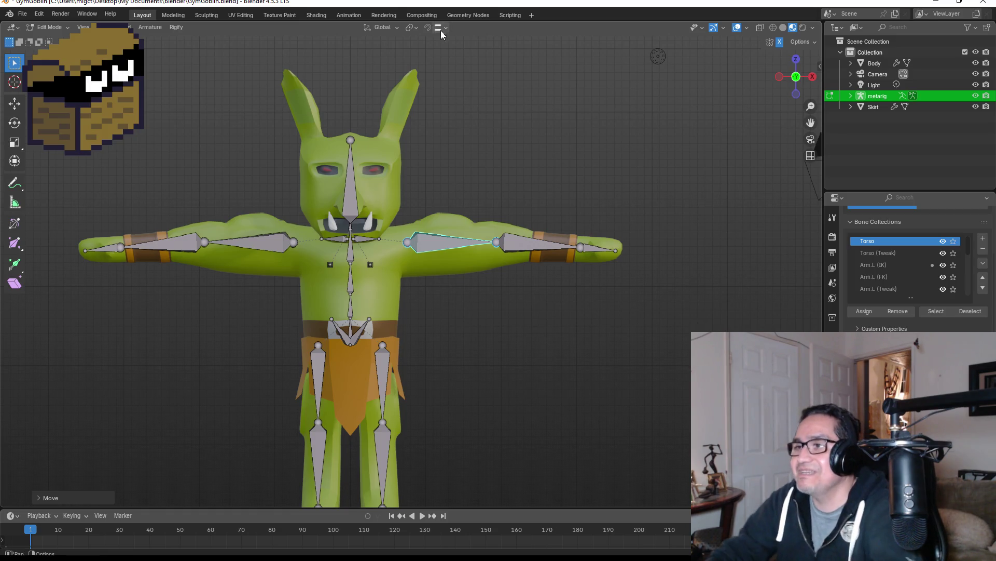
Switch to top orthographic view and centre the selected arm bone inside the arm.
mouse_move(534, 155)
middle_down()
mouse_move(532, 182)
mouse_move(652, 161)
middle_up()
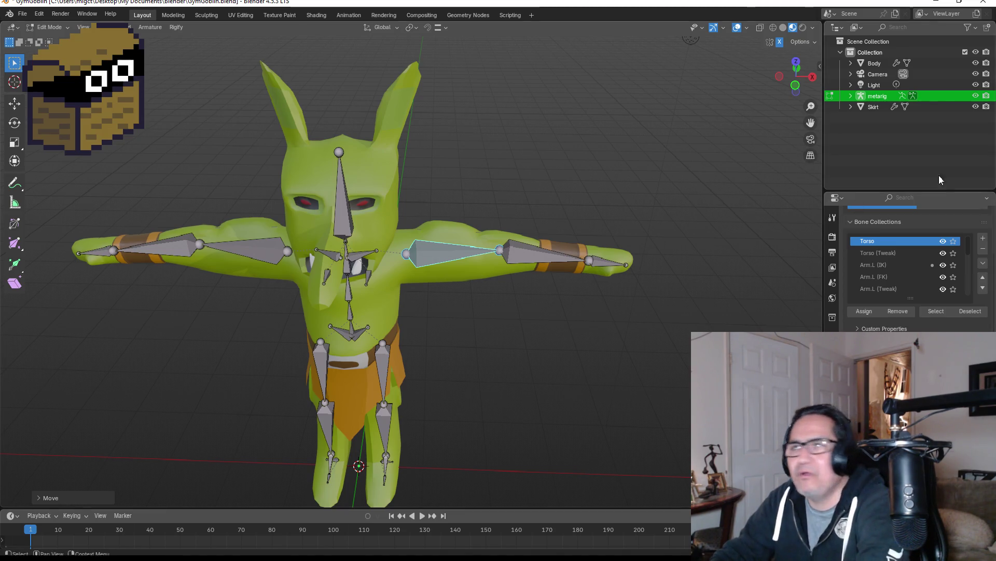
click(800, 63)
click(798, 60)
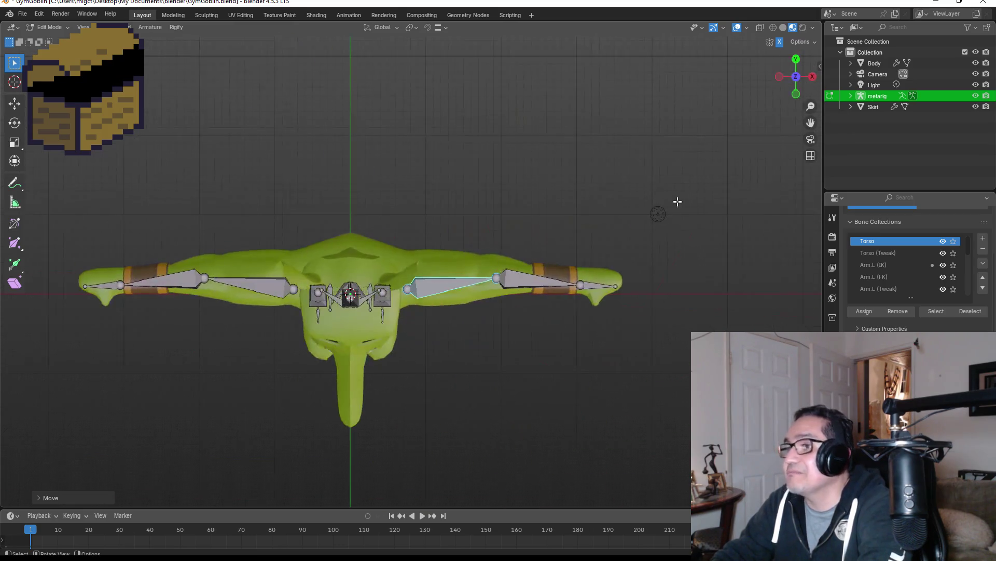
scroll(531, 338, up, 3)
key(g)
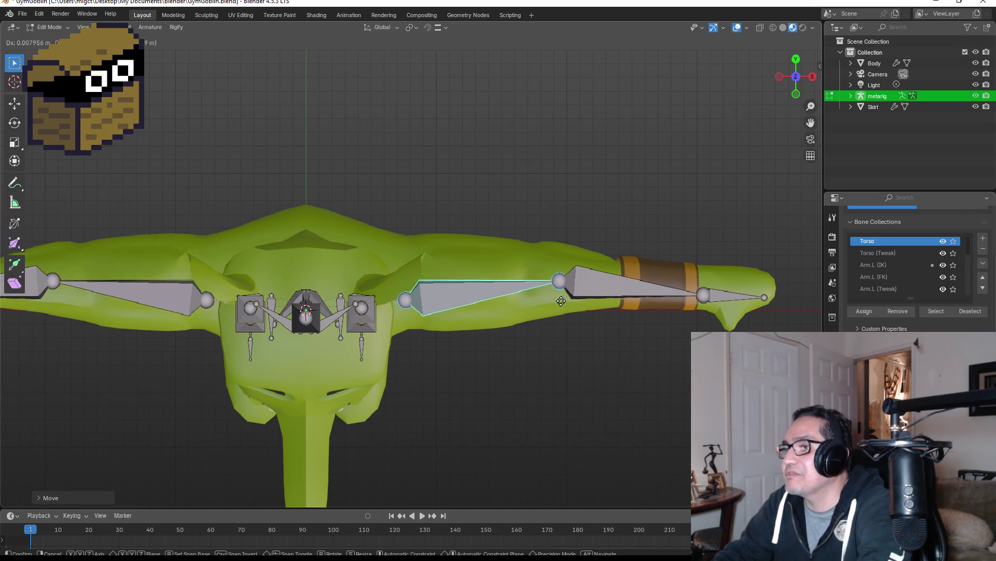
click(560, 301)
Move the elbow and shoulder joints into the middle of the arm.
click(558, 281)
key(g)
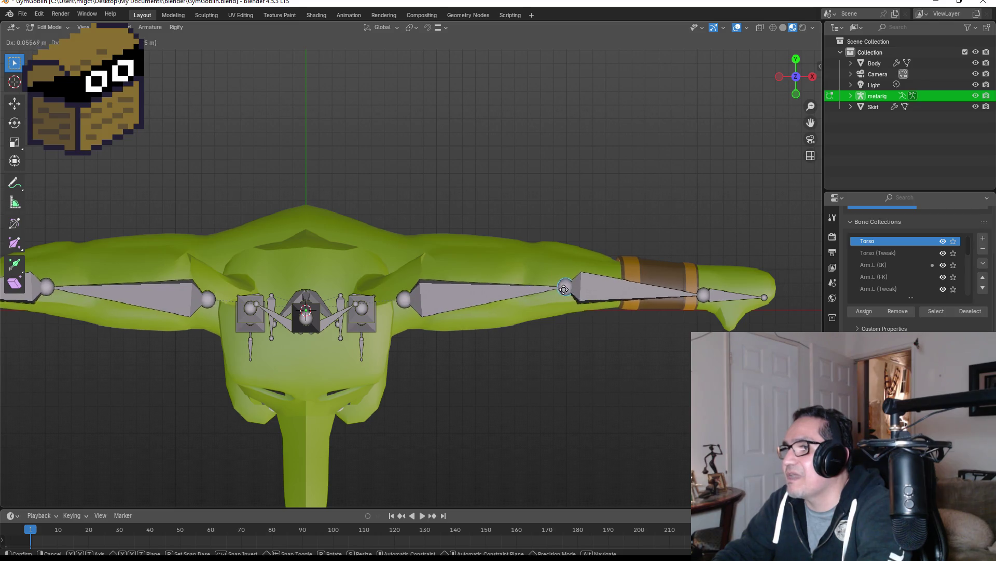
click(558, 292)
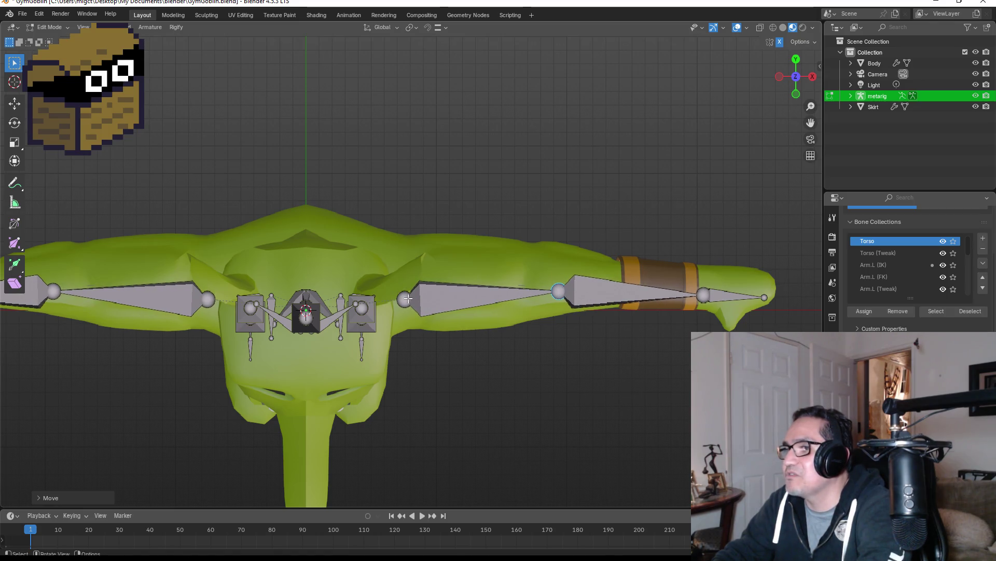
click(408, 298)
key(g)
click(416, 290)
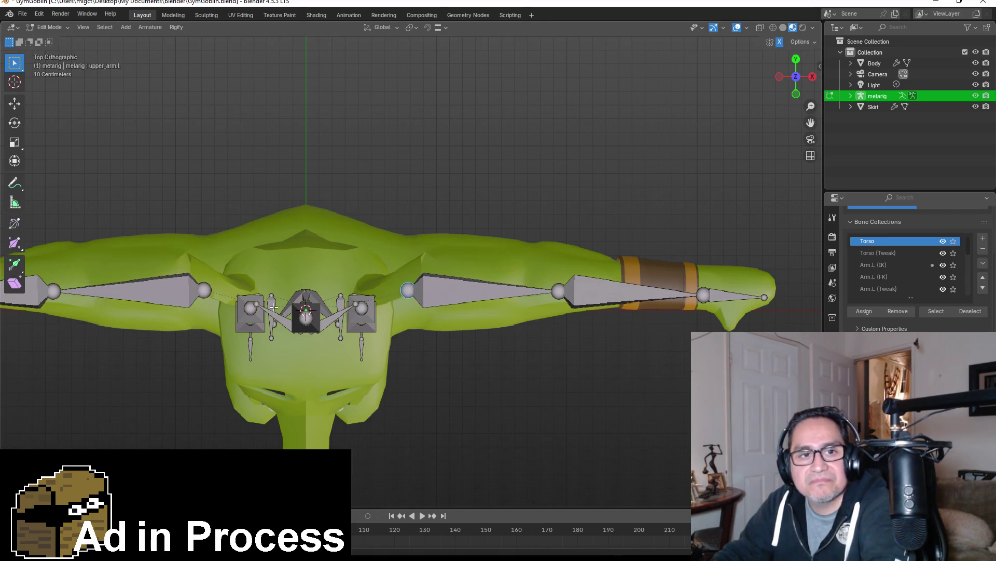
click(559, 289)
key(g)
click(559, 282)
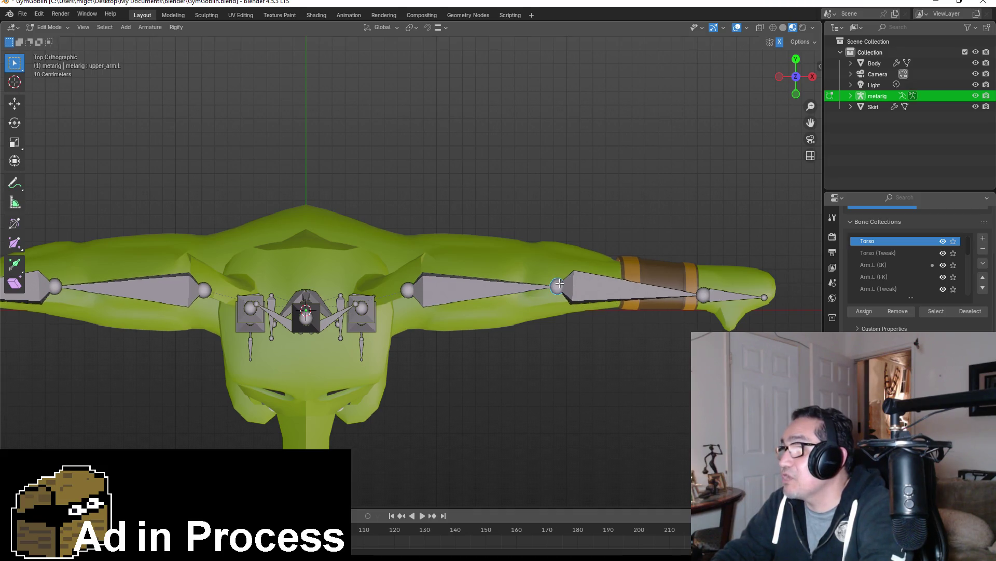
Centre the wrist joint and hand bone tip, then check the rig from the front.
click(705, 294)
key(g)
click(706, 289)
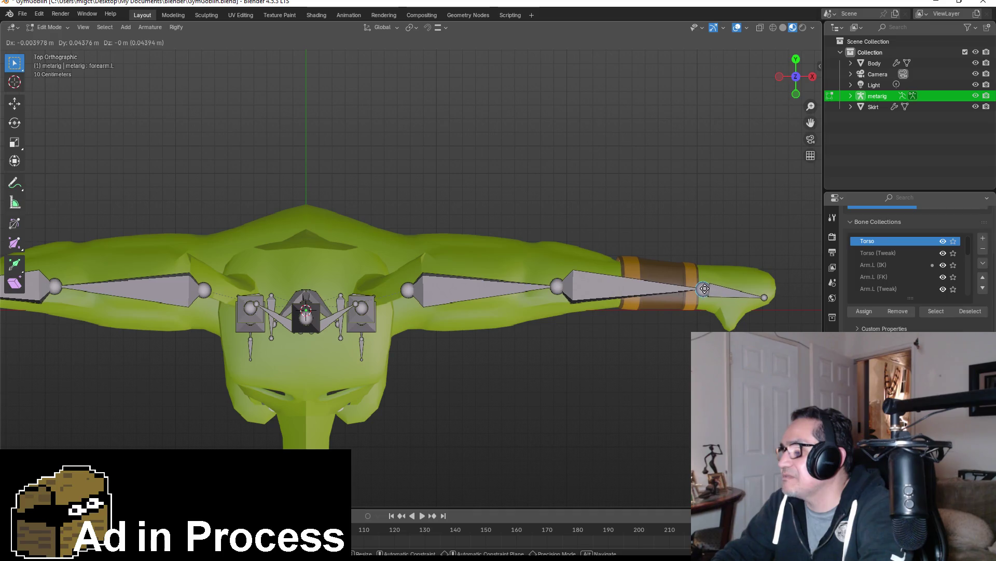
click(765, 297)
key(g)
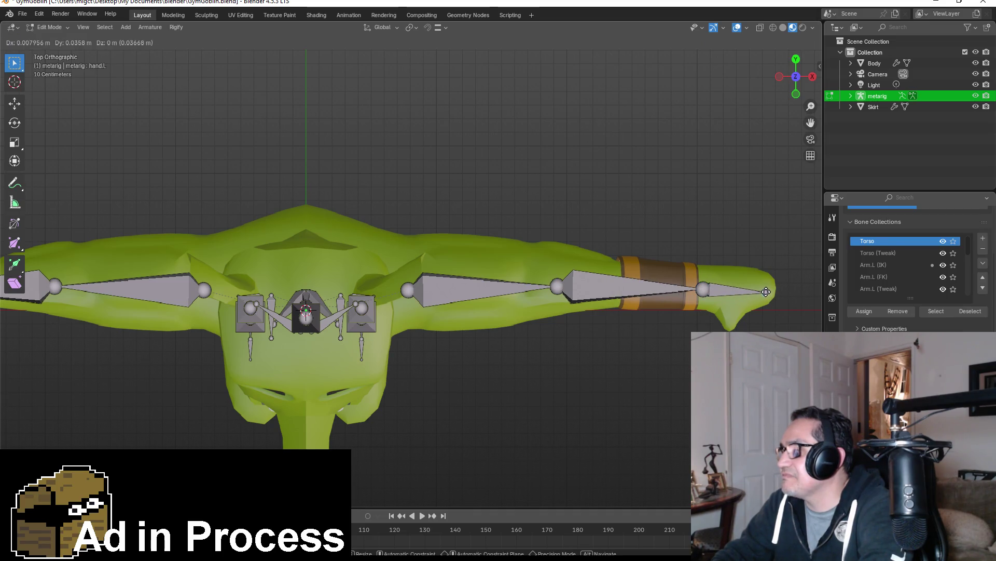
click(766, 291)
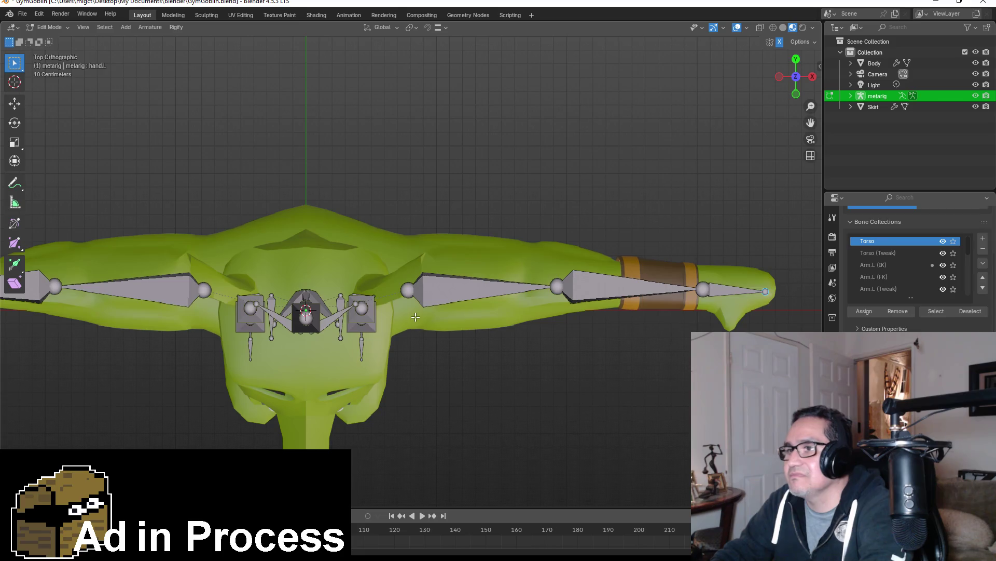
mouse_move(447, 343)
middle_down()
mouse_move(456, 352)
mouse_move(469, 243)
middle_up()
key(KP_1)
scroll(435, 370, down, 3)
key(Tab)
key(Tab)
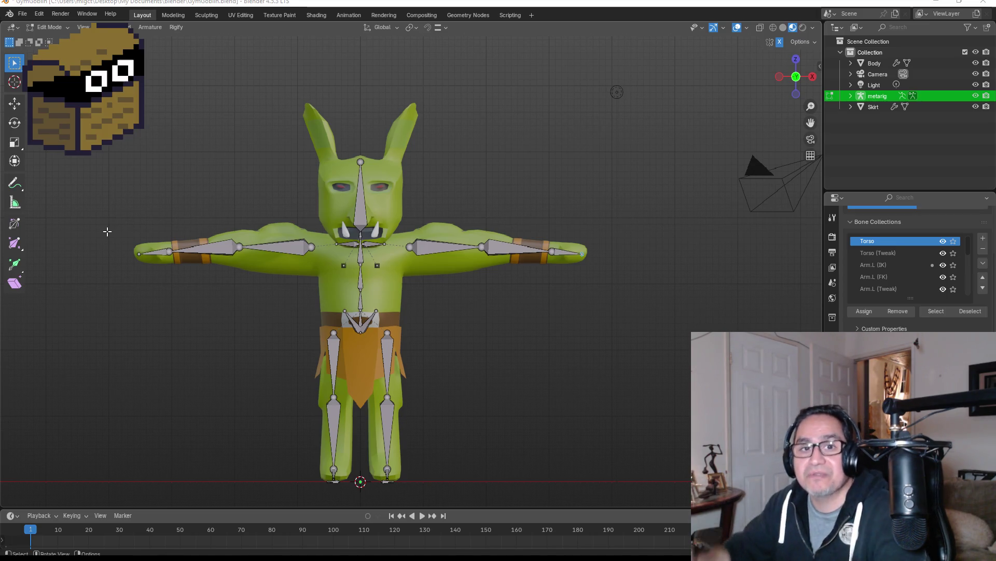
mouse_move(493, 164)
middle_down()
mouse_move(480, 207)
mouse_move(498, 232)
middle_up()
From top view, nudge the mirrored elbow joints slightly into the arms.
key(KP_1)
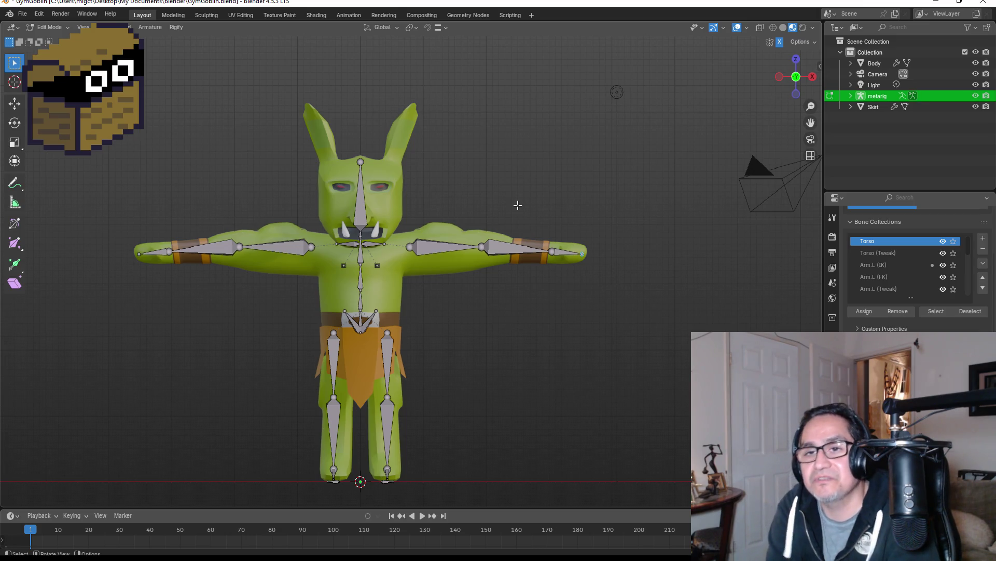
scroll(524, 179, up, 2)
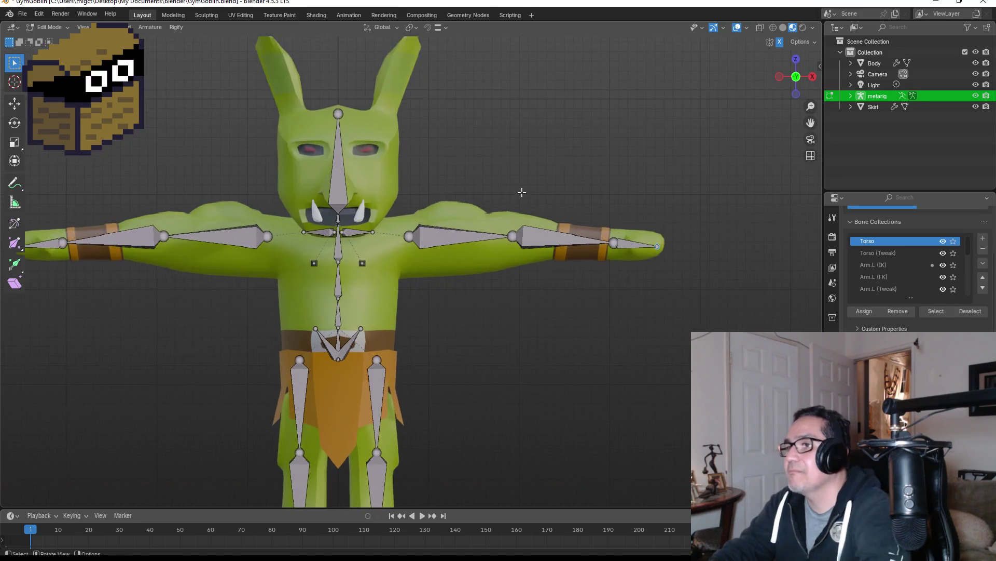
mouse_move(611, 182)
middle_down()
mouse_move(594, 222)
mouse_move(607, 306)
middle_up()
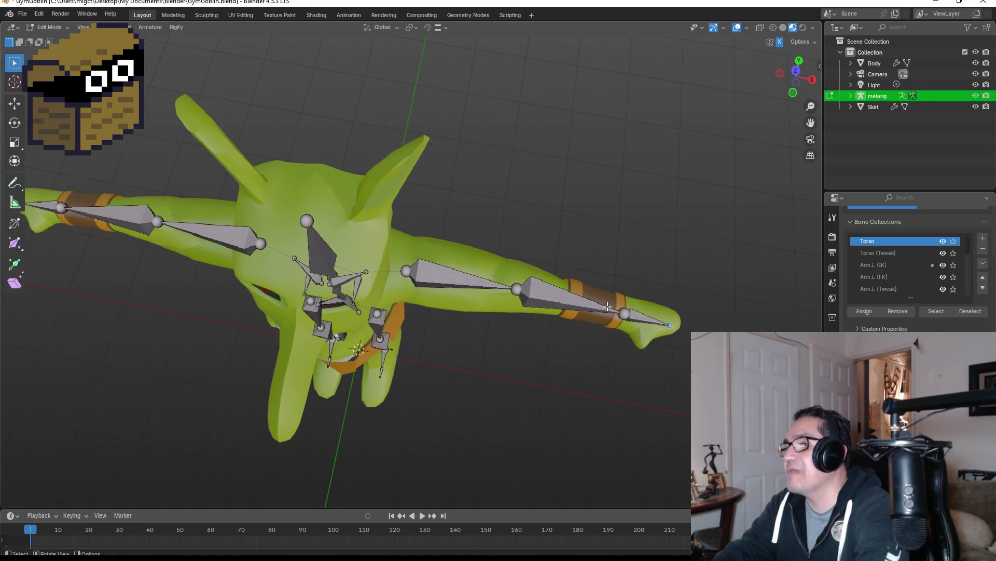
click(797, 71)
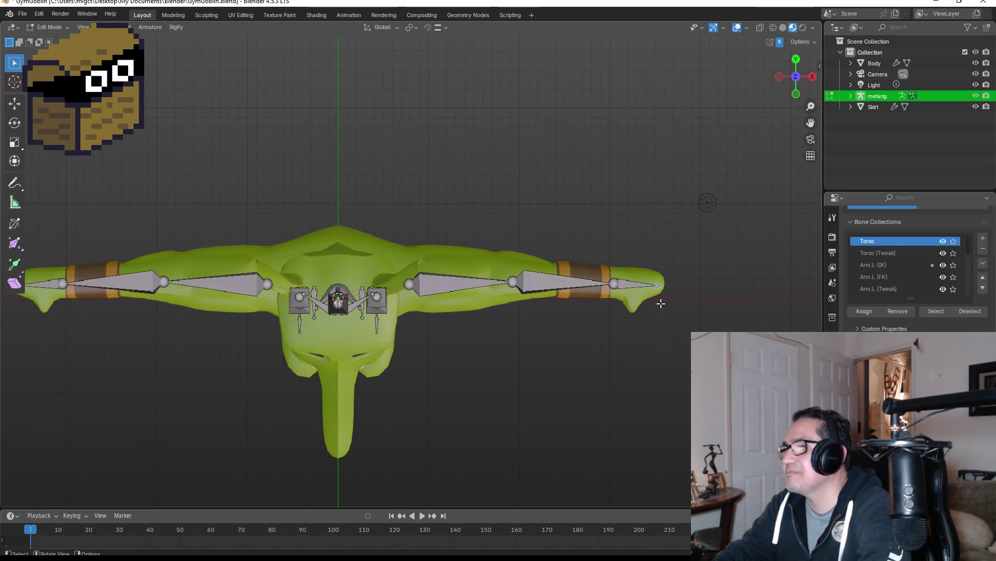
key(g)
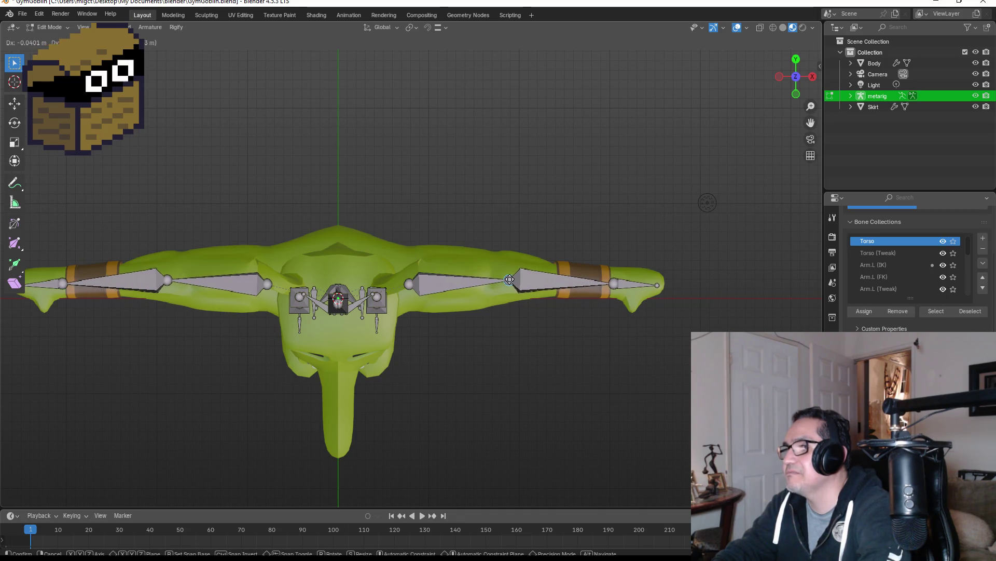
click(509, 280)
Inspect the fitted rig from the front and several angles.
key(KP_1)
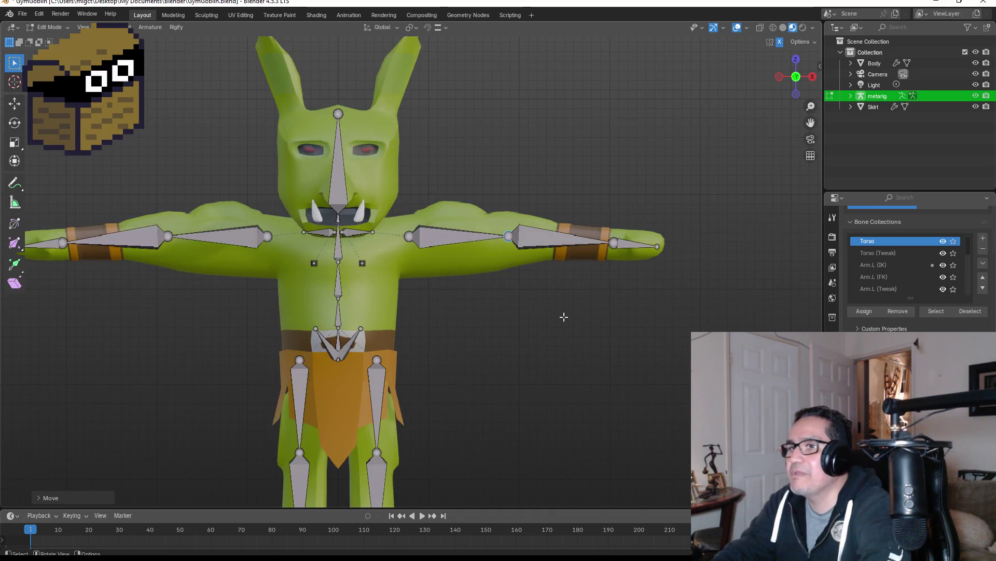
mouse_move(583, 328)
middle_down()
mouse_move(378, 340)
mouse_move(434, 344)
middle_up()
key(KP_1)
scroll(480, 341, down, 4)
scroll(463, 340, up, 4)
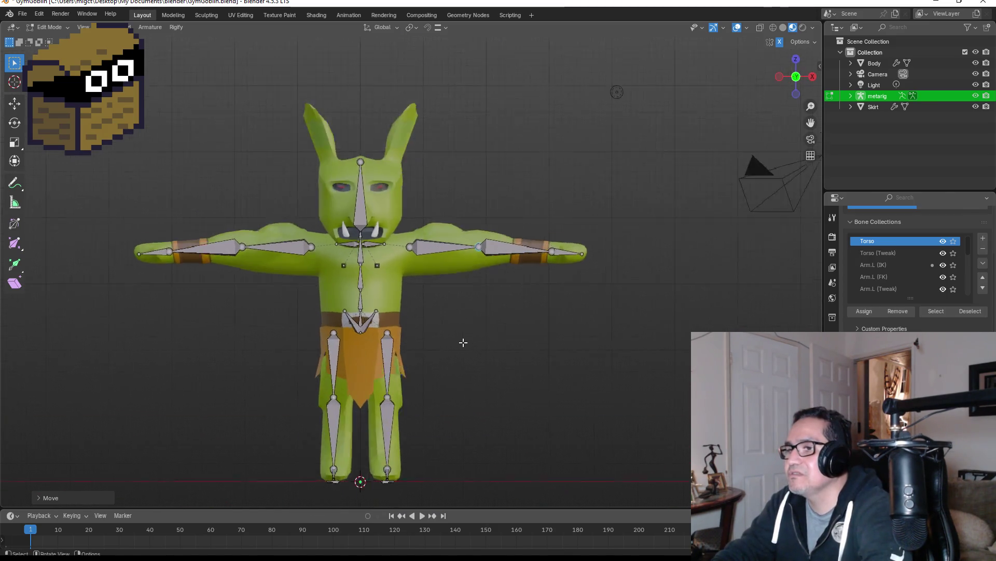
mouse_move(497, 381)
middle_down()
mouse_move(498, 356)
mouse_move(347, 358)
middle_up()
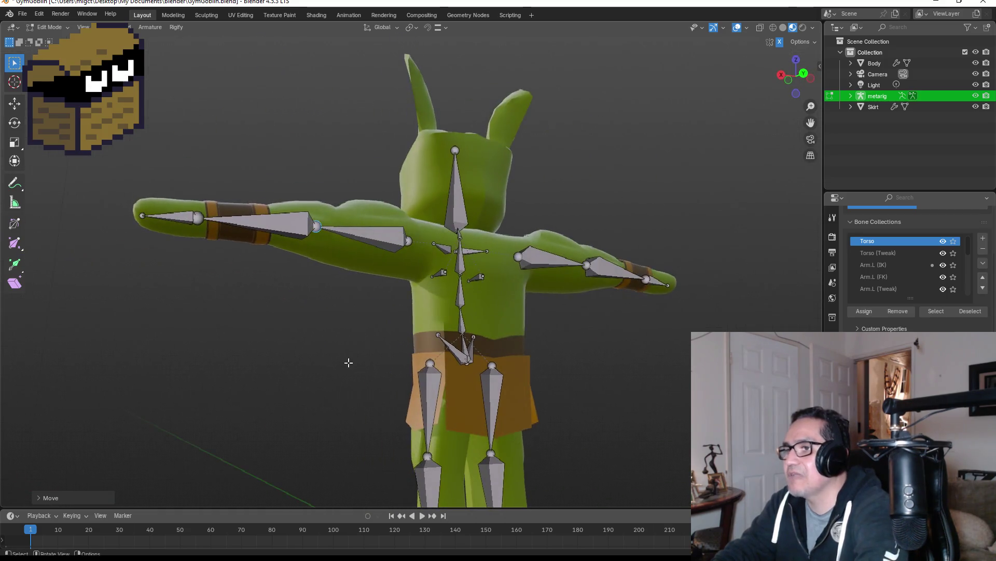
key(KP_1)
scroll(416, 365, down, 5)
mouse_move(474, 360)
middle_down()
mouse_move(578, 327)
mouse_move(363, 313)
middle_up()
key(KP_1)
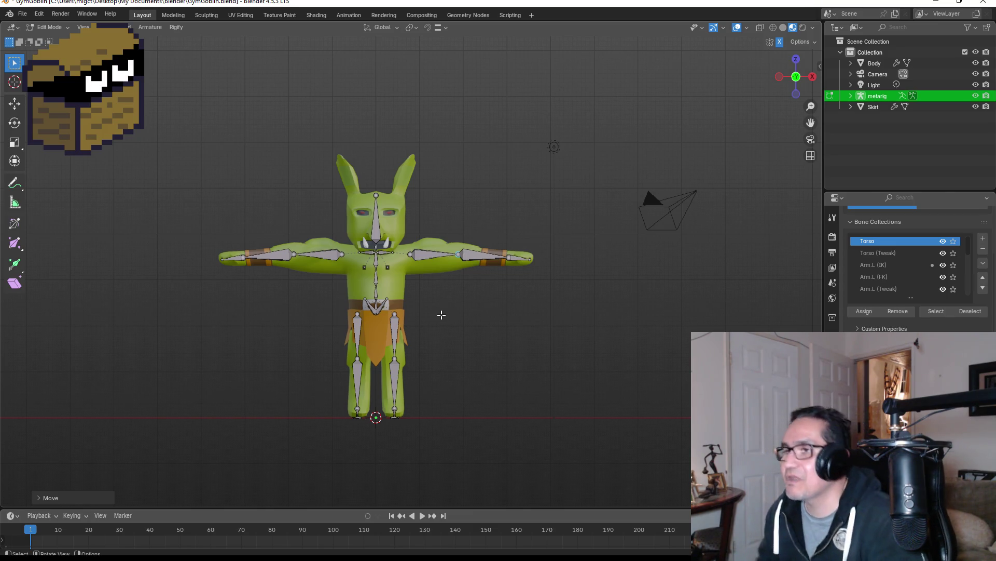
In Object Mode, parent the Body mesh to the metarig With Automatic Weights.
key(Tab)
scroll(435, 291, up, 1)
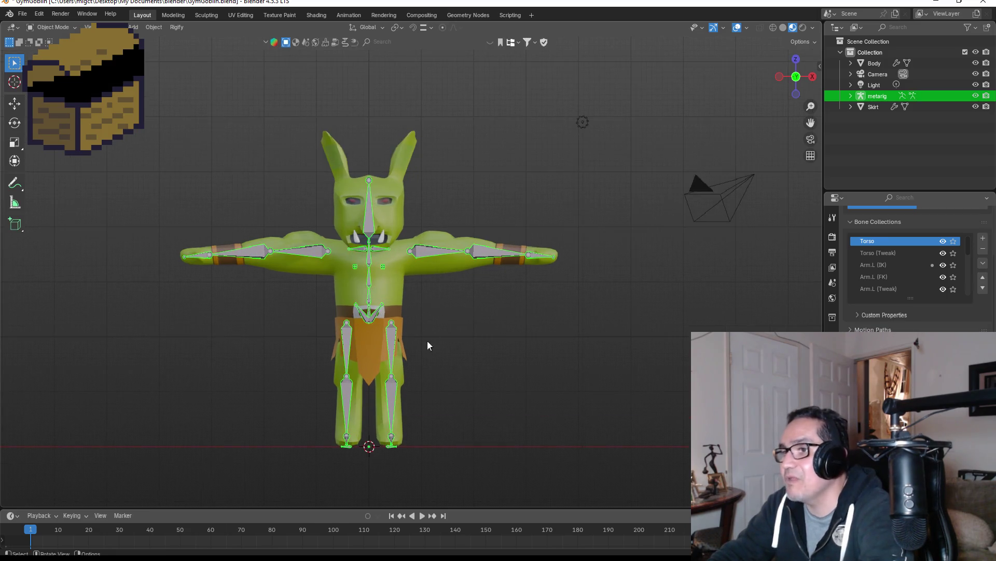
mouse_move(474, 344)
middle_down()
mouse_move(338, 334)
mouse_move(431, 284)
middle_up()
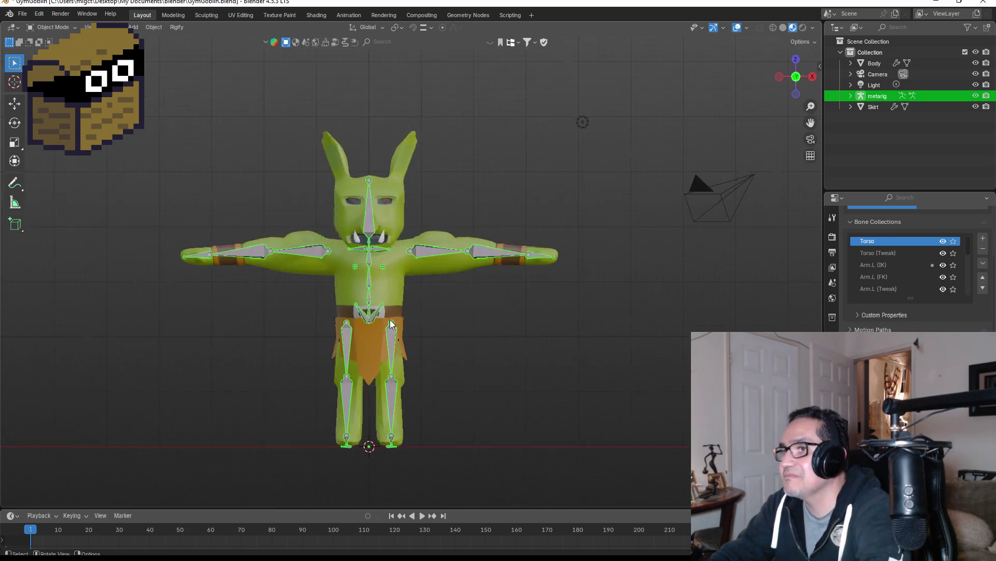
scroll(431, 284, up, 2)
scroll(431, 288, down, 1)
scroll(474, 327, down, 1)
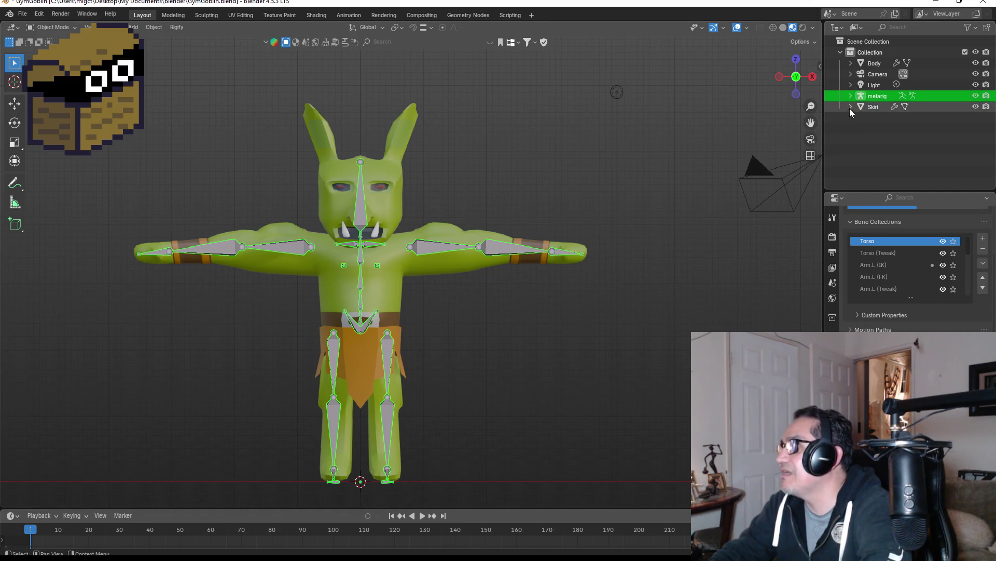
ctrl+click(875, 63)
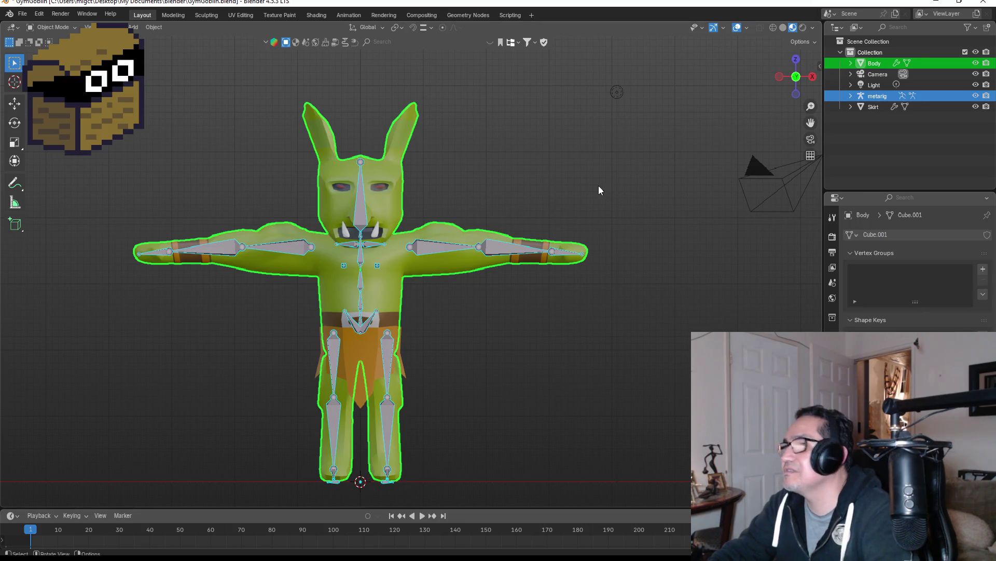
key(ctrl+p)
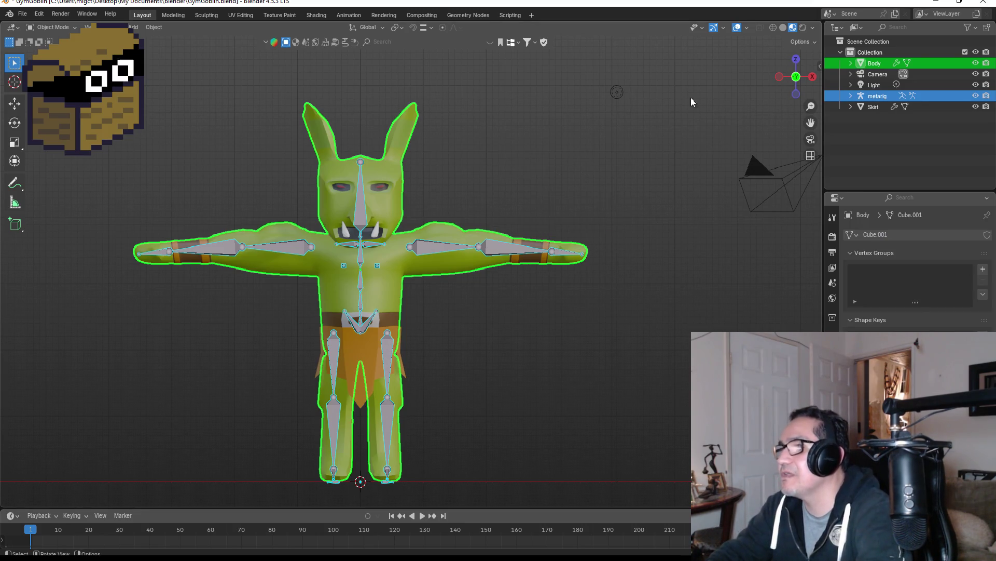
ctrl+click(873, 99)
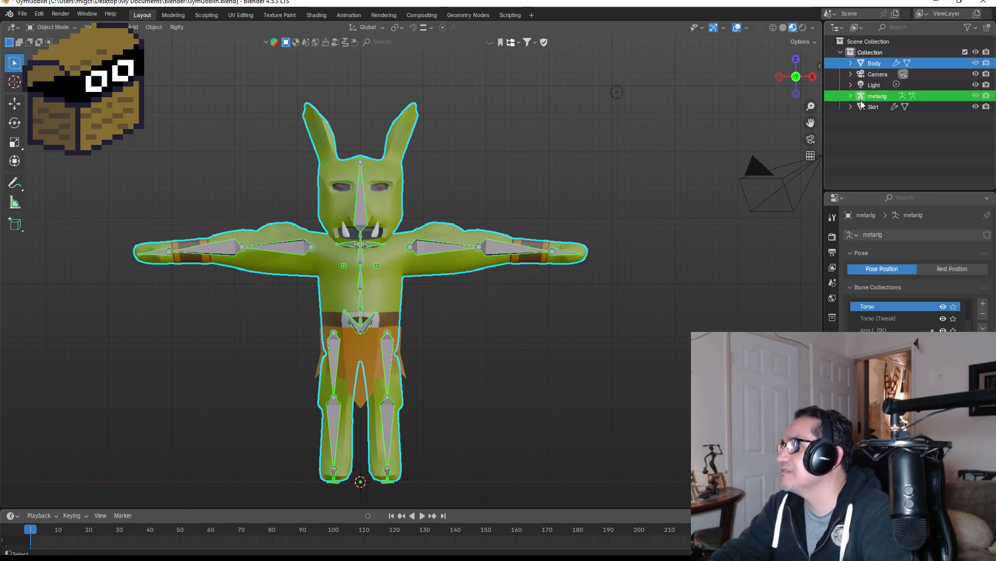
key(ctrl+p)
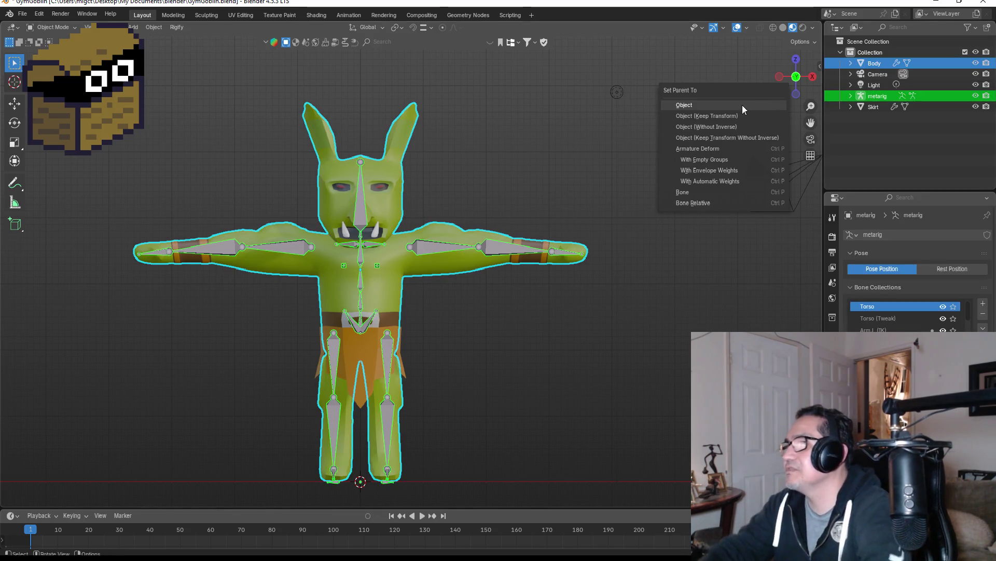
click(723, 180)
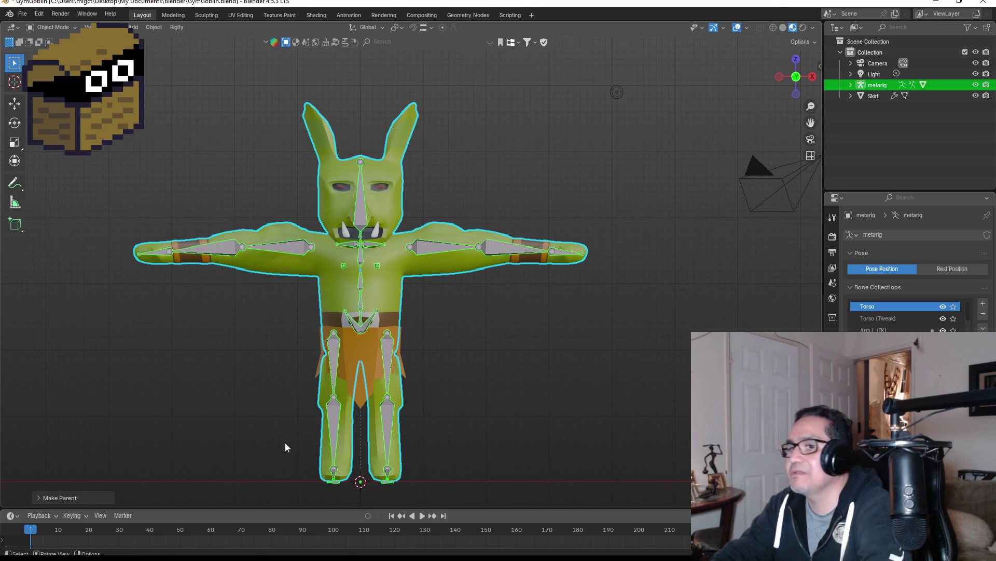
Deselect the goblin mesh and switch the metarig into Pose Mode.
click(362, 202)
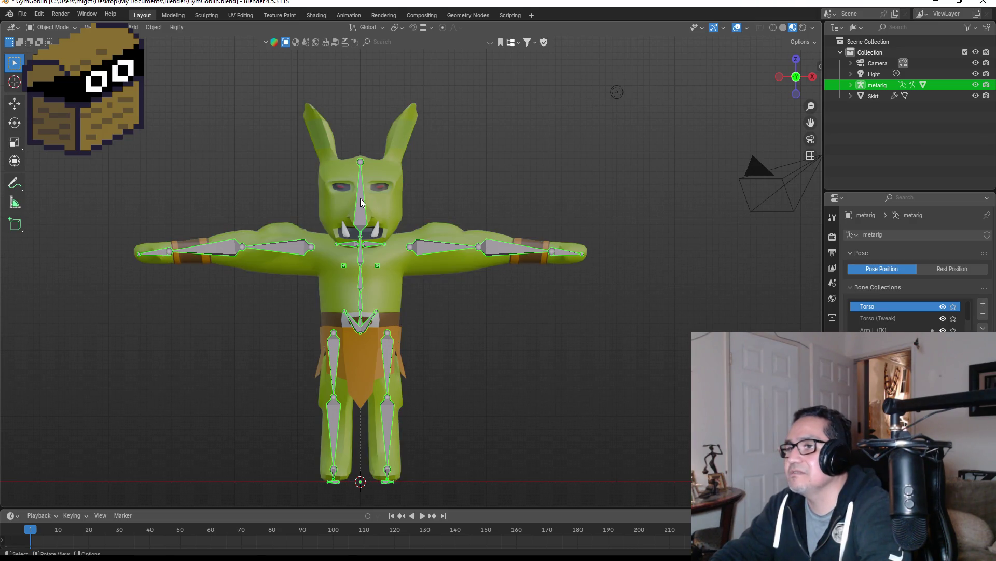
click(62, 31)
click(49, 62)
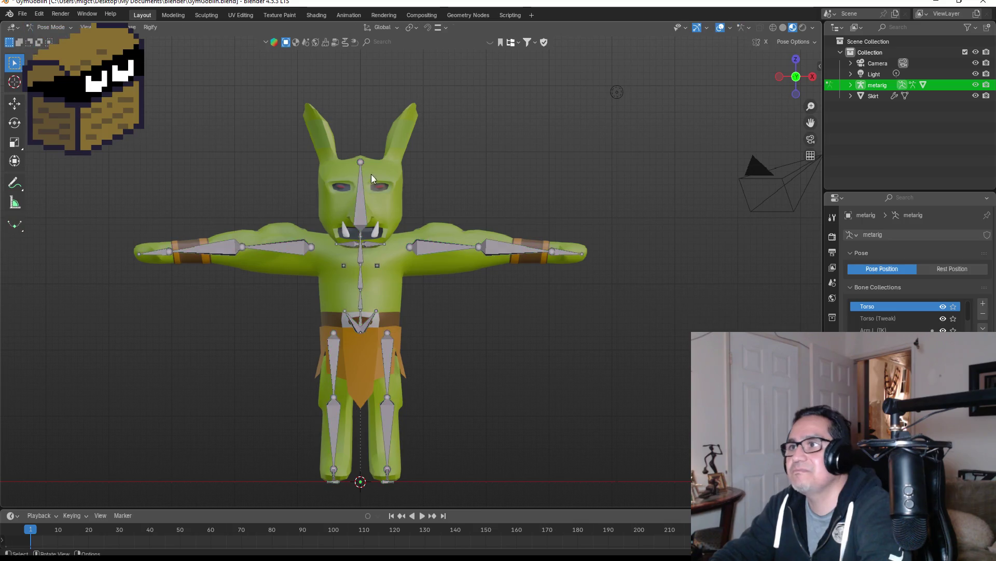
Test-rotate the head bone, then cancel the rotation.
click(365, 191)
key(r)
key(r)
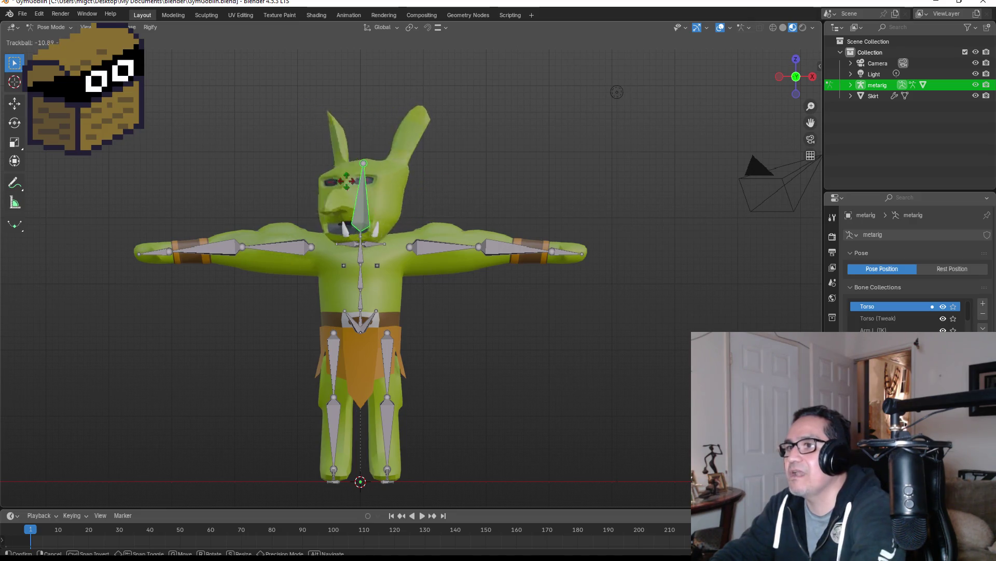
right_click(373, 190)
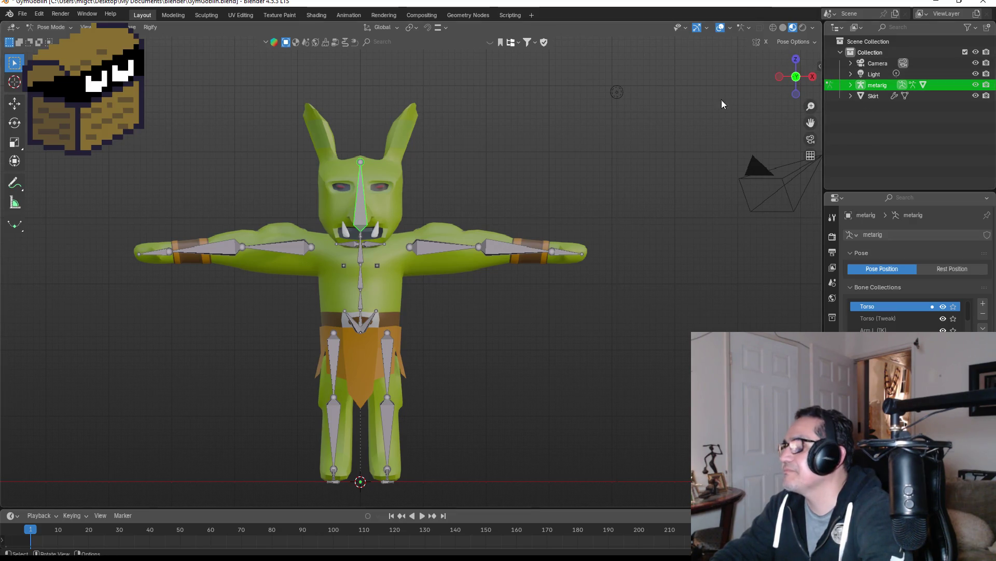
Expand the metarig, Body and Cube.001 entries in the Outliner.
click(851, 86)
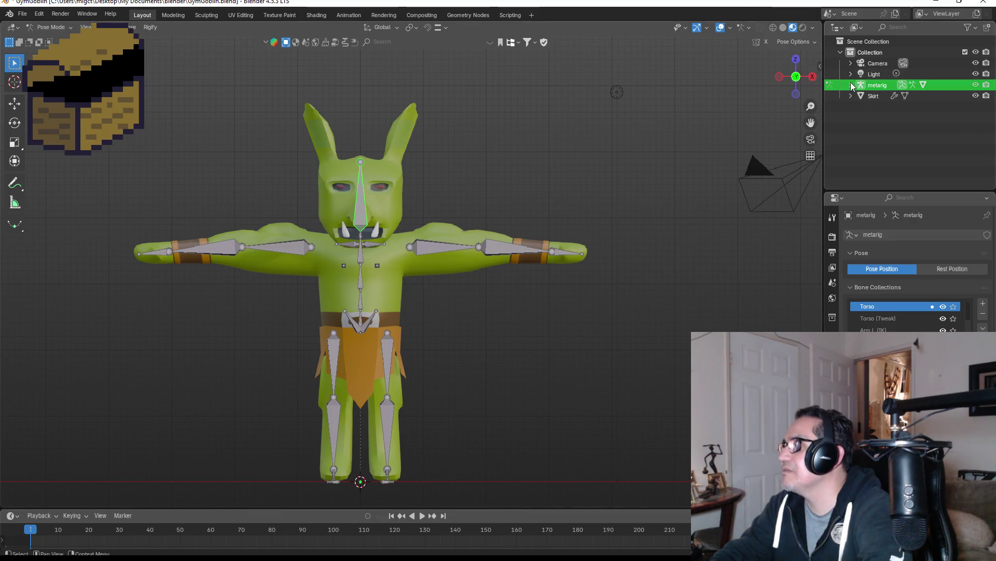
click(861, 118)
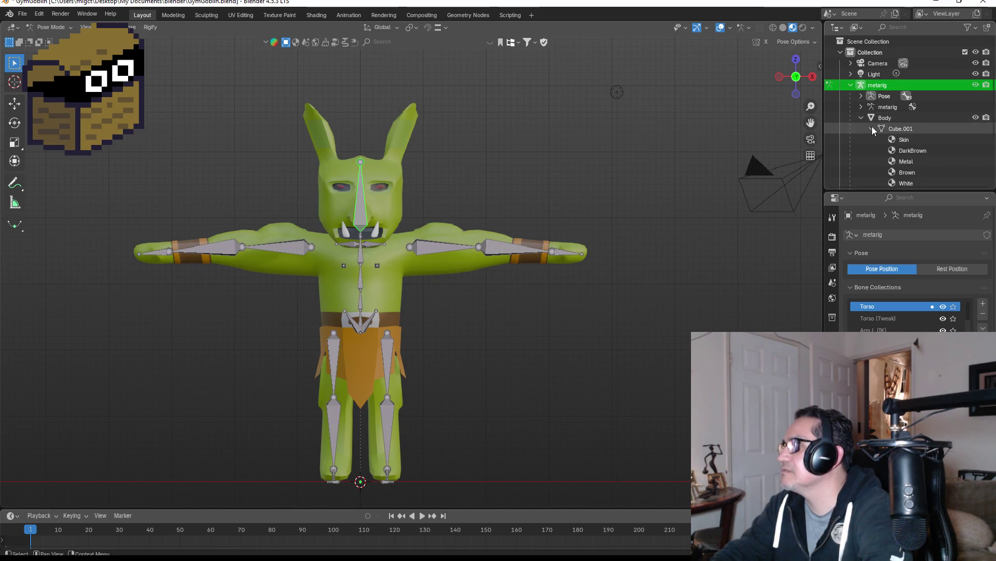
click(869, 128)
scroll(914, 156, down, 2)
click(872, 85)
scroll(410, 260, up, 2)
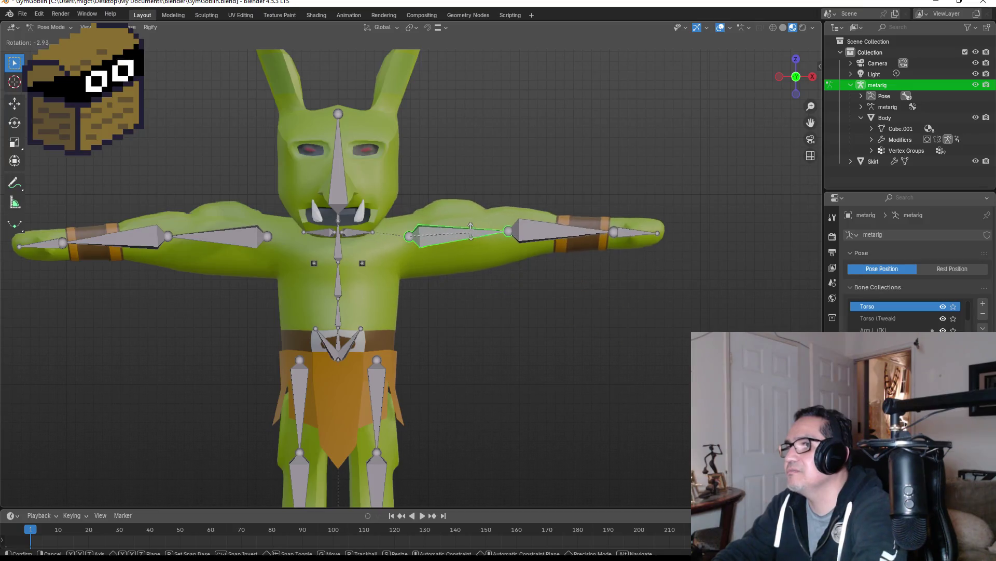
Test-rotate the right shoulder and forearm bones, cancelling each bend.
click(397, 244)
click(359, 232)
key(r)
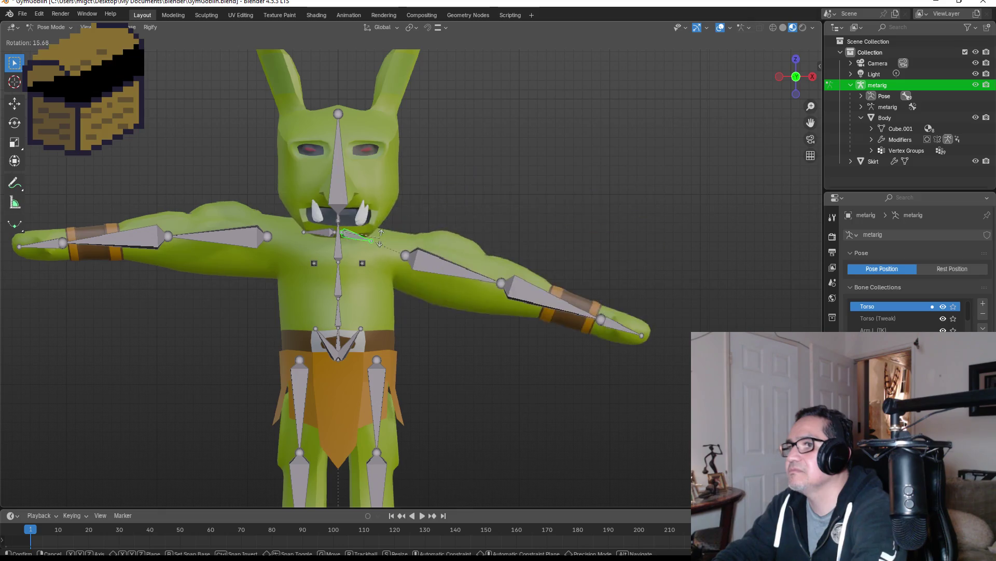
key(Escape)
click(565, 238)
key(r)
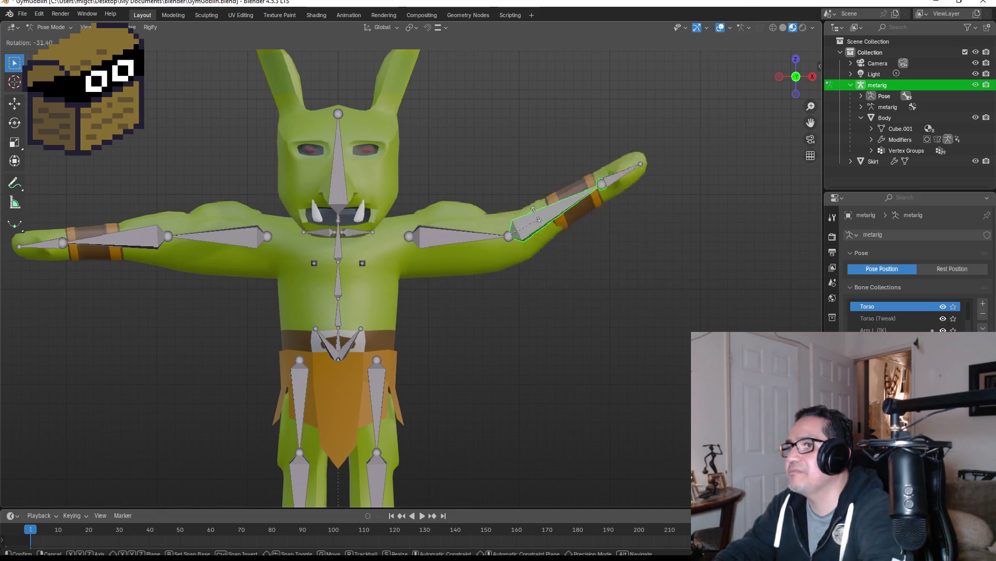
key(Escape)
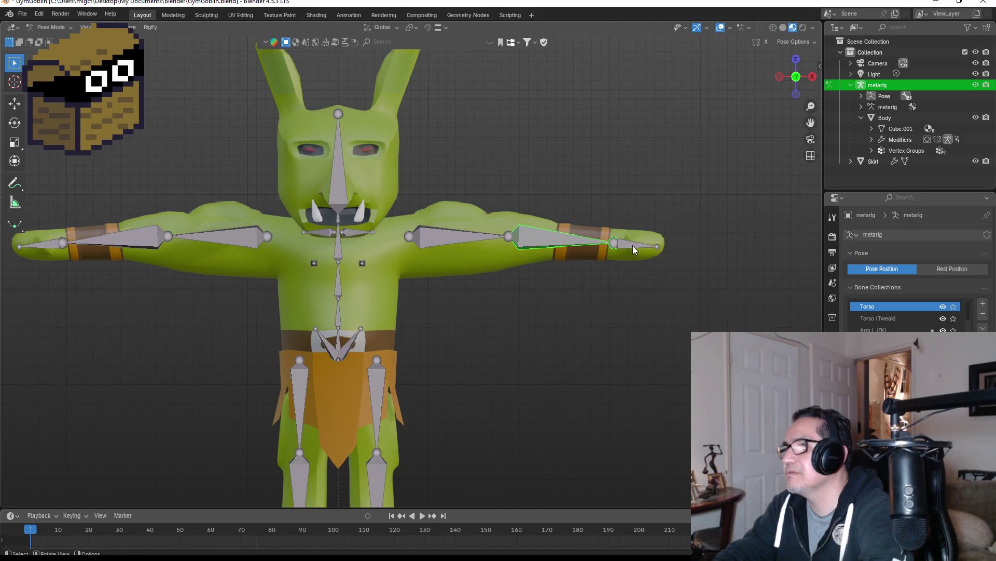
key(r)
key(Escape)
Test-rotate the right thigh and shin bones to check hip and knee deformation, cancelling each.
scroll(409, 316, down, 4)
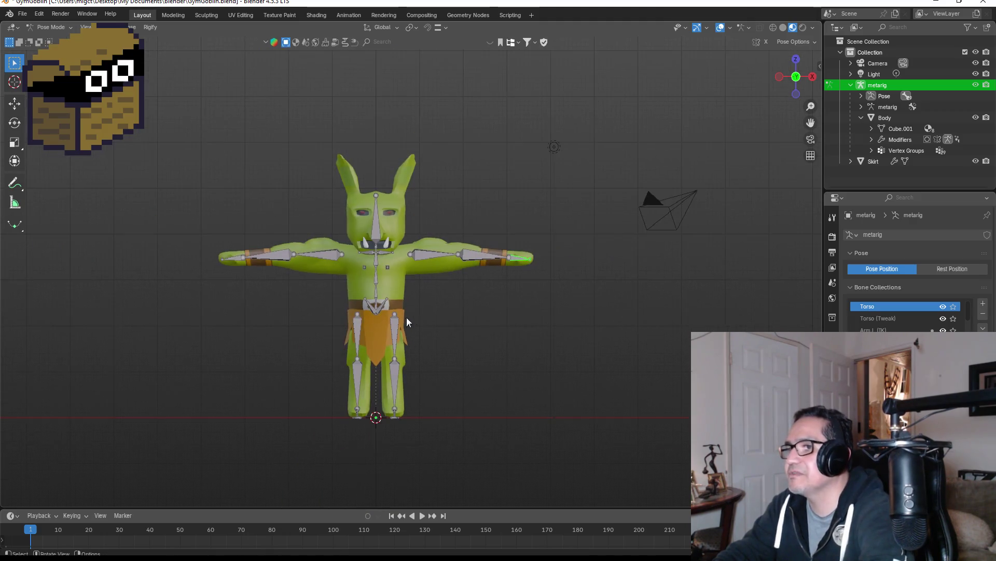
click(396, 332)
key(r)
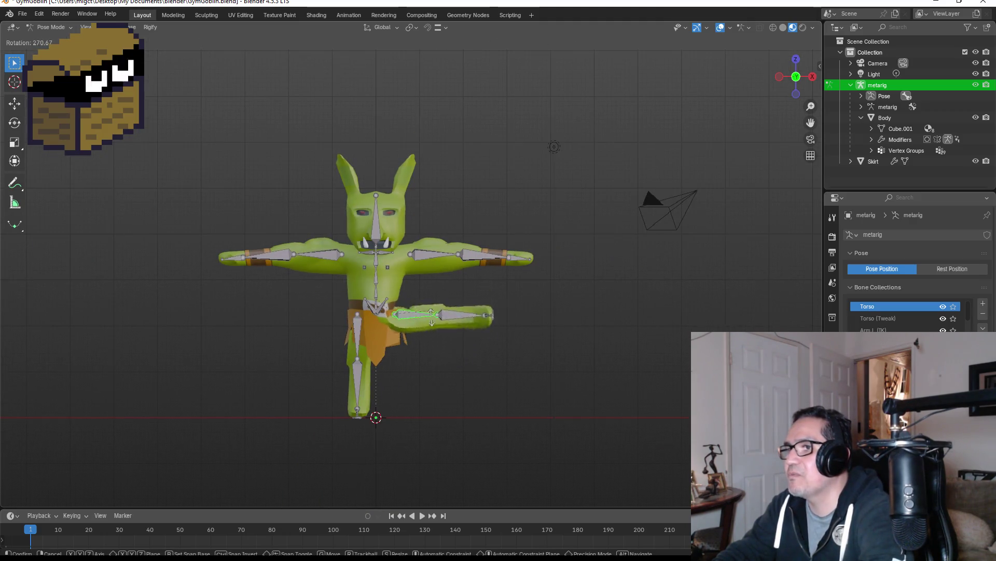
key(Escape)
click(397, 381)
key(r)
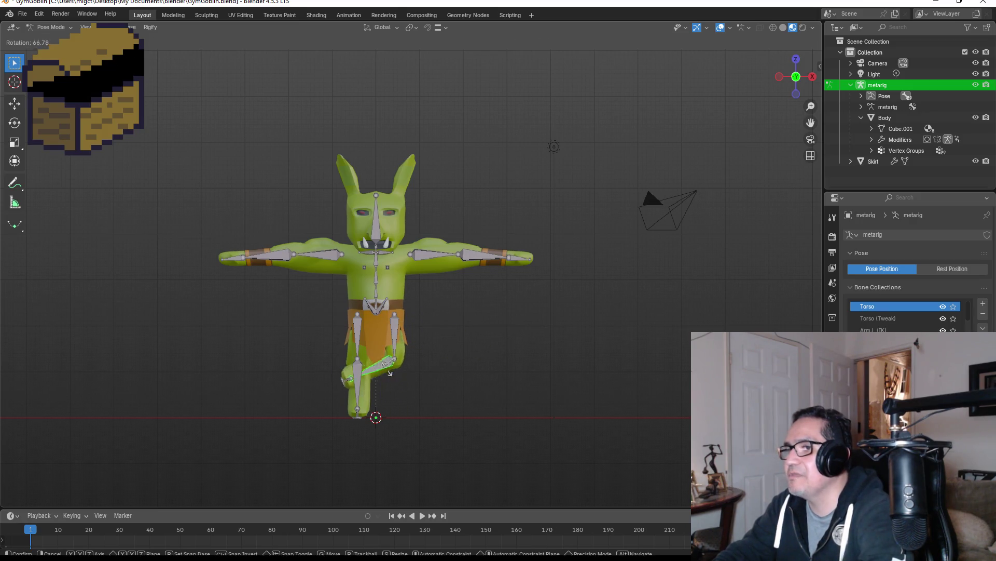
key(Escape)
From the right side view, bend the lower leg and foot bones, then undo the bends.
middle_drag(476, 396, 388, 386)
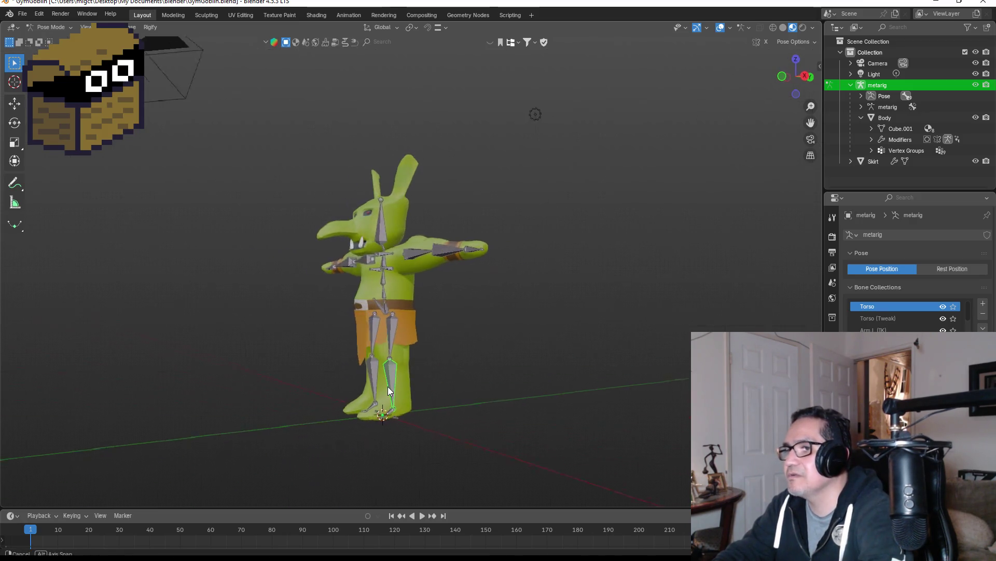
key(KP_3)
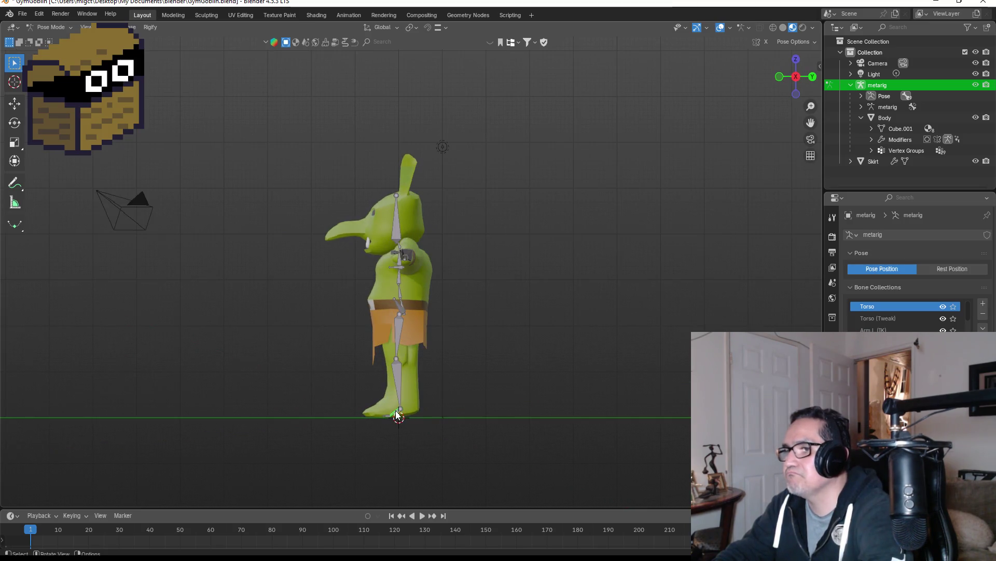
click(397, 414)
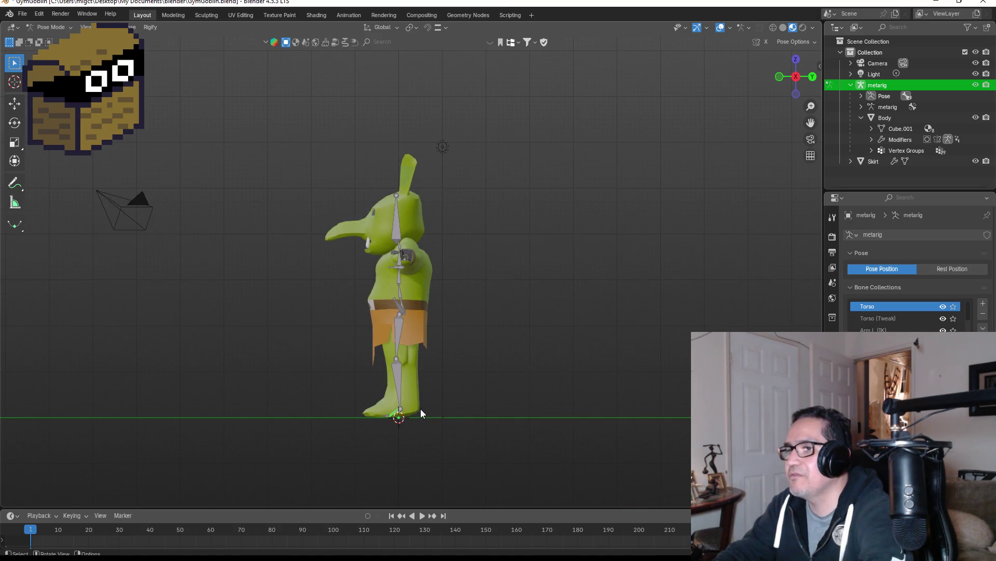
key(r)
click(358, 393)
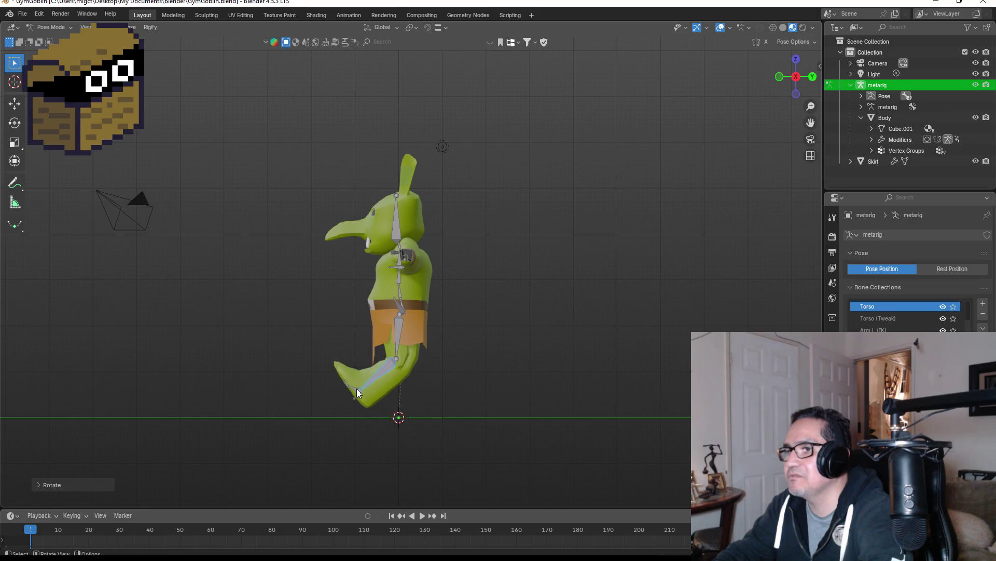
click(358, 389)
key(r)
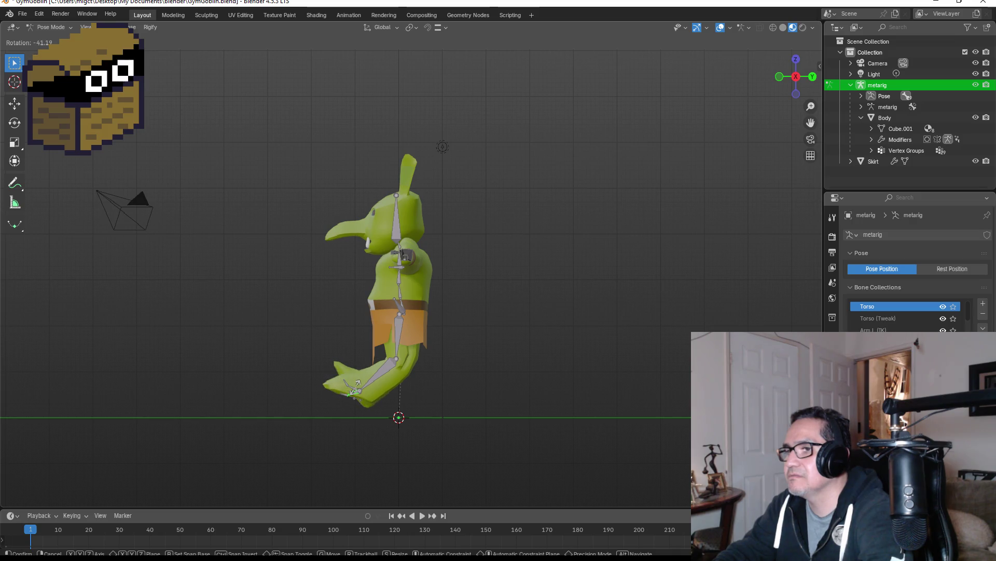
click(371, 394)
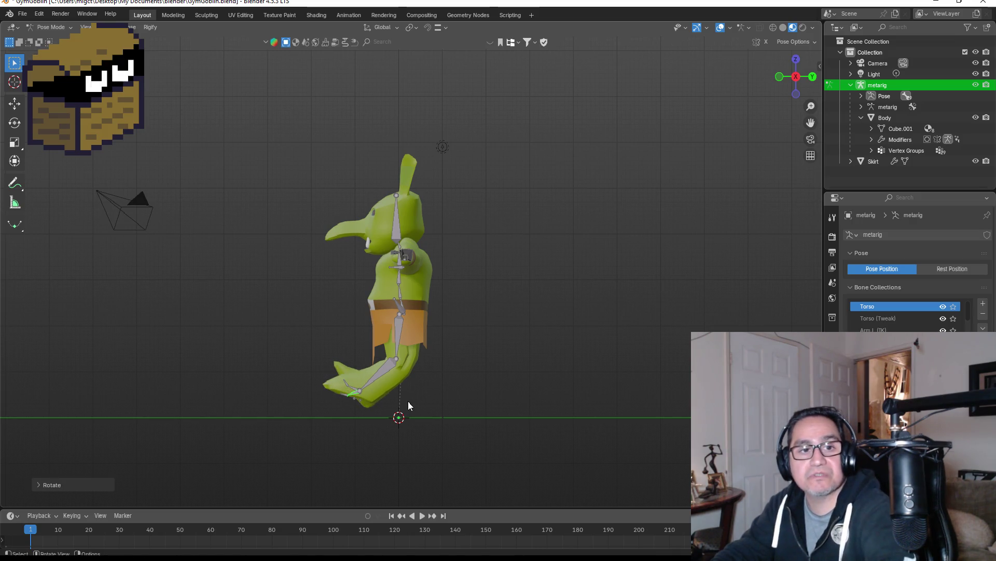
key(ctrl+z)
key(ctrl+z)
key(ctrl+z)
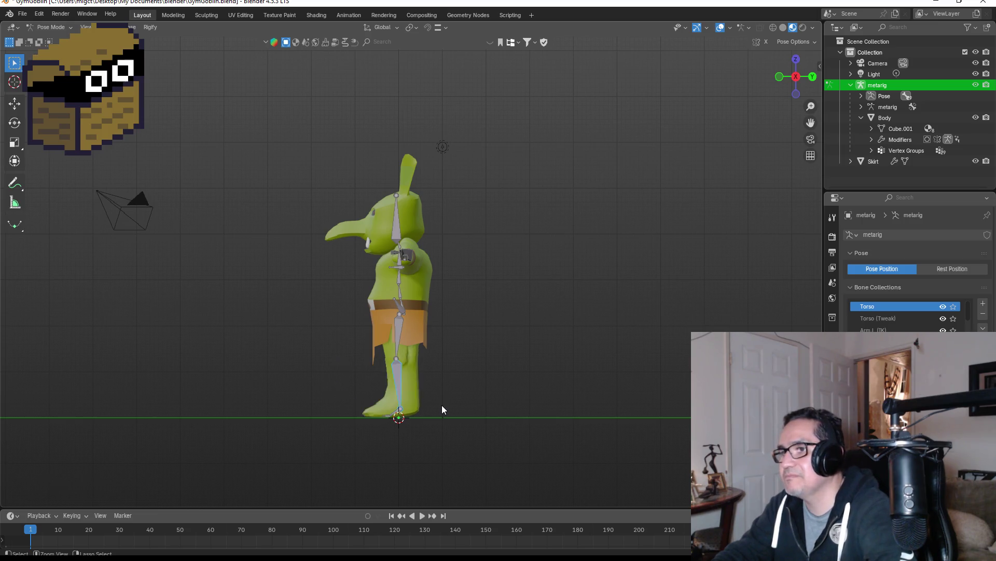
Try another leg rotation, cancel it, and return to the front view.
mouse_move(469, 413)
middle_down()
mouse_move(543, 398)
mouse_move(384, 374)
middle_up()
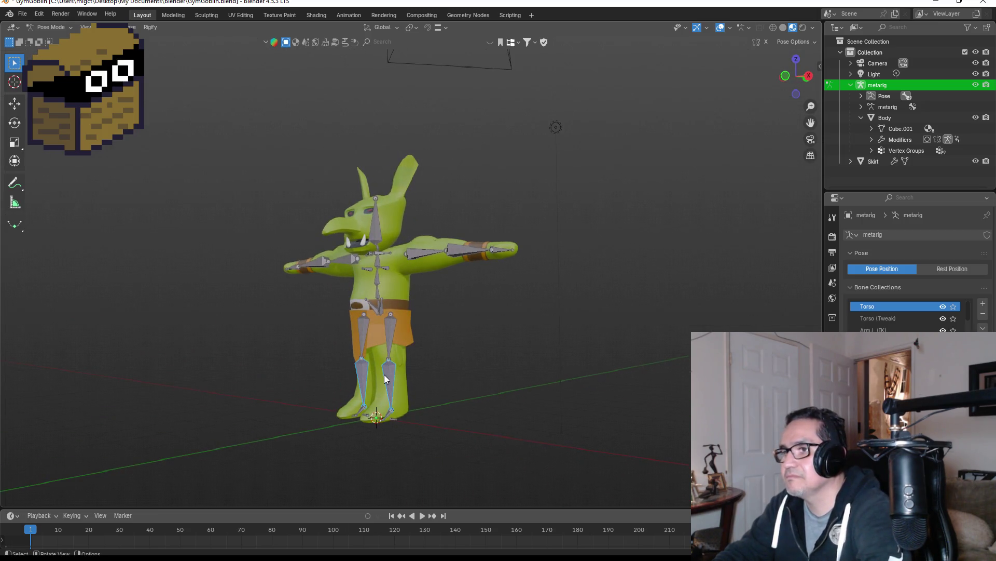
key(r)
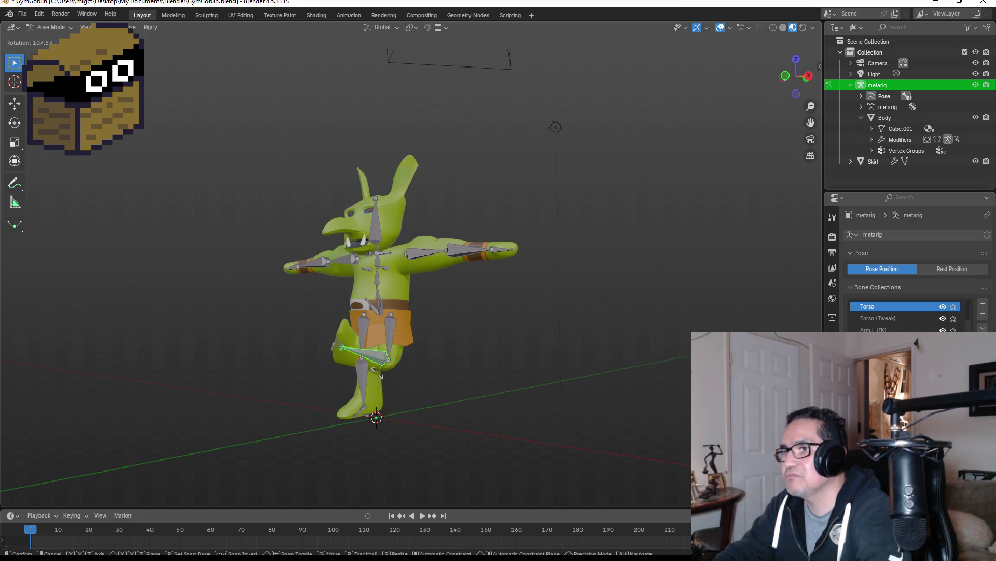
key(Escape)
key(KP_1)
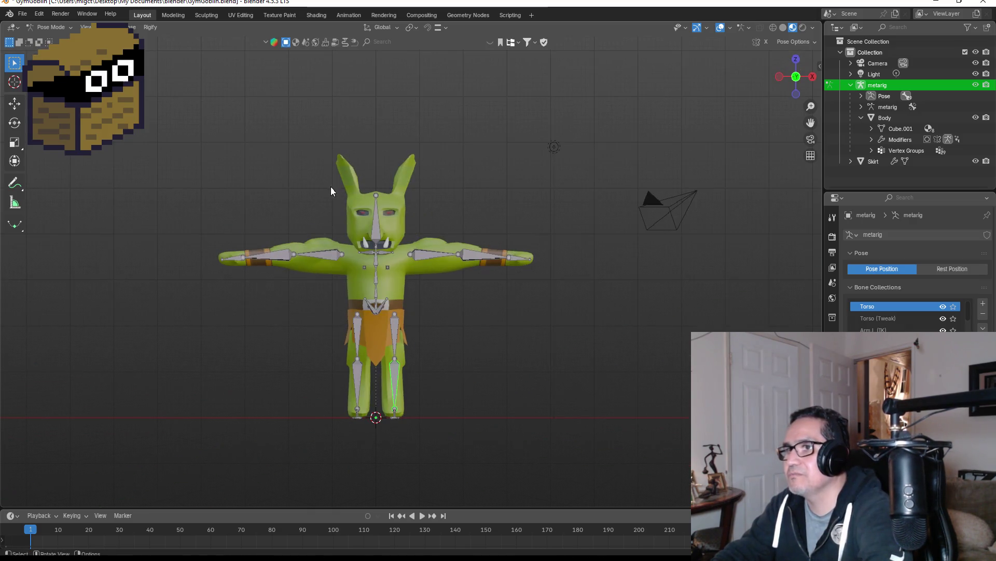
Test-rotate the upper arm, forearm and hand bones, cancelling each rotation.
scroll(331, 191, up, 1)
key(r)
key(Escape)
click(255, 253)
key(r)
key(Escape)
click(205, 250)
key(r)
key(Escape)
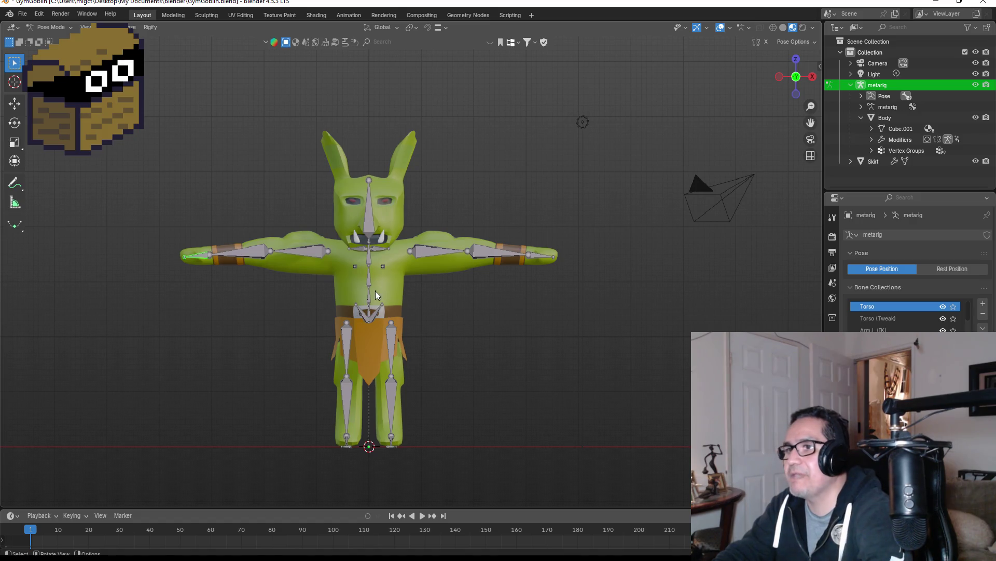
Tilt the spine, including trackball rotation, cancel it, and collapse the metarig in the Outliner.
click(369, 279)
key(r)
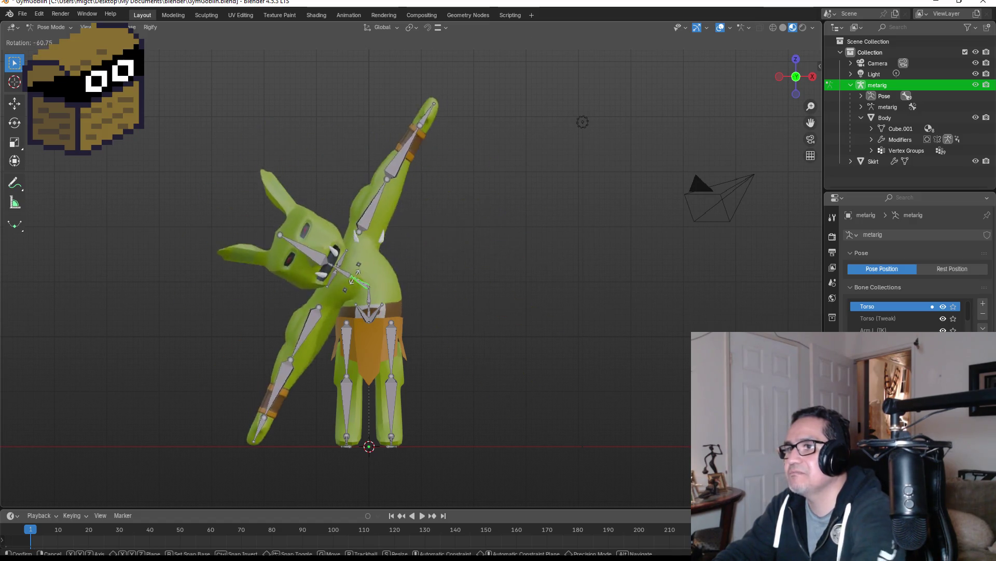
key(Escape)
key(r)
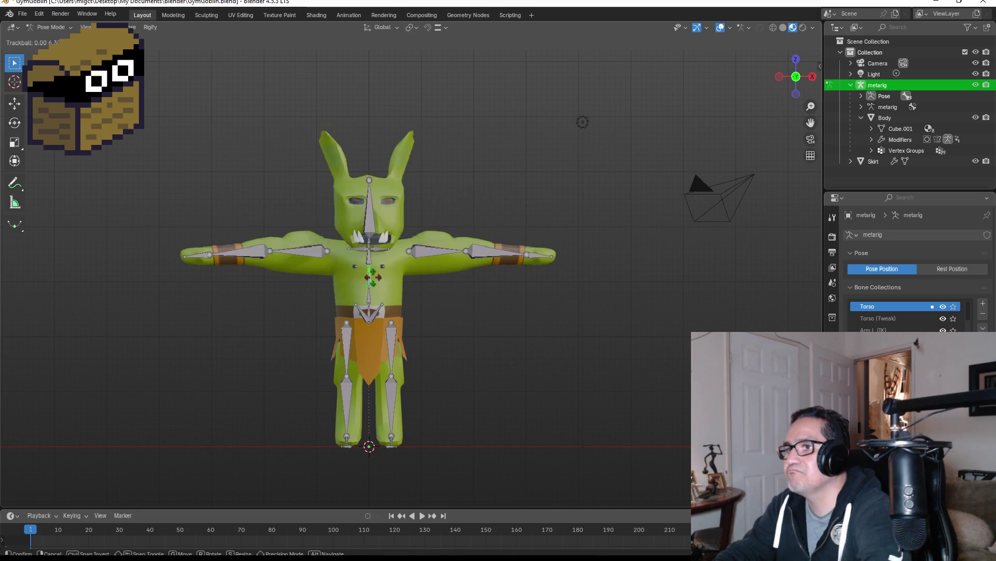
key(r)
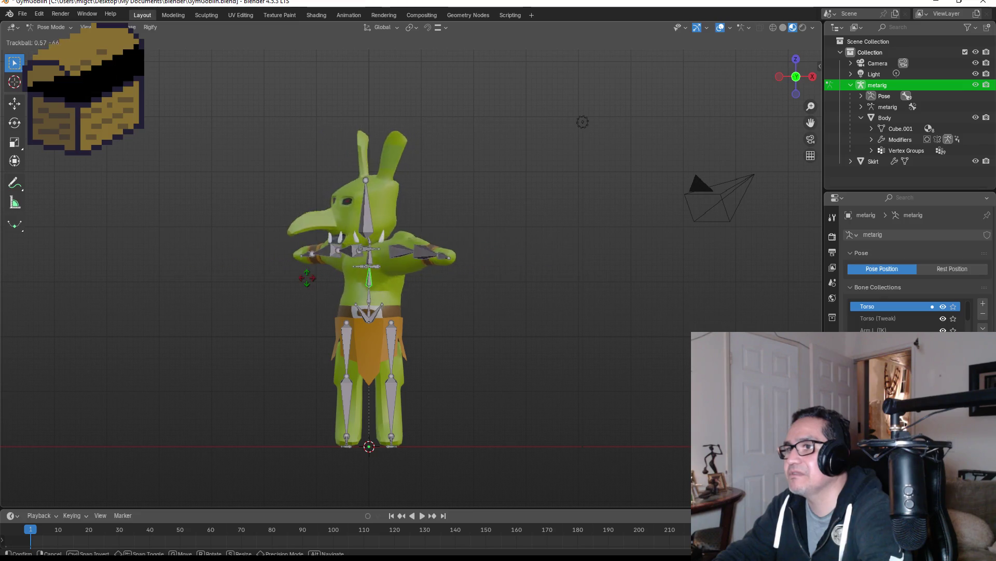
key(Escape)
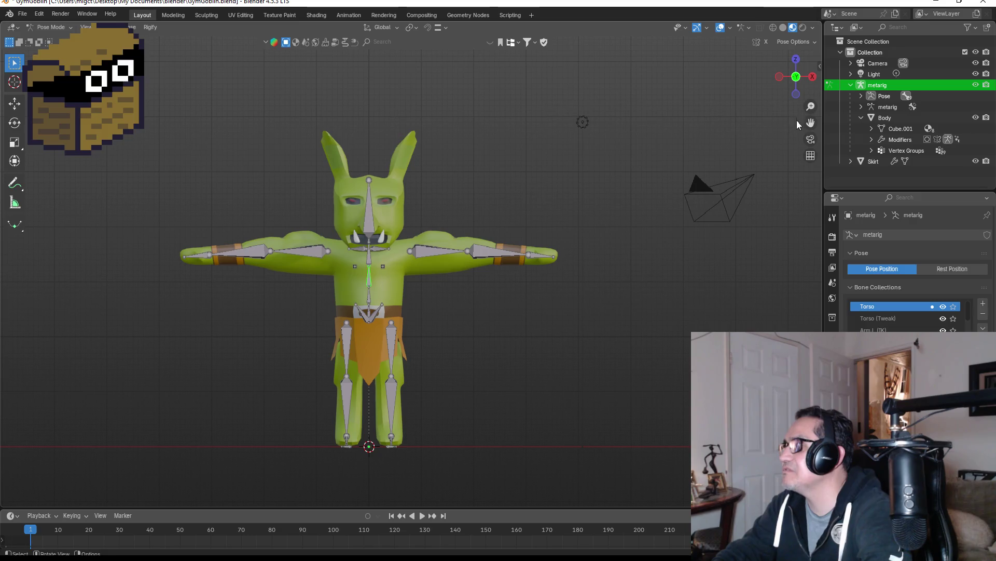
click(851, 85)
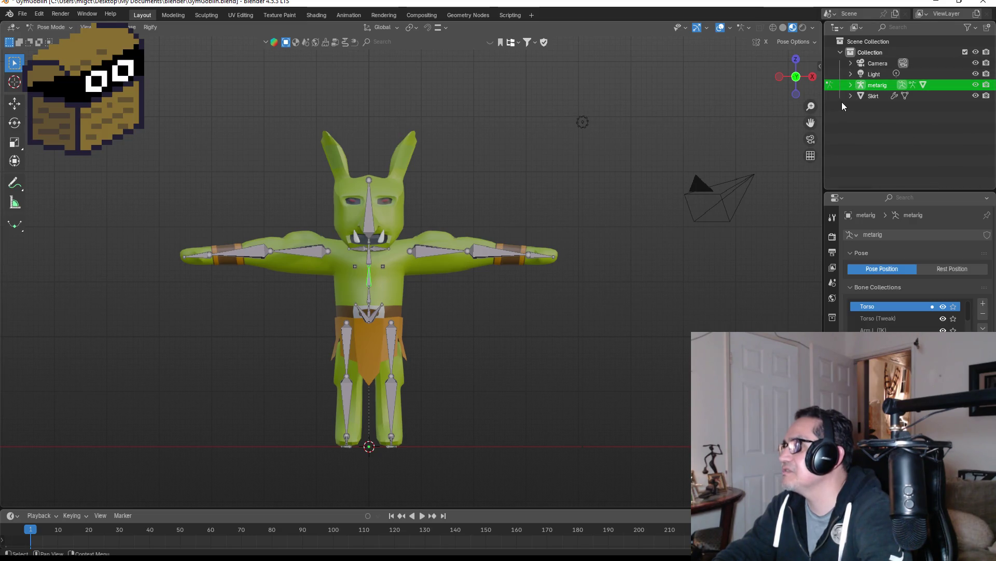
middle_drag(479, 222, 468, 259)
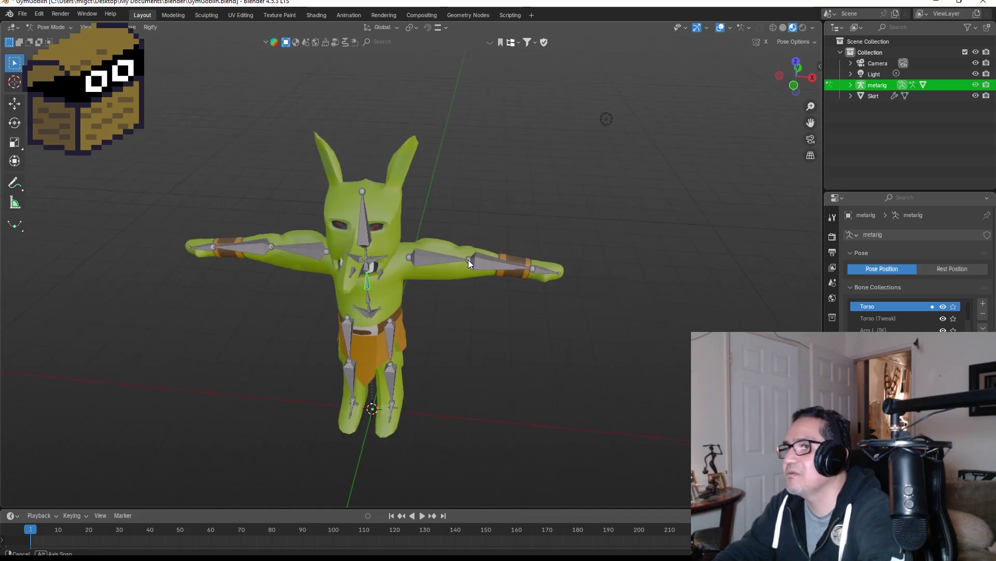
scroll(406, 250, up, 5)
scroll(397, 255, down, 8)
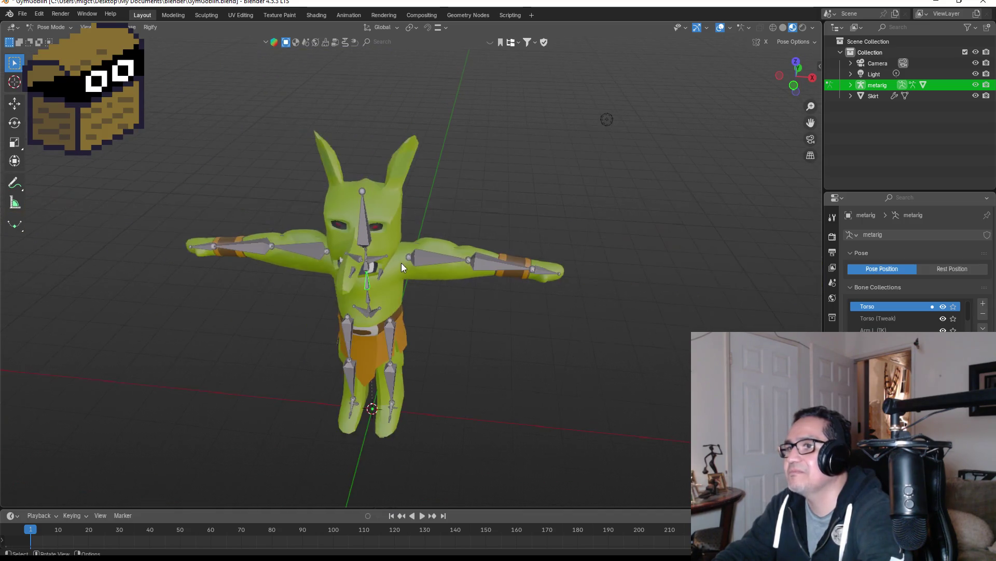
click(853, 85)
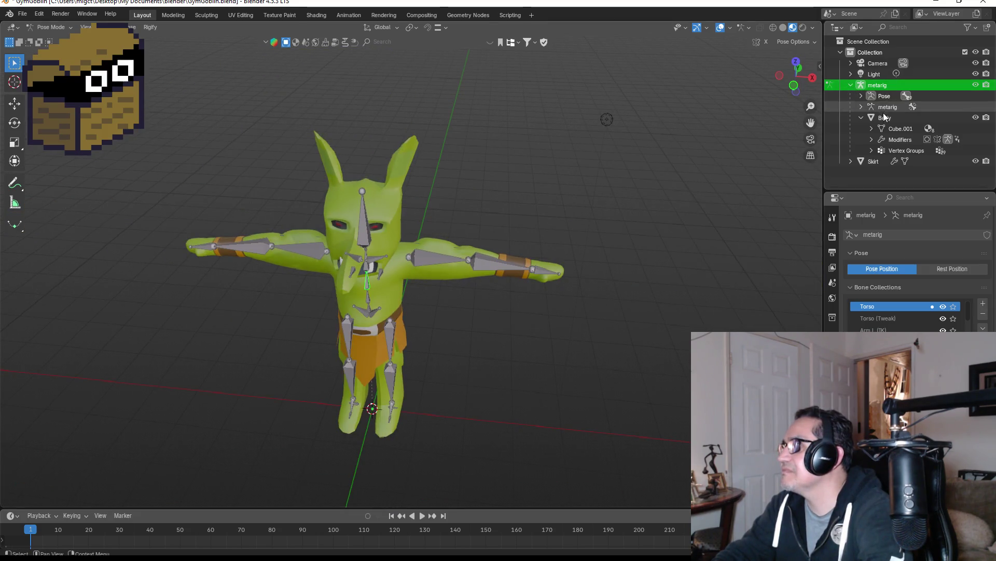
click(862, 118)
click(862, 117)
click(939, 118)
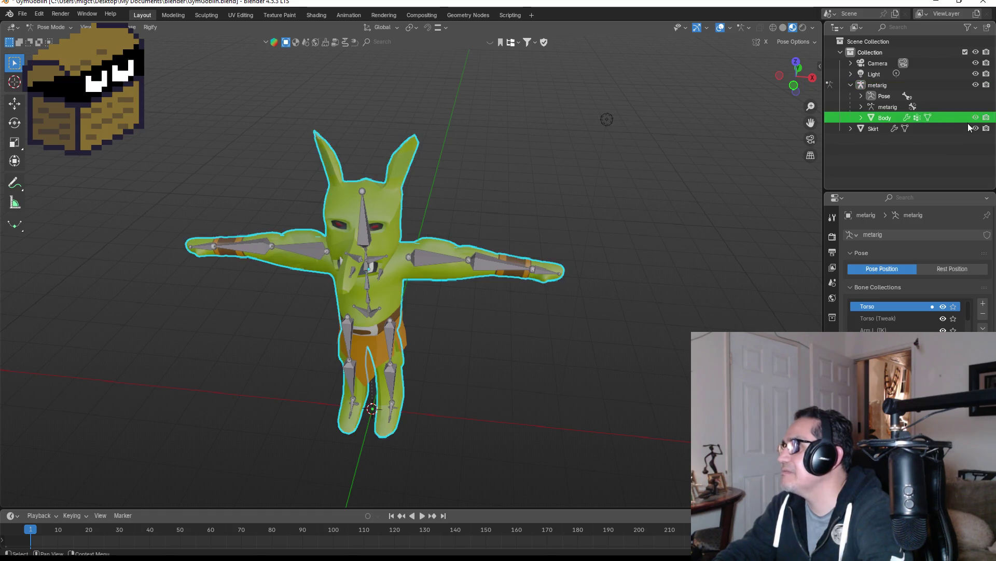
click(976, 119)
mouse_move(603, 173)
middle_down()
mouse_move(545, 204)
mouse_move(592, 158)
mouse_move(585, 140)
mouse_move(522, 160)
middle_up()
scroll(431, 165, up, 3)
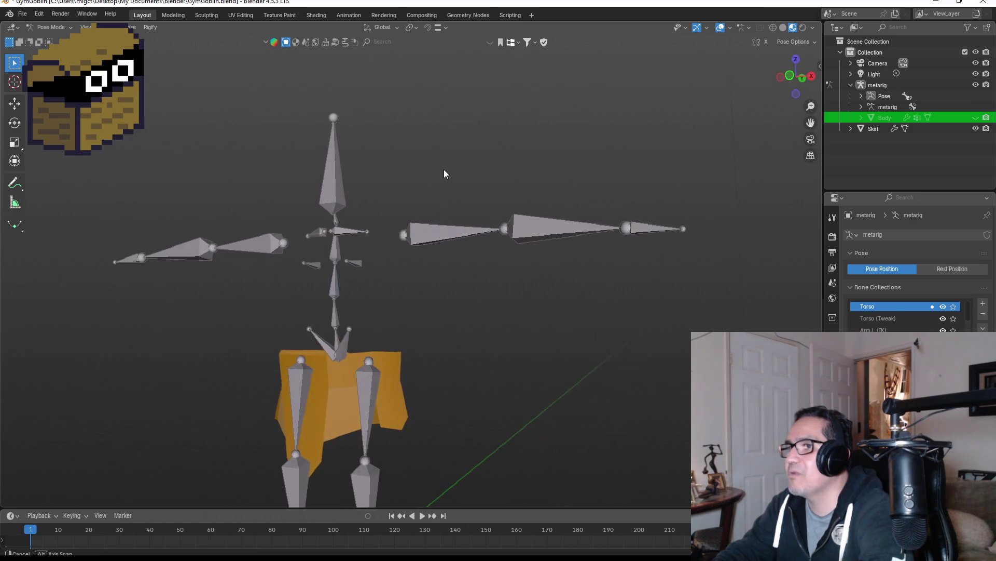
scroll(441, 169, up, 1)
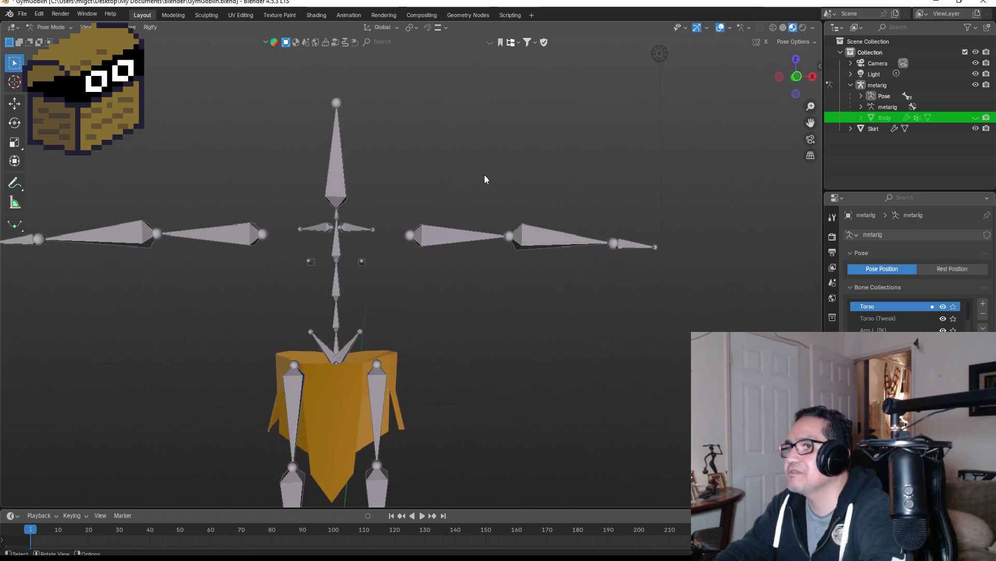
click(975, 119)
click(861, 118)
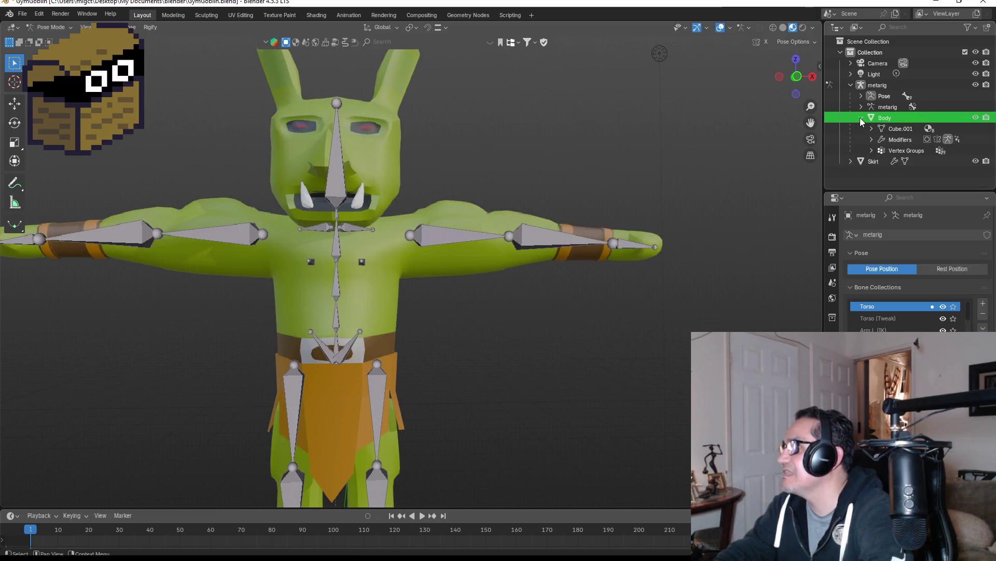
click(901, 129)
click(872, 129)
scroll(941, 125, down, 2)
scroll(936, 141, down, 1)
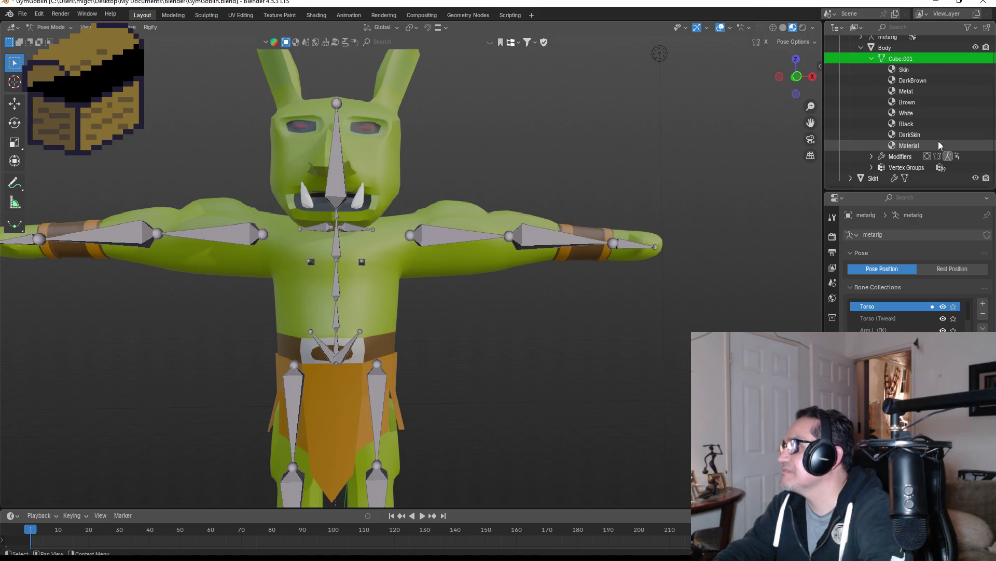
scroll(929, 140, up, 3)
click(872, 123)
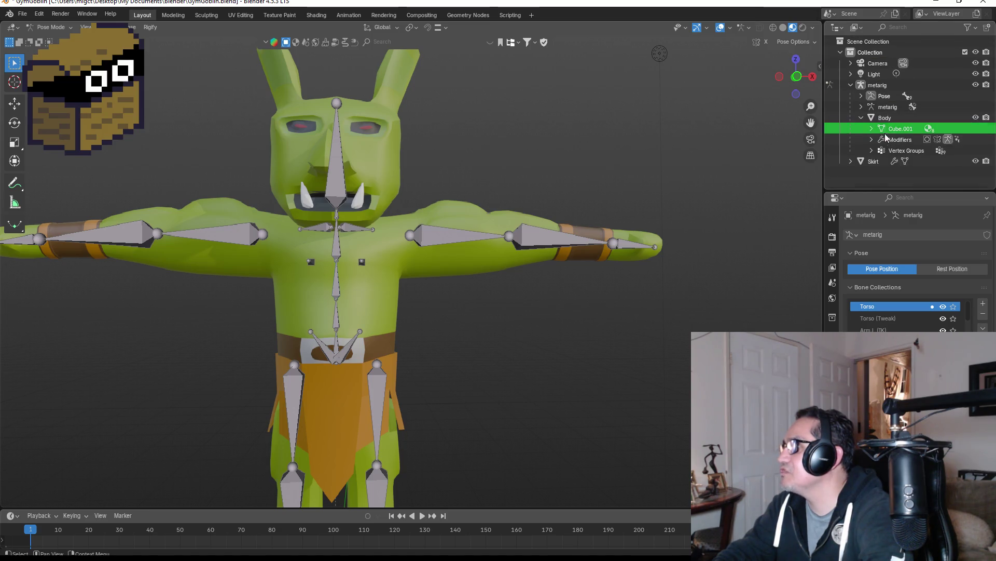
scroll(874, 150, down, 4)
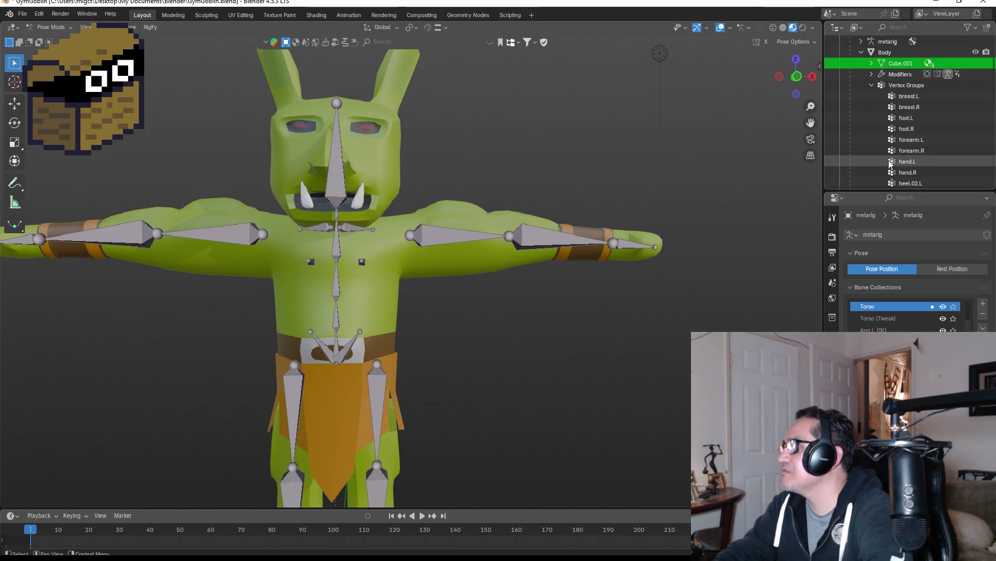
scroll(882, 150, up, 4)
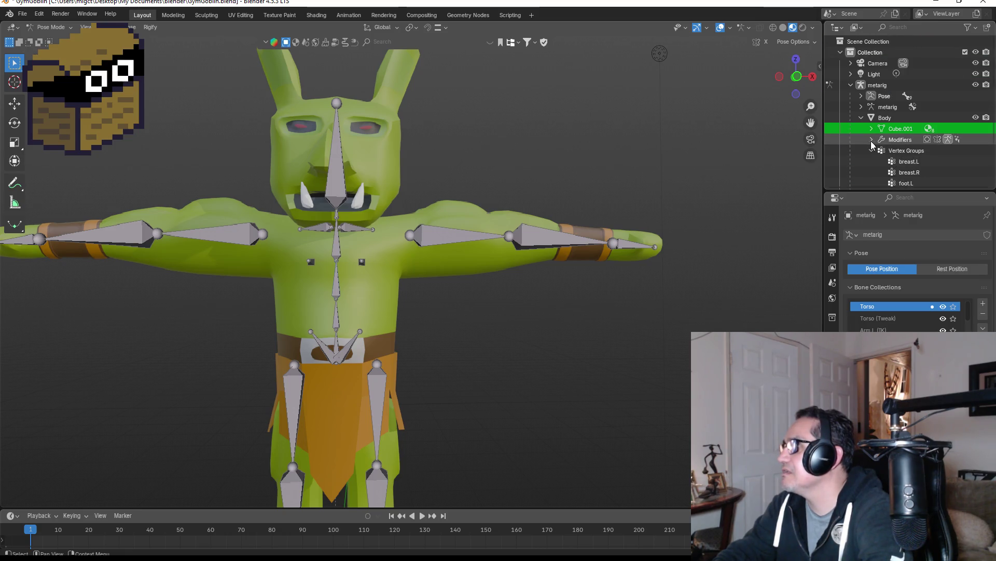
click(871, 150)
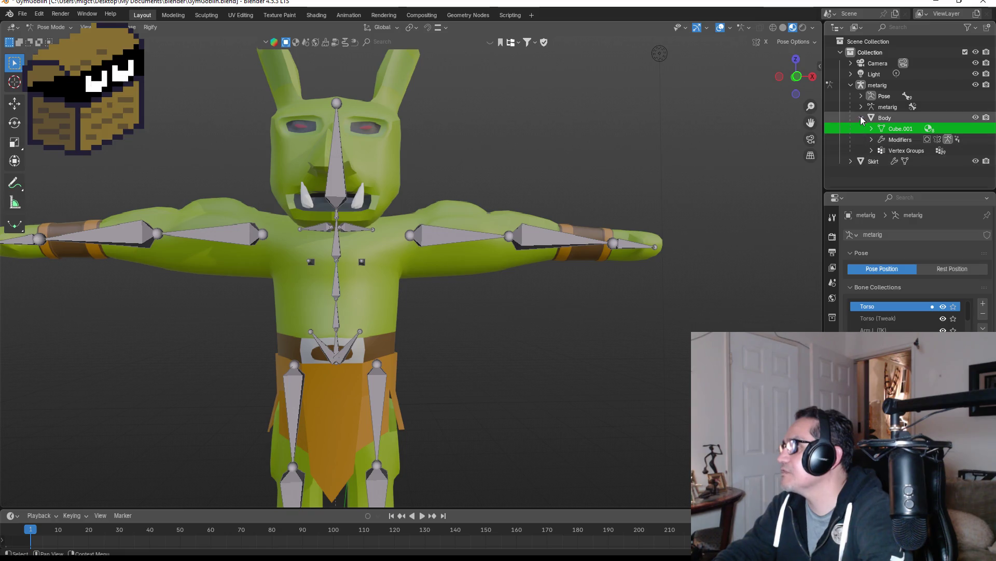
click(851, 85)
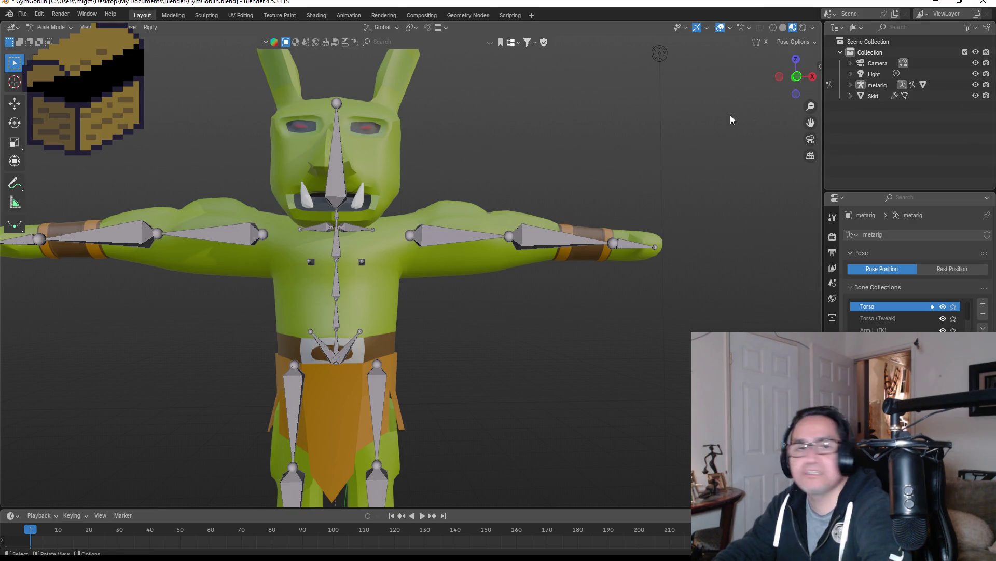
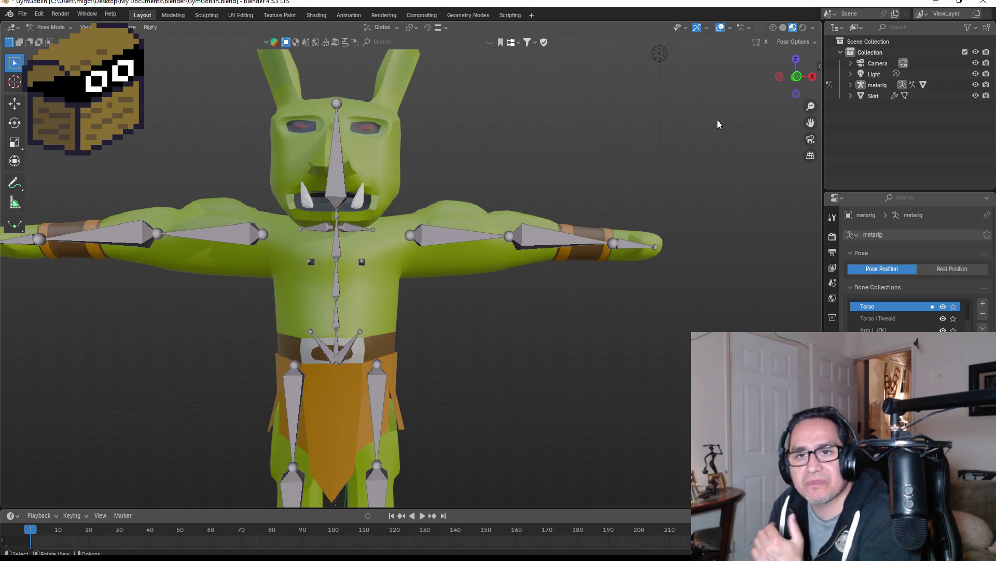
Test-rotate the goblin's head bone in Pose Mode to check the rig.
scroll(534, 316, down, 2)
middle_drag(525, 318, 491, 333)
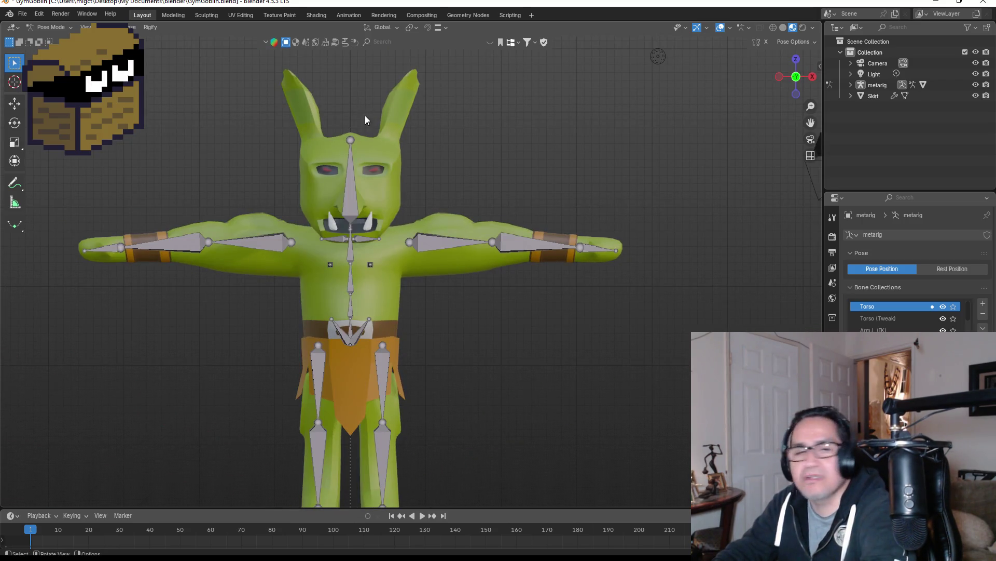
click(356, 191)
mouse_move(435, 164)
middle_down()
mouse_move(490, 174)
mouse_move(478, 195)
mouse_move(403, 174)
middle_up()
key(r)
click(524, 199)
Return the metarig to Object Mode, expand it in the Outliner and Ctrl-select Body.
click(58, 28)
click(51, 39)
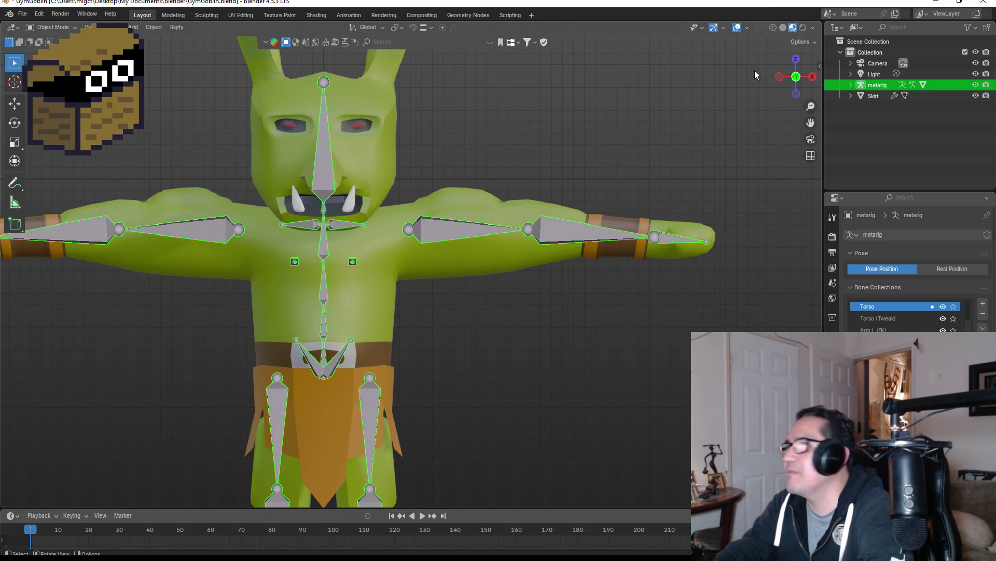
click(851, 85)
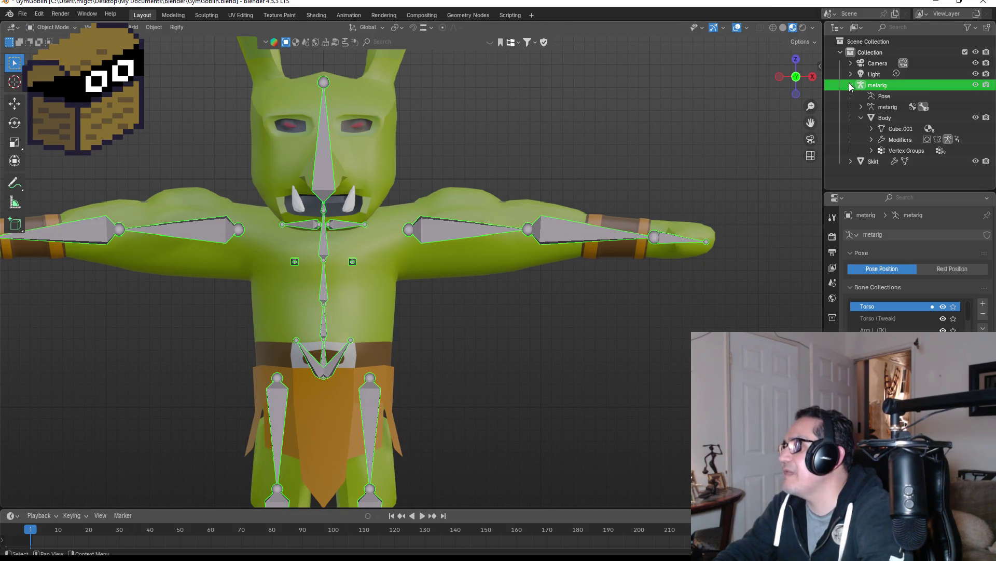
ctrl+click(885, 119)
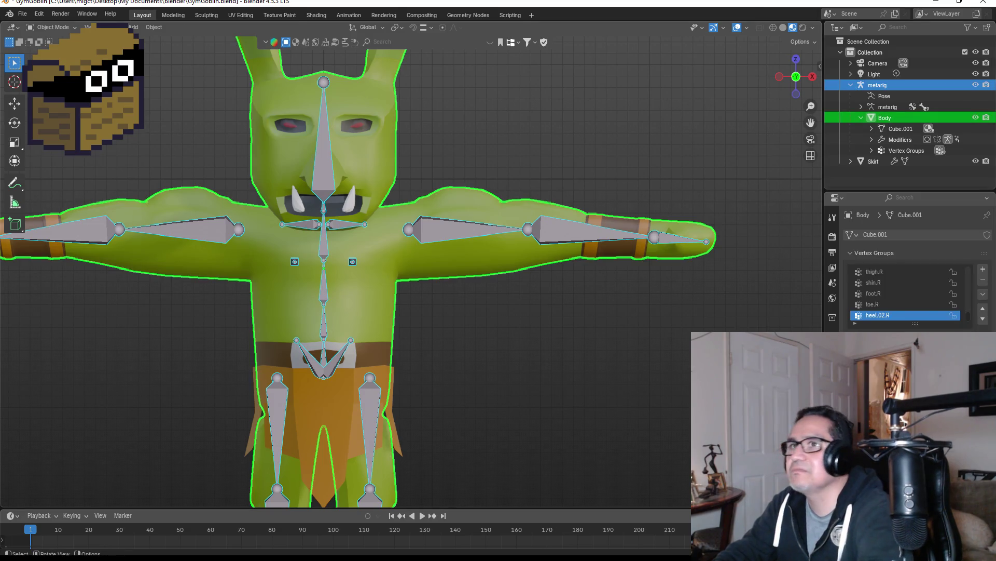
click(52, 27)
Enter Weight Paint mode and select the head bone to display its spine.006 weights.
click(49, 85)
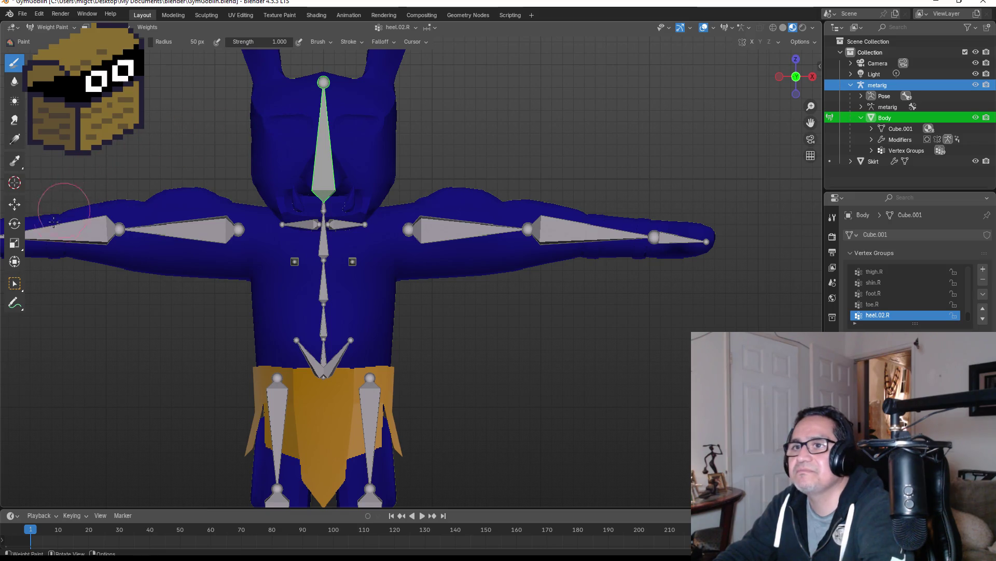
click(15, 283)
click(320, 139)
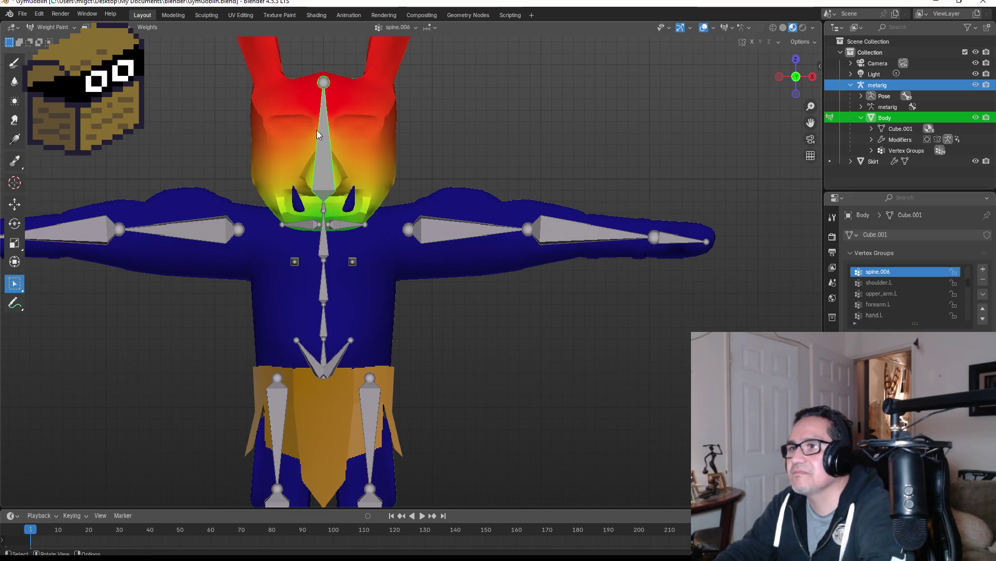
mouse_move(366, 127)
shift+middle_down()
mouse_move(485, 164)
mouse_move(478, 198)
mouse_move(462, 203)
shift+middle_up()
scroll(484, 164, up, 3)
Paint the tusks with the head bone's weight using the Draw brush, then undo it.
click(14, 62)
mouse_move(359, 281)
mouse_down()
mouse_move(370, 253)
mouse_move(345, 289)
mouse_up()
mouse_move(345, 289)
middle_down()
mouse_move(298, 251)
mouse_move(373, 246)
middle_up()
key(ctrl+z)
In Edit Mode with vertex select, box-select the vertices around the tusk base.
key(Tab)
scroll(464, 252, up, 3)
scroll(467, 257, up, 2)
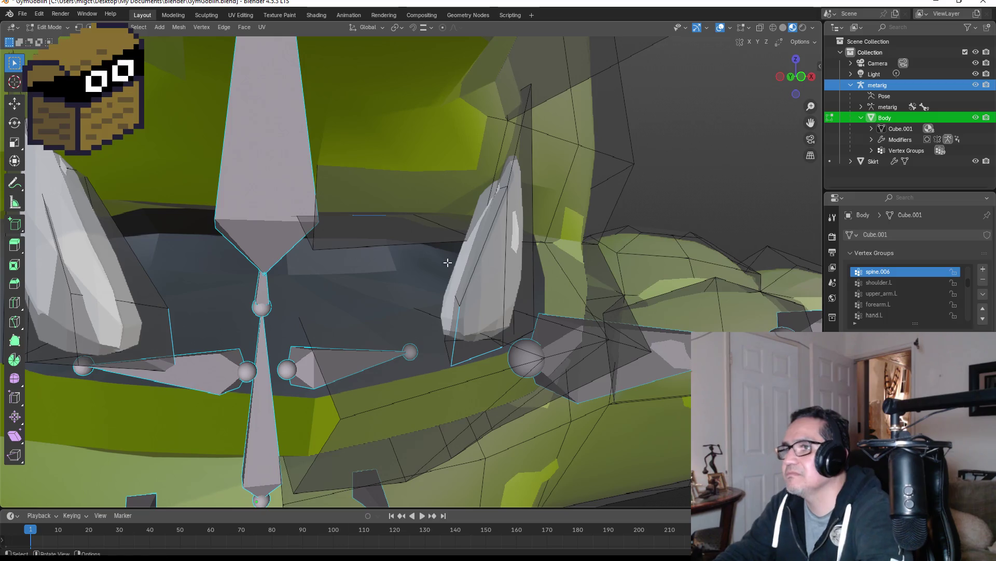
click(78, 27)
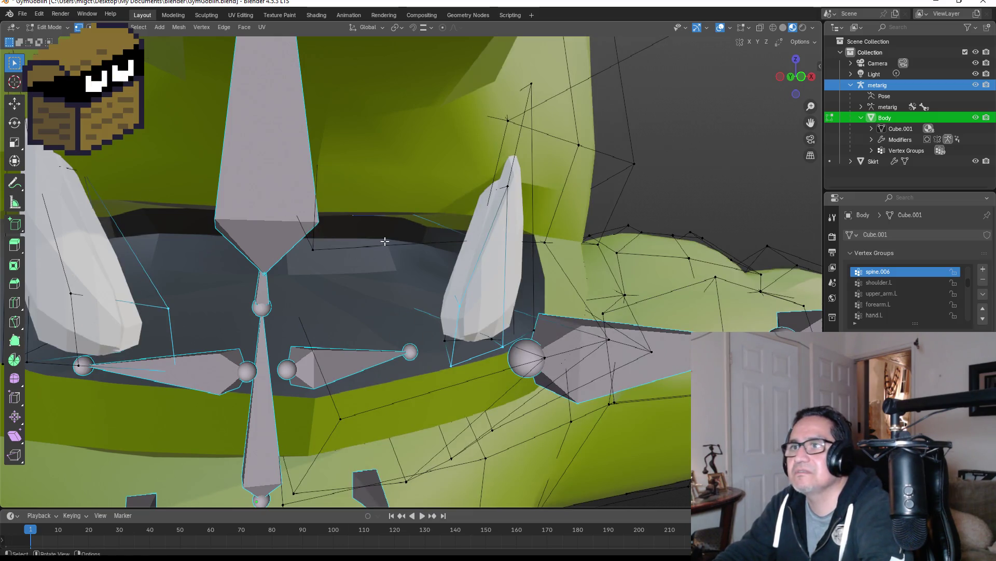
scroll(384, 241, down, 4)
scroll(495, 249, up, 4)
scroll(494, 264, down, 4)
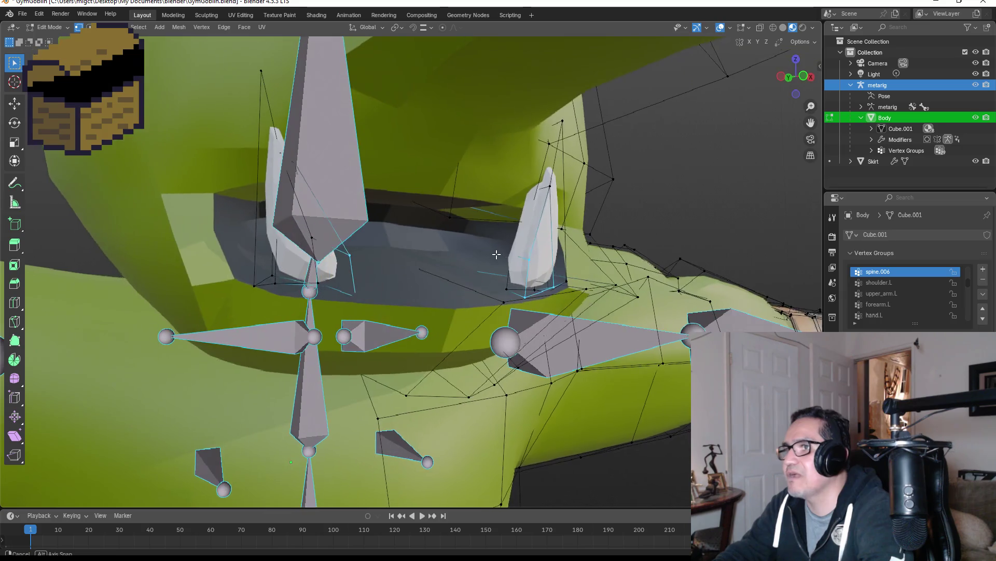
scroll(490, 233, up, 5)
mouse_move(490, 234)
middle_down()
mouse_move(353, 226)
mouse_move(565, 257)
middle_up()
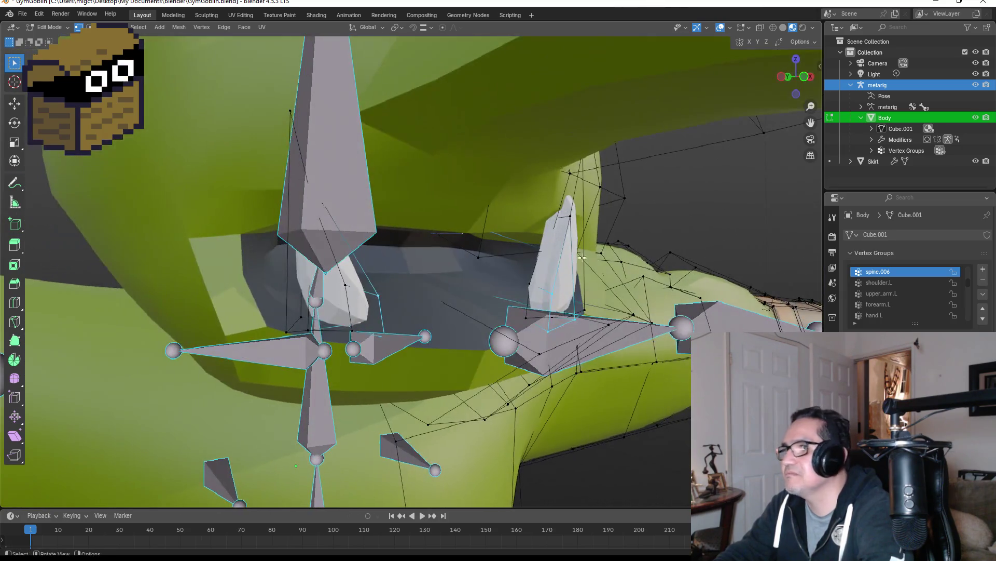
mouse_move(541, 202)
middle_down()
mouse_move(516, 233)
mouse_move(327, 256)
middle_up()
drag(99, 257, 177, 296)
middle_drag(171, 291, 151, 275)
drag(145, 267, 162, 294)
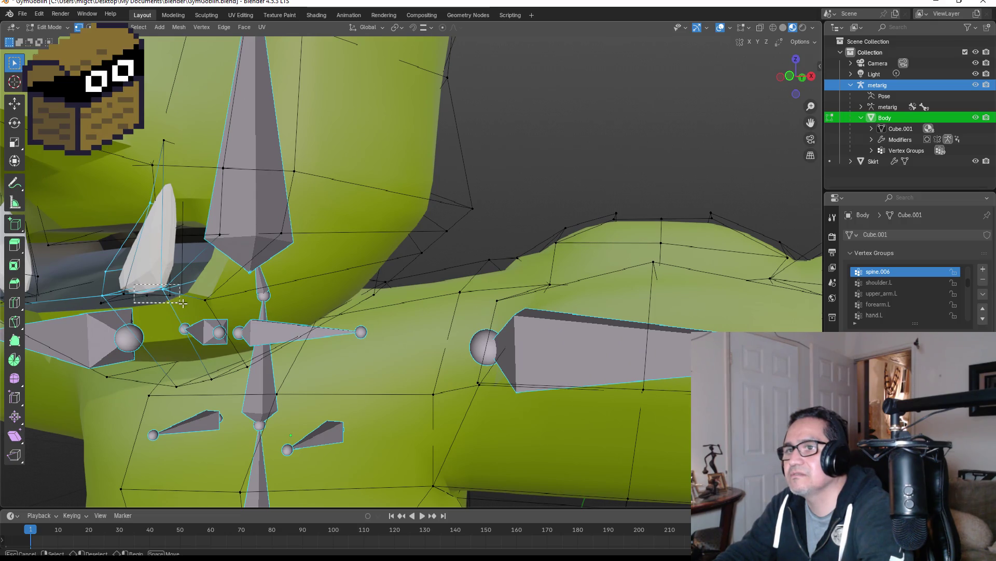
drag(100, 277, 182, 297)
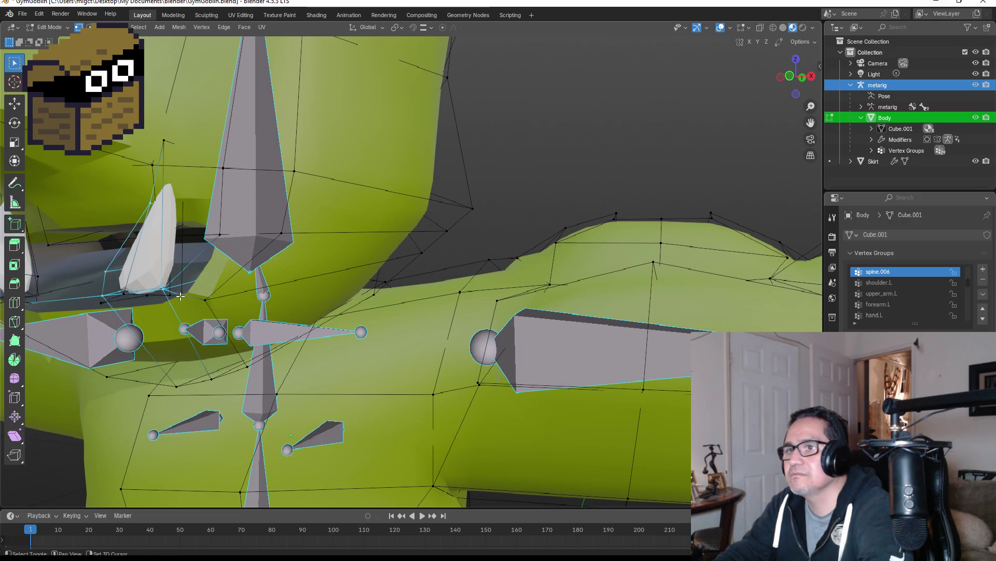
Switch the viewport to Wireframe and box-select the tusk vertices through the mesh.
key(z)
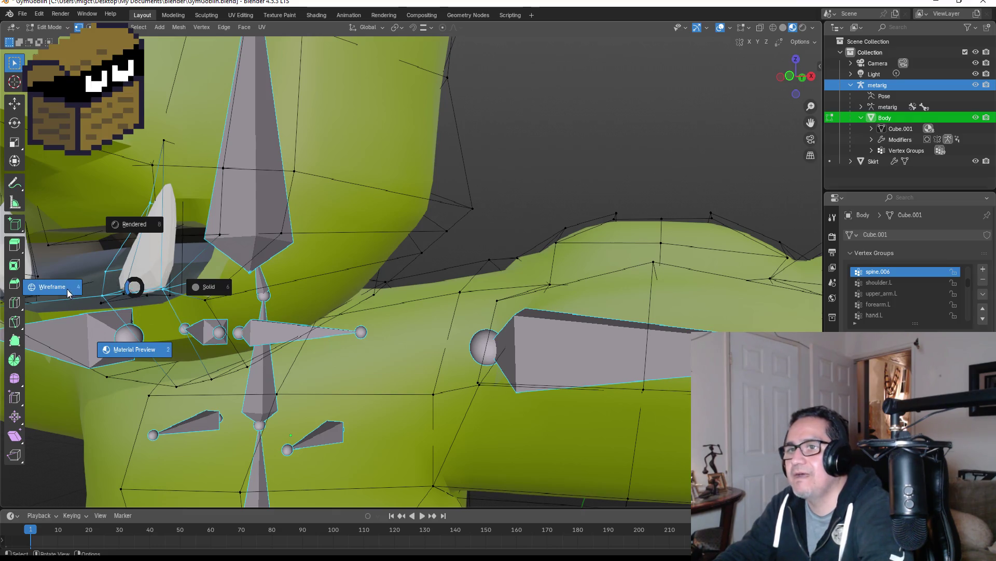
click(105, 268)
drag(106, 264, 177, 301)
mouse_move(181, 269)
middle_down()
mouse_move(198, 268)
mouse_move(163, 278)
mouse_move(28, 274)
mouse_move(556, 271)
mouse_move(389, 275)
mouse_move(346, 287)
middle_up()
scroll(332, 274, down, 5)
scroll(493, 270, up, 3)
scroll(351, 280, up, 3)
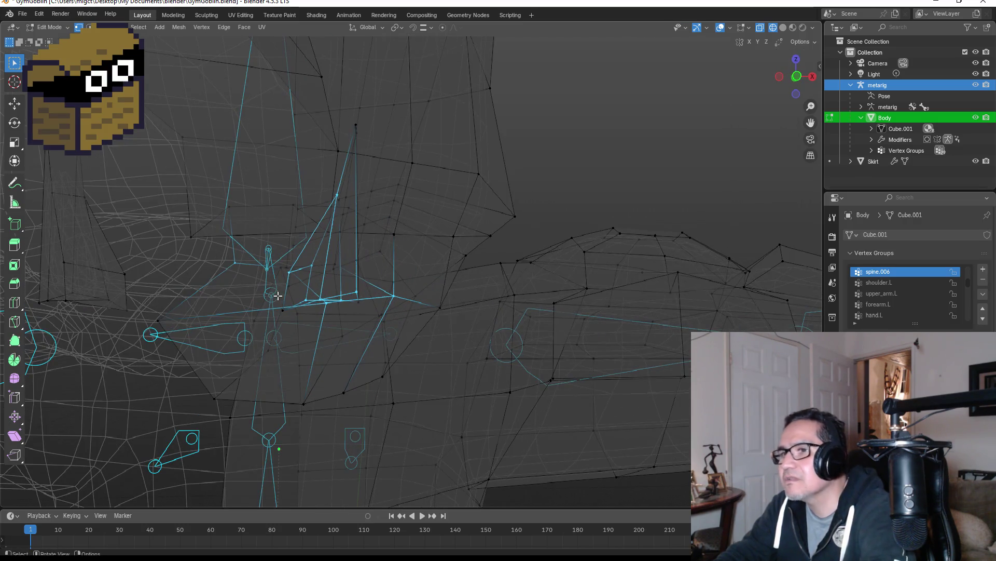
click(302, 293)
Shift+box-select the upper vertices and long faces of the left tusk in wireframe.
mouse_move(302, 293)
middle_down()
mouse_move(352, 263)
mouse_move(425, 280)
mouse_move(296, 296)
mouse_move(341, 281)
middle_up()
shift+drag(238, 154, 275, 179)
shift+drag(249, 237, 269, 220)
shift+middle_drag(311, 285, 334, 277)
mouse_move(267, 302)
shift+mouse_down()
mouse_move(300, 341)
mouse_move(381, 352)
shift+mouse_up()
shift+drag(351, 285, 370, 308)
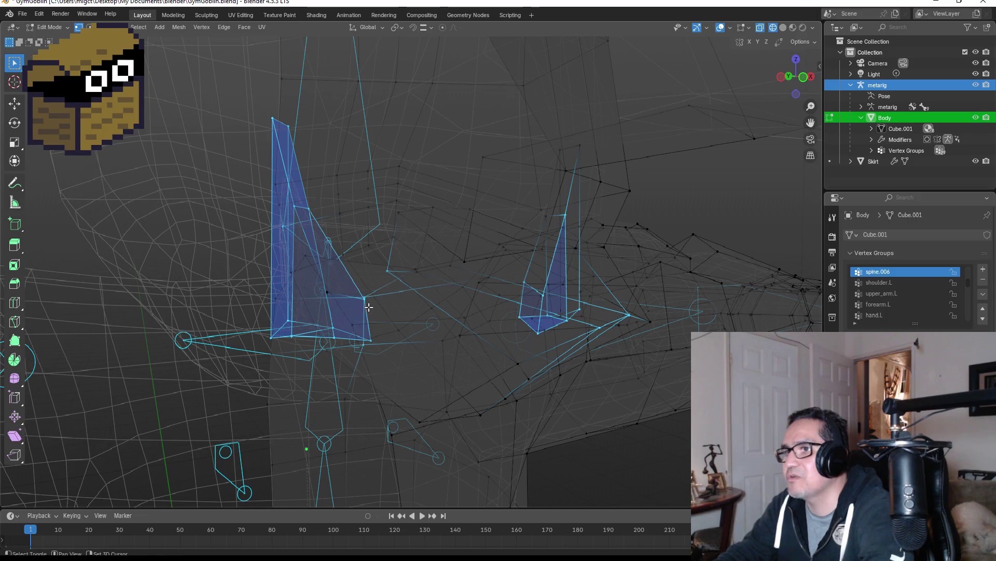
Add the remaining tusk face and orbit around to verify both tusks are selected.
middle_drag(441, 280, 413, 271)
scroll(338, 244, up, 3)
mouse_move(349, 249)
middle_down()
mouse_move(383, 257)
mouse_move(436, 306)
mouse_move(431, 298)
middle_up()
shift+drag(385, 249, 425, 284)
mouse_move(423, 239)
middle_down()
mouse_move(416, 207)
mouse_move(412, 219)
middle_up()
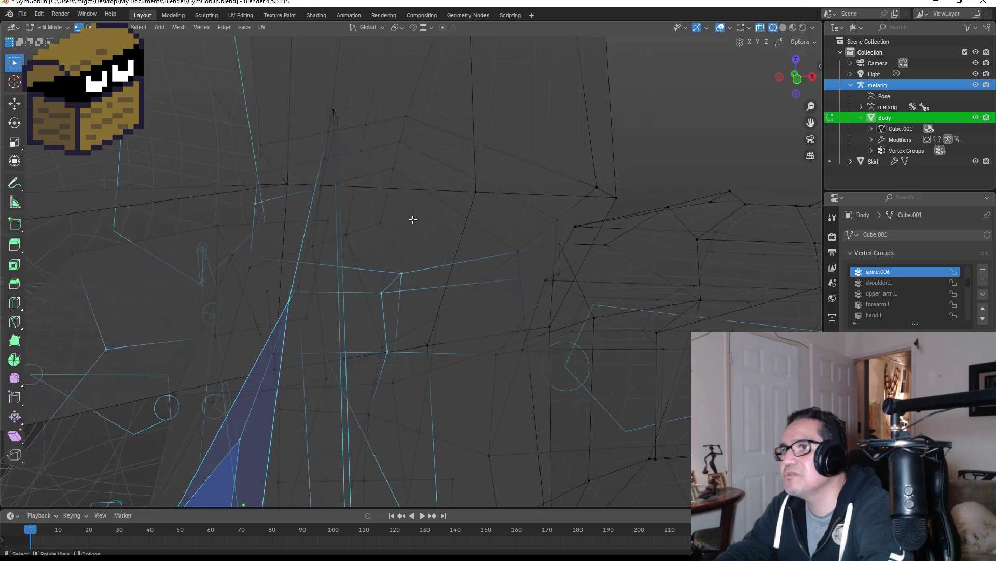
mouse_move(323, 104)
middle_down()
mouse_move(407, 147)
mouse_move(354, 151)
mouse_move(396, 180)
mouse_move(457, 170)
mouse_move(363, 193)
middle_up()
mouse_move(469, 240)
middle_down()
mouse_move(485, 220)
mouse_move(539, 214)
mouse_move(465, 224)
middle_up()
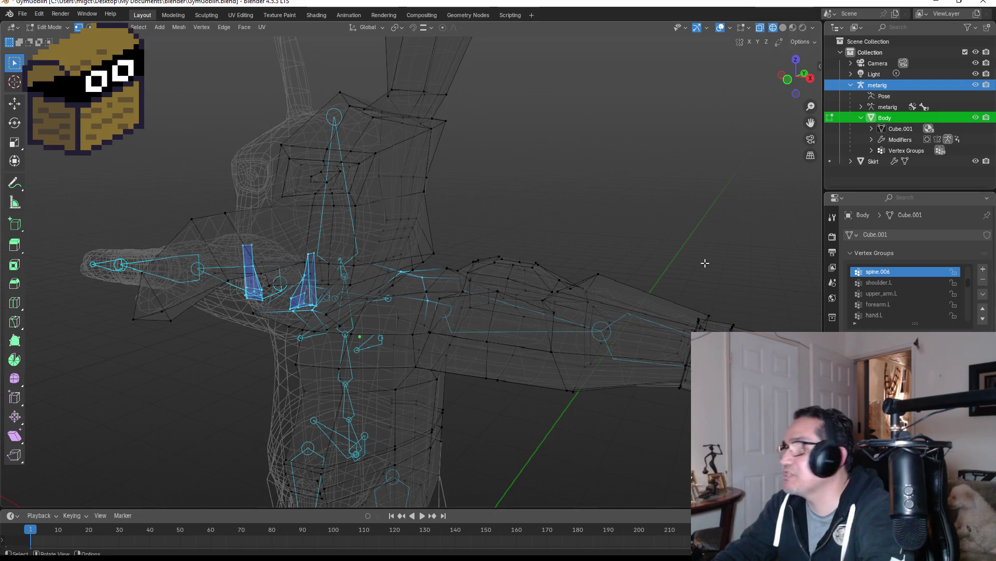
Back in Weight Paint front view, test-rotate the head bone and undo the rotation.
key(ctrl+Tab)
key(KP_1)
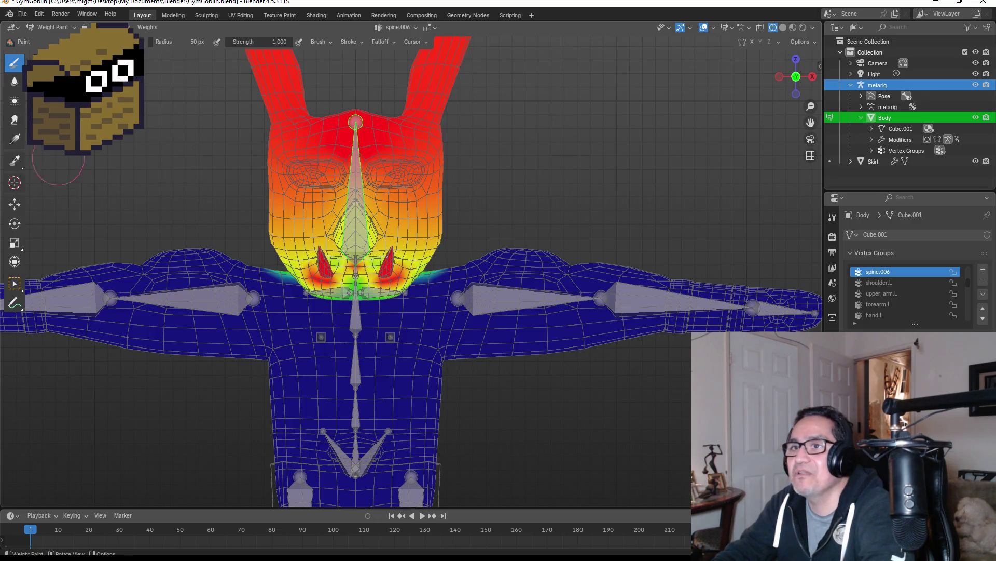
click(21, 289)
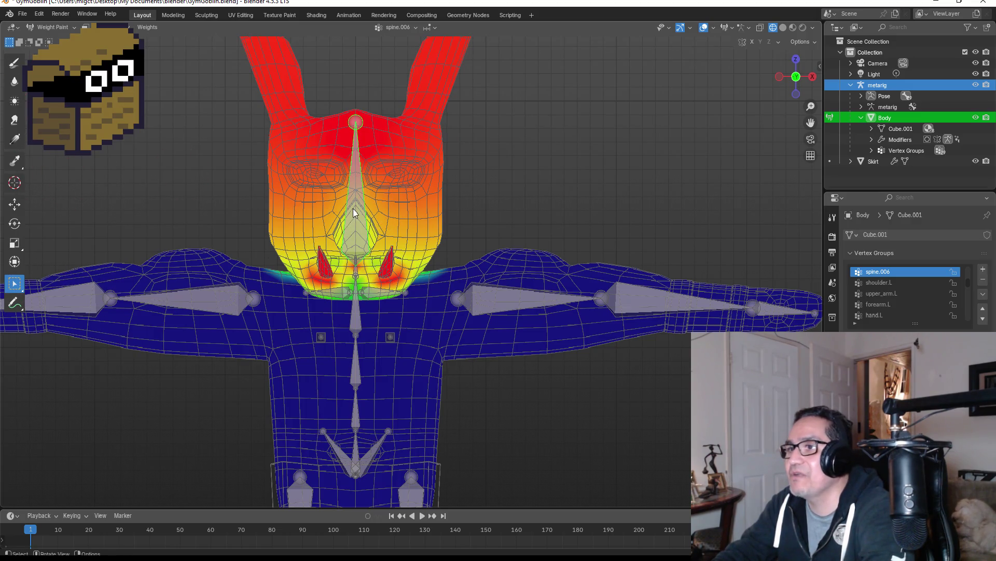
key(r)
key(r)
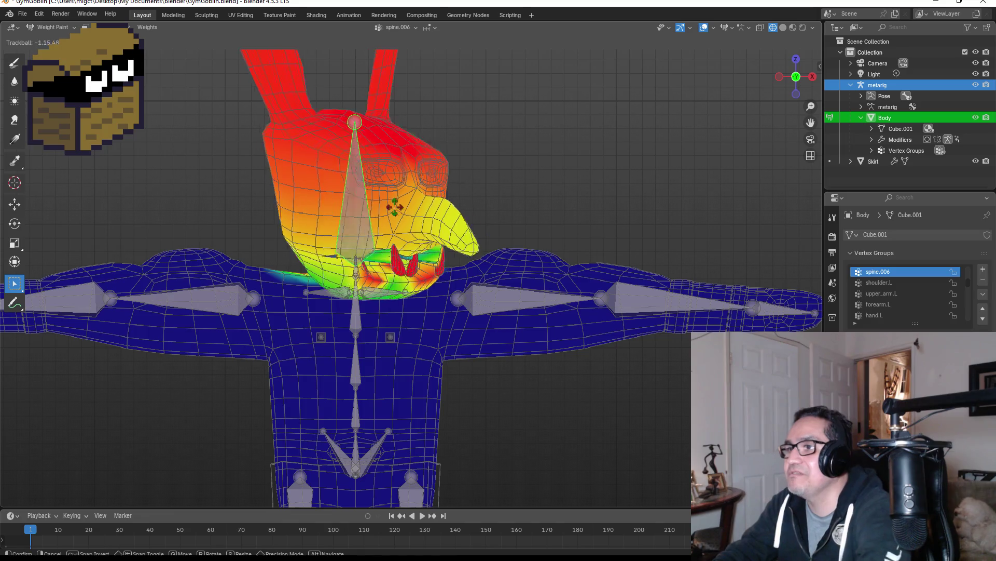
click(305, 208)
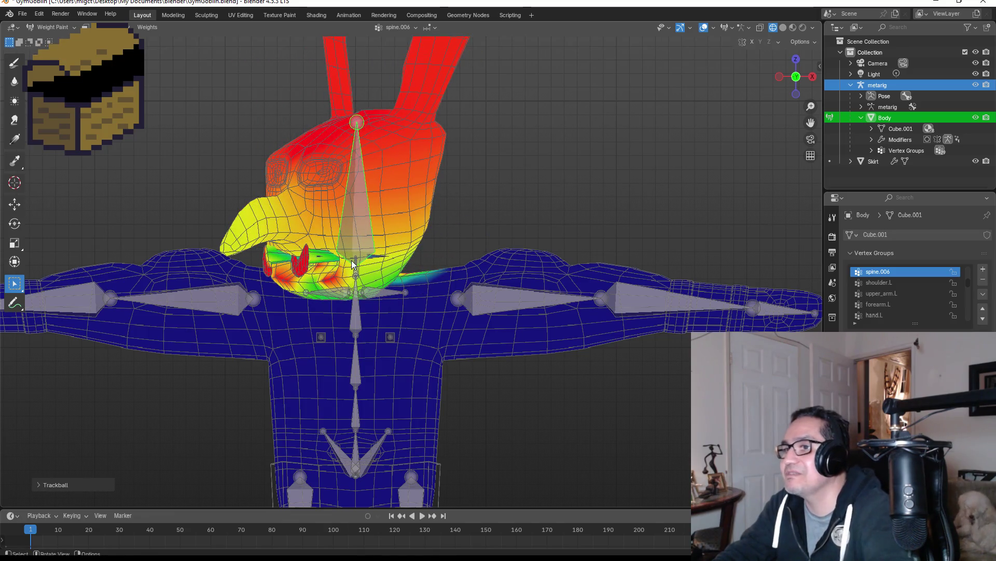
key(ctrl+z)
Paint over the streak so the right tusk is uniformly red with spine.006 weight.
scroll(369, 267, up, 5)
middle_drag(410, 263, 474, 260)
middle_drag(572, 253, 560, 238)
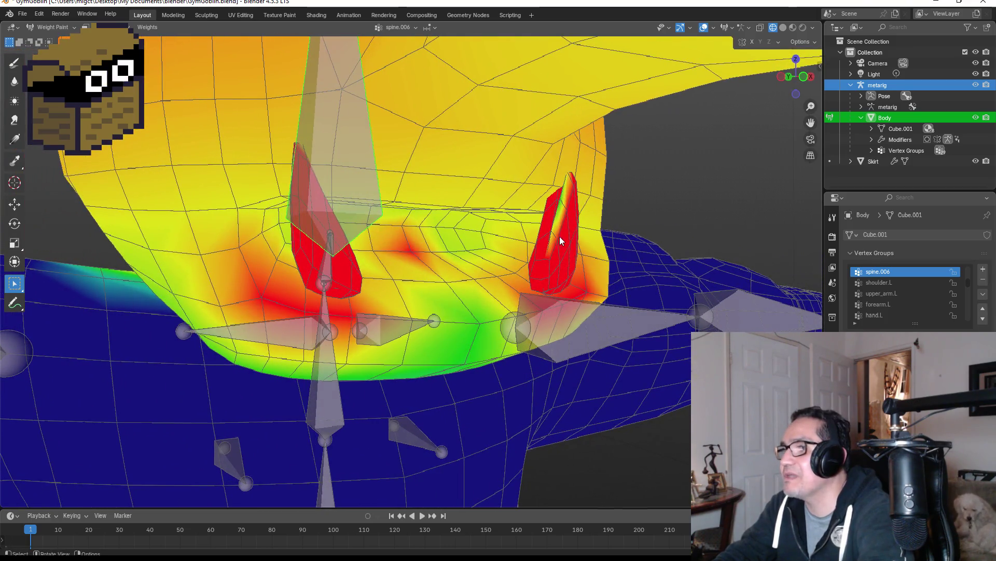
scroll(585, 244, up, 2)
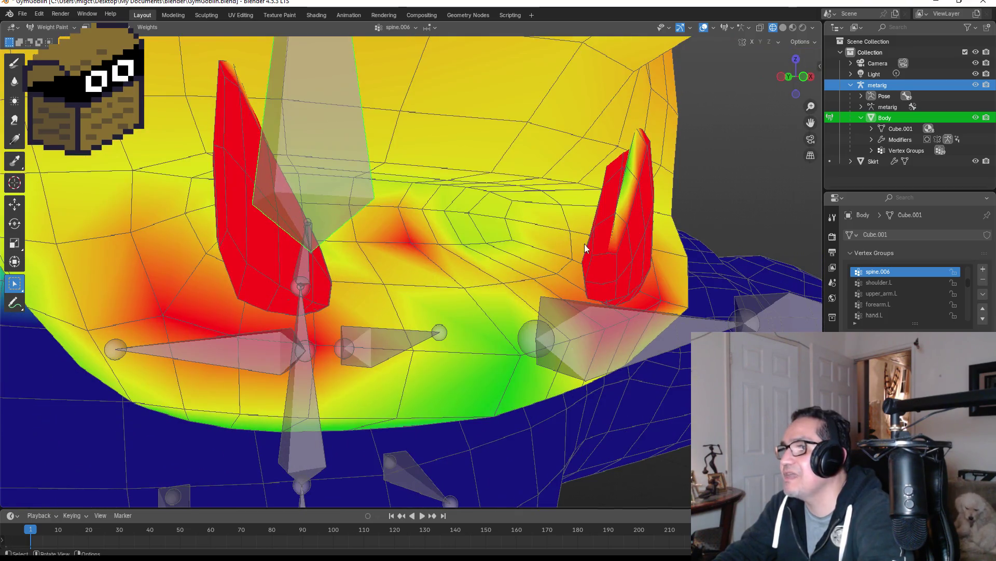
click(15, 63)
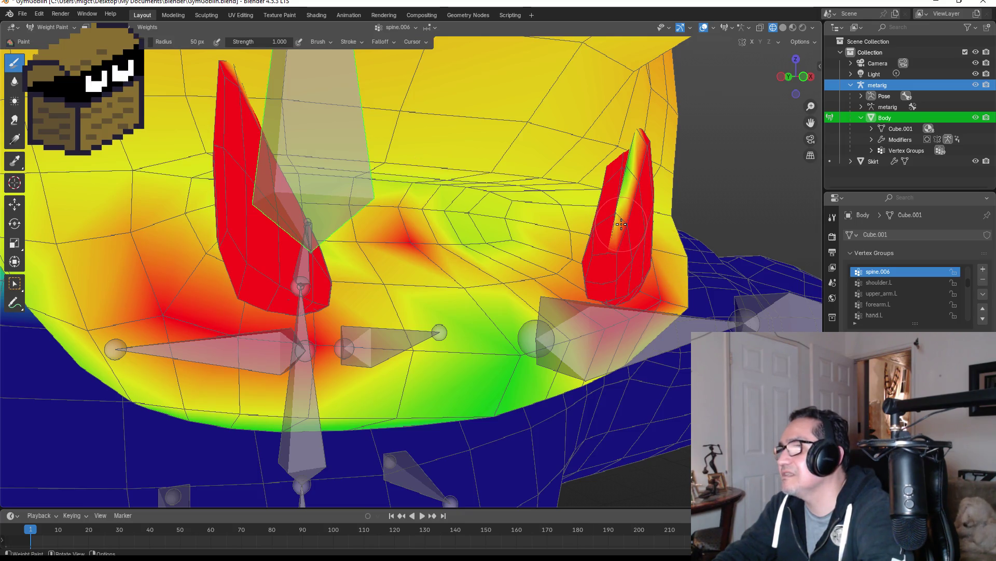
drag(621, 236, 633, 167)
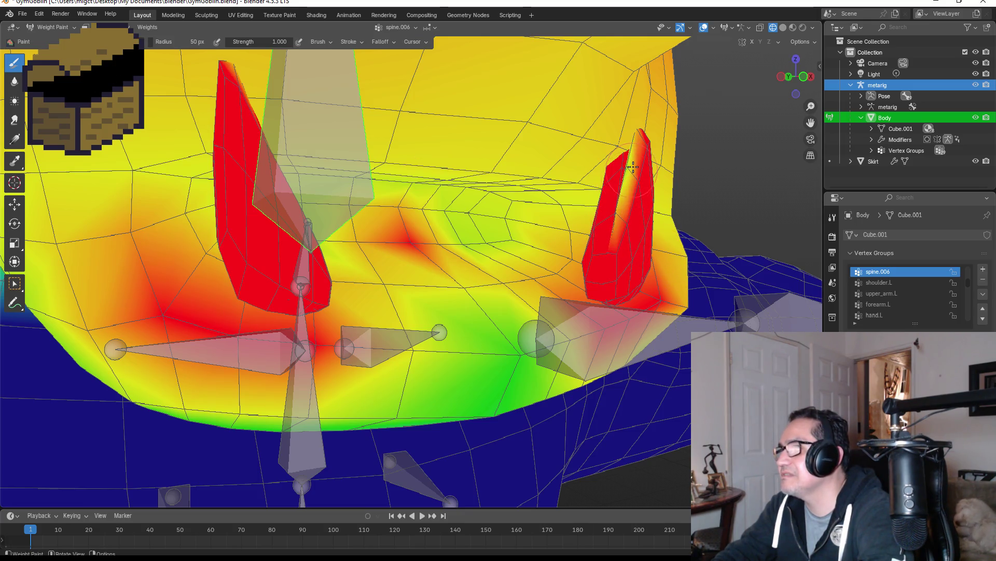
mouse_move(615, 244)
mouse_down()
mouse_move(629, 166)
mouse_move(622, 222)
mouse_up()
Trackball-rotate the head bone in front view to test the tusks, then cancel.
mouse_move(622, 223)
middle_down()
mouse_move(356, 200)
mouse_move(373, 206)
middle_up()
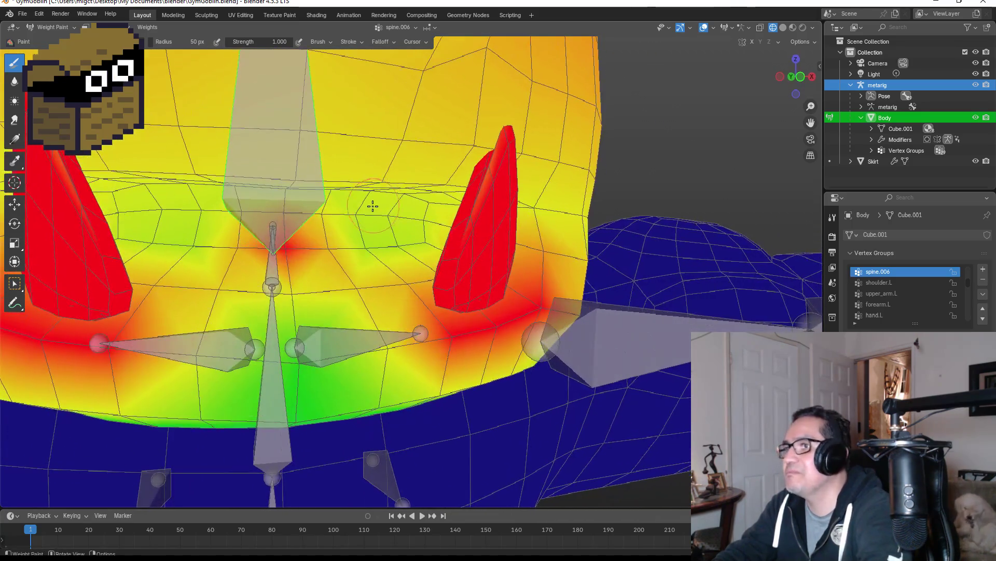
scroll(373, 206, down, 5)
key(KP_1)
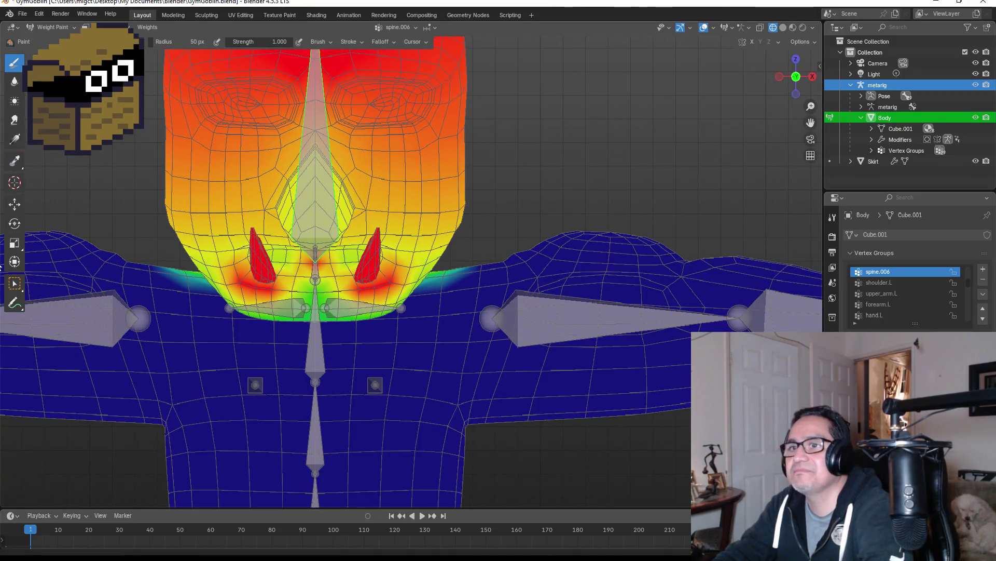
click(12, 283)
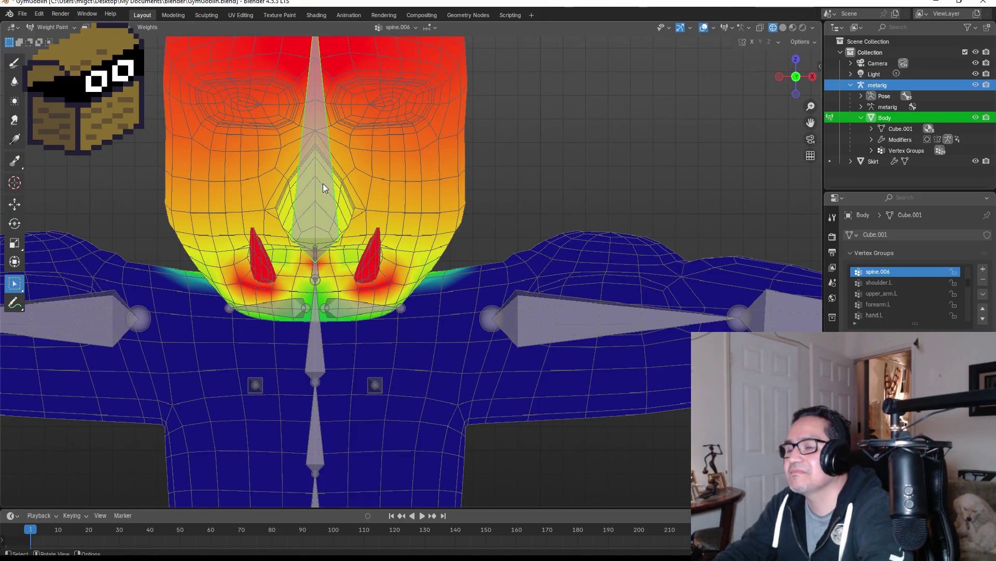
key(r)
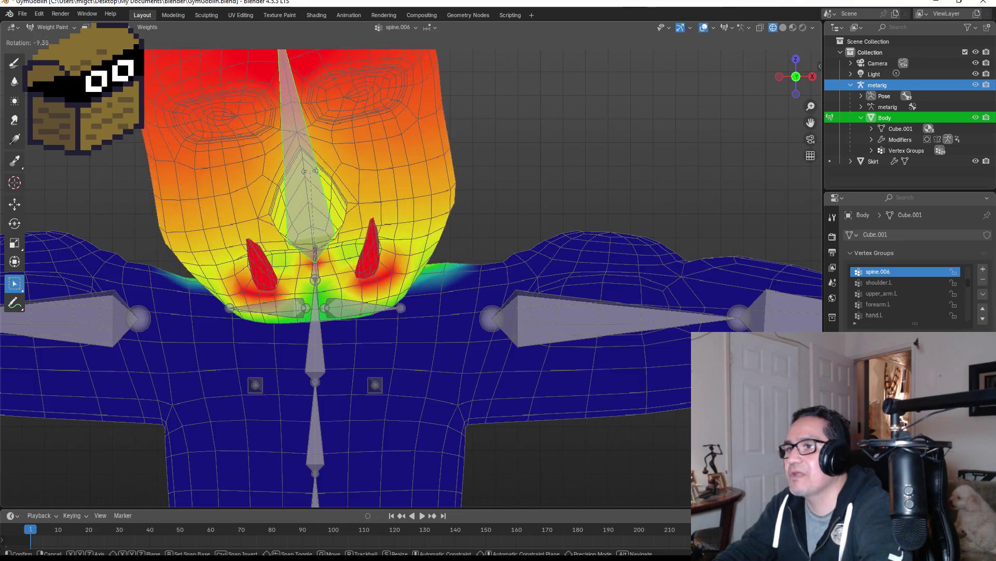
key(r)
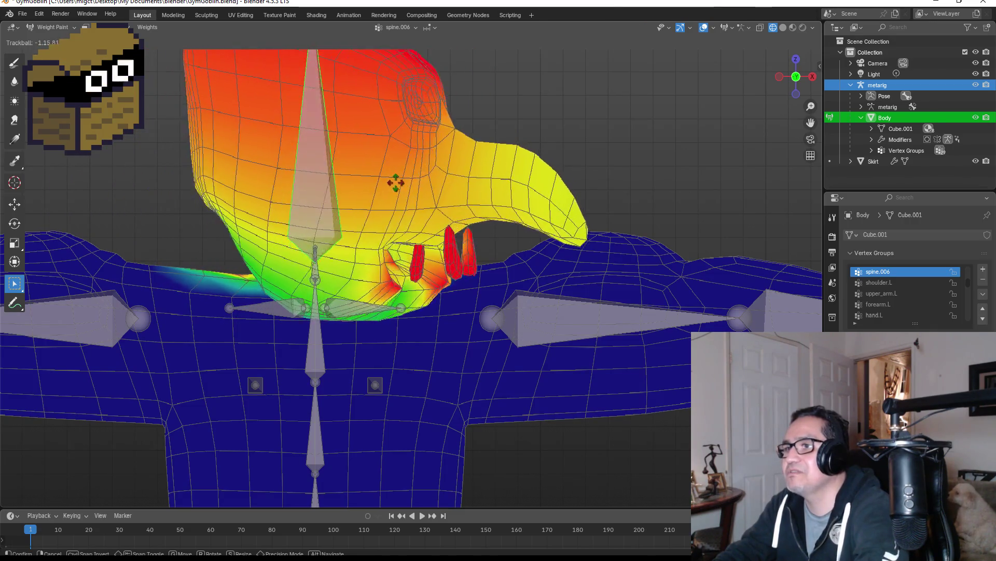
key(1)
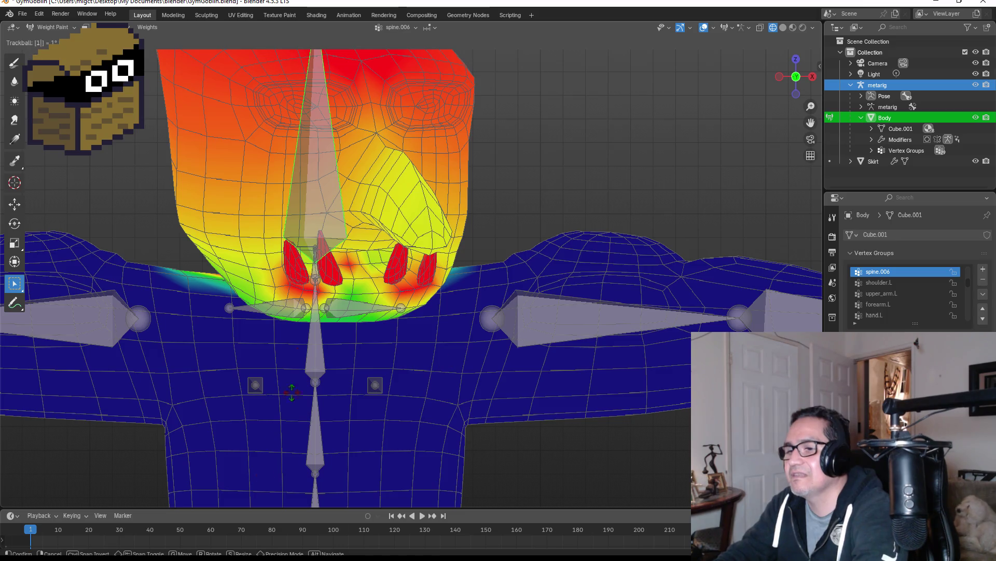
key(Escape)
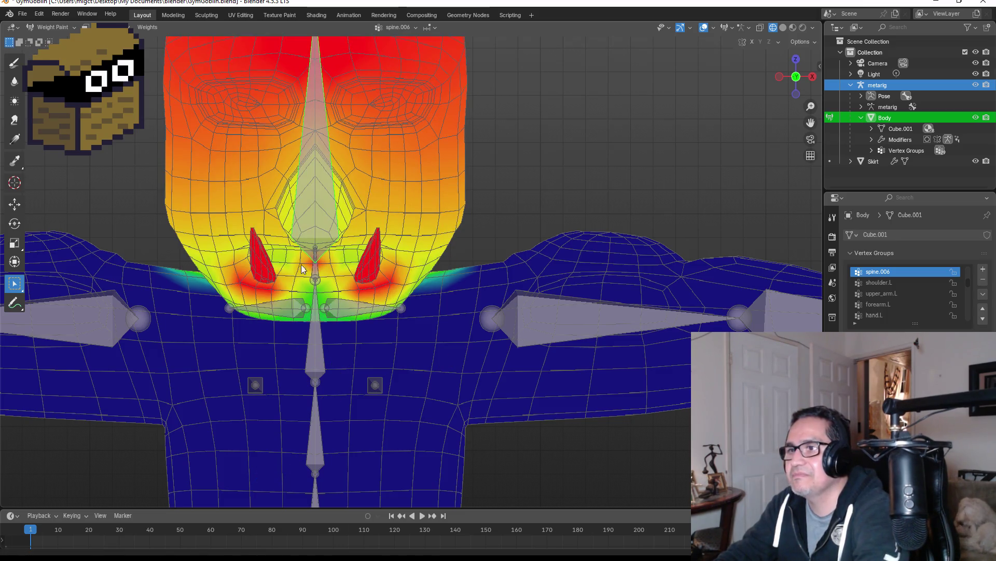
click(22, 13)
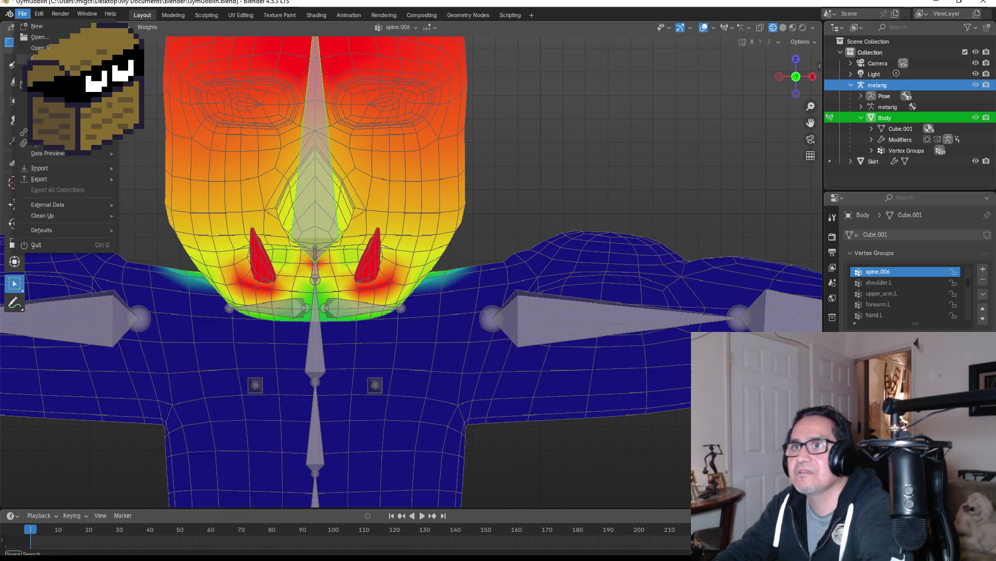
Save GymGoblin.blend, then test-rotate the head bone and cancel back to front view.
key(ctrl+s)
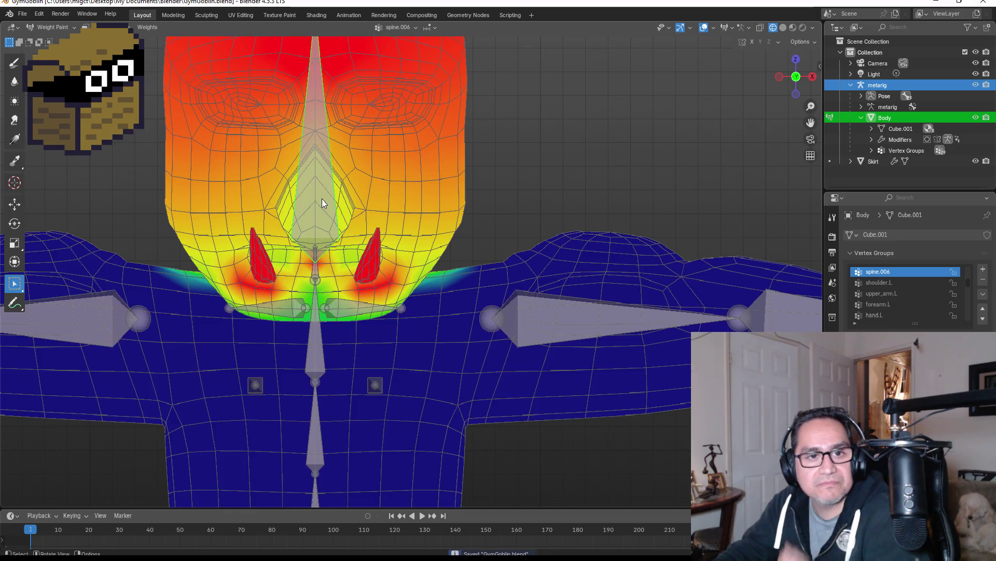
mouse_move(329, 190)
middle_down()
mouse_move(419, 191)
mouse_move(280, 189)
mouse_move(280, 162)
middle_up()
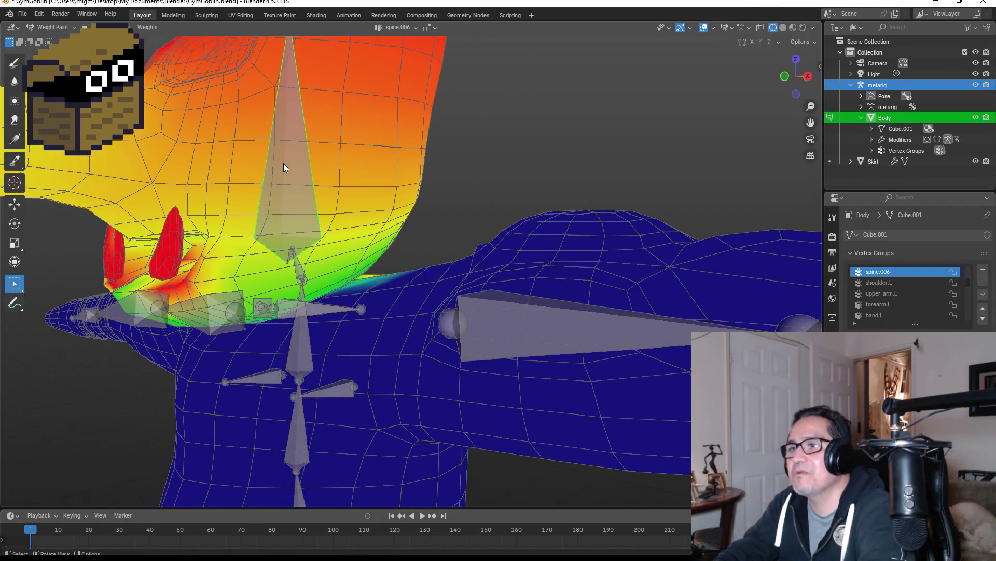
key(r)
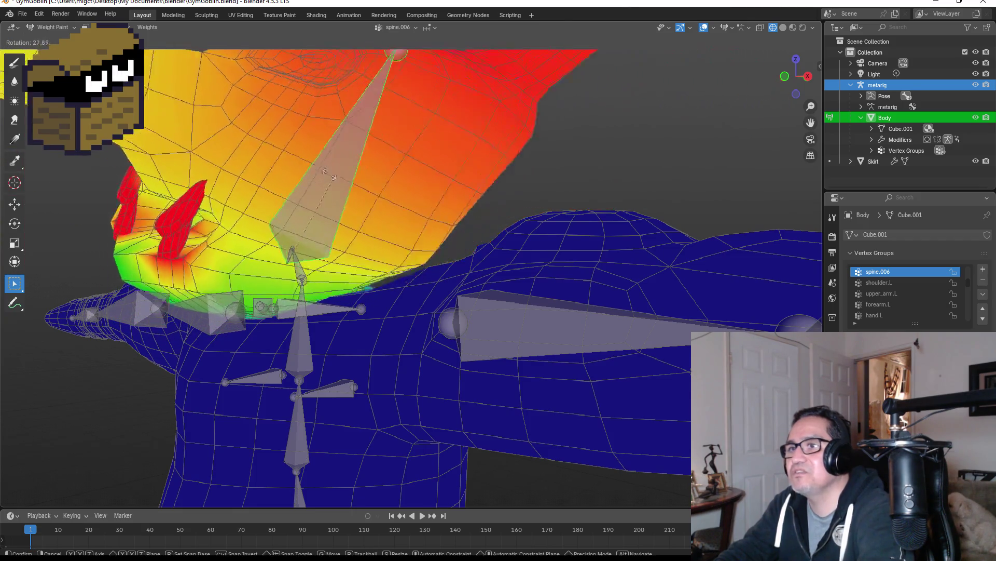
key(Escape)
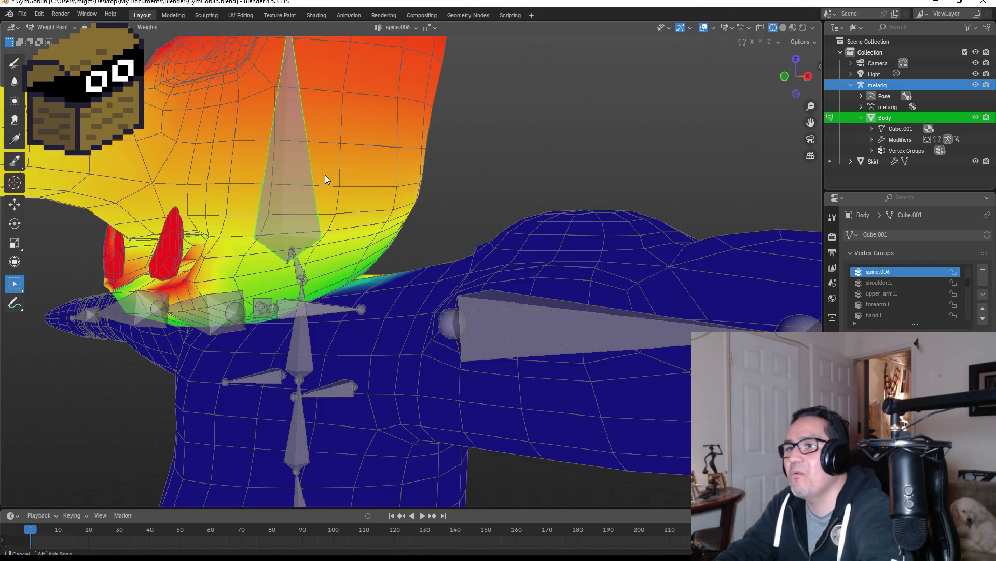
key(KP_1)
scroll(419, 176, down, 4)
ctrl+click(508, 310)
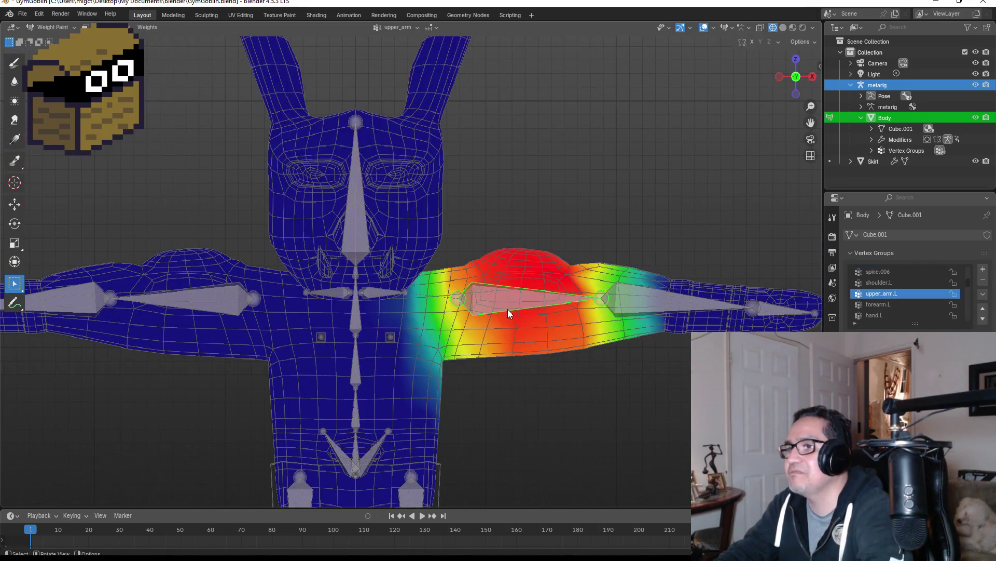
Test-rotate the left upper arm, cancel, and select the shoulder.L bone.
key(r)
key(Escape)
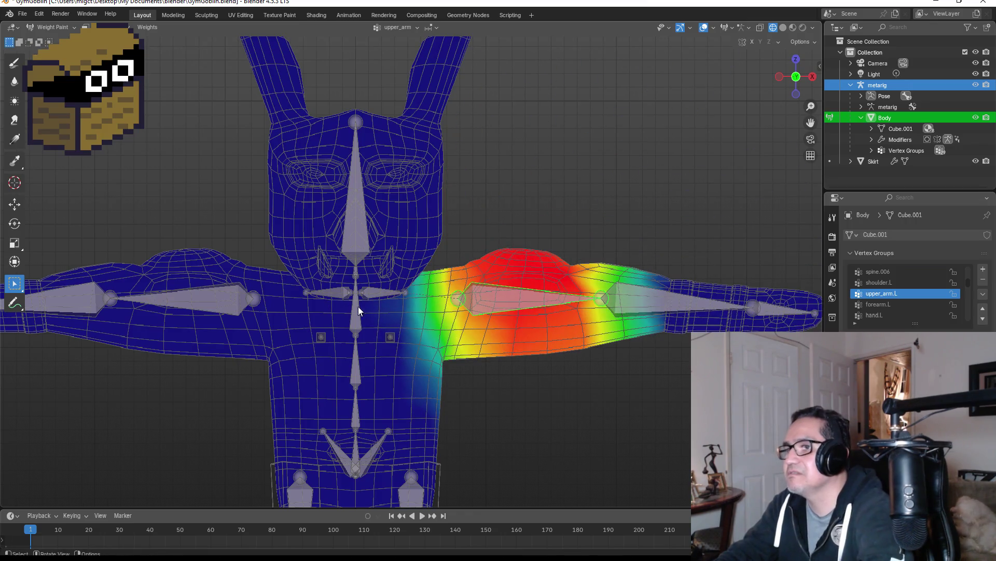
ctrl+click(385, 291)
scroll(397, 293, up, 3)
middle_drag(396, 292, 442, 270)
middle_drag(456, 235, 528, 255)
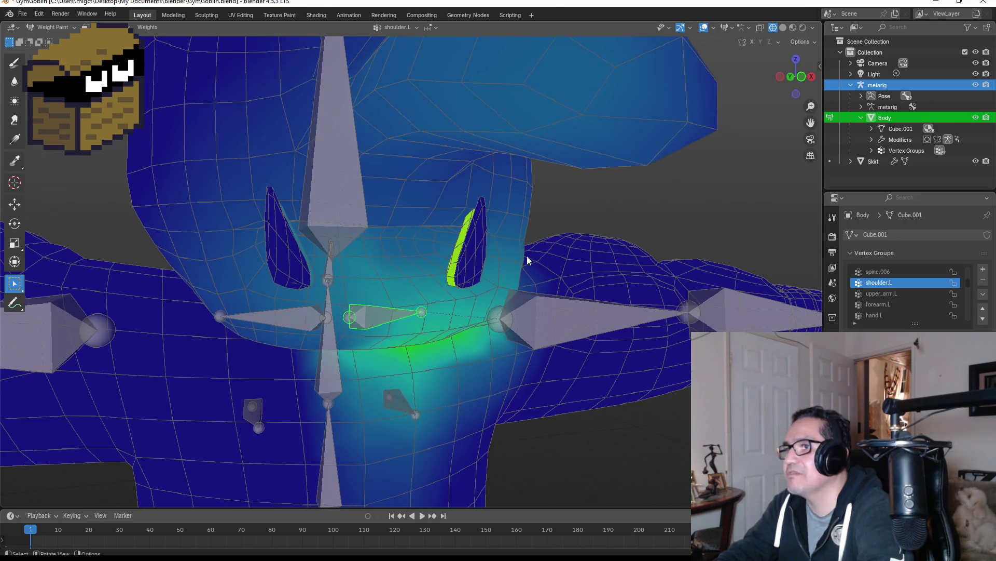
Box-select the vertices around the left shoulder in Edit Mode, then return to Weight Paint.
key(Tab)
mouse_move(431, 166)
mouse_down()
mouse_move(492, 273)
mouse_move(498, 267)
mouse_up()
drag(410, 176, 504, 280)
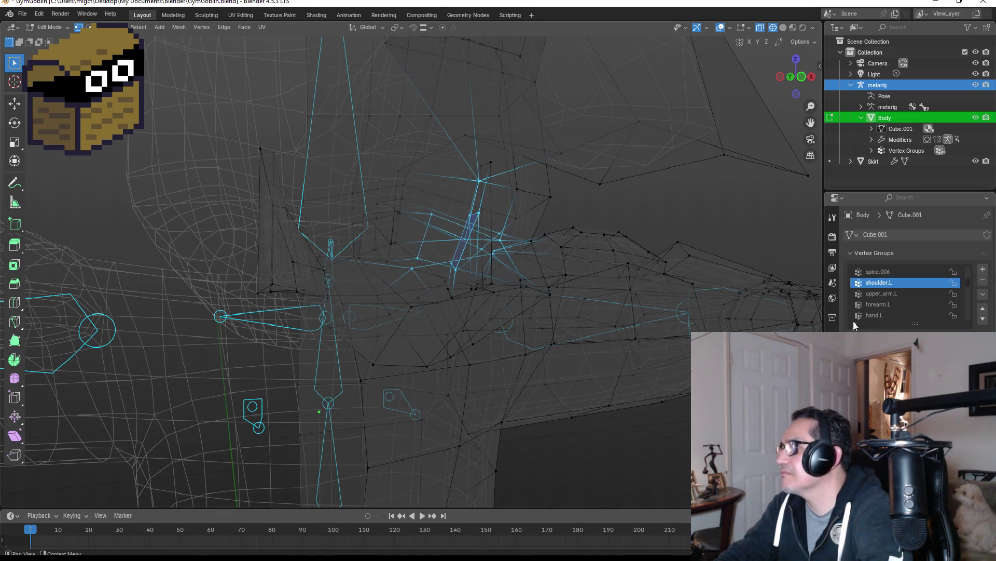
key(Tab)
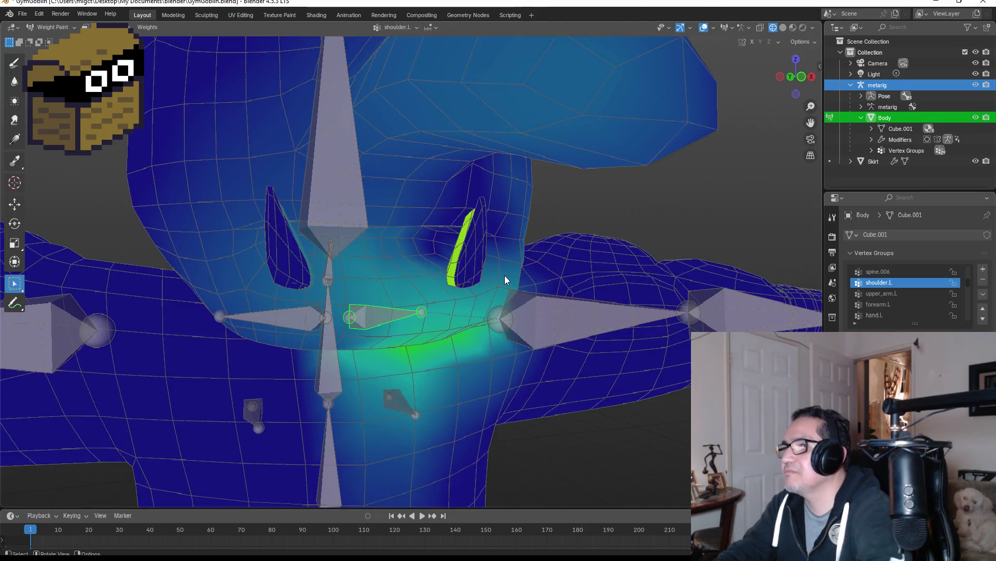
scroll(469, 244, up, 3)
scroll(596, 247, down, 3)
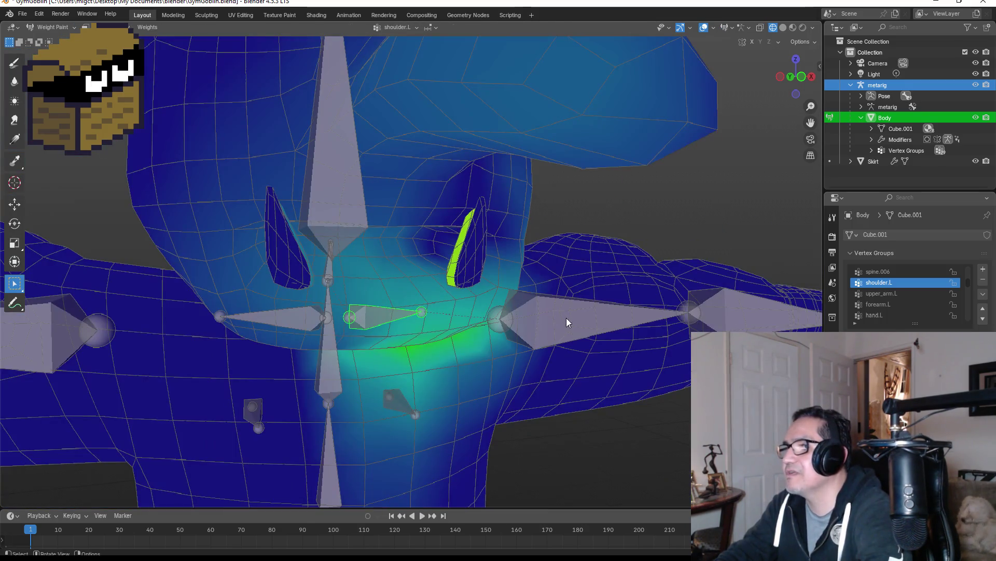
scroll(253, 276, down, 3)
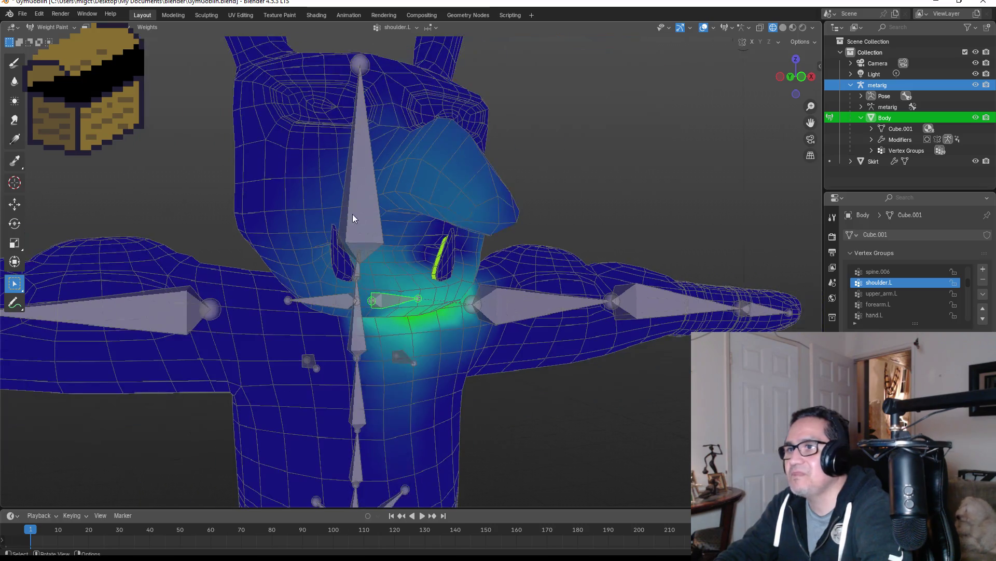
Select the head bone spine.006, then the upper arm bone, from a three-quarter view.
click(365, 206)
mouse_move(377, 206)
middle_down()
mouse_move(393, 217)
mouse_move(313, 221)
mouse_move(476, 215)
mouse_move(431, 217)
mouse_move(530, 262)
middle_up()
click(520, 307)
mouse_move(520, 307)
middle_down()
mouse_move(478, 284)
mouse_move(358, 279)
middle_up()
Select the shoulder.L bone and box-select vertices on top of the left shoulder in Edit Mode.
click(358, 281)
mouse_move(448, 252)
middle_down()
mouse_move(483, 265)
mouse_move(487, 250)
mouse_move(475, 305)
mouse_move(478, 287)
middle_up()
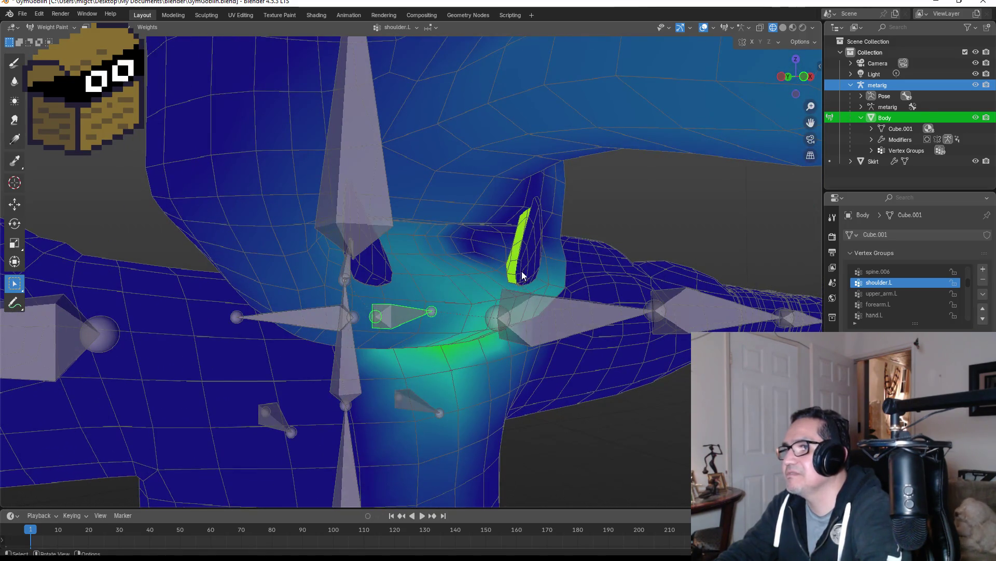
key(Tab)
mouse_move(475, 167)
mouse_down()
mouse_move(549, 285)
mouse_move(559, 280)
mouse_up()
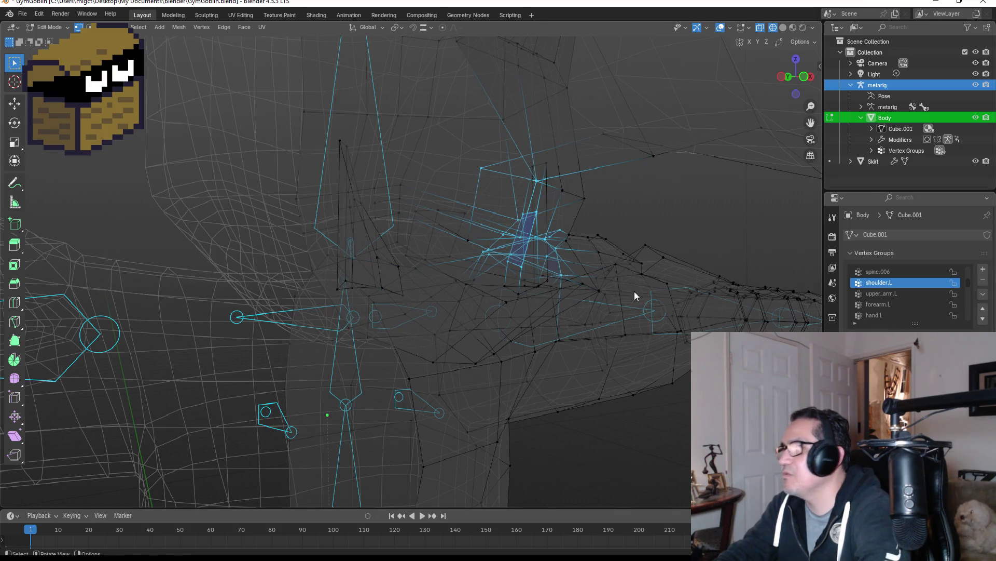
key(Tab)
middle_drag(544, 293, 523, 292)
key(Tab)
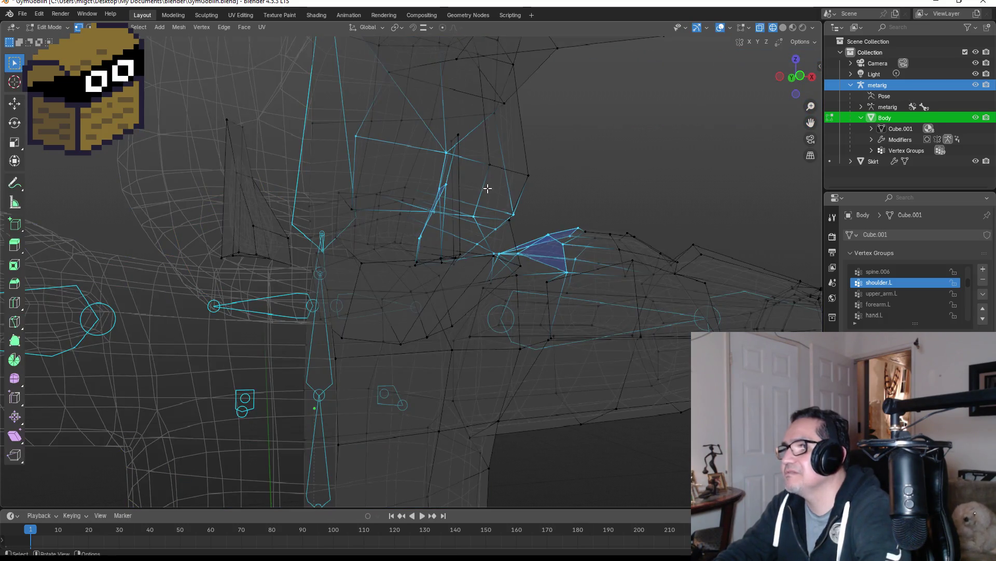
middle_drag(489, 188, 389, 227)
mouse_move(382, 229)
mouse_down()
mouse_move(456, 291)
mouse_move(463, 322)
mouse_move(464, 311)
mouse_up()
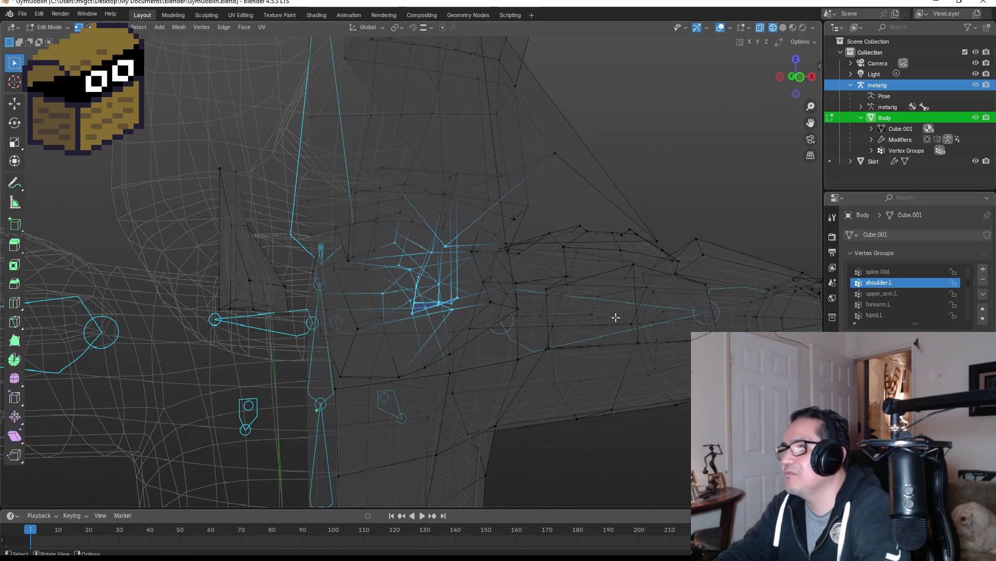
key(Tab)
Add faces around the shoulder and upper arm to the selection, then return to Weight Paint.
mouse_move(524, 310)
middle_down()
mouse_move(534, 298)
mouse_move(477, 267)
mouse_move(469, 241)
mouse_move(498, 200)
mouse_move(494, 280)
mouse_move(511, 289)
mouse_move(496, 275)
middle_up()
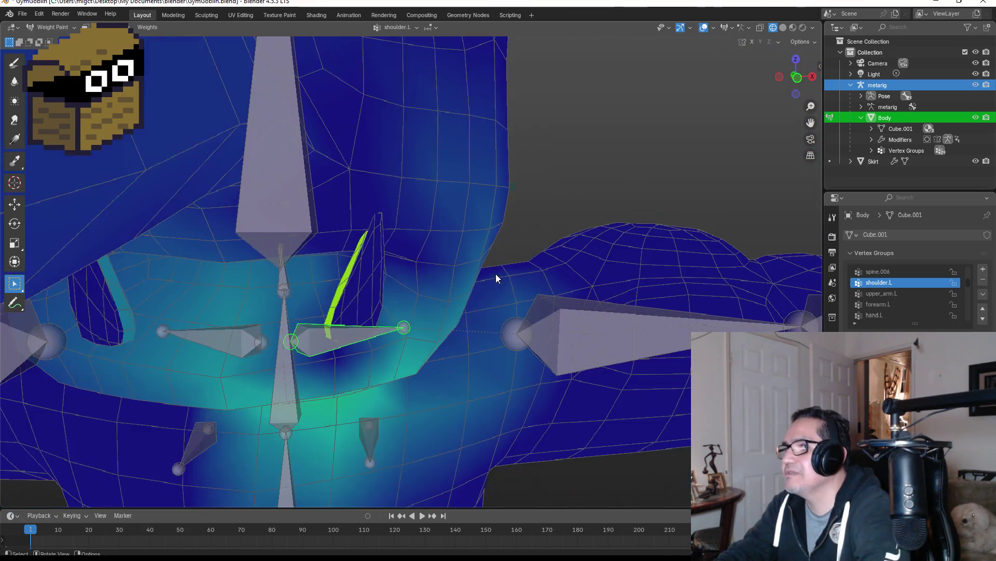
key(Tab)
drag(287, 221, 412, 351)
mouse_move(310, 159)
shift+mouse_down()
mouse_move(396, 206)
mouse_move(384, 215)
mouse_move(401, 267)
shift+mouse_up()
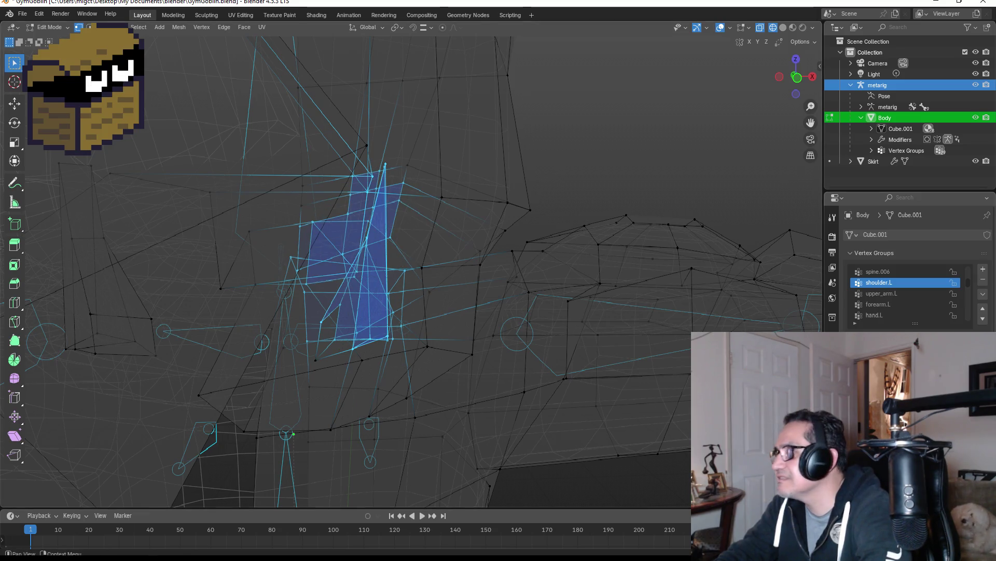
key(ctrl+Tab)
mouse_move(492, 294)
middle_down()
mouse_move(429, 279)
mouse_move(460, 279)
middle_up()
key(ctrl+Tab)
mouse_move(413, 127)
mouse_down()
mouse_move(563, 312)
mouse_move(582, 314)
mouse_up()
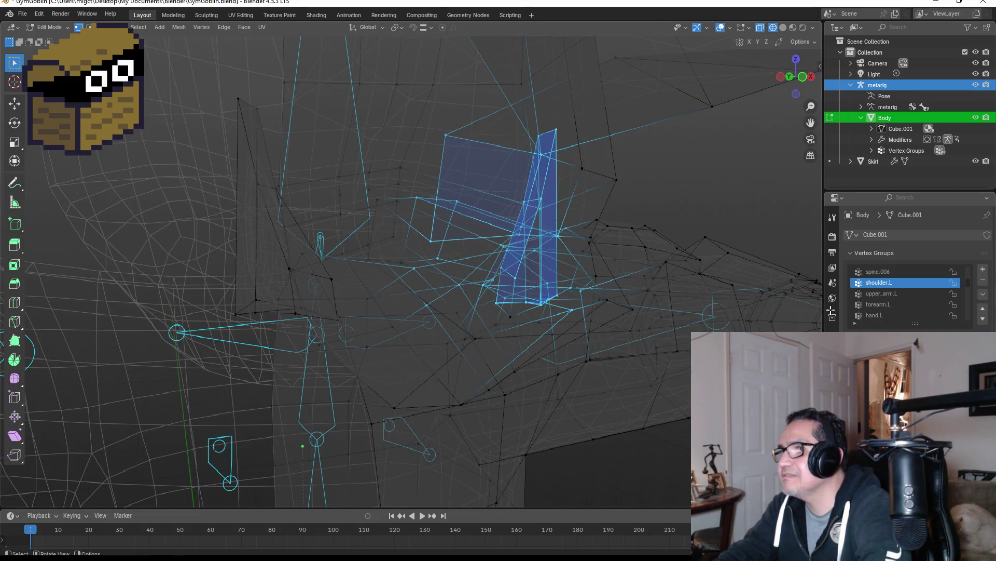
mouse_move(592, 244)
middle_down()
mouse_move(594, 233)
mouse_move(567, 229)
mouse_move(600, 255)
middle_up()
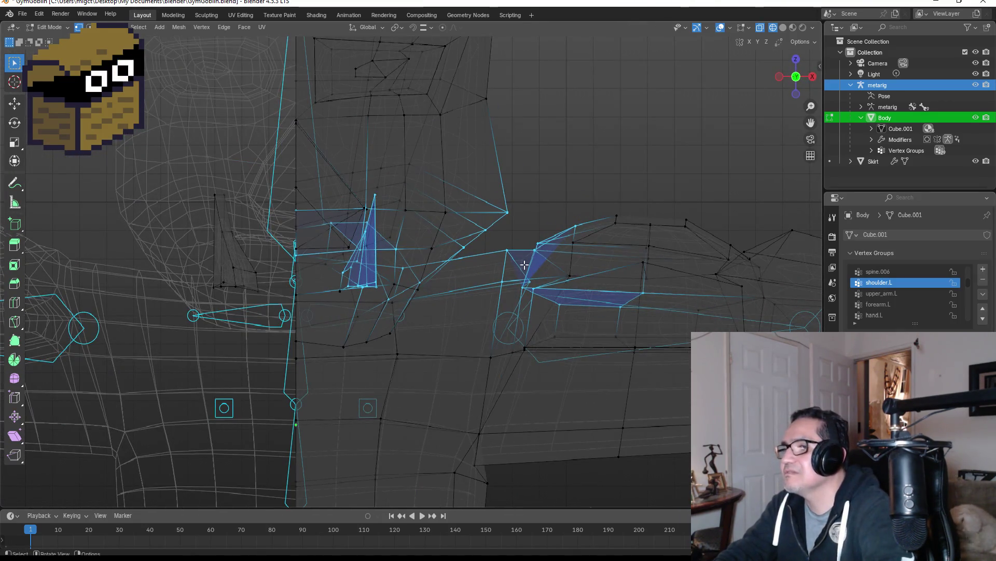
key(Tab)
Test-rotate the right shoulder and right upper arm bones, cancelling each rotation back to T-pose.
key(r)
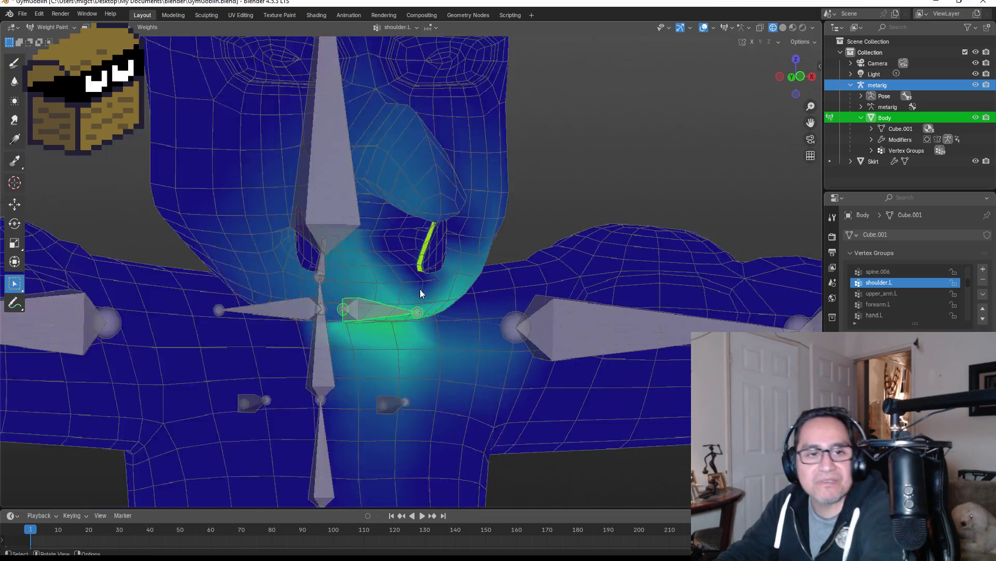
right_click(421, 289)
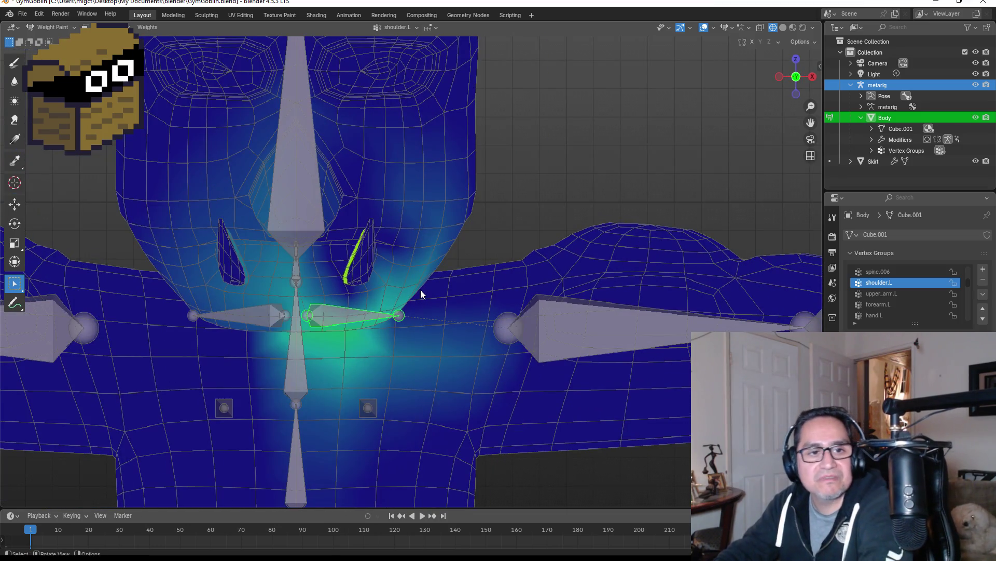
scroll(399, 289, down, 4)
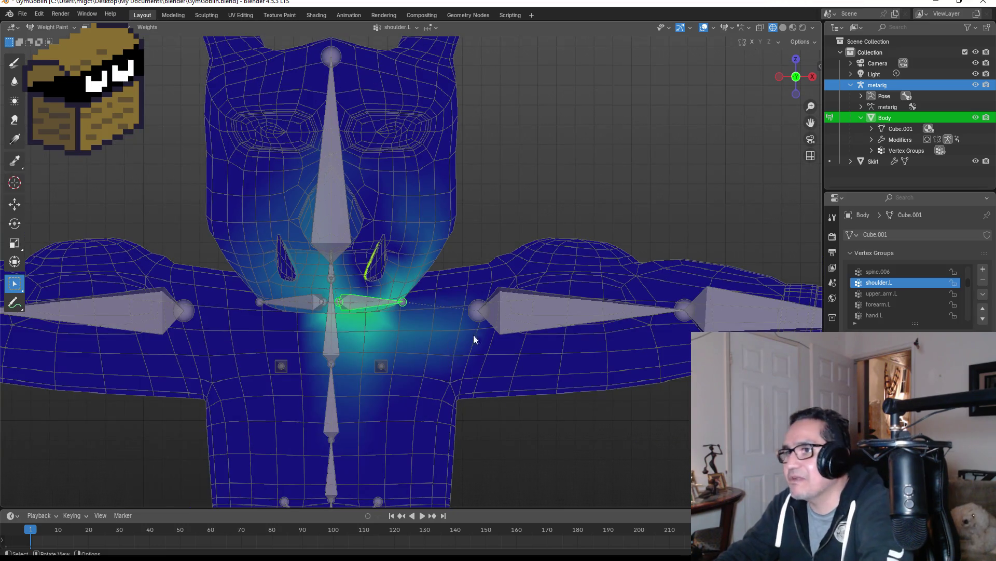
click(320, 294)
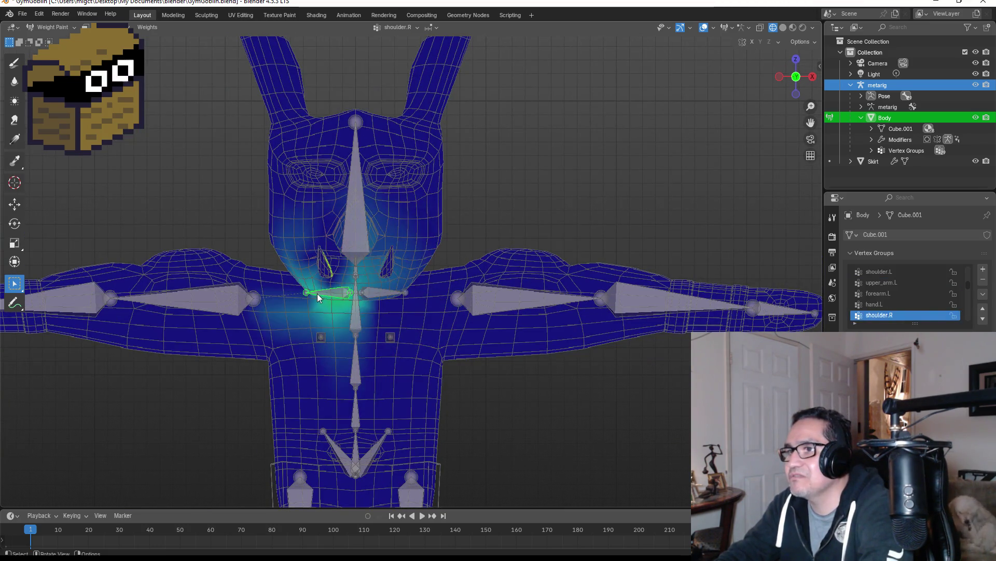
key(r)
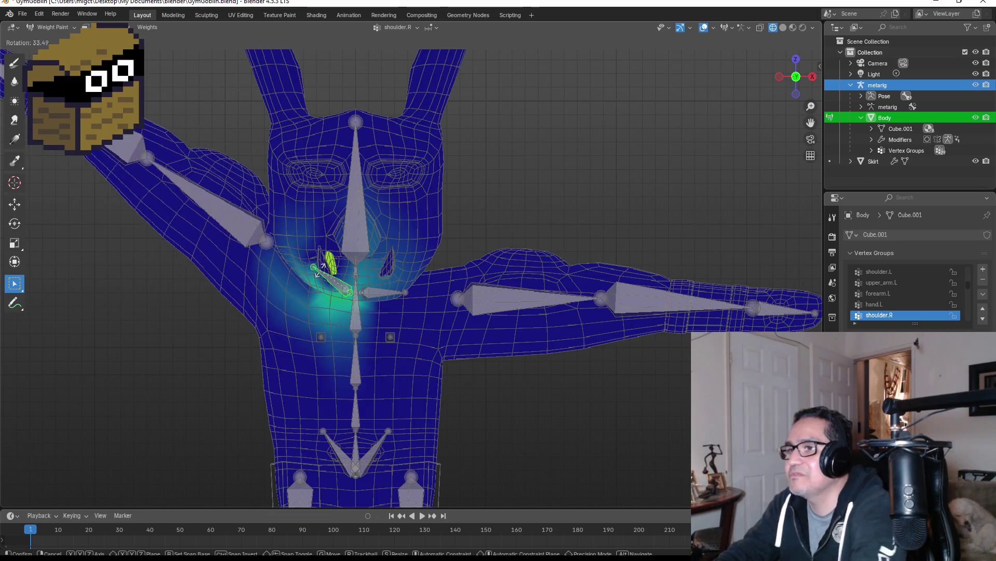
right_click(239, 308)
click(216, 301)
key(r)
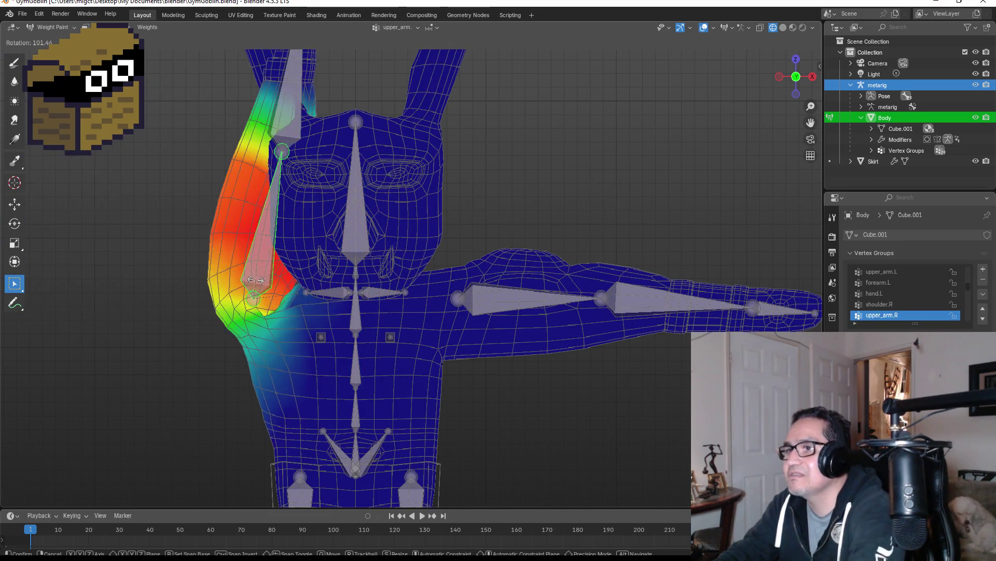
right_click(340, 337)
scroll(372, 333, down, 3)
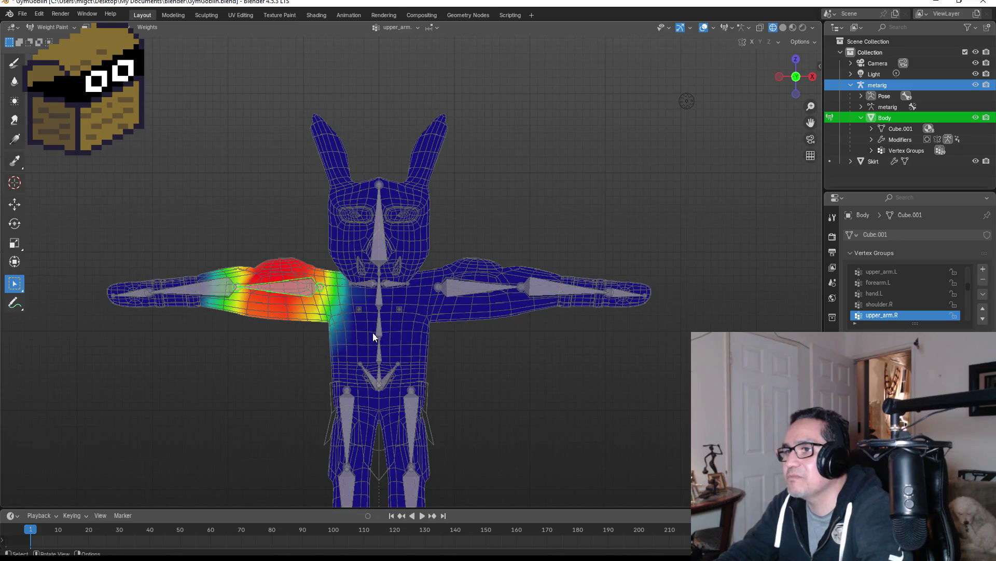
Scale-test the breast.R and breast.L chest bones, then undo the breast.L scaling.
click(359, 304)
key(r)
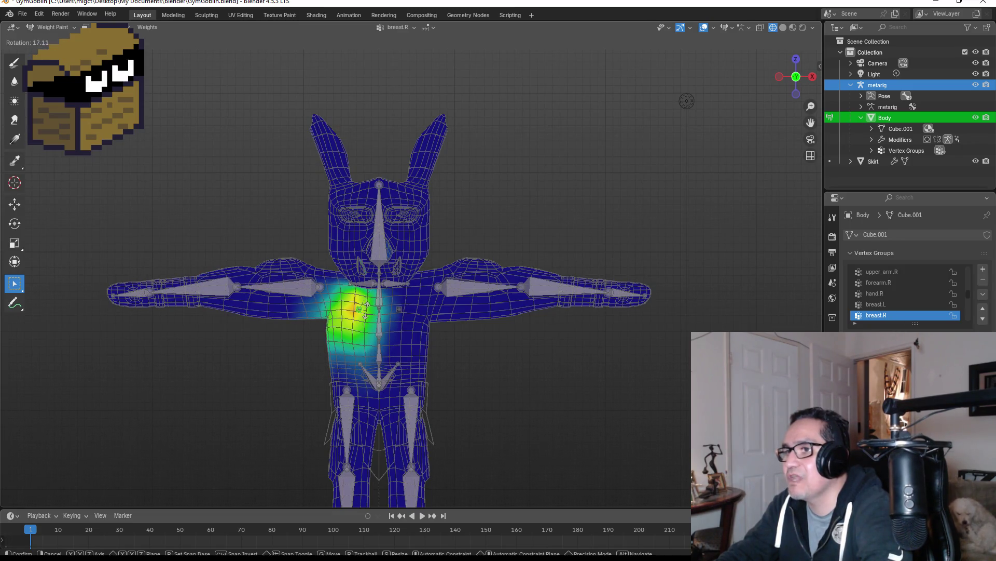
key(s)
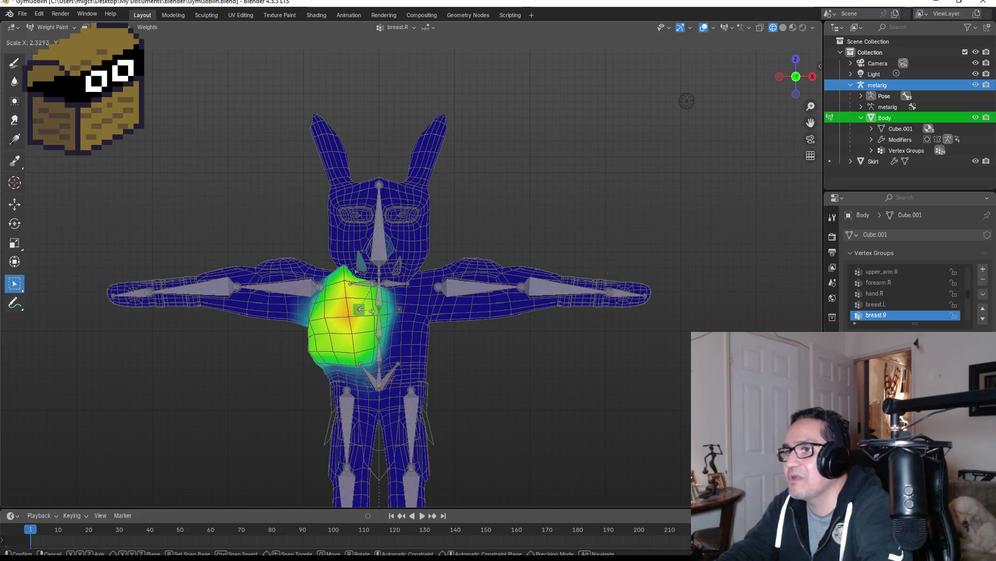
click(364, 309)
scroll(400, 311, up, 5)
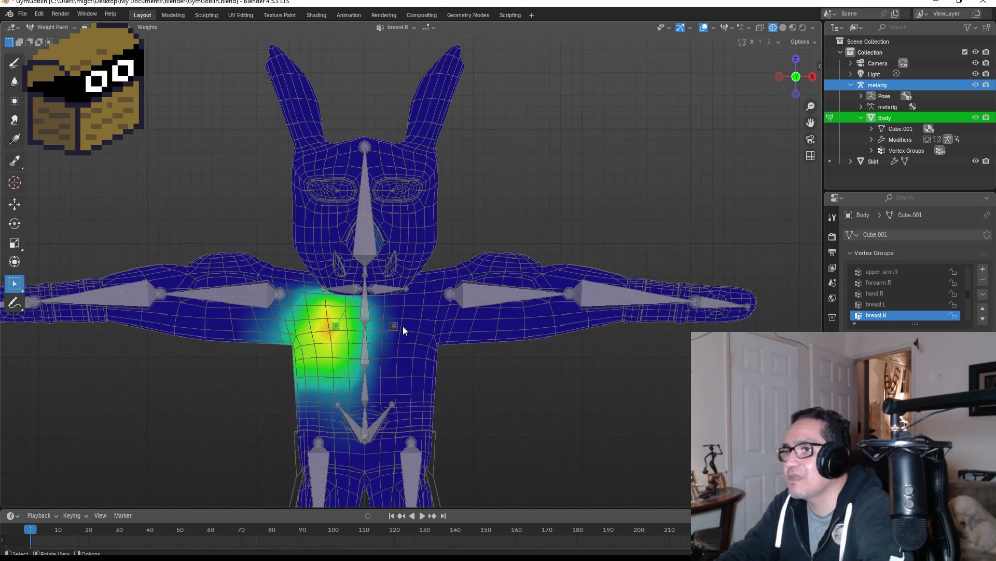
mouse_move(395, 324)
middle_down()
mouse_move(392, 302)
mouse_move(414, 343)
middle_up()
click(372, 372)
key(s)
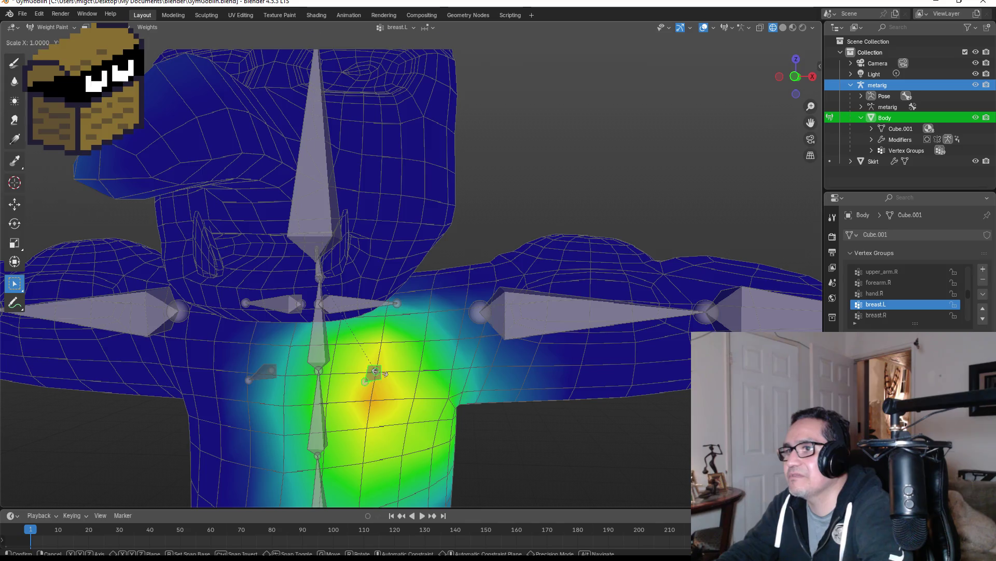
click(384, 374)
scroll(415, 374, down, 5)
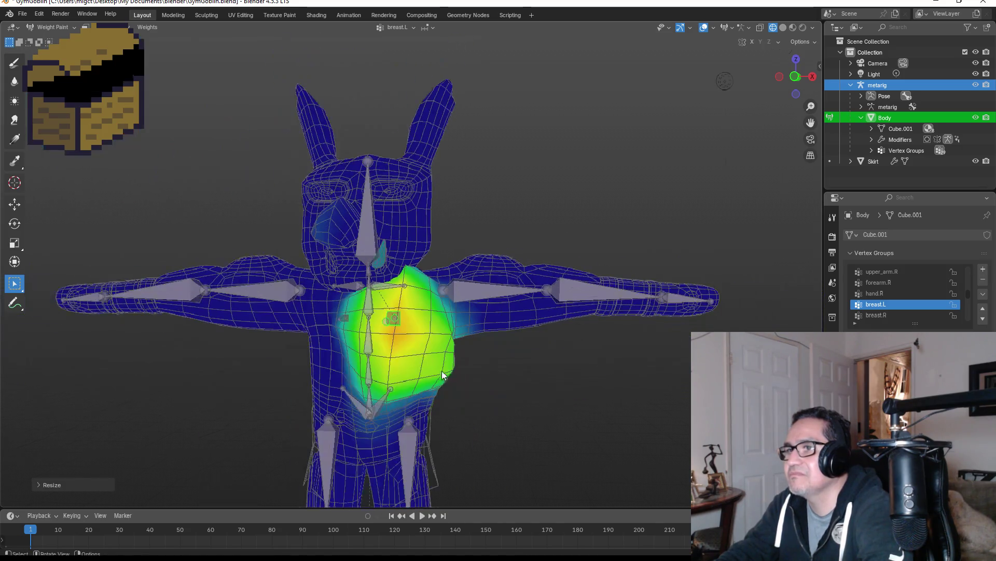
key(ctrl+z)
Test-rotate the breast.L and thigh.L bones from the front view, cancelling both rotations.
key(r)
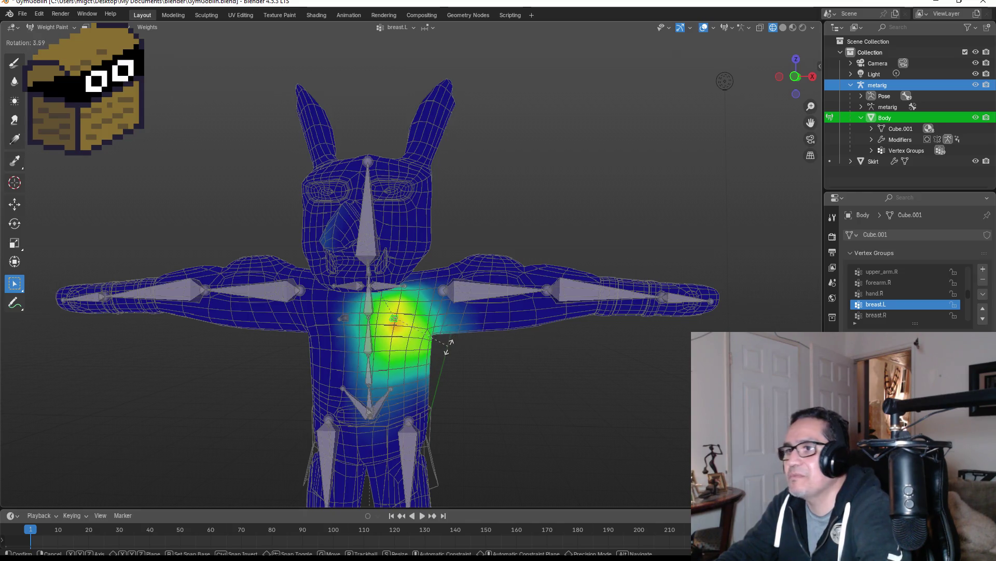
key(Escape)
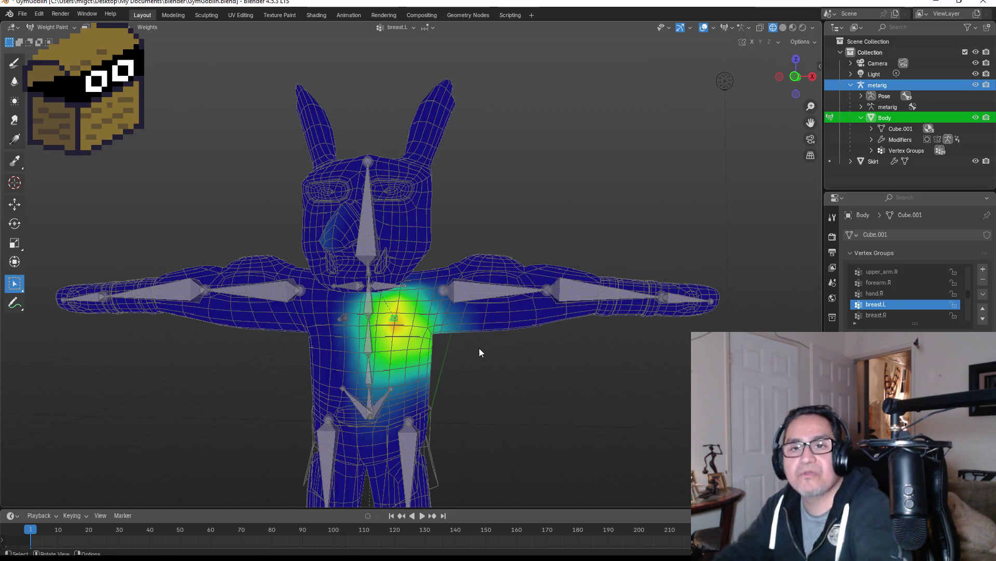
key(KP_1)
scroll(472, 371, down, 4)
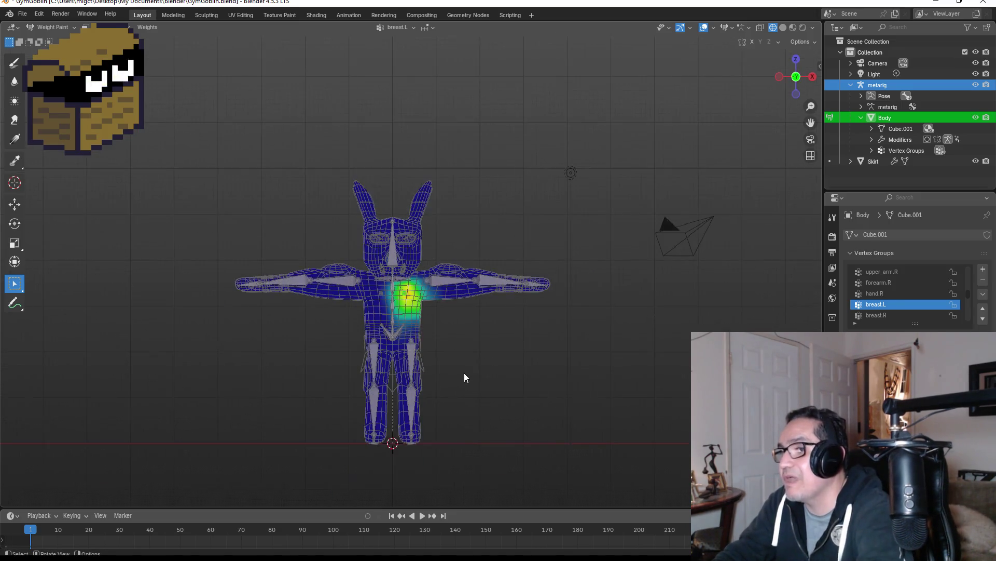
click(408, 353)
key(r)
key(Escape)
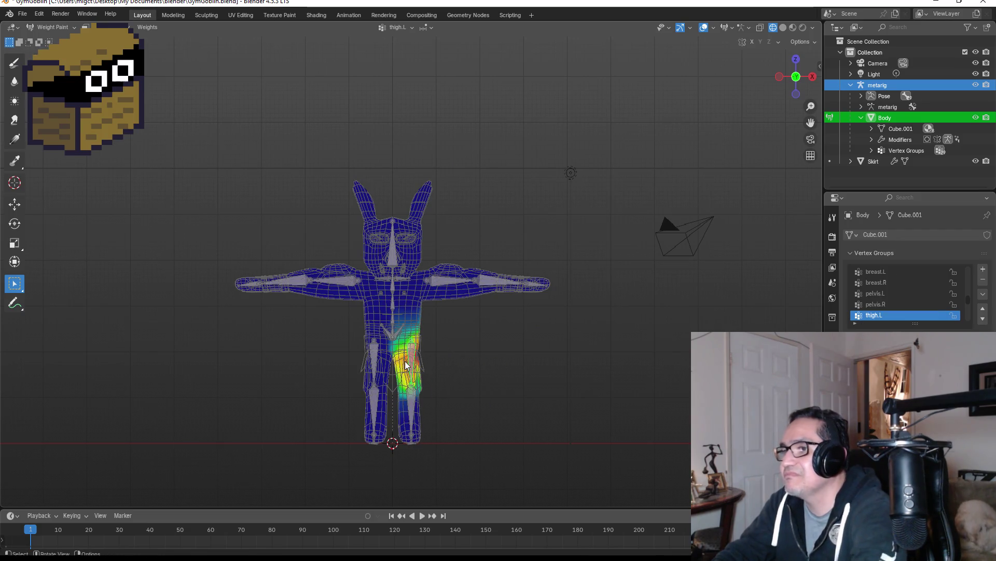
mouse_move(484, 347)
middle_down()
mouse_move(367, 337)
mouse_move(280, 345)
middle_up()
key(KP_1)
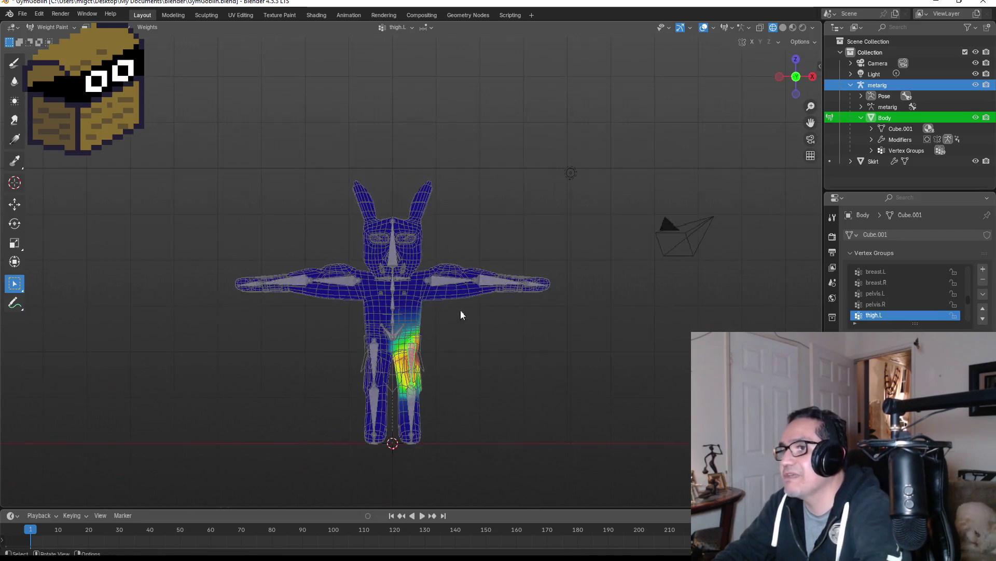
Switch the goblin Body from Weight Paint back to Object Mode.
click(59, 27)
click(52, 39)
scroll(468, 239, up, 2)
Set the viewport to Material Preview shading and return to the front view.
key(z)
click(580, 239)
key(z)
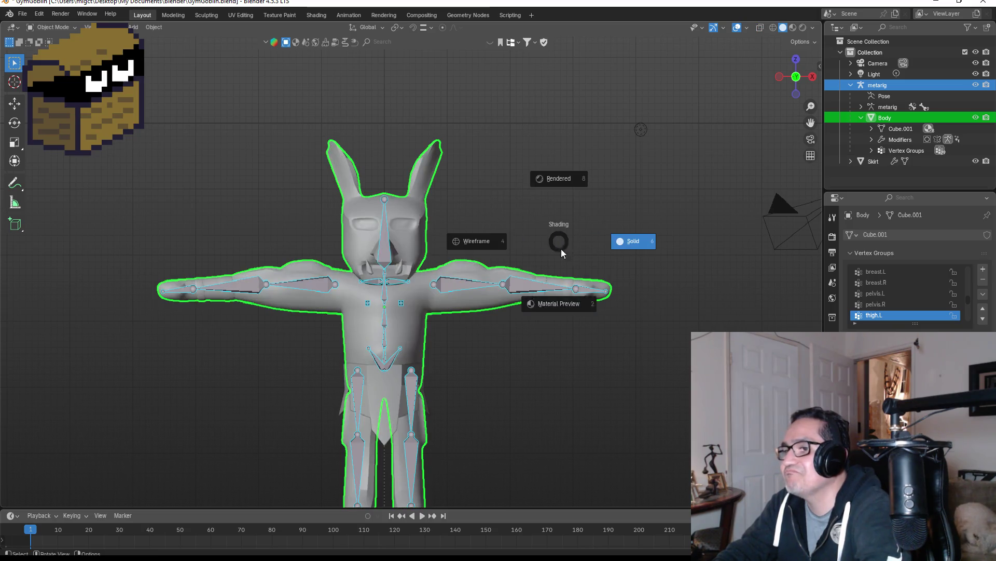
click(565, 306)
mouse_move(517, 234)
middle_down()
mouse_move(482, 225)
mouse_move(534, 240)
mouse_move(547, 231)
middle_up()
key(KP_1)
scroll(418, 257, up, 6)
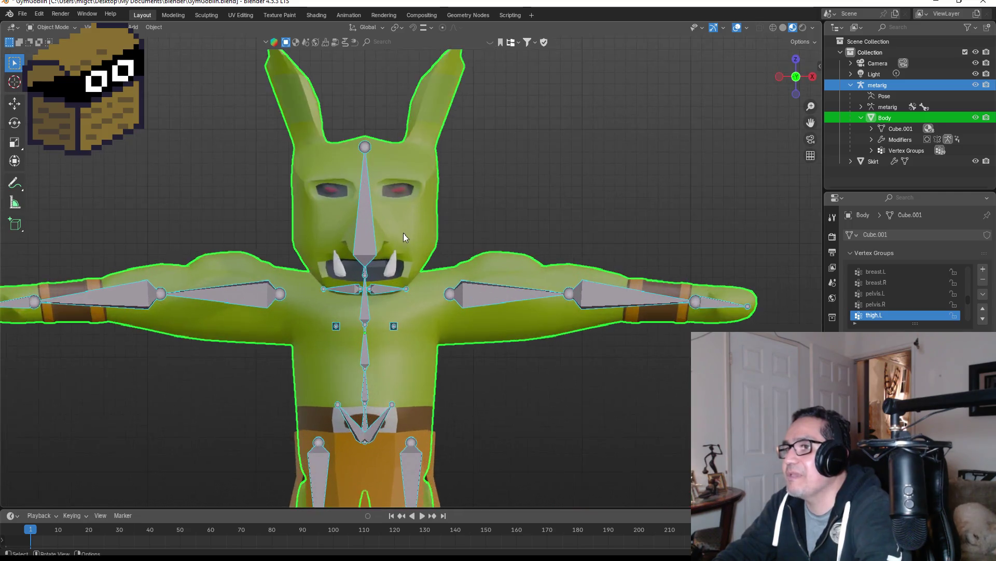
Put the metarig in Pose Mode and rotate the head bone into a test tilt.
click(552, 307)
middle_drag(552, 307, 558, 300)
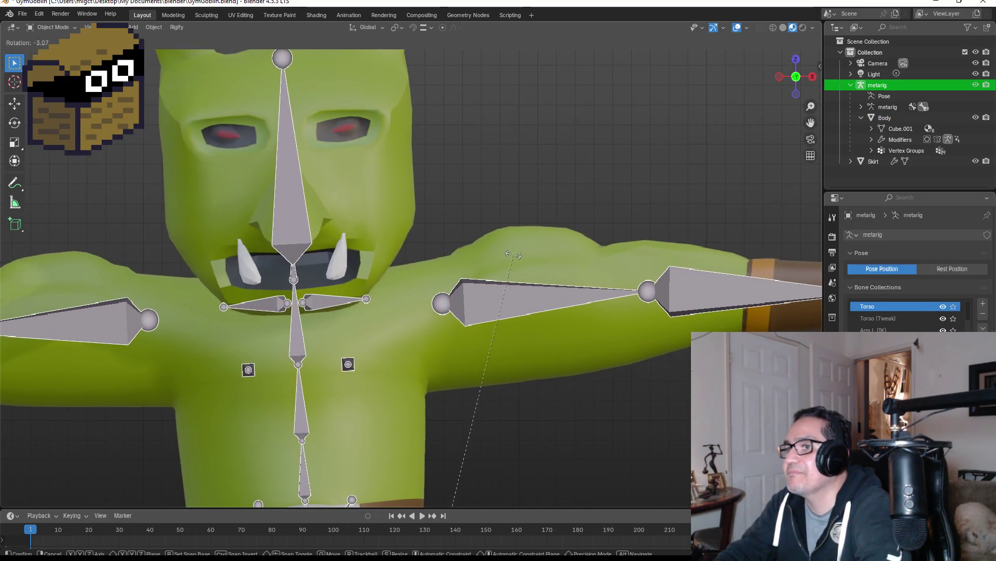
key(KP_1)
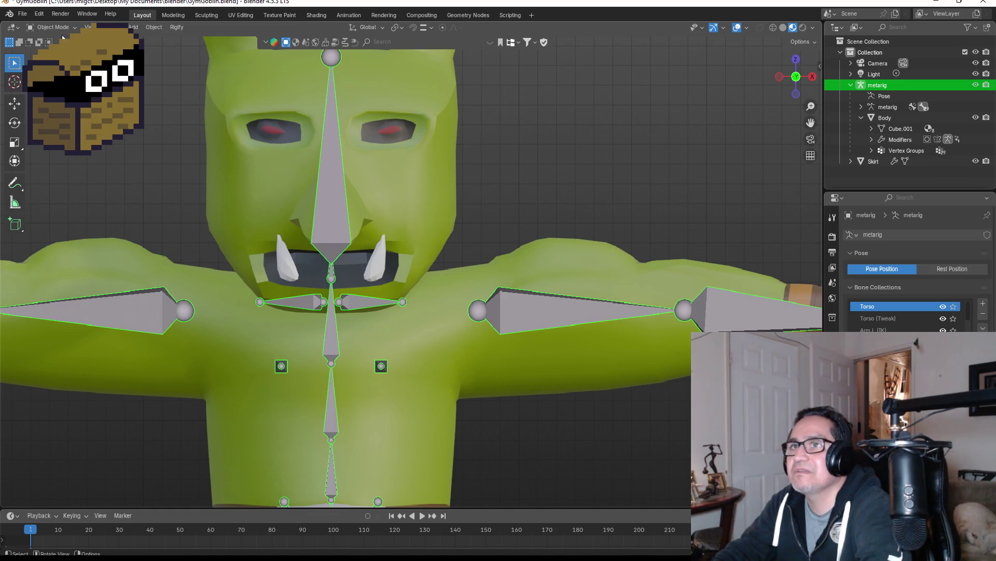
click(58, 29)
click(52, 61)
click(325, 192)
key(r)
key(r)
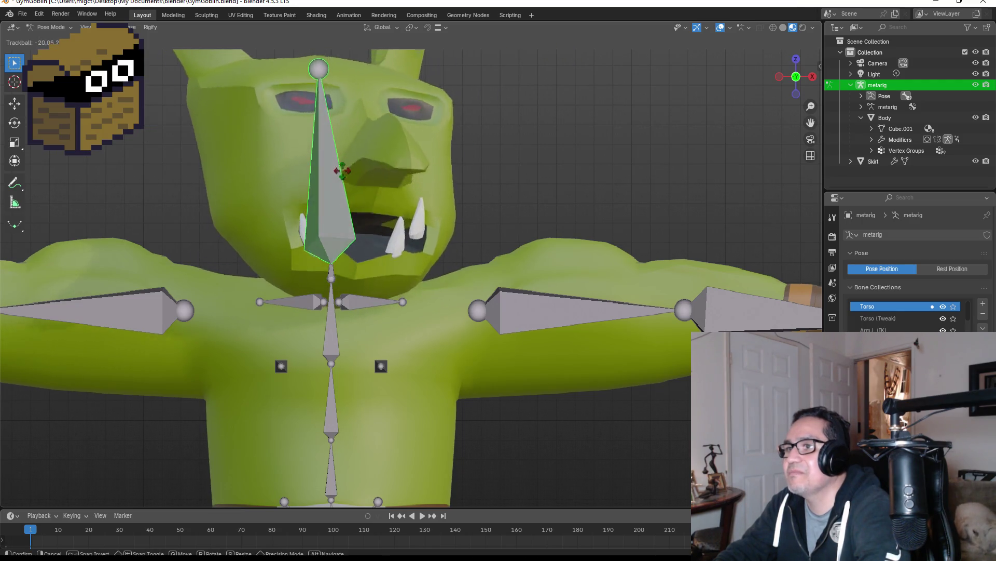
click(341, 203)
mouse_move(340, 203)
middle_down()
mouse_move(458, 213)
mouse_move(306, 271)
mouse_move(293, 322)
middle_up()
click(271, 313)
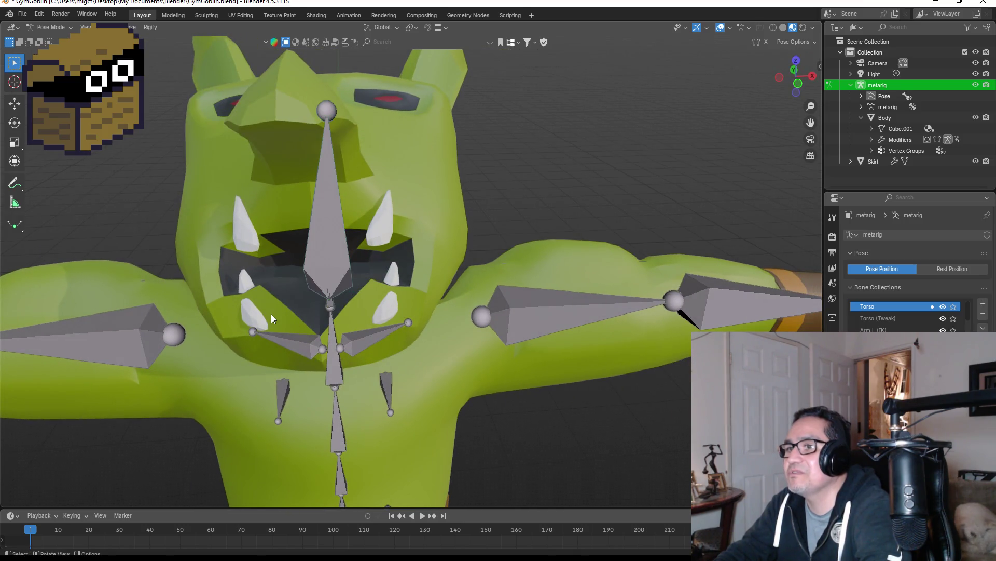
Return the armature to Object Mode, then open the goblin Body mesh in Edit Mode.
key(Tab)
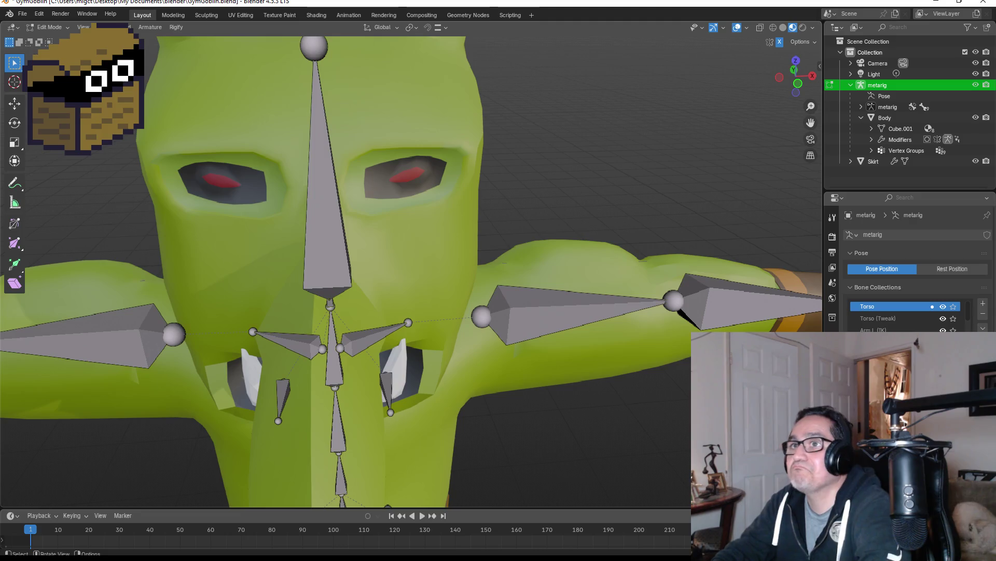
click(54, 33)
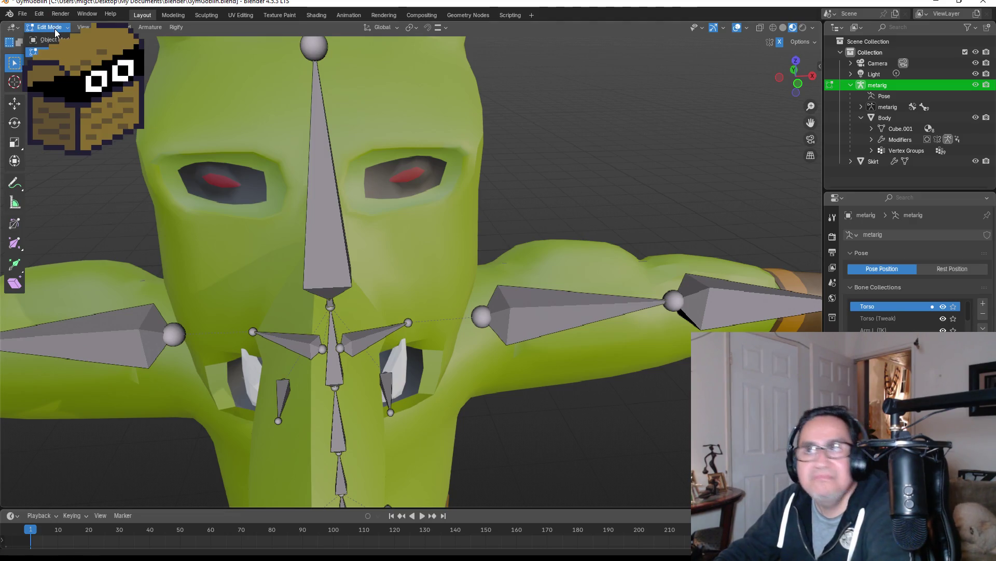
click(50, 39)
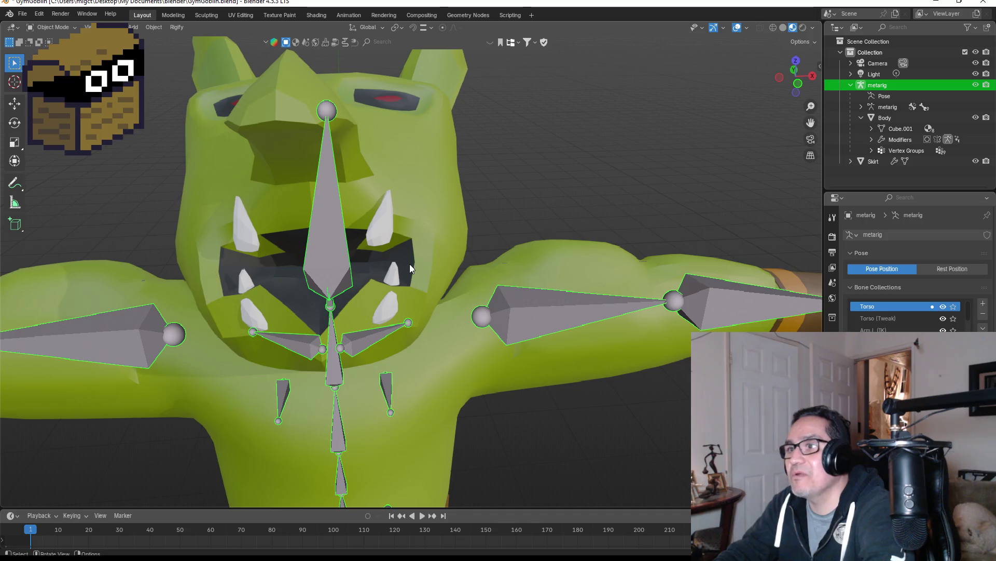
click(428, 194)
key(Tab)
mouse_move(455, 274)
middle_down()
mouse_move(454, 251)
mouse_move(395, 236)
mouse_move(536, 232)
mouse_move(505, 223)
middle_up()
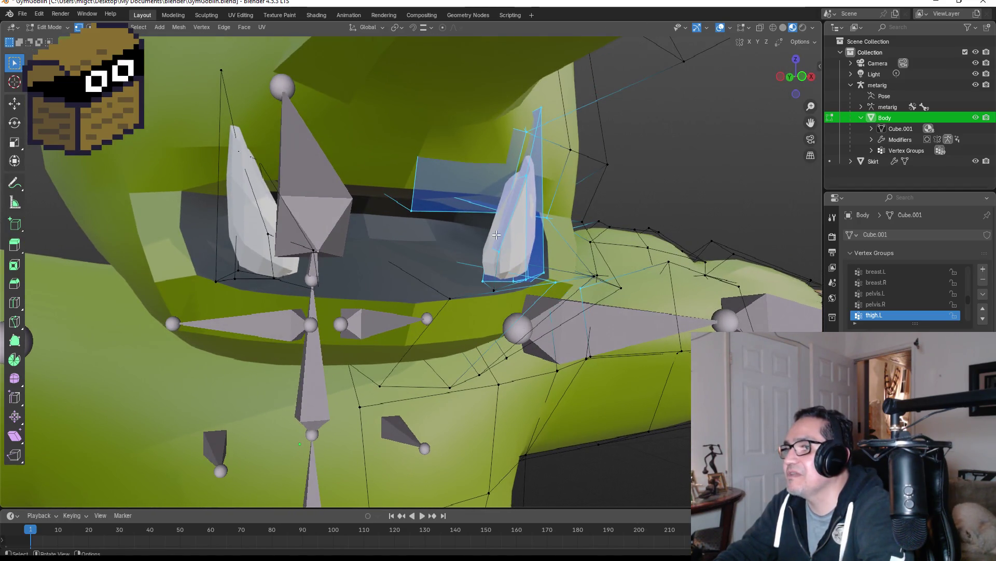
Scale an edge on the right tusk and box-select the right tusk's edges.
key(alt+a)
click(514, 261)
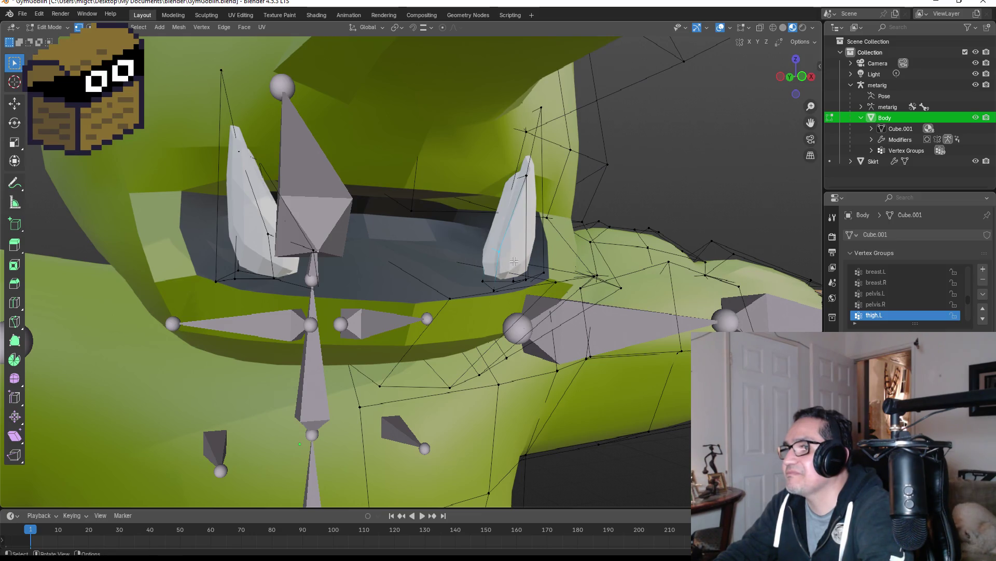
key(s)
click(503, 257)
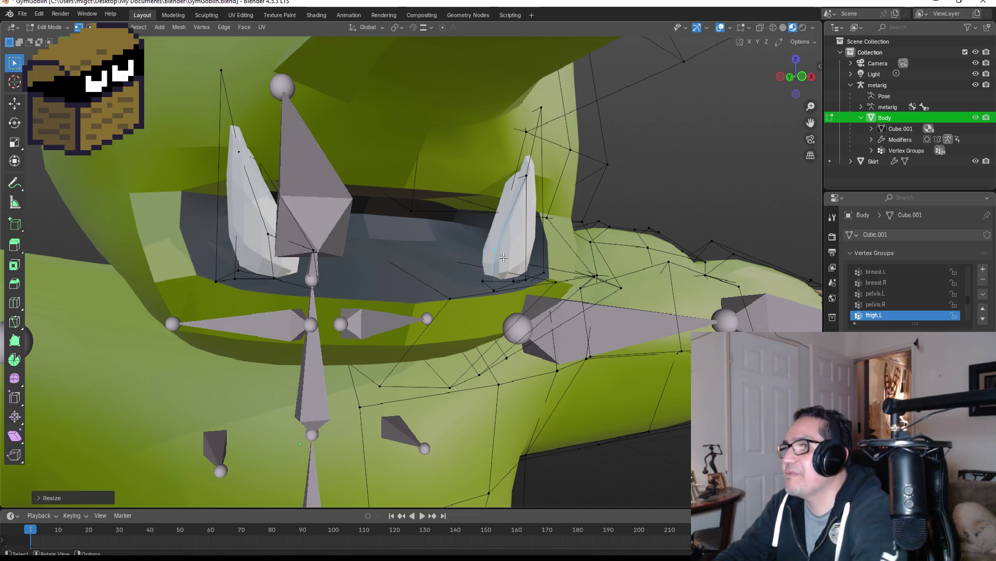
mouse_move(467, 149)
mouse_down()
mouse_move(522, 288)
mouse_move(542, 295)
mouse_up()
drag(466, 229, 537, 299)
drag(457, 246, 530, 297)
In wireframe shading, shrink the right and left tusks slightly.
key(z)
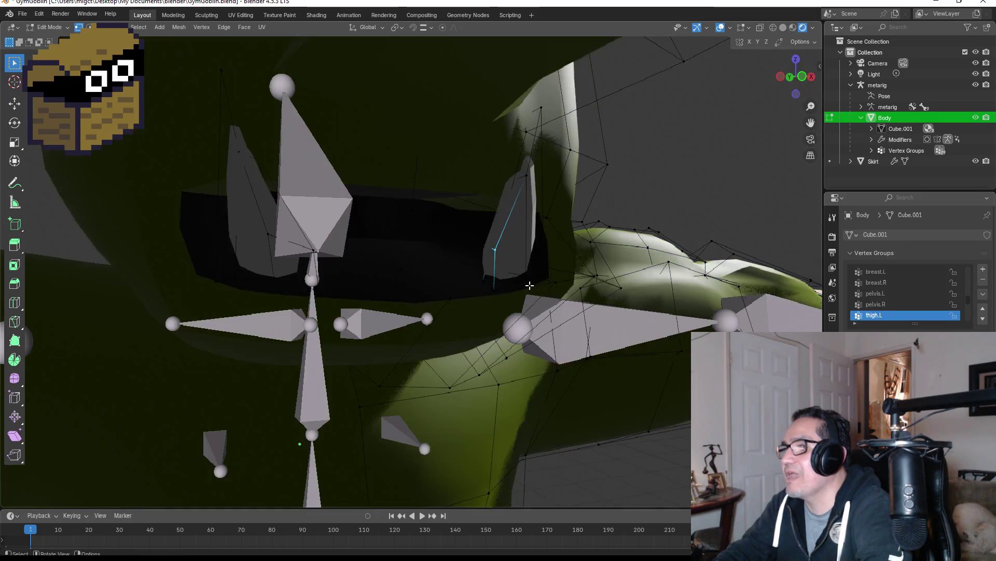
key(z)
click(425, 282)
drag(466, 249, 533, 292)
key(s)
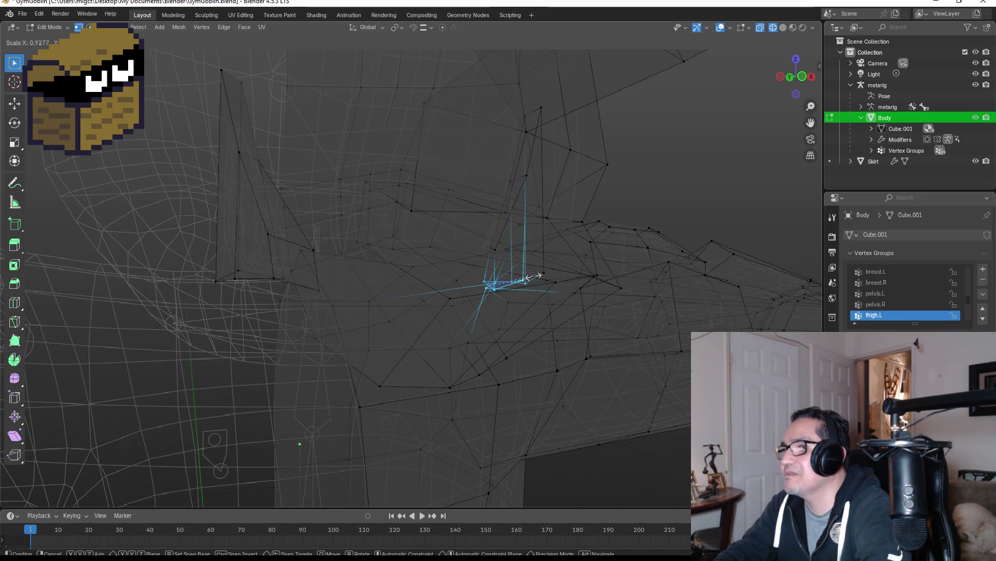
click(530, 277)
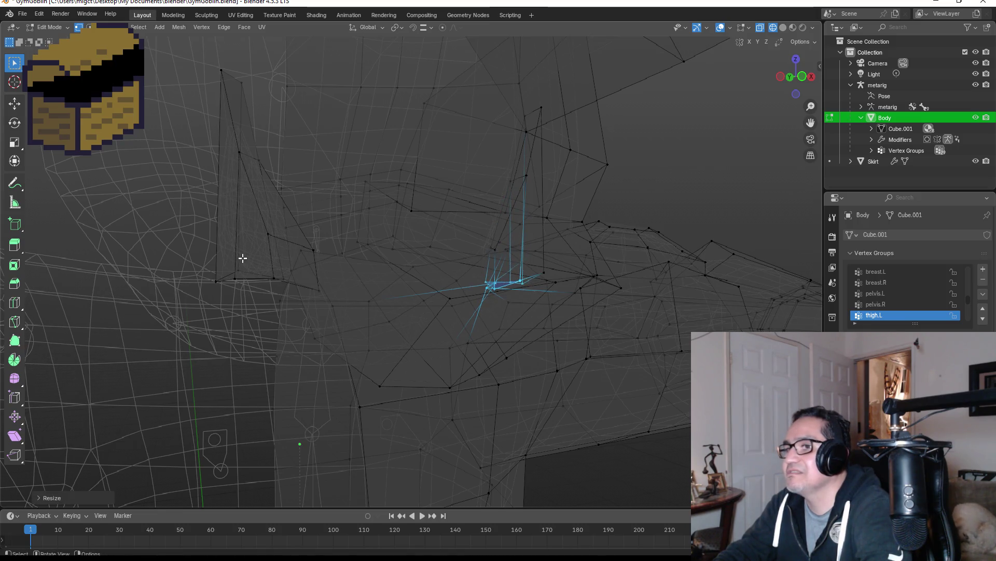
drag(209, 252, 328, 300)
key(s)
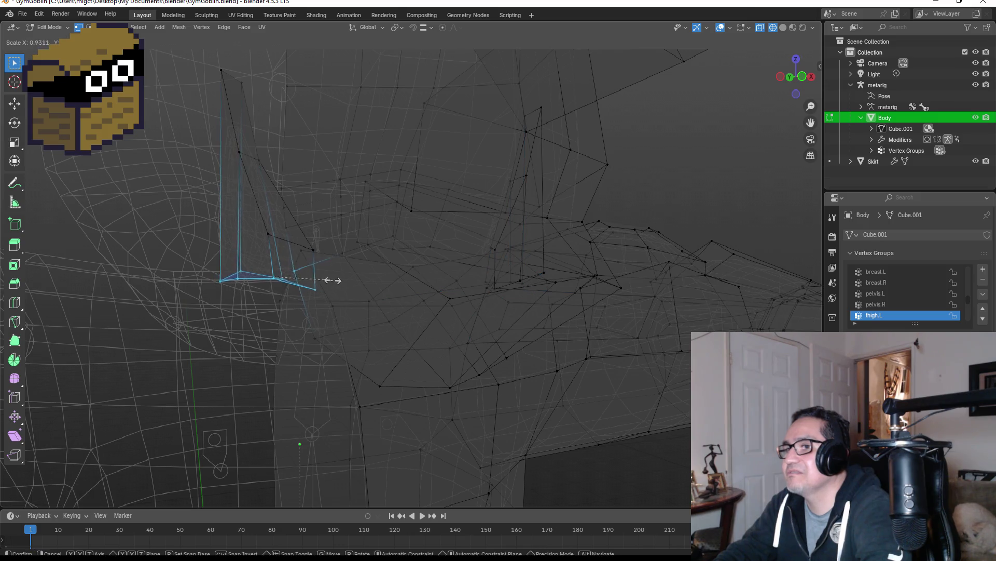
click(325, 279)
Leave mesh Edit Mode and show the goblin in Material Preview shading.
key(Tab)
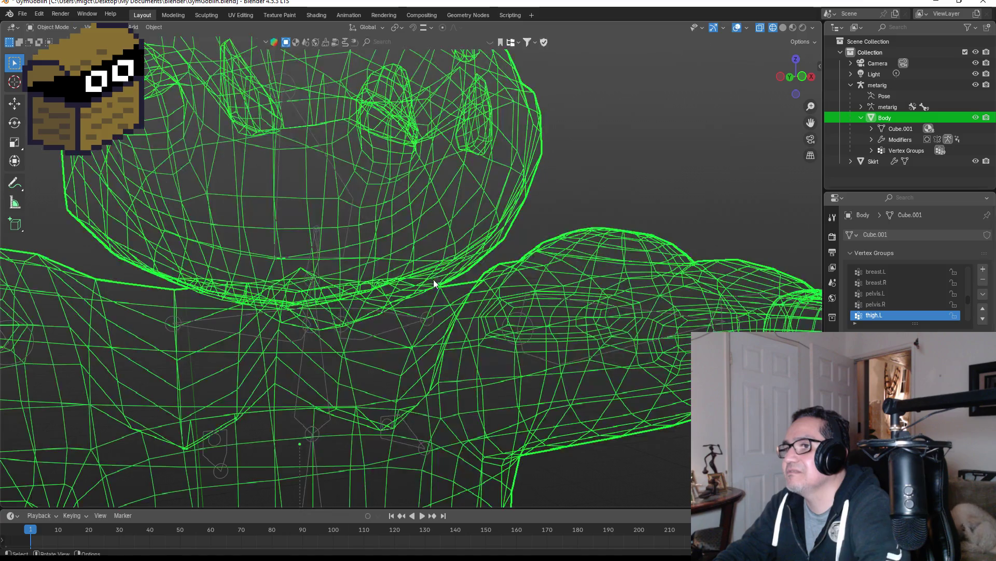
key(Tab)
key(Tab)
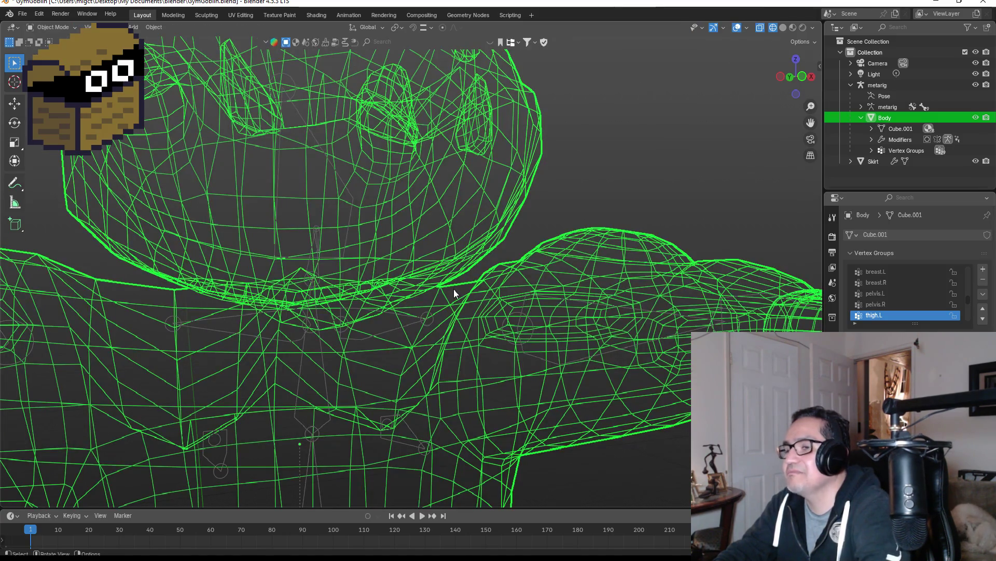
key(z)
click(451, 321)
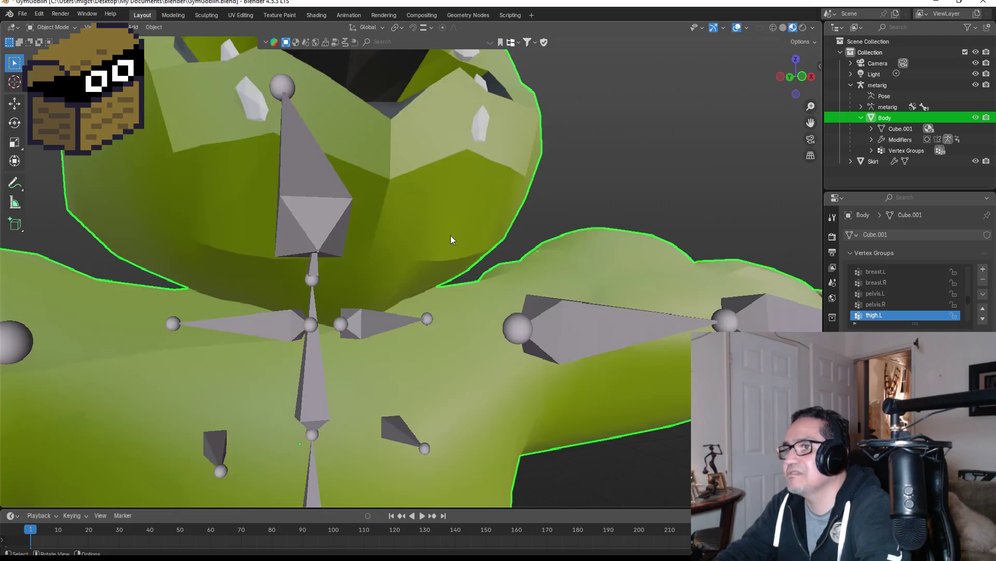
middle_drag(522, 199, 502, 217)
mouse_move(497, 236)
middle_down()
mouse_move(467, 252)
mouse_move(481, 251)
mouse_move(484, 242)
mouse_move(460, 241)
middle_up()
scroll(474, 260, up, 3)
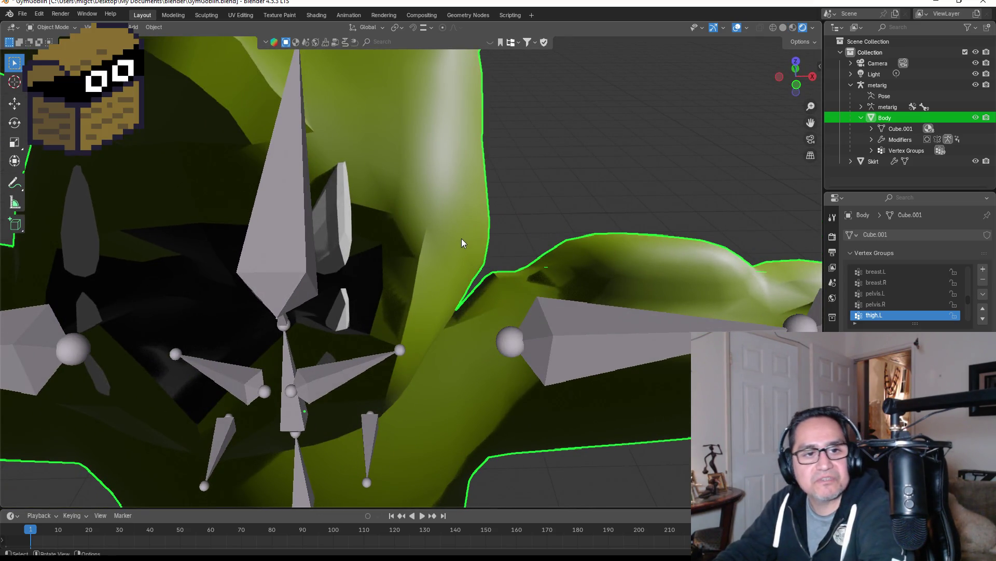
Switch shading to Solid and back to Material Preview, checking the whole body from the front.
key(z)
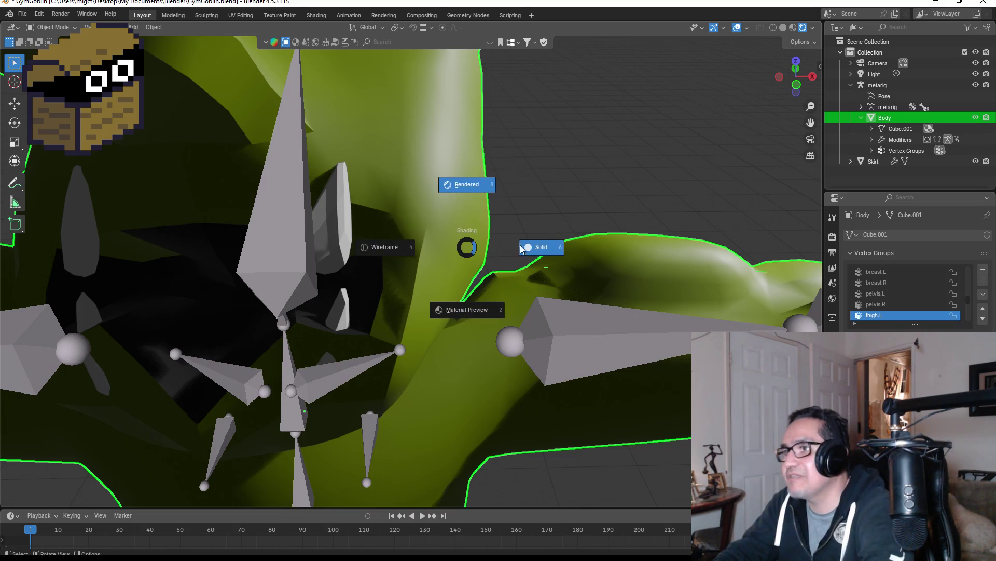
click(525, 248)
key(KP_1)
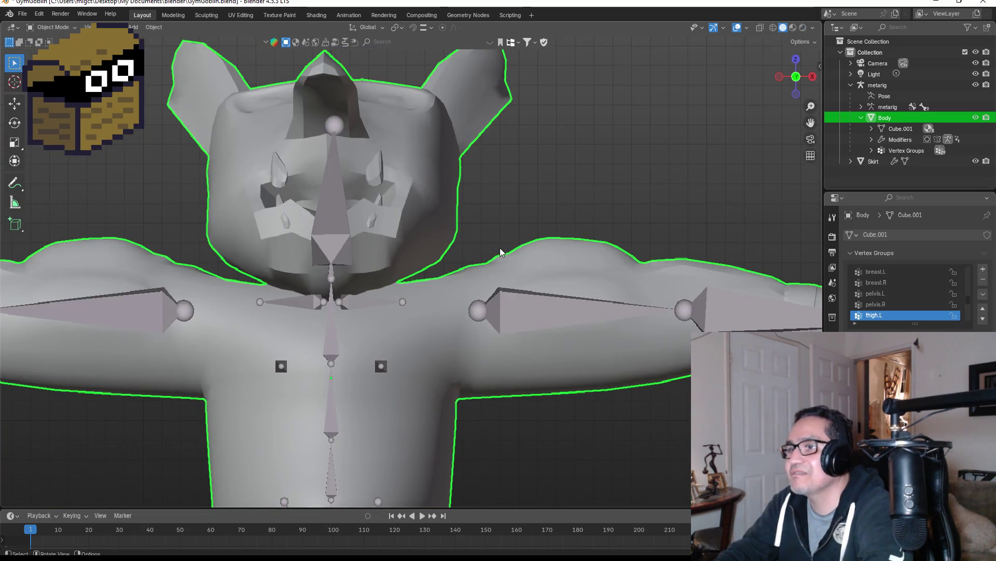
key(z)
click(506, 312)
mouse_move(499, 269)
middle_down()
mouse_move(501, 213)
mouse_move(531, 230)
middle_up()
mouse_move(435, 253)
middle_down()
mouse_move(490, 254)
mouse_move(391, 263)
mouse_move(418, 281)
middle_up()
Select the armature, test a rotation, and enter its Edit Mode from a side view.
click(337, 198)
mouse_move(337, 197)
middle_down()
mouse_move(419, 204)
mouse_move(421, 224)
middle_up()
key(r)
key(Escape)
mouse_move(450, 193)
middle_down()
mouse_move(373, 190)
mouse_move(561, 178)
middle_up()
key(Tab)
scroll(504, 206, down, 3)
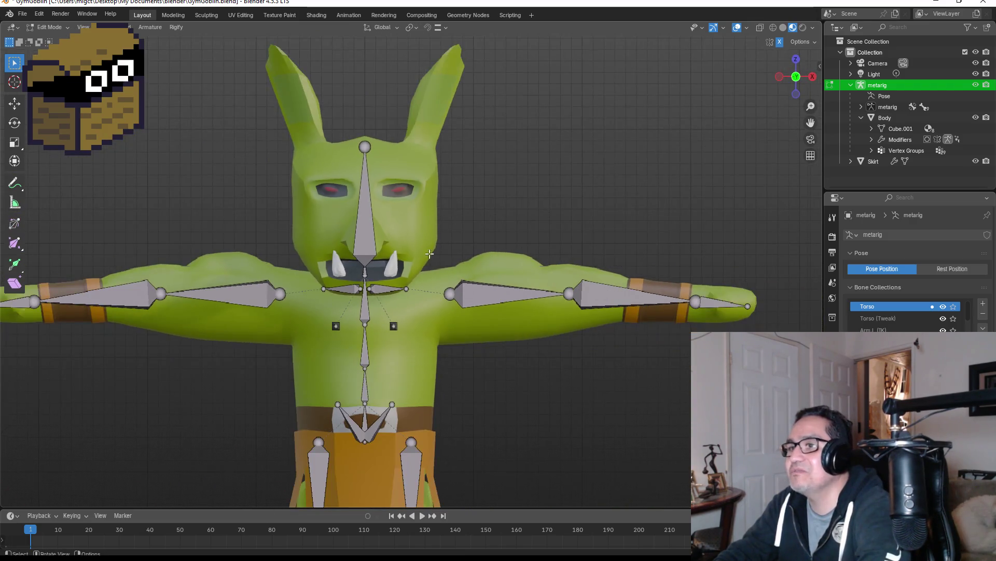
Toggle the armature between Object and Edit Mode and select the top spine bone.
scroll(283, 220, up, 2)
scroll(283, 220, up, 1)
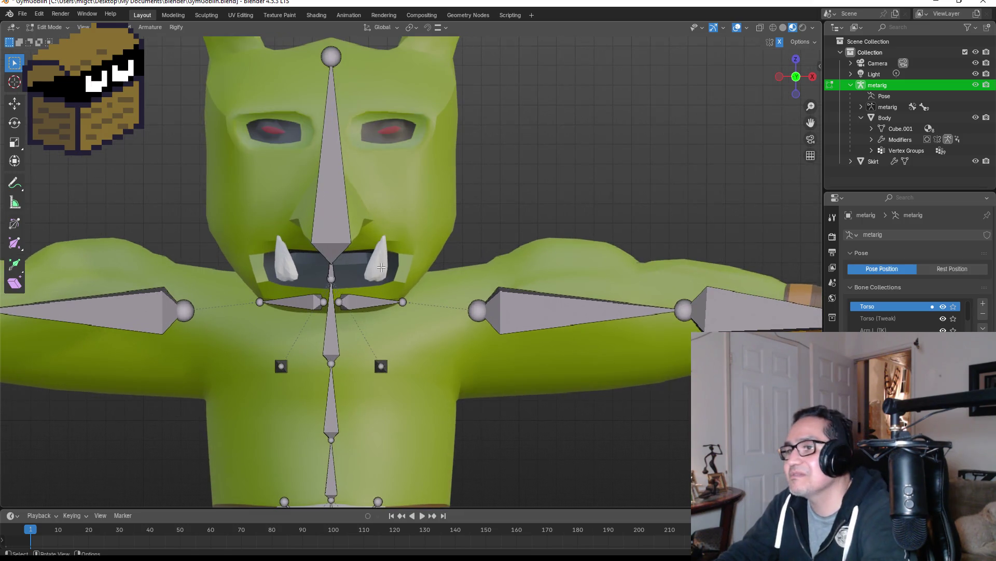
scroll(375, 263, up, 2)
key(Tab)
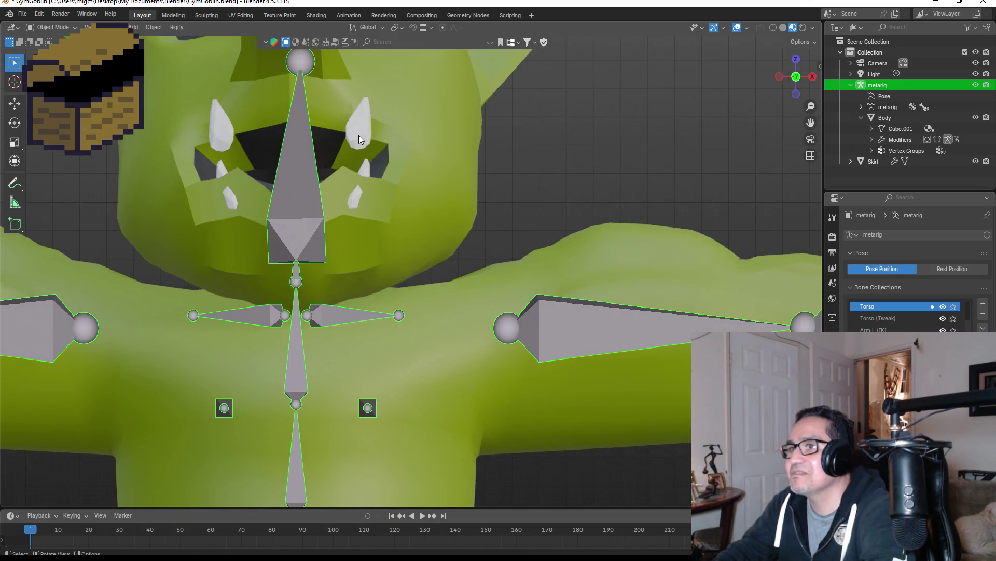
middle_drag(510, 167, 418, 174)
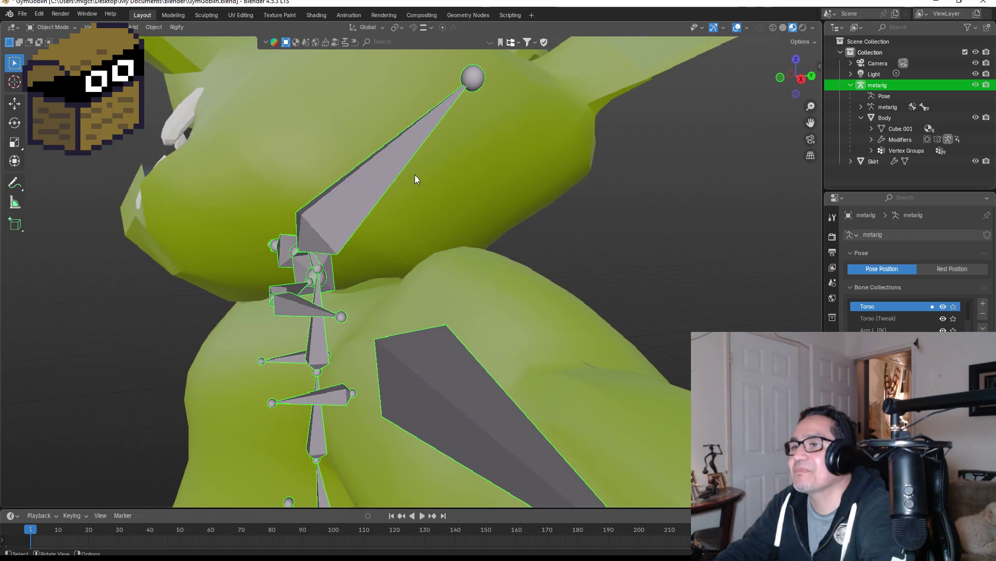
key(Tab)
scroll(416, 177, up, 2)
click(305, 167)
middle_drag(338, 168, 493, 187)
scroll(494, 186, up, 2)
Switch the armature to Pose Mode and rotate the head bone to tilt the head forward.
click(44, 27)
click(46, 38)
scroll(342, 153, down, 5)
middle_drag(389, 229, 417, 266)
key(r)
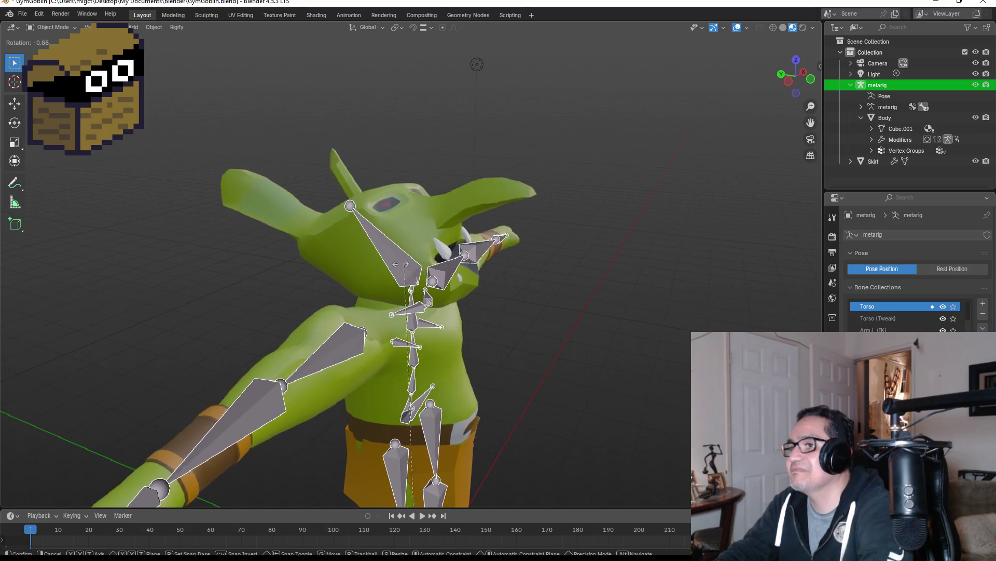
key(Escape)
click(44, 27)
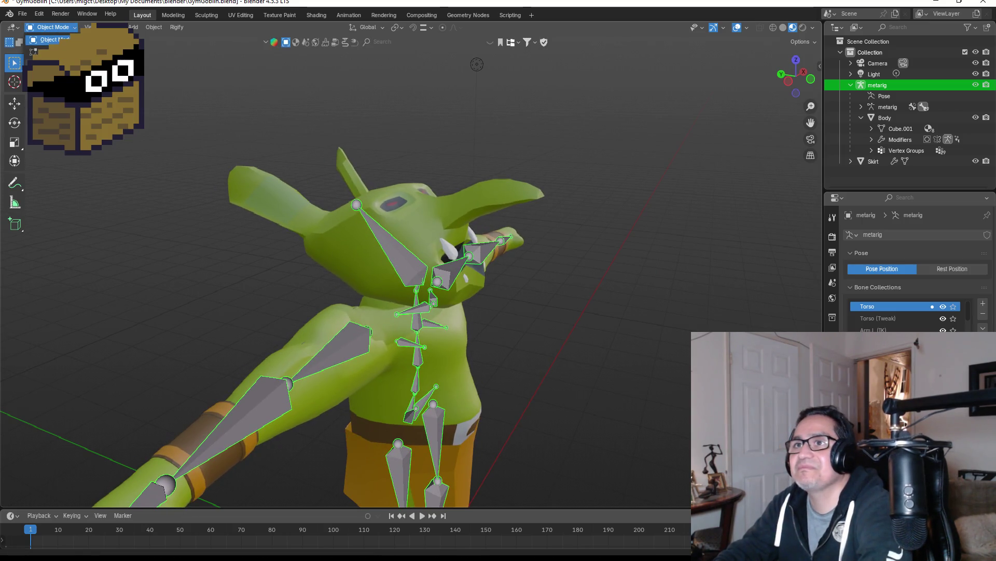
click(46, 60)
click(409, 255)
key(r)
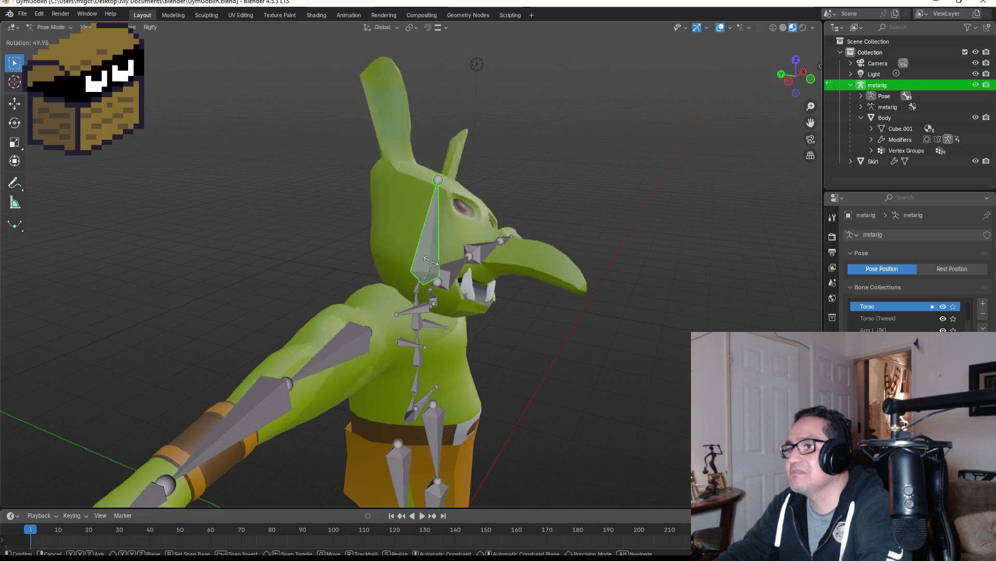
key(Escape)
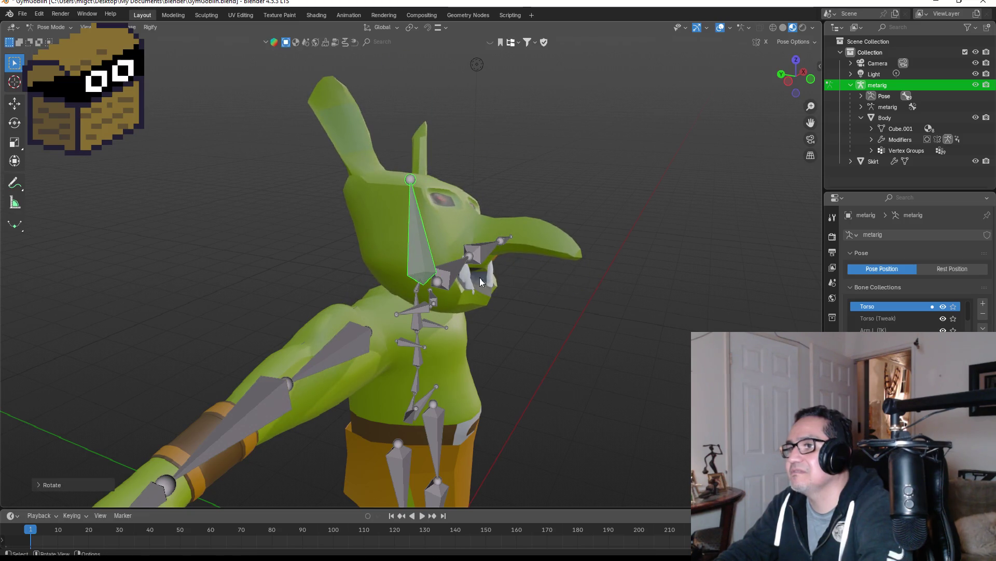
Check the bones in Edit Mode, test-rotate the right shoulder, then return to Pose Mode.
key(Tab)
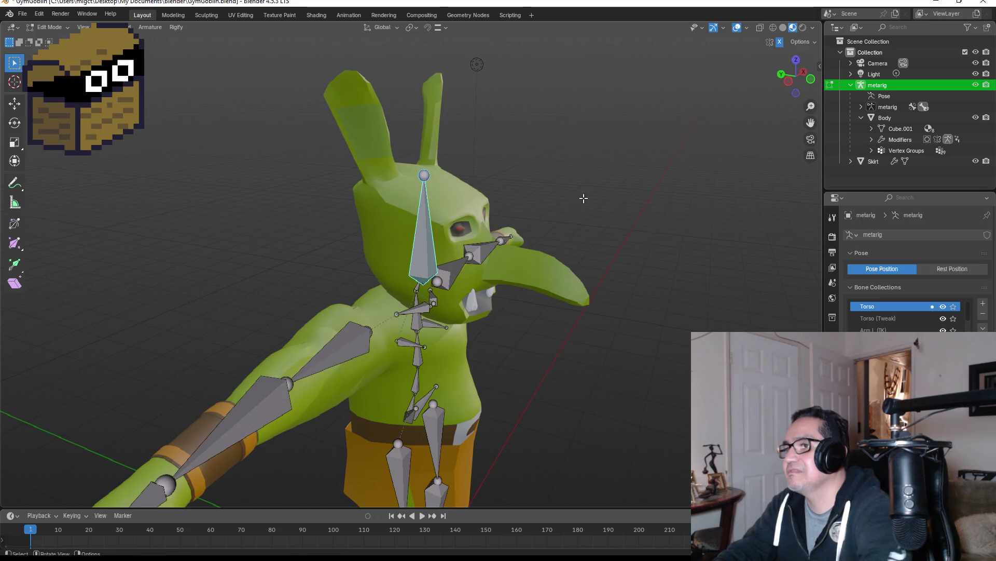
mouse_move(628, 211)
middle_down()
mouse_move(514, 179)
mouse_move(578, 211)
middle_up()
key(Tab)
mouse_move(478, 216)
middle_down()
mouse_move(499, 232)
mouse_move(494, 238)
mouse_move(473, 224)
mouse_move(494, 222)
mouse_move(472, 216)
mouse_move(454, 259)
middle_up()
key(Tab)
key(KP_1)
click(485, 288)
key(r)
key(Escape)
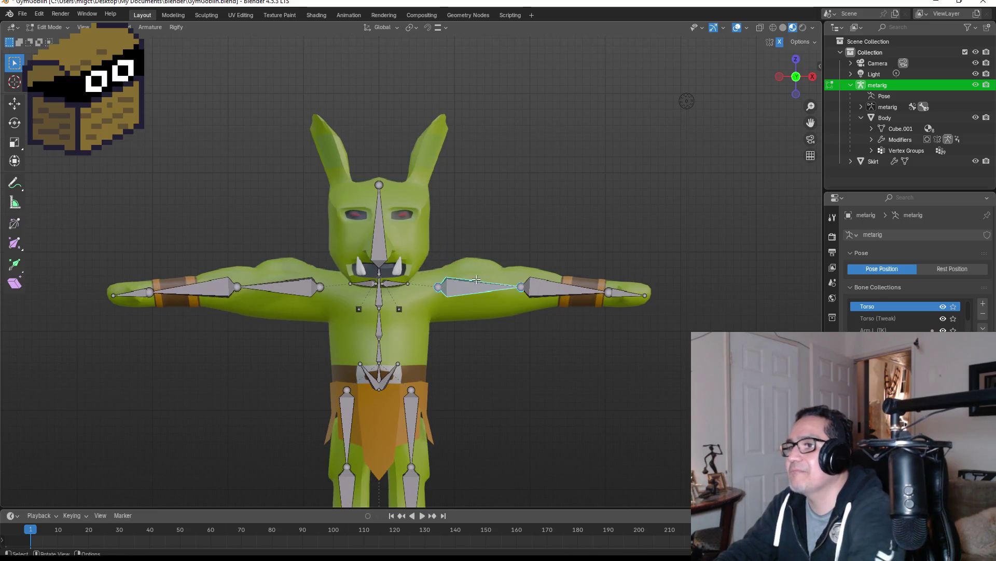
key(ctrl+Tab)
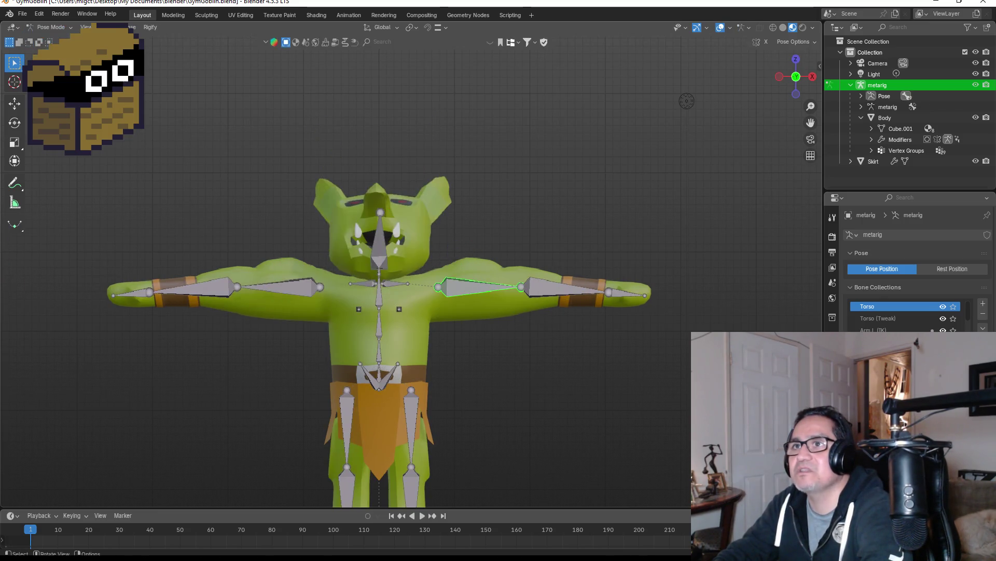
Raise the left upper-arm bone, then undo it so the arms stay level.
click(272, 285)
key(r)
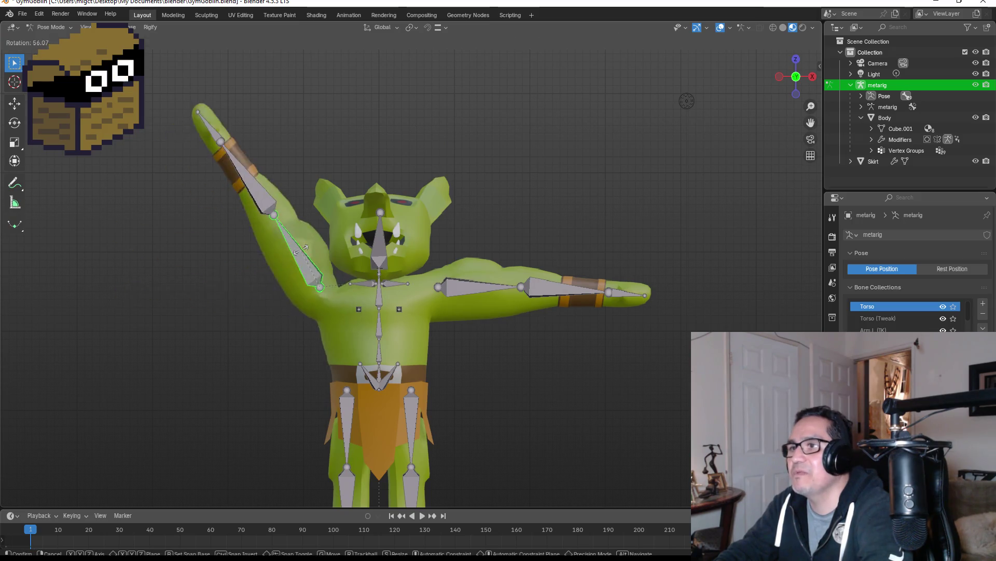
click(370, 262)
key(ctrl+z)
mouse_move(438, 250)
middle_down()
mouse_move(404, 255)
mouse_move(406, 243)
middle_up()
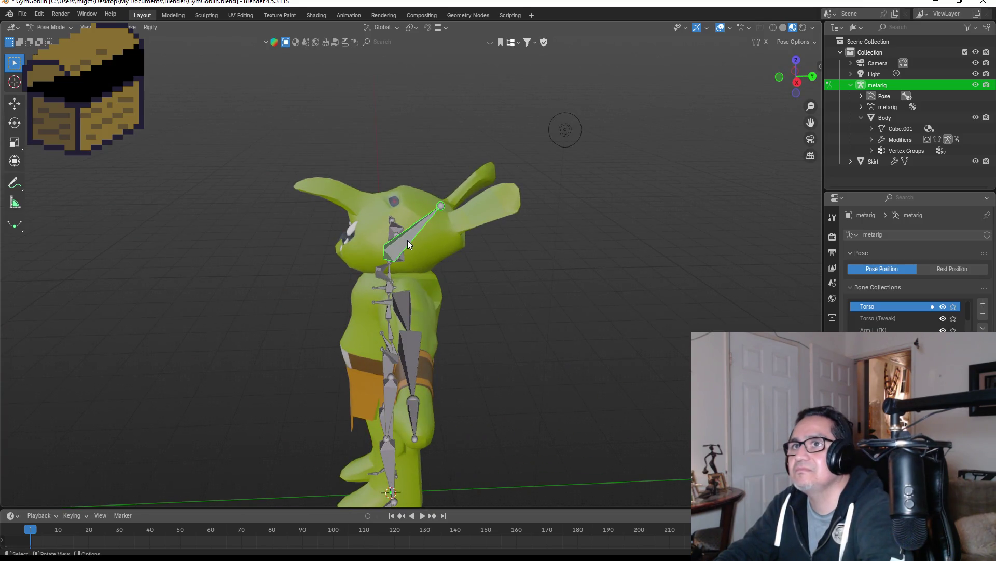
Re-pose the head bone with trackball rotation so the head sits upright with the face showing.
key(r)
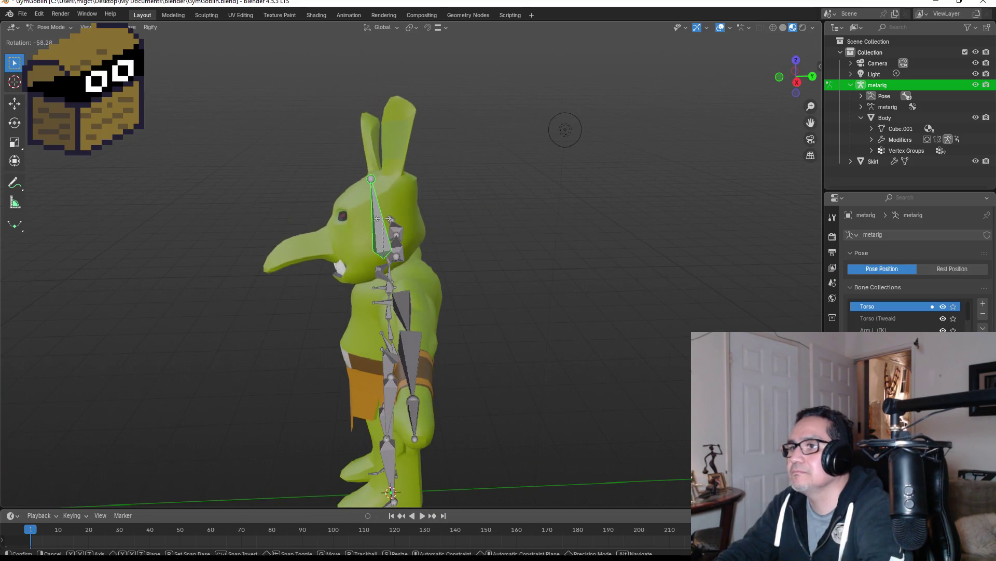
click(390, 219)
middle_drag(390, 220, 523, 232)
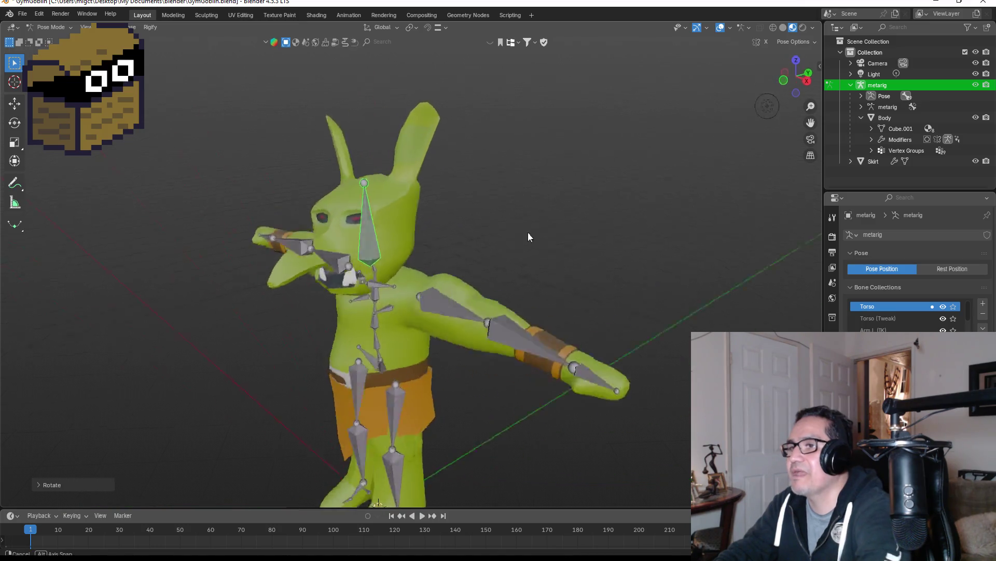
key(KP_1)
scroll(477, 242, up, 3)
key(r)
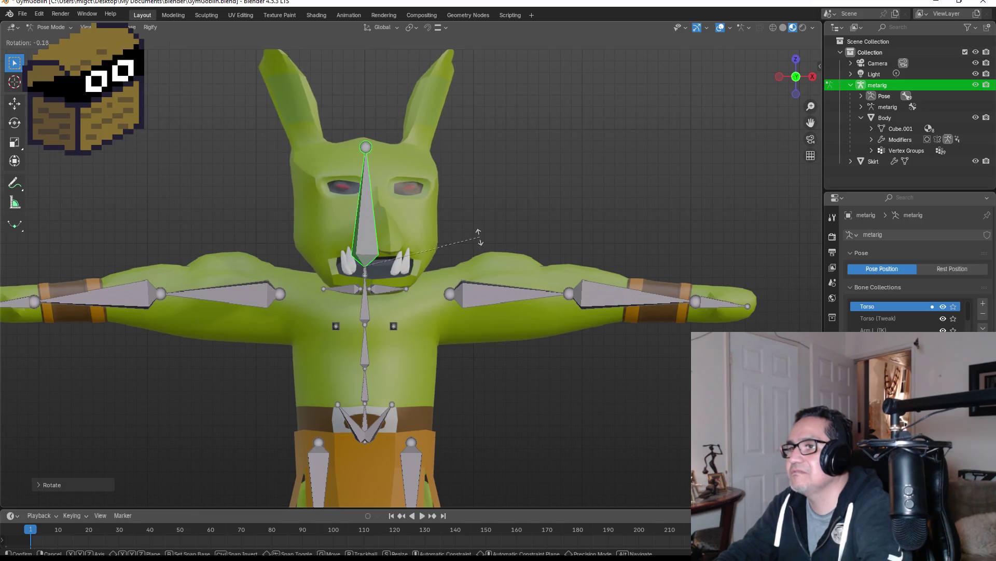
key(r)
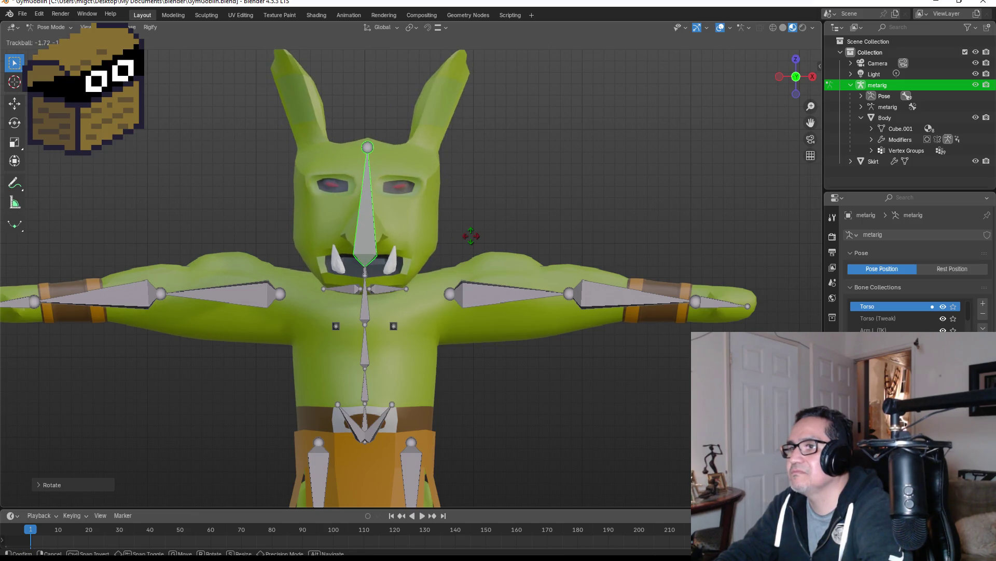
click(471, 236)
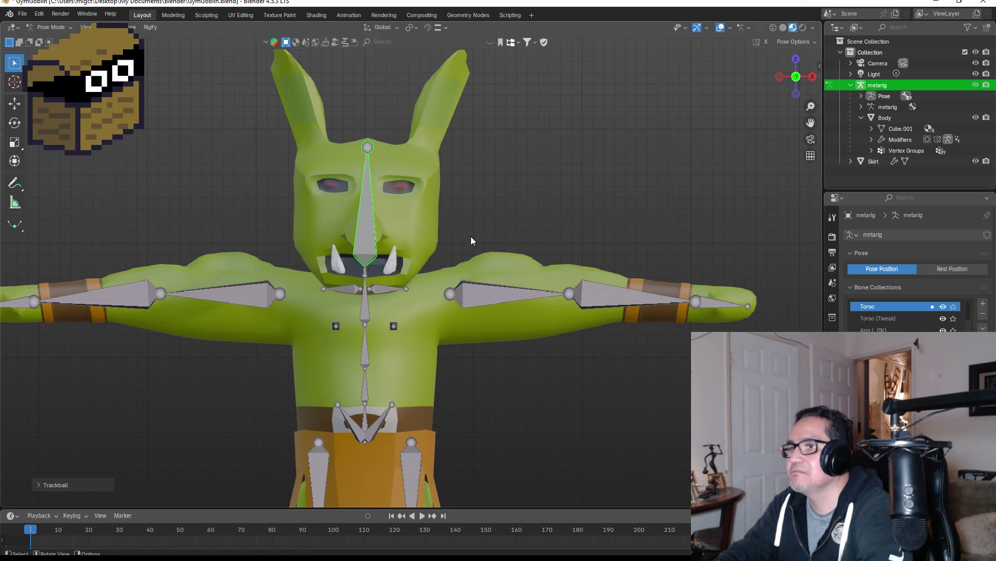
key(r)
key(r)
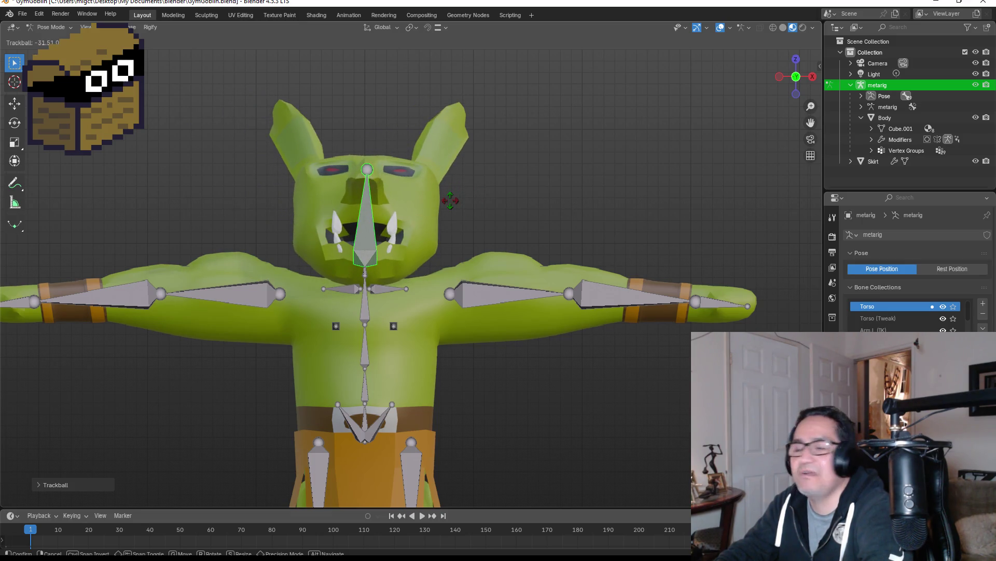
click(450, 201)
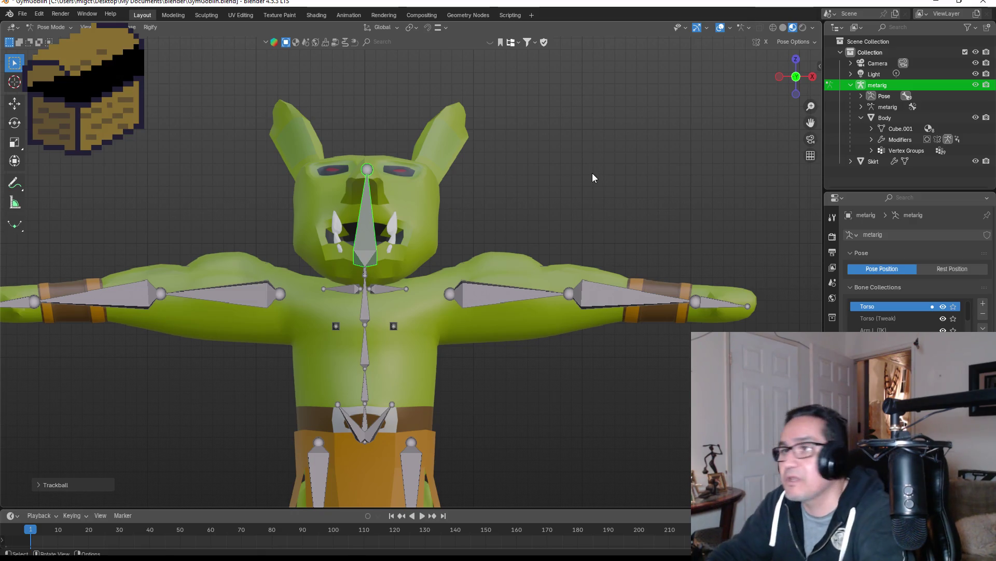
Rotate the head bone, finishing with a trackball rotation, until the goblin's head faces straight forward.
mouse_move(512, 211)
middle_down()
mouse_move(425, 219)
mouse_move(444, 227)
middle_up()
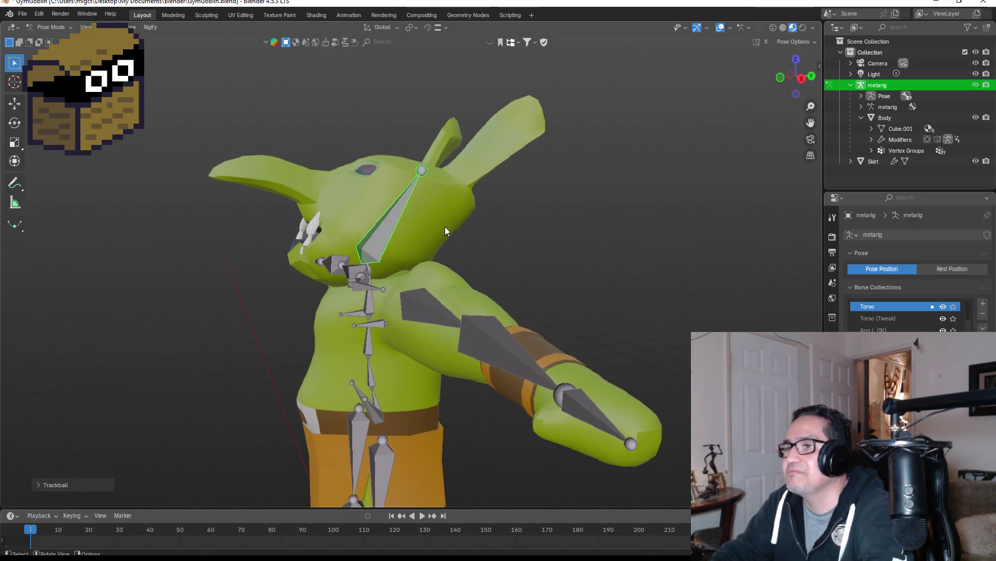
key(r)
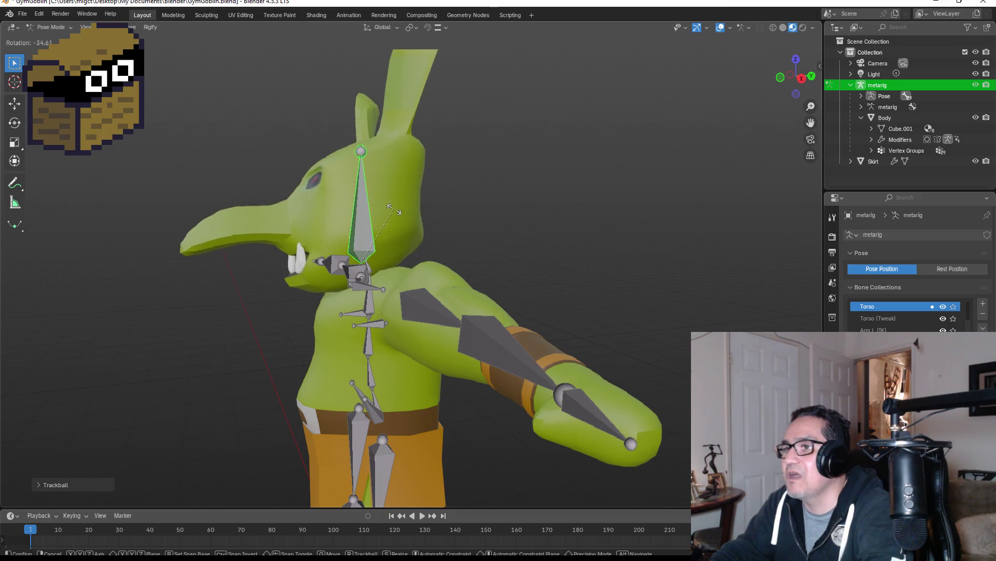
click(397, 209)
middle_drag(482, 218, 576, 213)
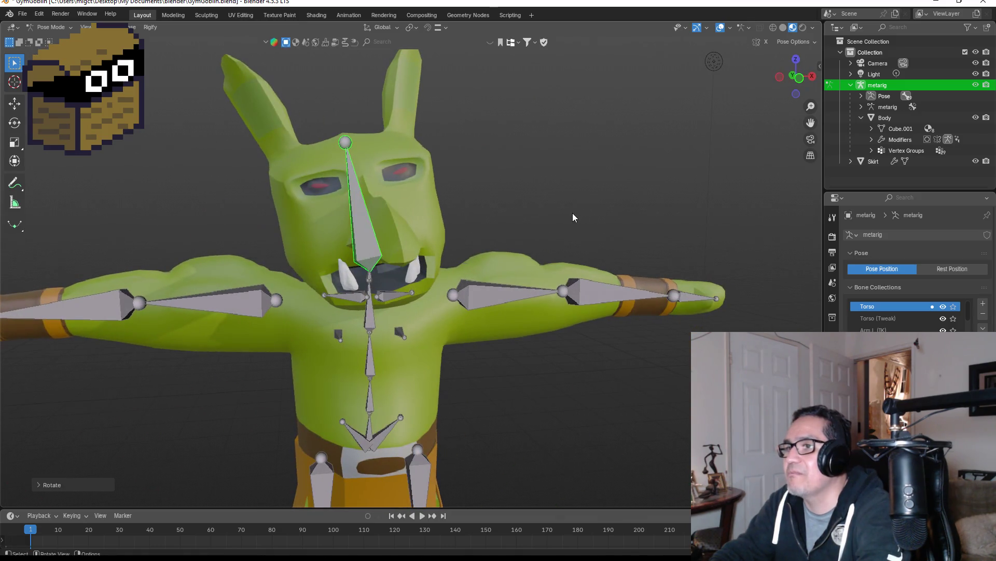
key(r)
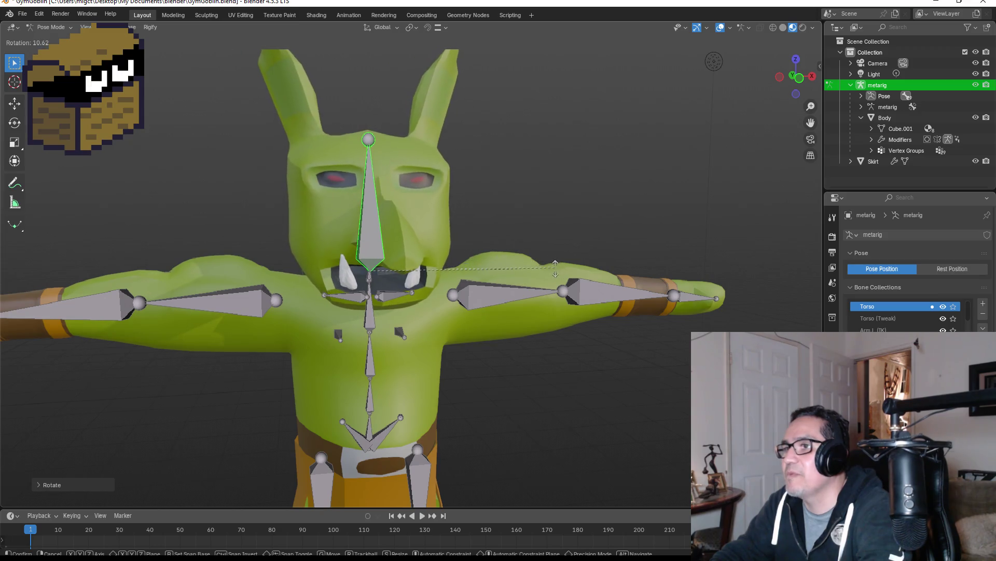
key(r)
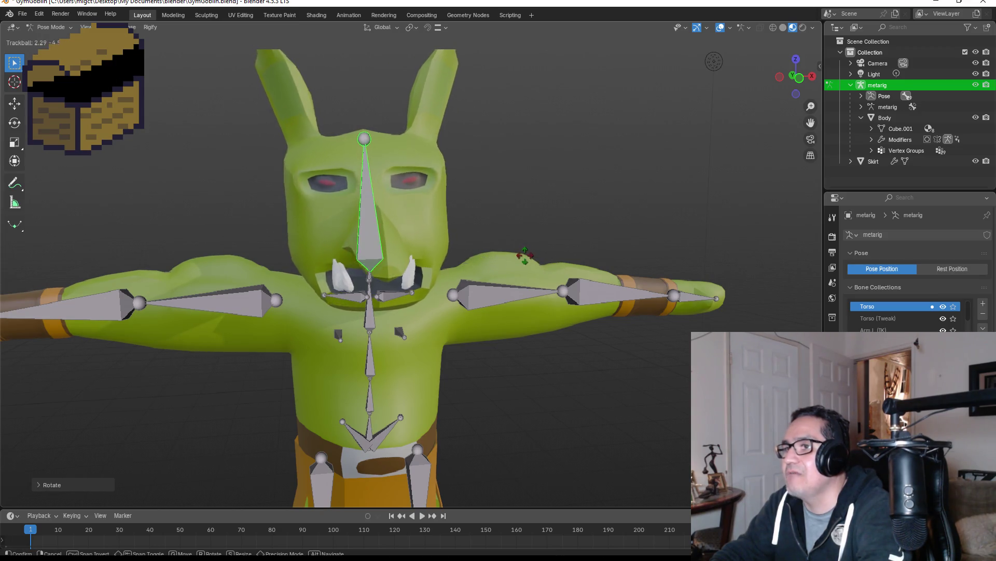
click(532, 256)
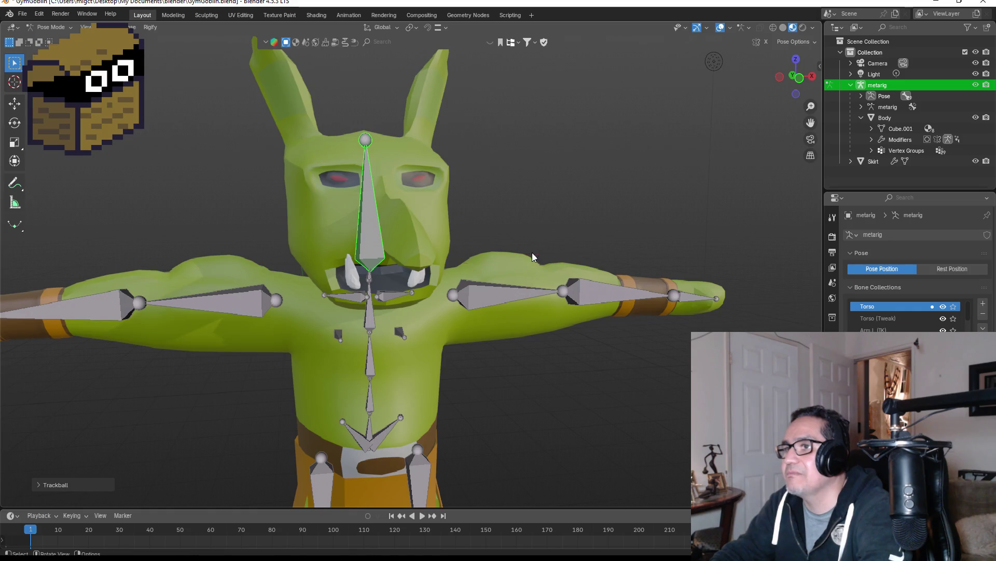
key(KP_1)
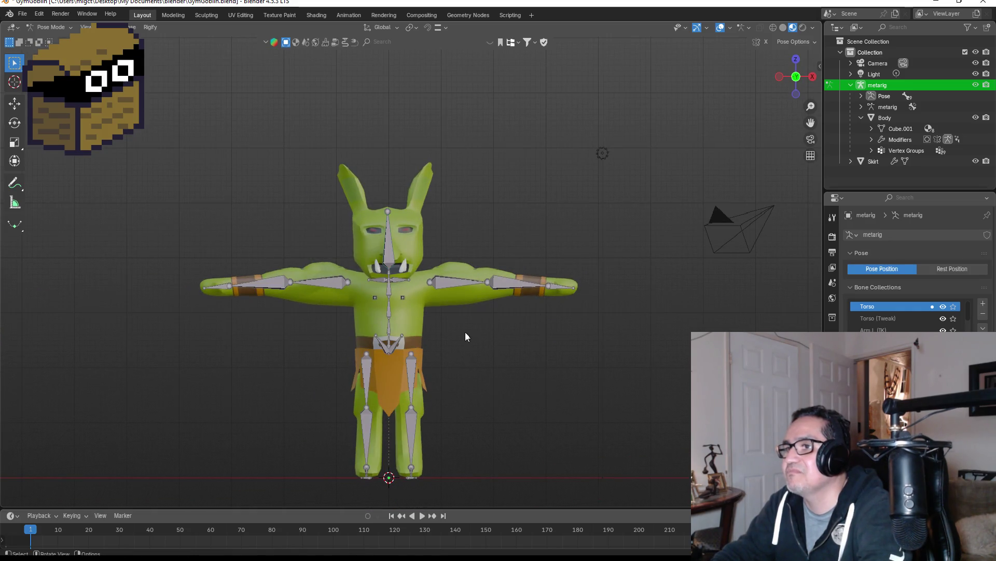
scroll(470, 333, up, 1)
scroll(530, 345, up, 2)
middle_drag(530, 345, 640, 347)
key(KP_1)
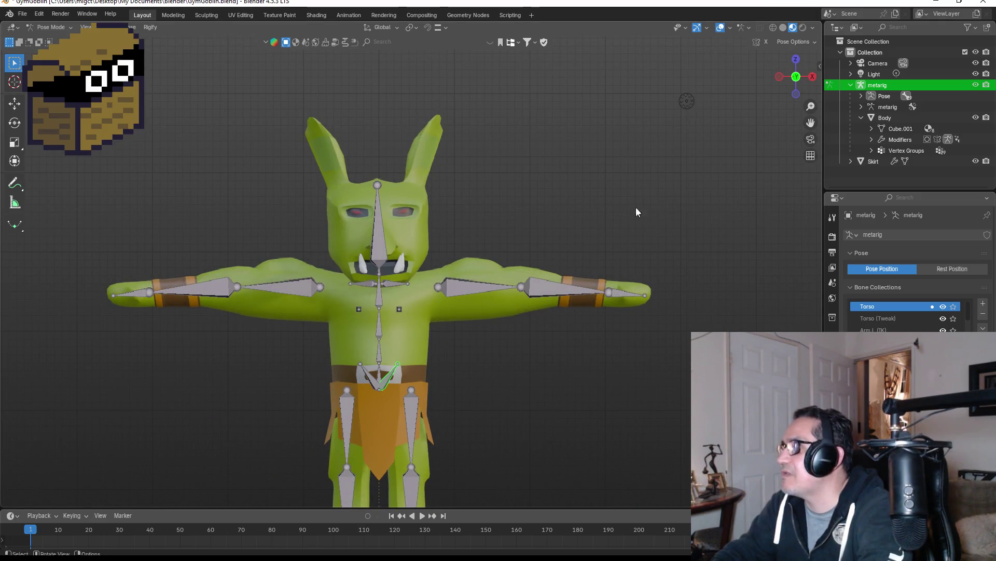
Collapse the Body and metarig entries in the outliner and hide the armature bones.
click(861, 117)
click(851, 85)
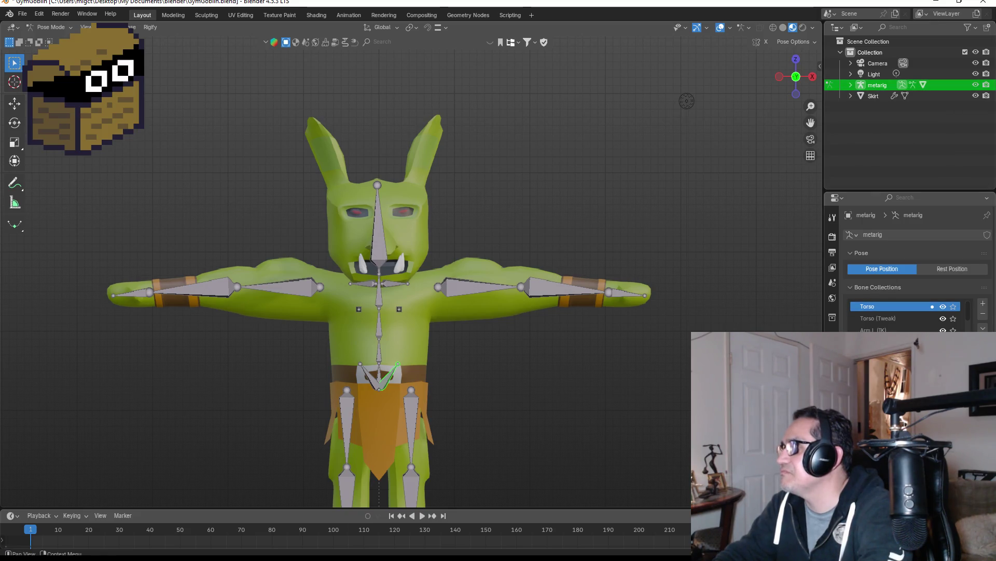
scroll(913, 265, down, 4)
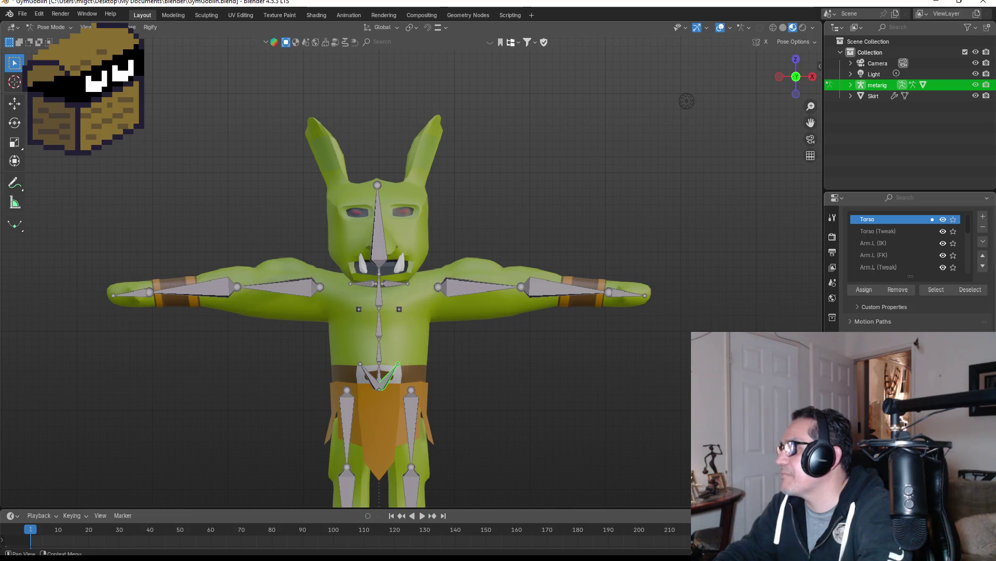
key(h)
Orbit around the bare goblin mesh from above, the side and the front to inspect it.
scroll(474, 320, down, 3)
mouse_move(474, 320)
middle_down()
mouse_move(518, 216)
mouse_move(545, 216)
mouse_move(443, 236)
middle_up()
key(KP_1)
scroll(440, 281, up, 3)
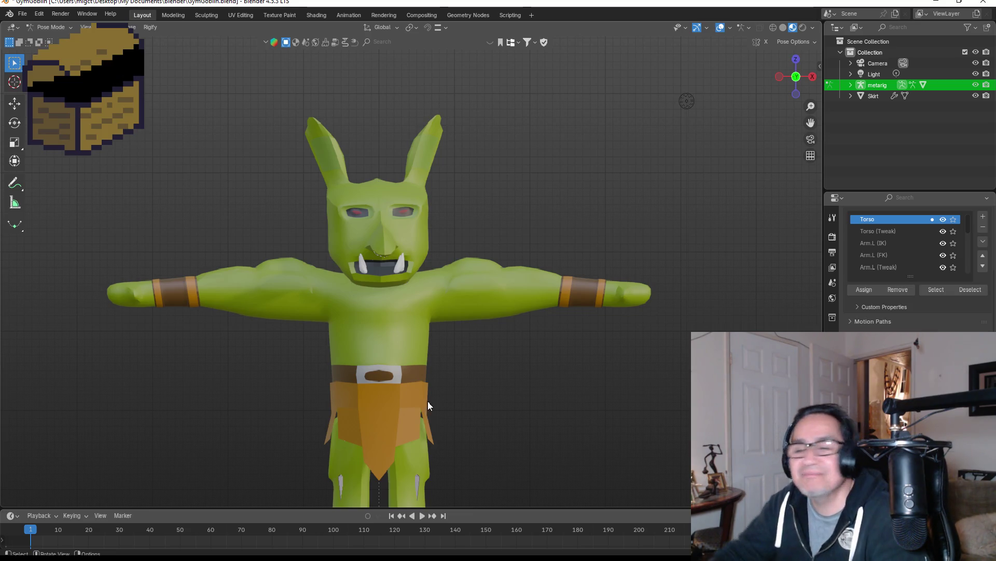
scroll(423, 399, down, 3)
scroll(419, 394, up, 3)
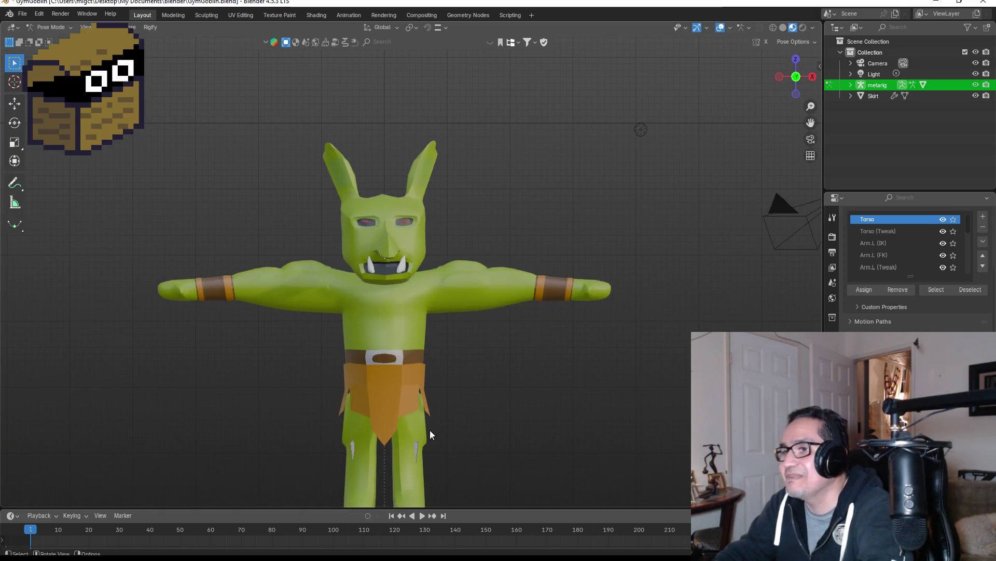
mouse_move(456, 411)
middle_down()
mouse_move(459, 389)
mouse_move(357, 383)
middle_up()
key(KP_1)
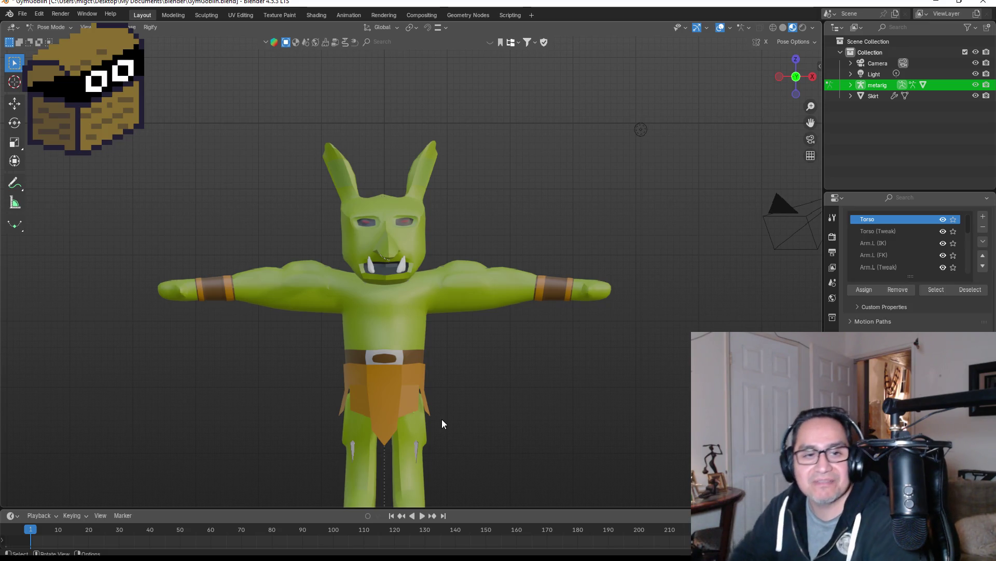
mouse_move(435, 391)
middle_down()
mouse_move(447, 394)
mouse_move(405, 373)
mouse_move(327, 371)
mouse_move(366, 375)
mouse_move(356, 386)
mouse_move(506, 394)
mouse_move(397, 389)
mouse_move(363, 360)
mouse_move(425, 367)
mouse_move(381, 402)
middle_up()
scroll(409, 367, up, 5)
scroll(382, 403, down, 5)
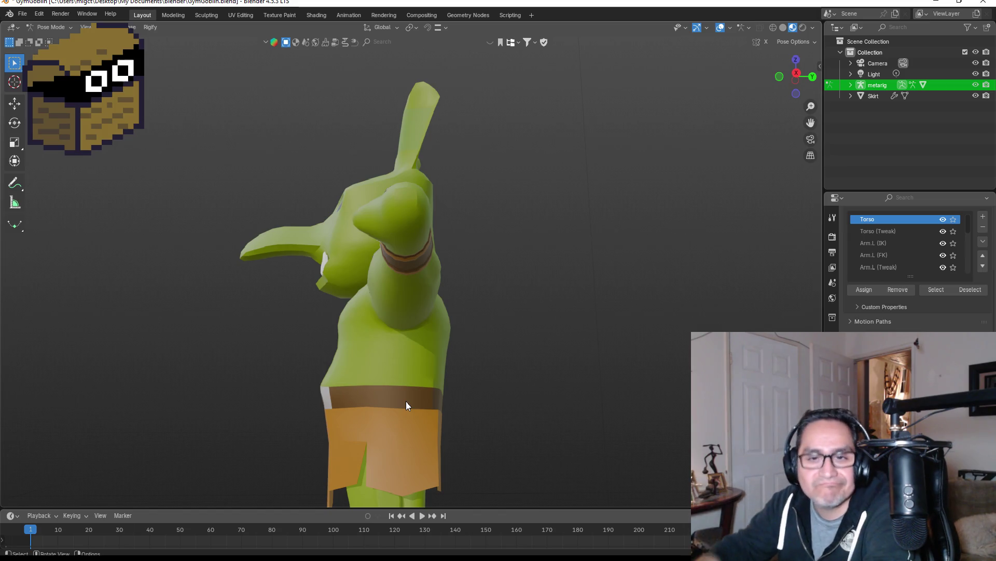
mouse_move(470, 387)
middle_down()
mouse_move(638, 399)
mouse_move(537, 379)
middle_up()
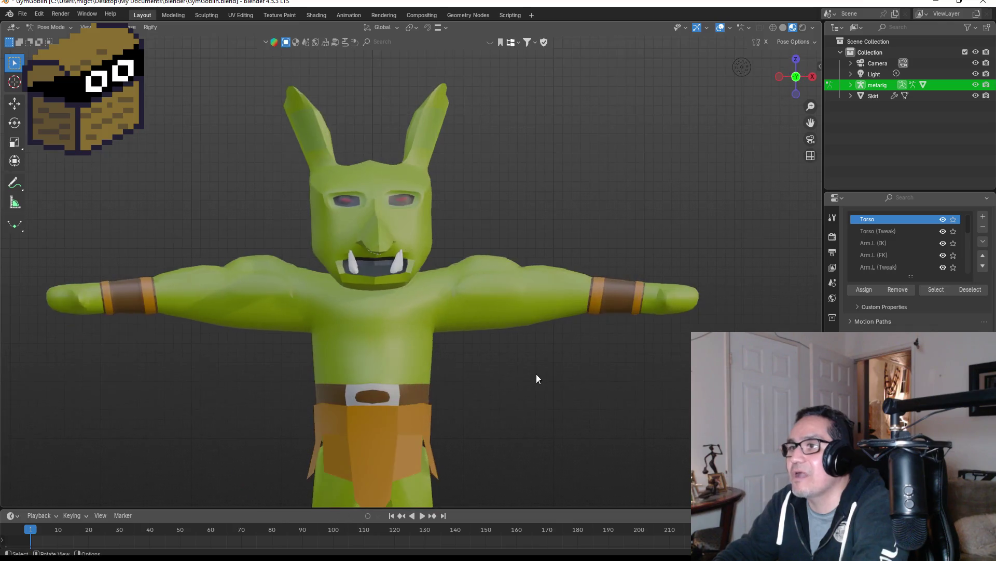
Zoom in on the goblin's face and switch the rig back to Object Mode.
scroll(453, 366, down, 3)
scroll(410, 314, up, 7)
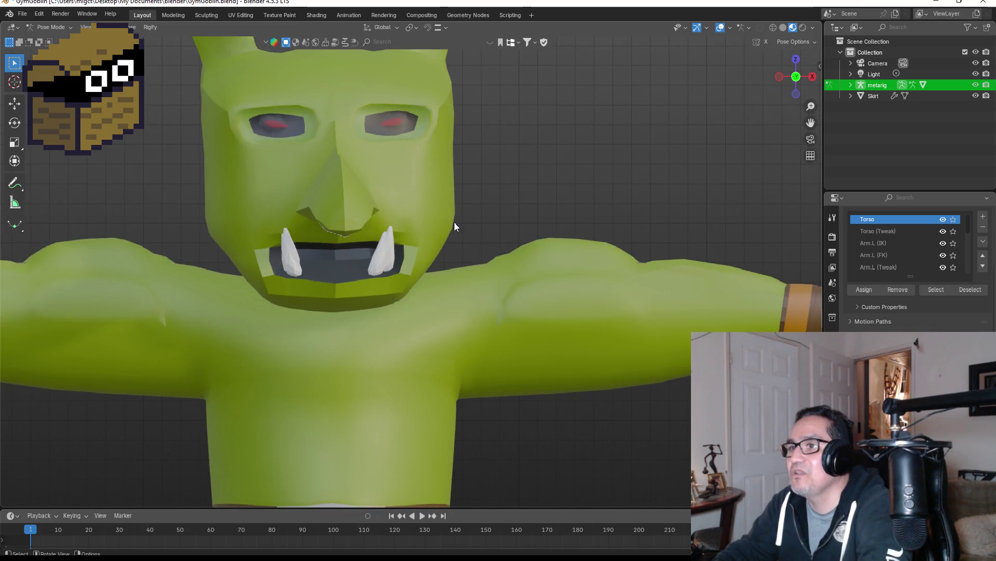
shift+middle_drag(453, 153, 471, 275)
scroll(442, 284, up, 3)
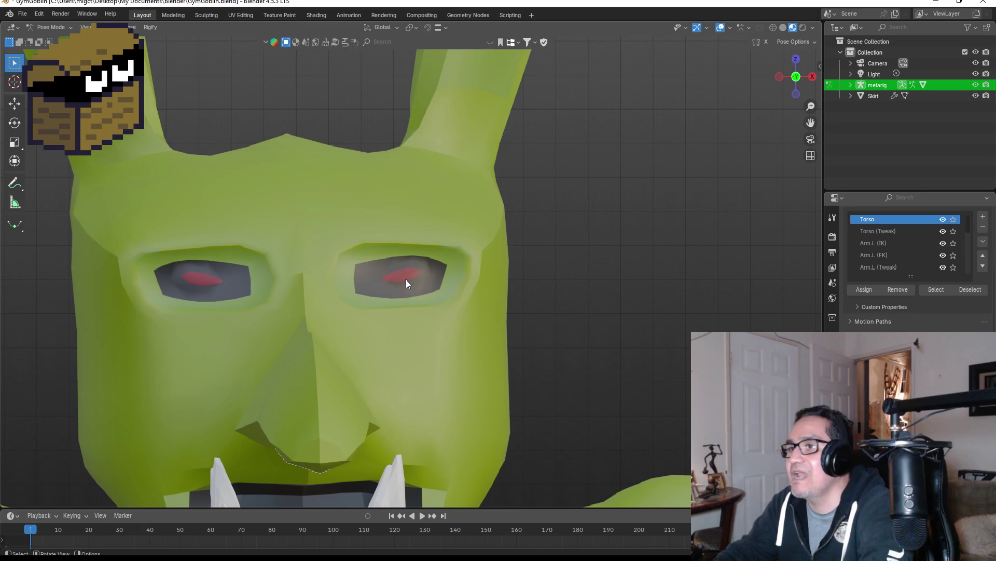
key(Tab)
scroll(392, 290, up, 2)
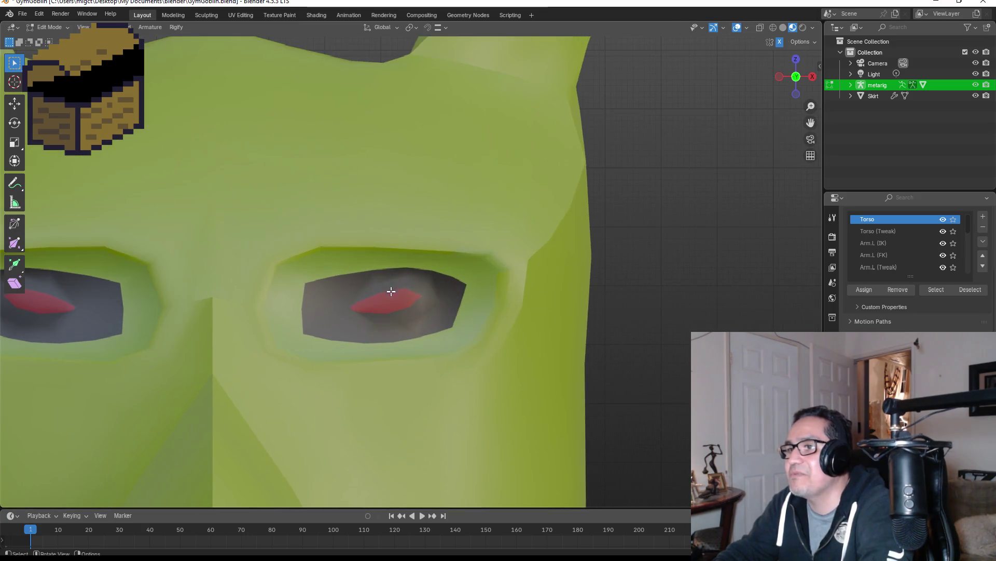
scroll(396, 310, down, 4)
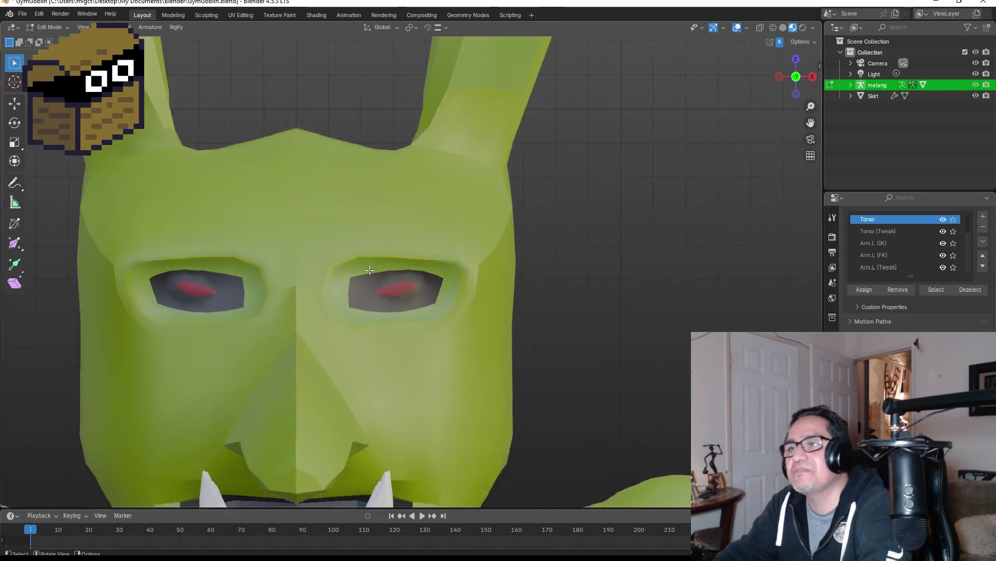
scroll(392, 267, up, 3)
key(ctrl+Tab)
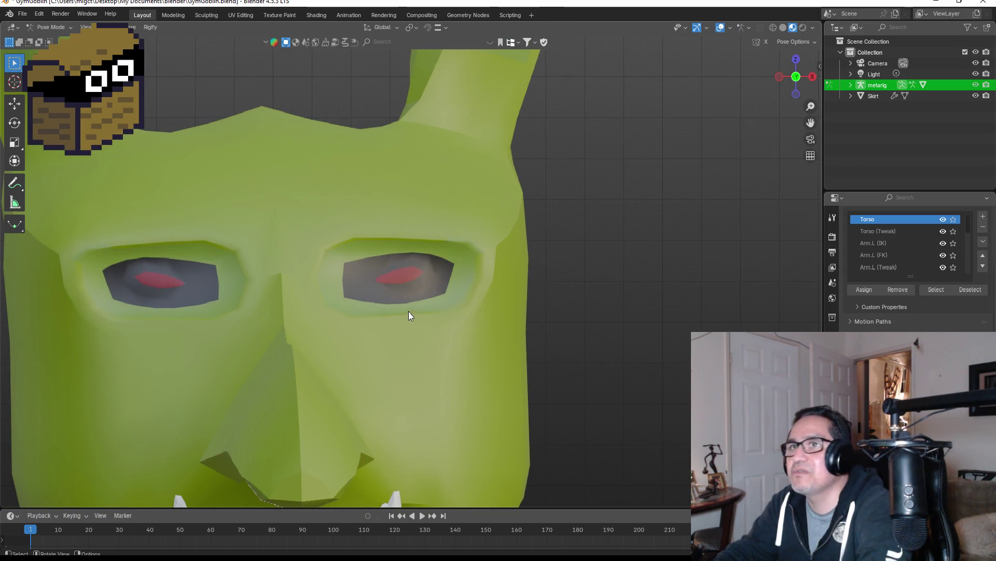
click(50, 27)
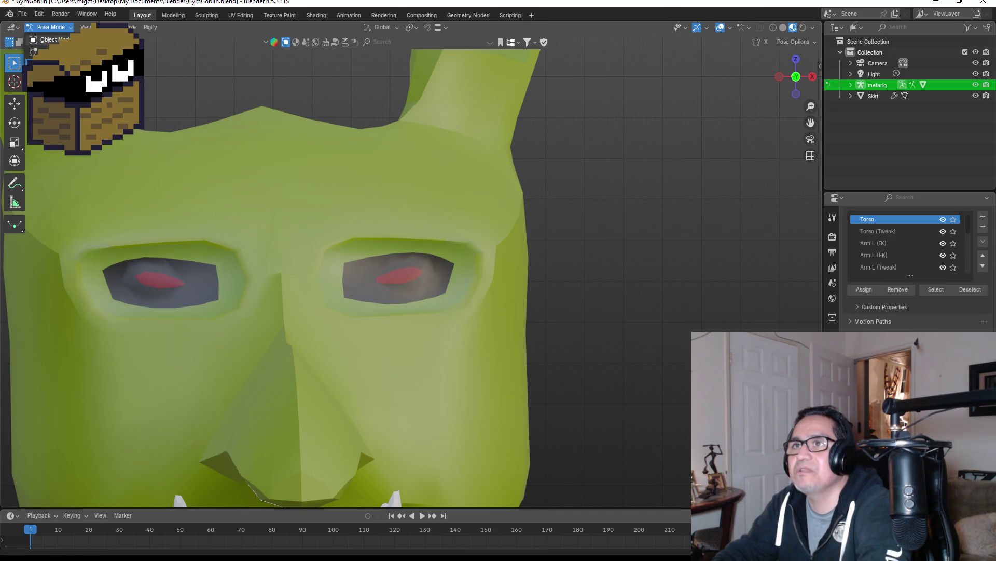
click(47, 40)
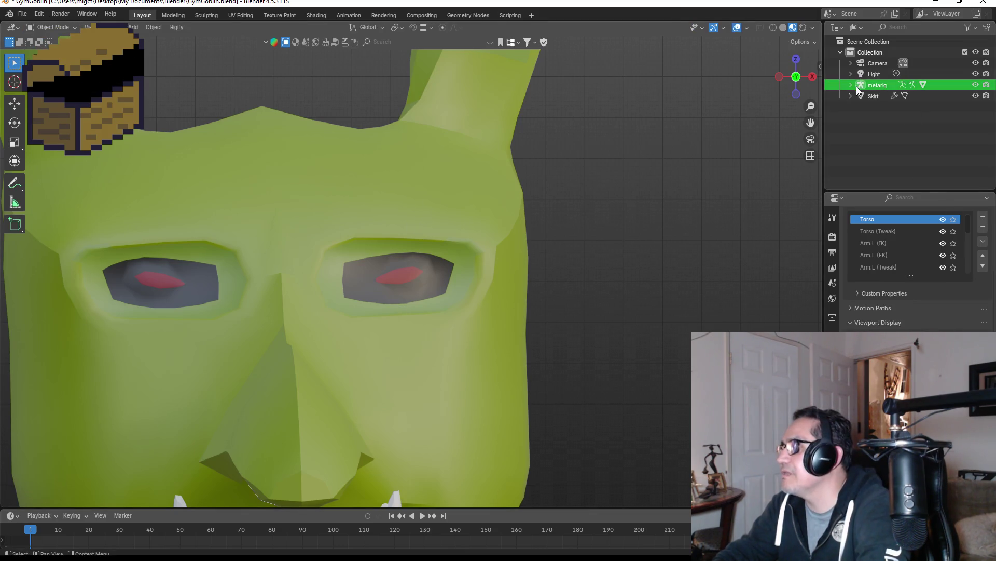
Select the Body mesh and edit it in face select mode with X-ray on.
click(850, 84)
click(877, 119)
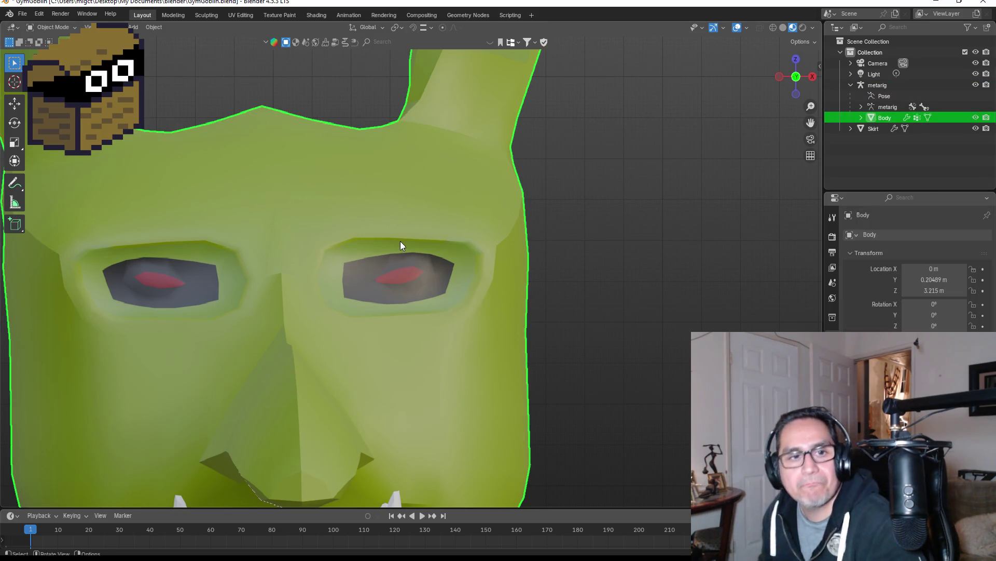
scroll(406, 235, up, 4)
key(Tab)
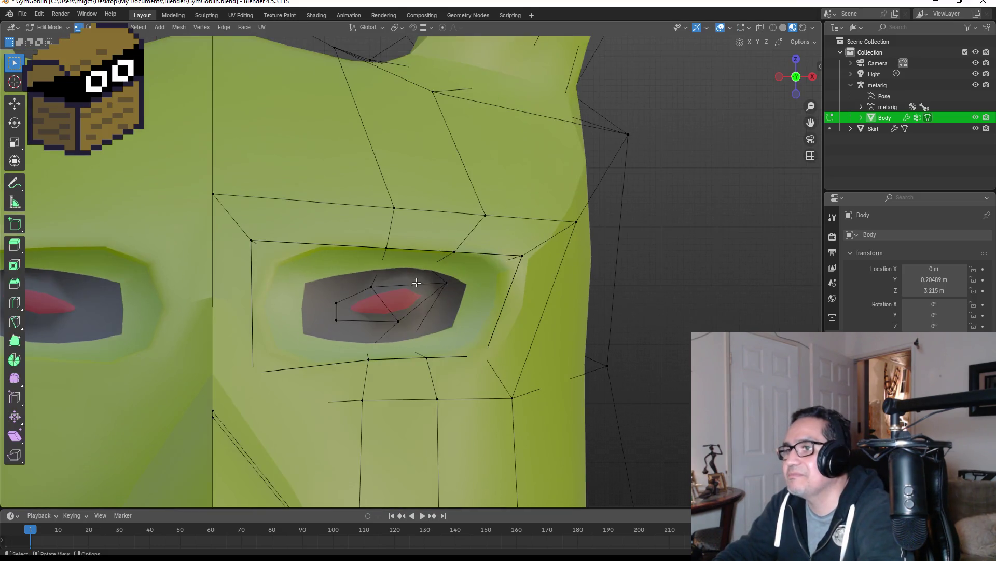
scroll(433, 337, up, 2)
click(393, 344)
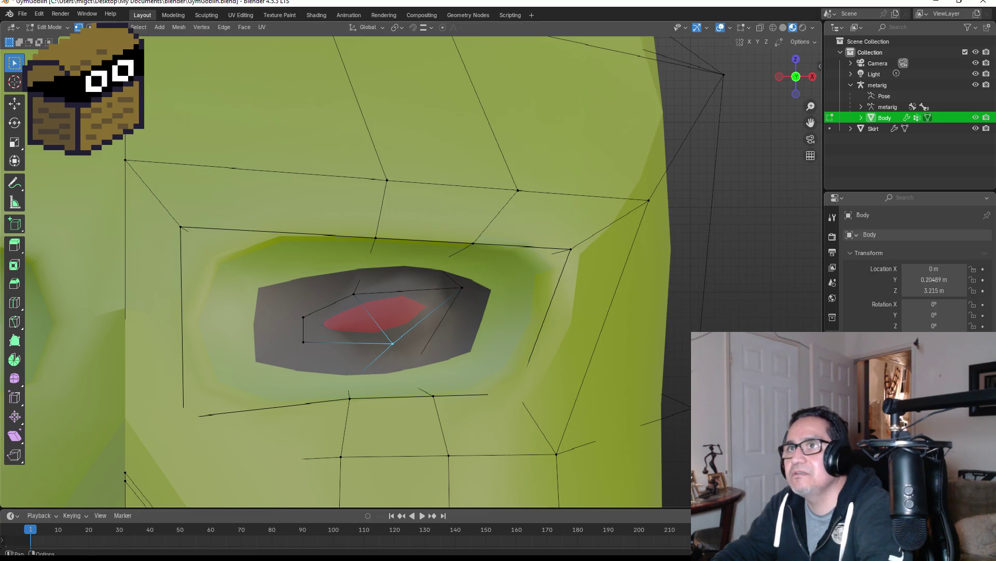
key(2)
key(alt+z)
Assign the red pupil material to the selected eye faces.
click(338, 324)
shift+click(402, 309)
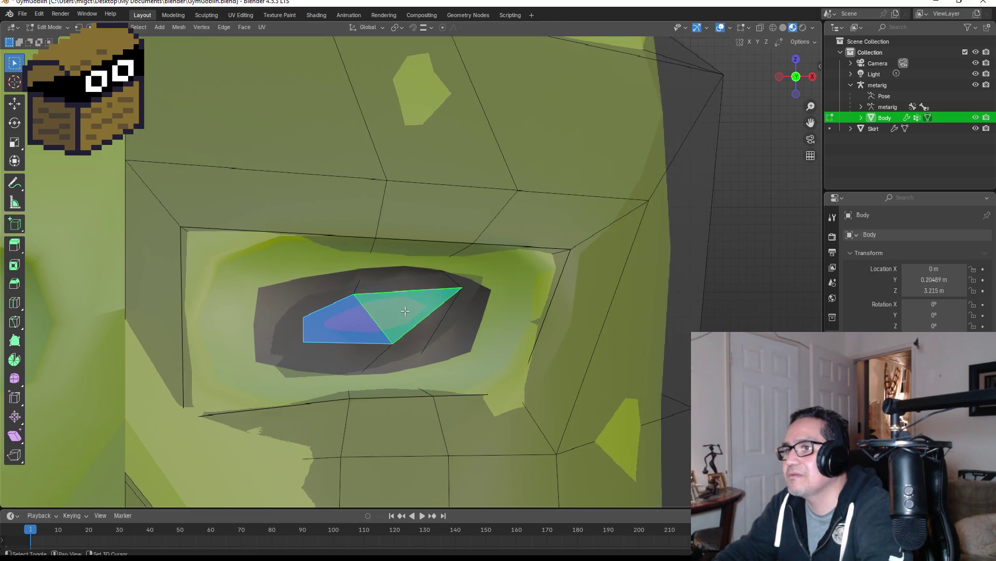
click(832, 426)
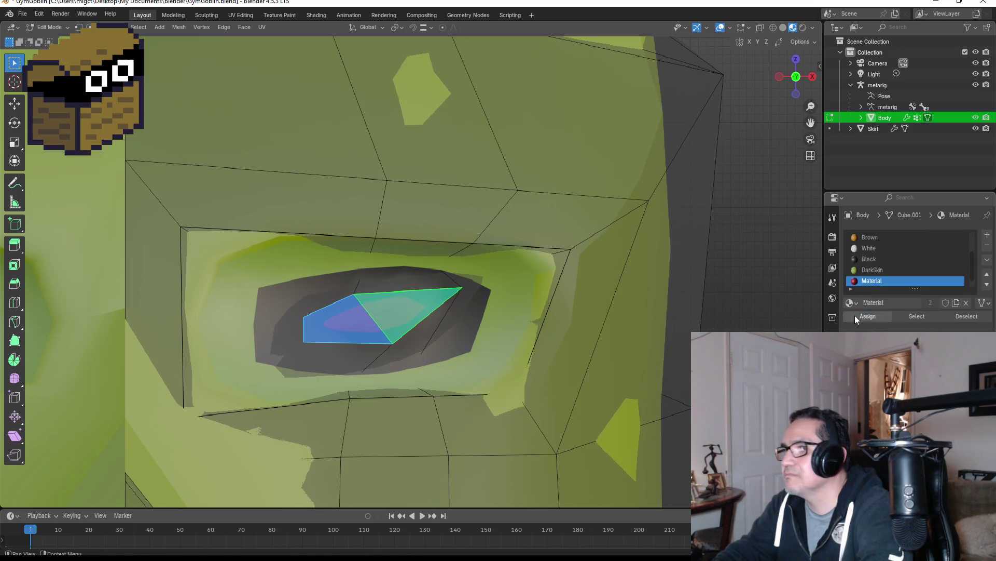
click(347, 345)
click(362, 313)
click(340, 346)
click(867, 280)
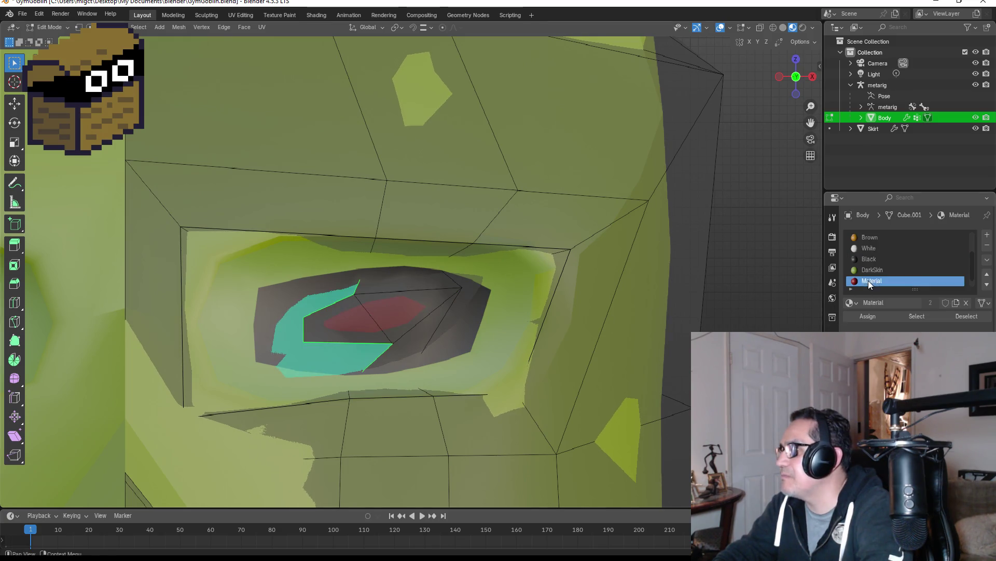
click(865, 317)
scroll(705, 293, down, 6)
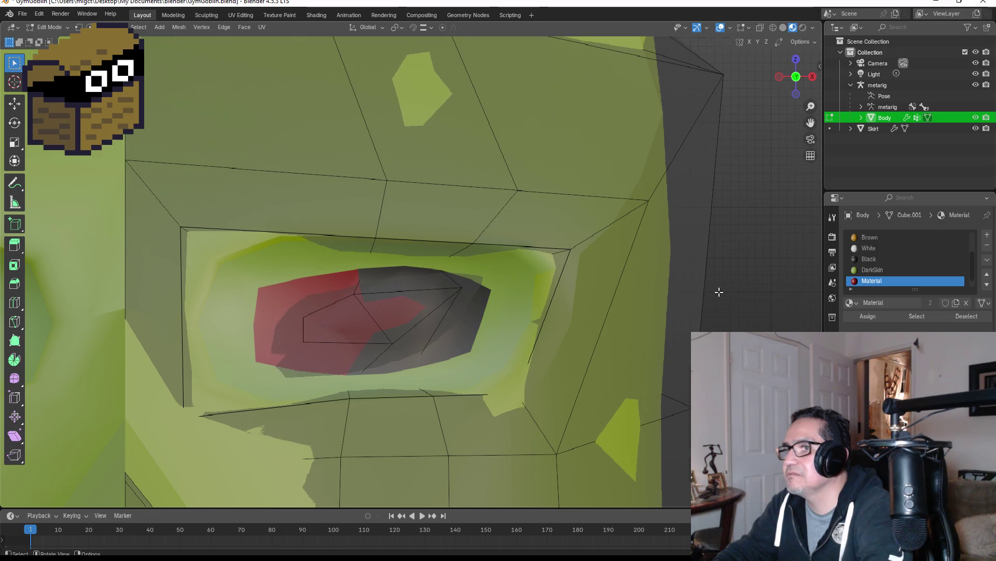
scroll(458, 278, up, 3)
Scale and move the left pupil vertices to slim the pupil, then return to Object Mode.
ctrl+click(439, 283)
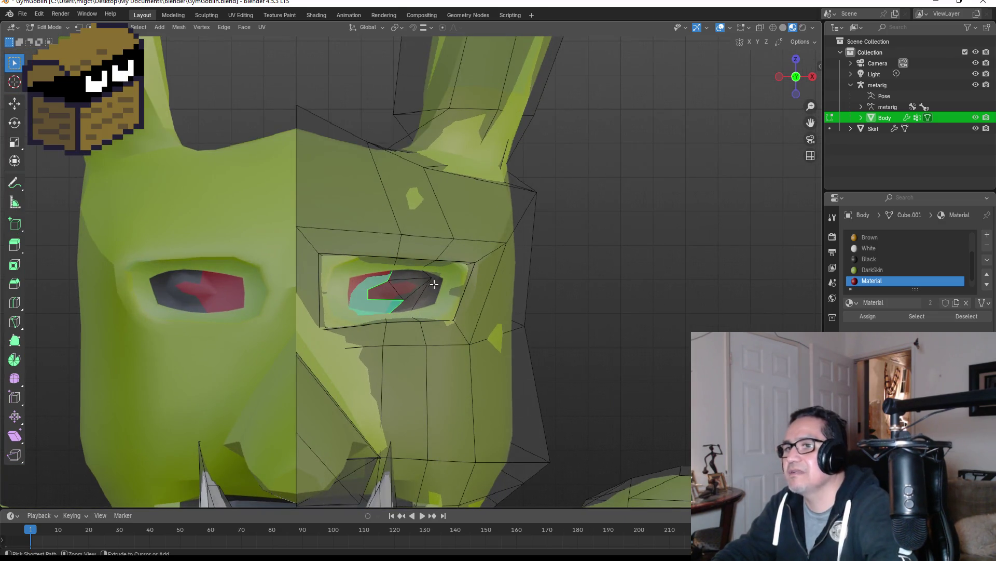
scroll(446, 287, up, 5)
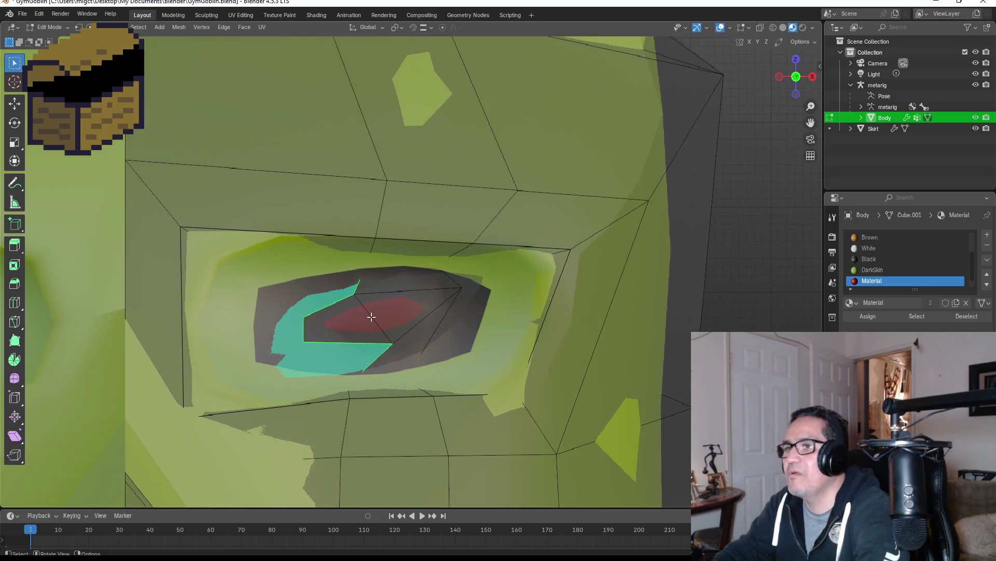
click(400, 312)
click(78, 27)
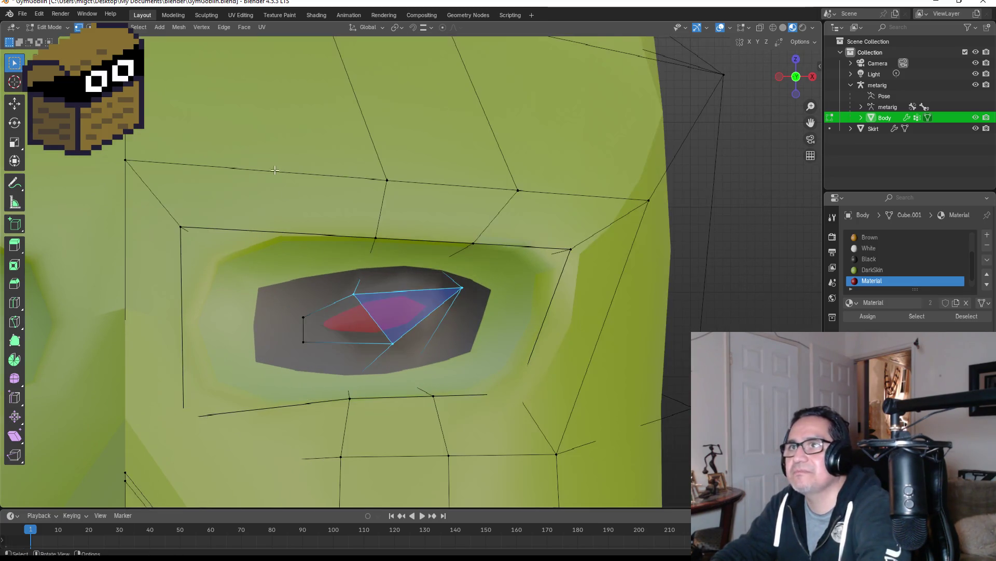
drag(285, 306, 323, 348)
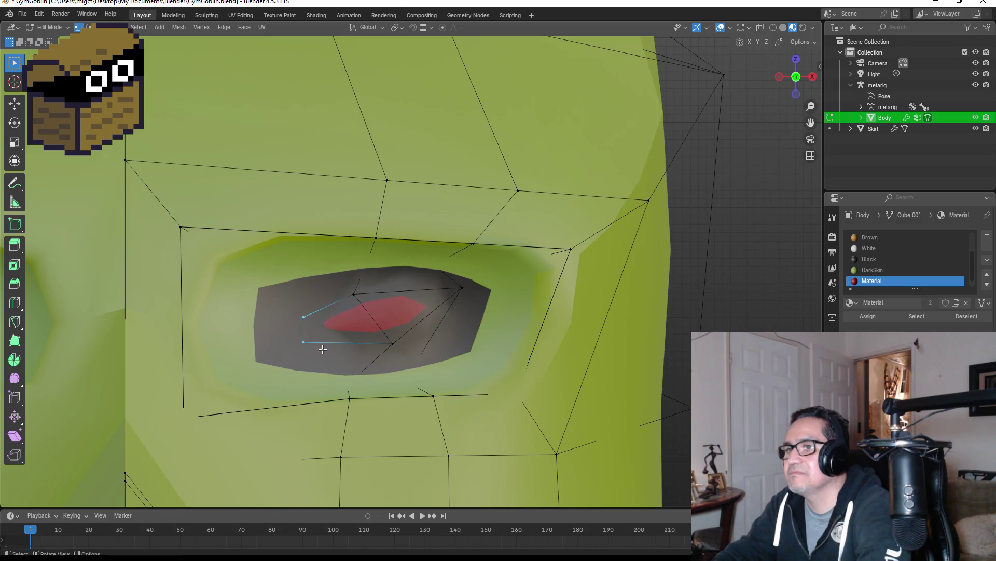
key(s)
click(345, 363)
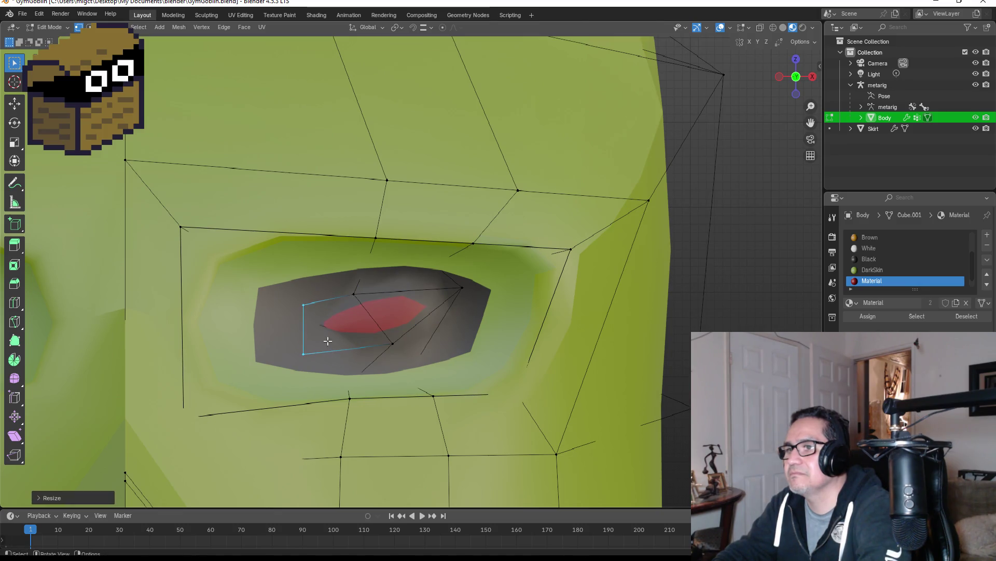
key(g)
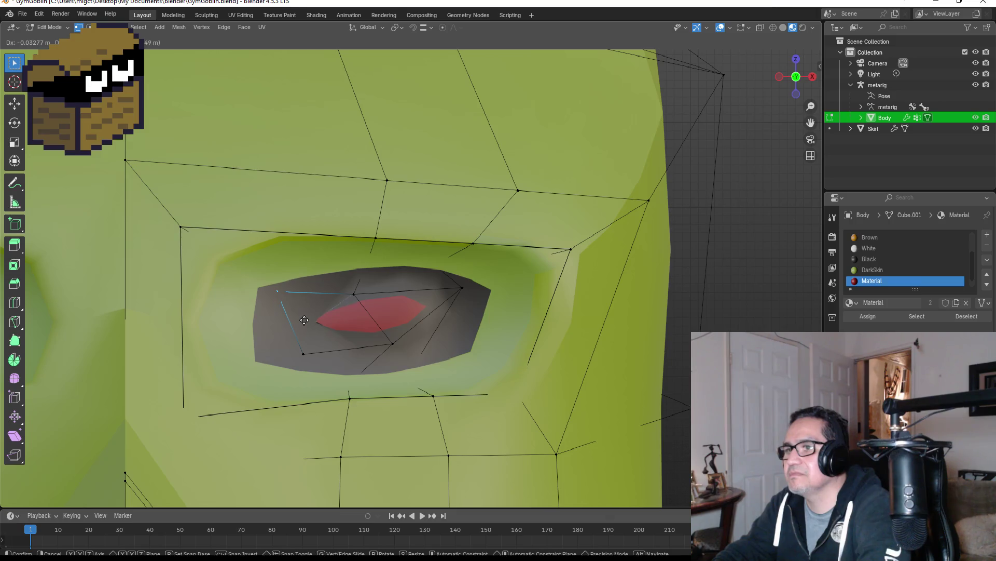
click(338, 366)
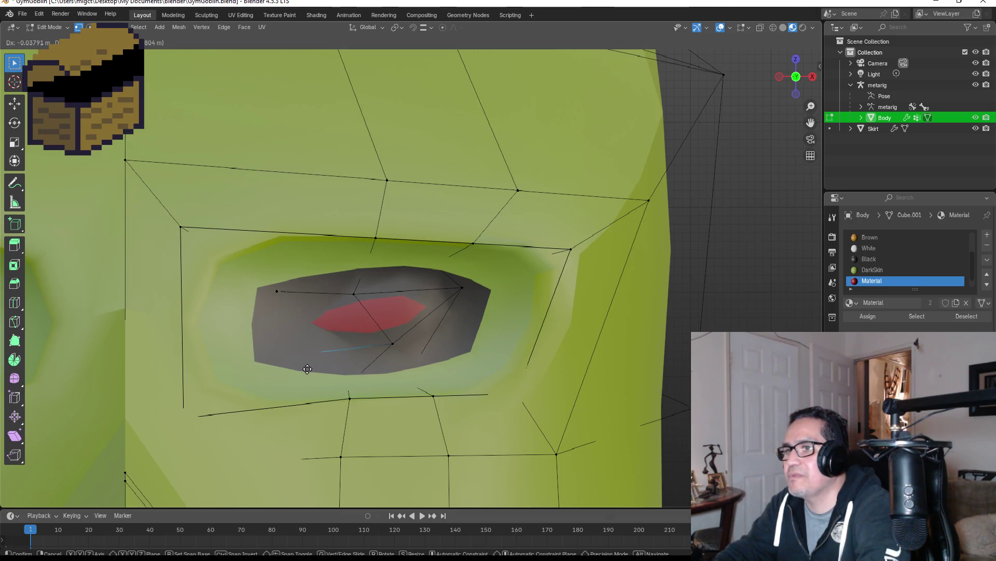
scroll(434, 358, down, 5)
key(Tab)
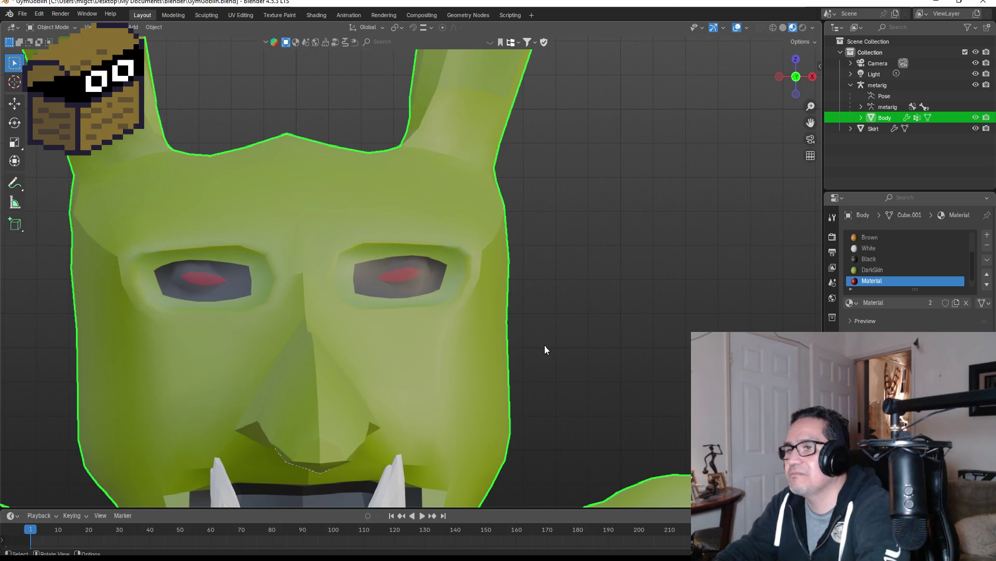
Select the goblin's skirt and toggle its viewport visibility off and back on.
scroll(544, 345, down, 3)
key(Tab)
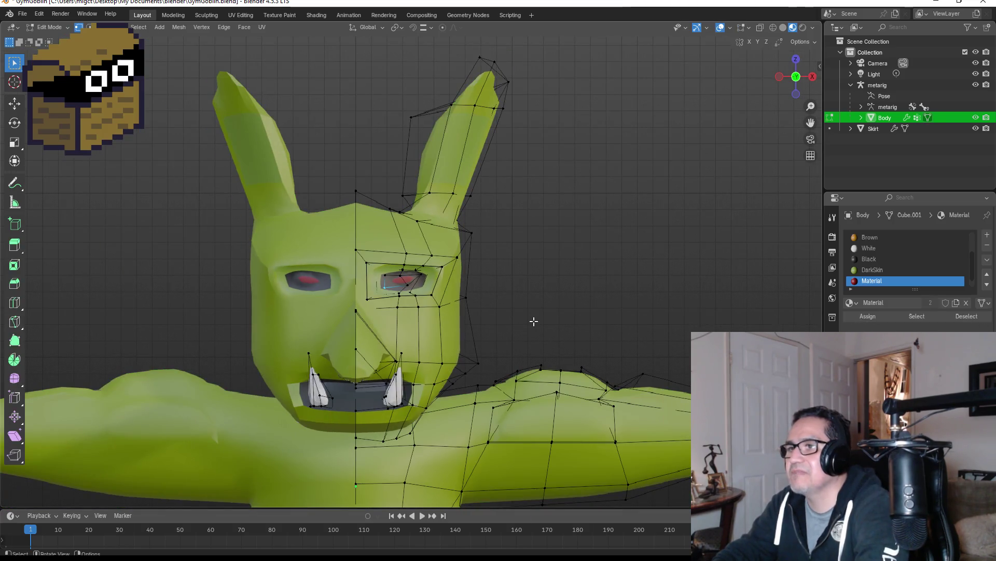
key(Tab)
click(65, 27)
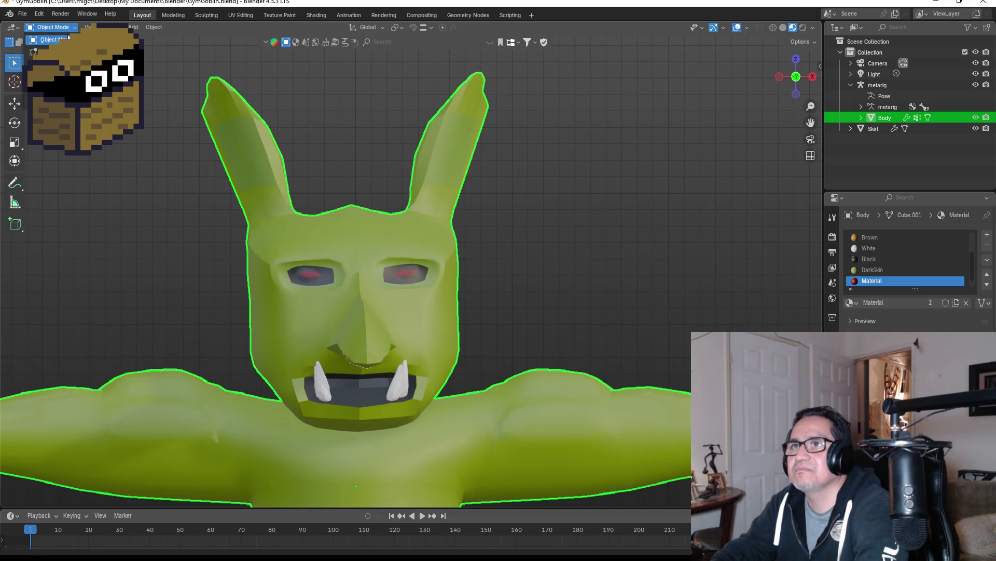
scroll(487, 236, down, 6)
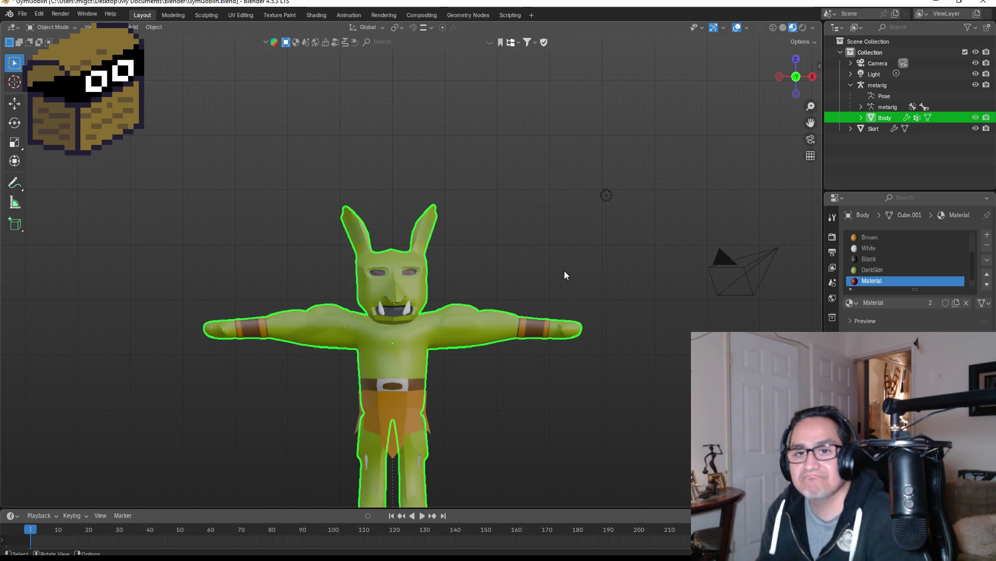
scroll(462, 434, up, 3)
mouse_move(462, 434)
middle_down()
mouse_move(509, 425)
mouse_move(494, 410)
middle_up()
key(KP_1)
scroll(459, 450, down, 4)
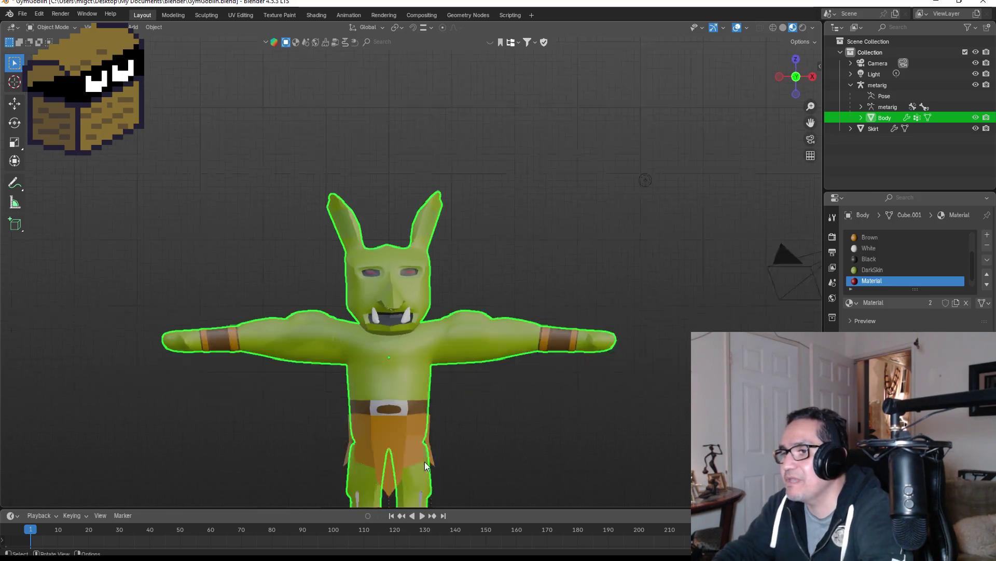
click(402, 411)
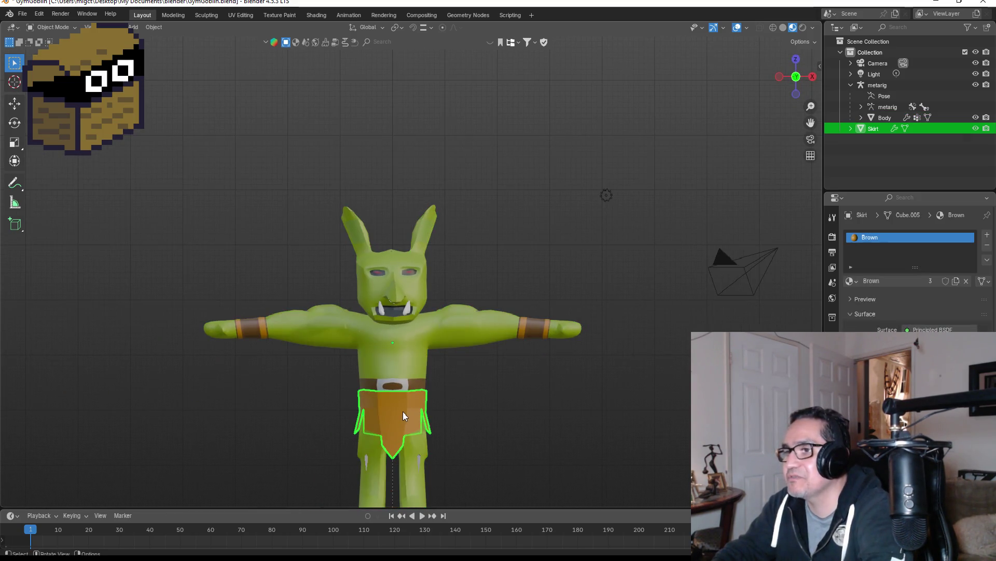
click(975, 129)
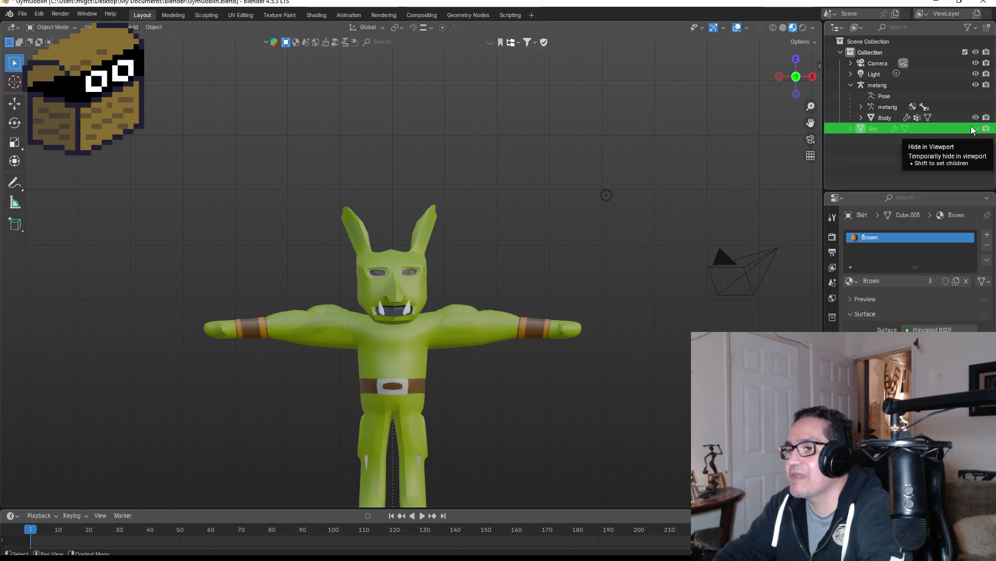
click(976, 129)
Select the body, apply its modifier with Ctrl+A, and enter Edit Mode on the mesh.
mouse_move(479, 325)
middle_down()
mouse_move(574, 334)
mouse_move(503, 320)
middle_up()
click(508, 319)
key(KP_1)
scroll(442, 376, up, 2)
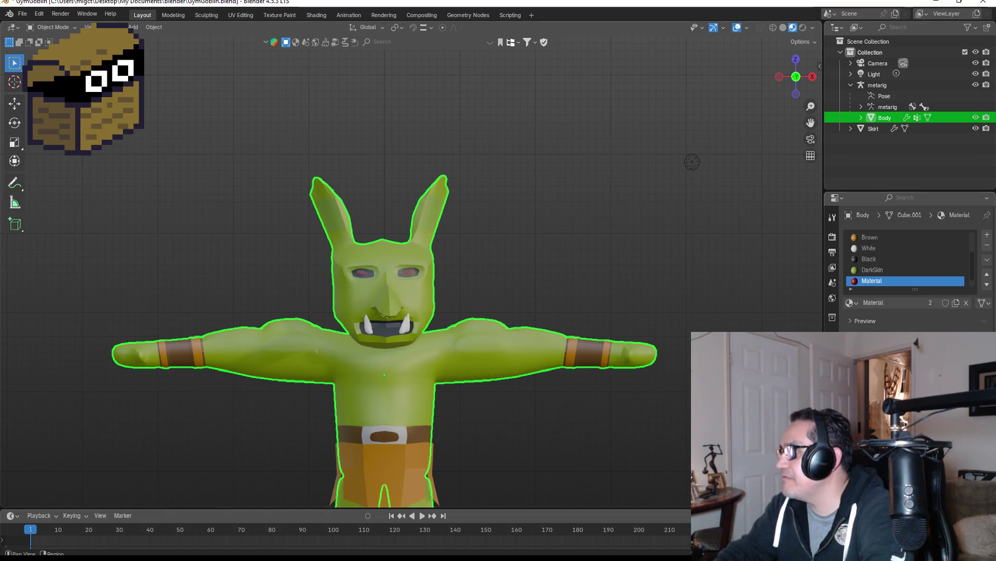
click(833, 347)
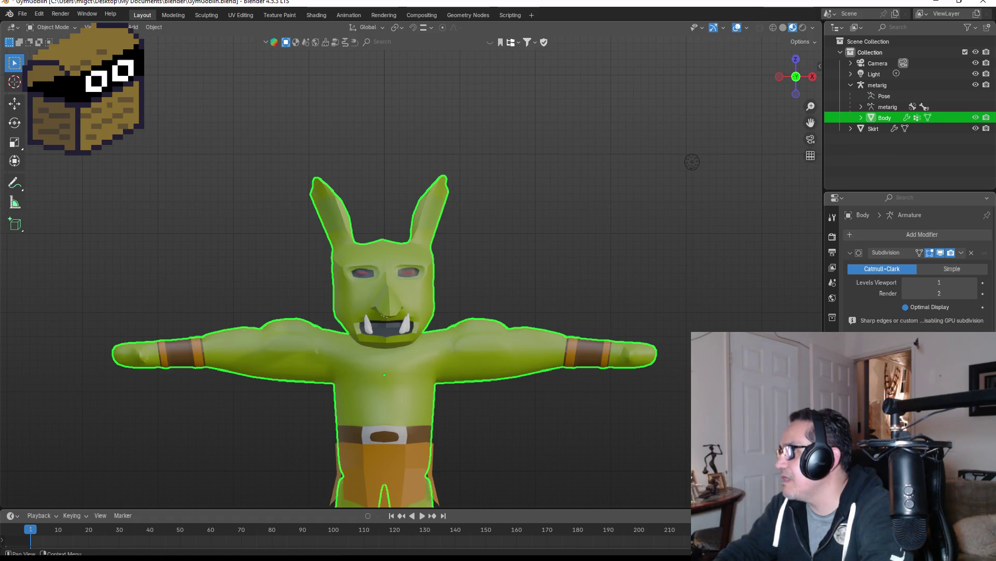
key(ctrl+a)
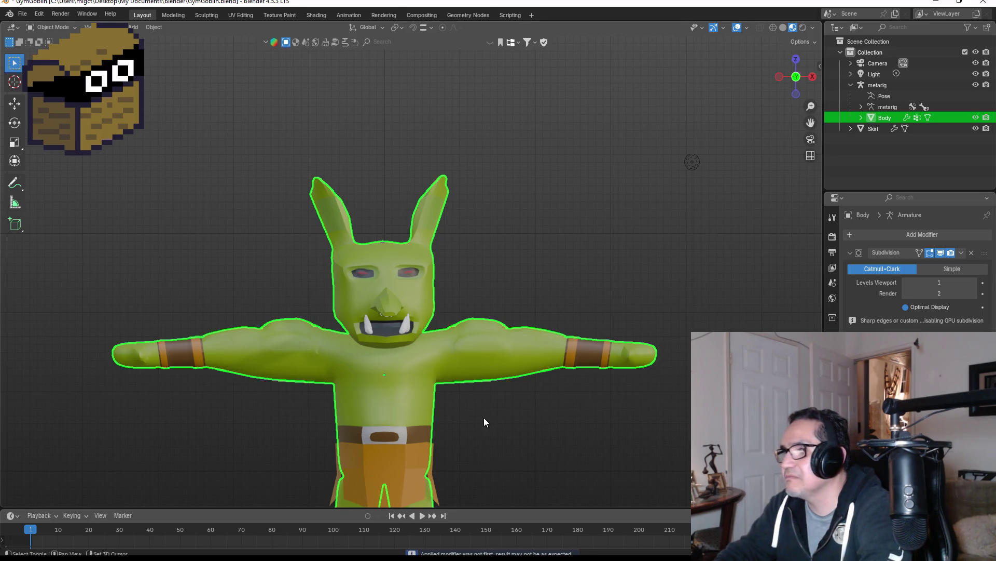
scroll(484, 418, up, 5)
mouse_move(563, 264)
middle_down()
mouse_move(630, 292)
mouse_move(607, 300)
middle_up()
key(KP_1)
key(Tab)
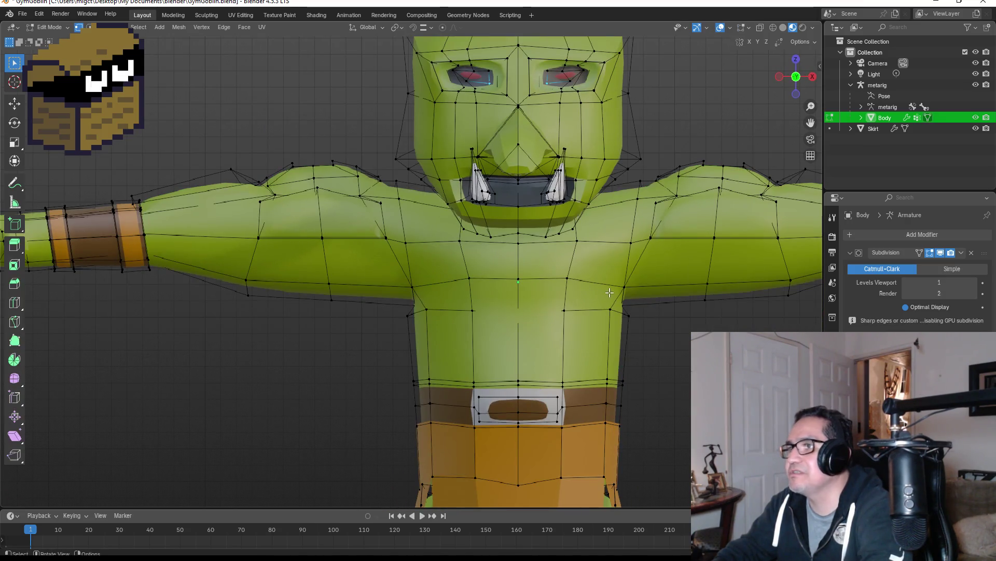
Knife-cut a narrow strip across the chest from the belt up to the right shoulder.
scroll(636, 250, down, 1)
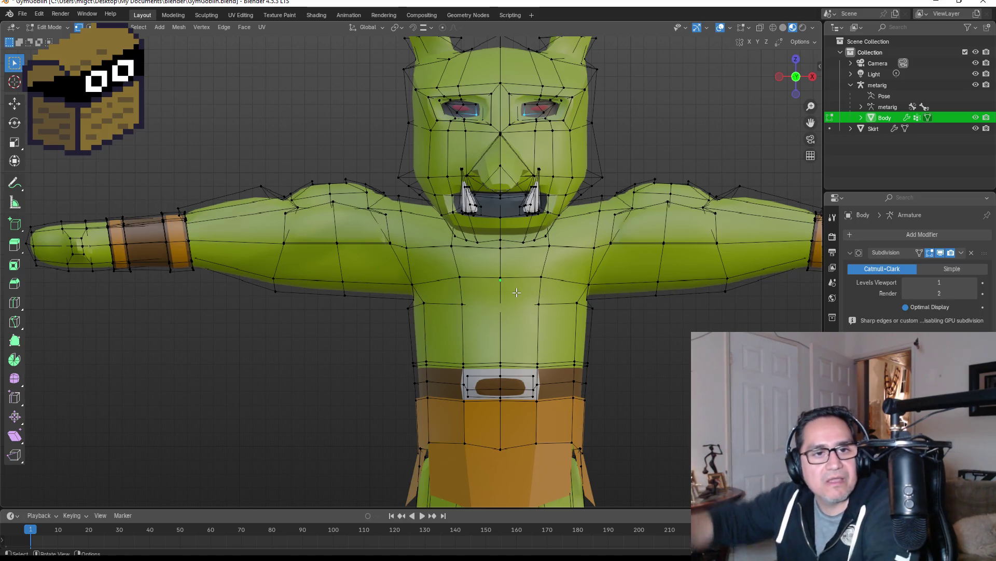
key(k)
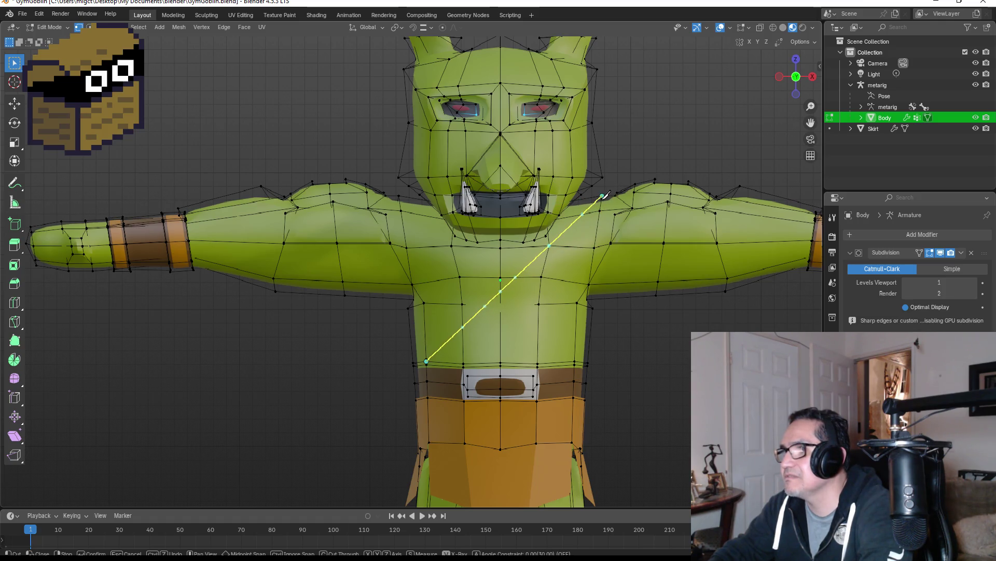
click(602, 195)
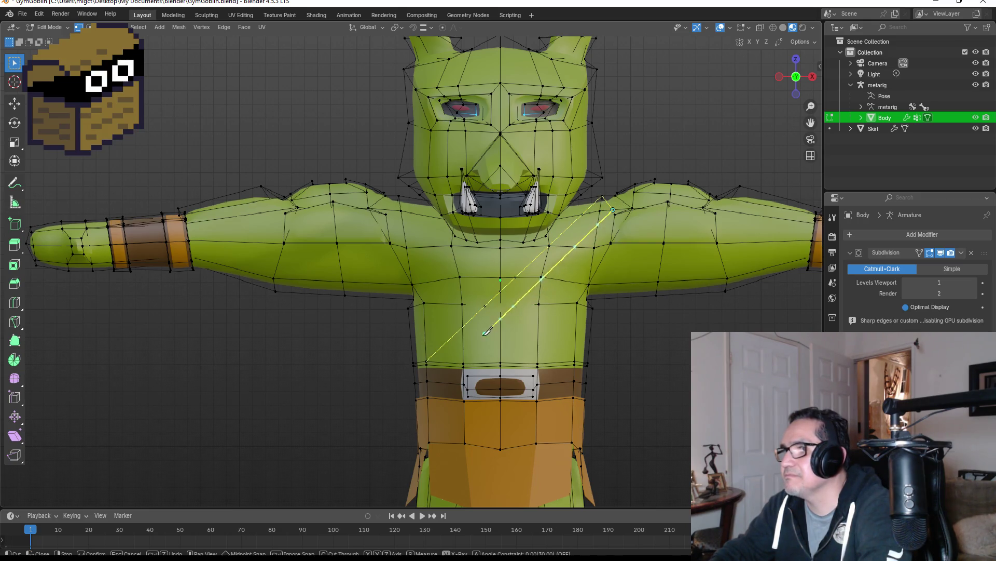
click(443, 362)
key(Return)
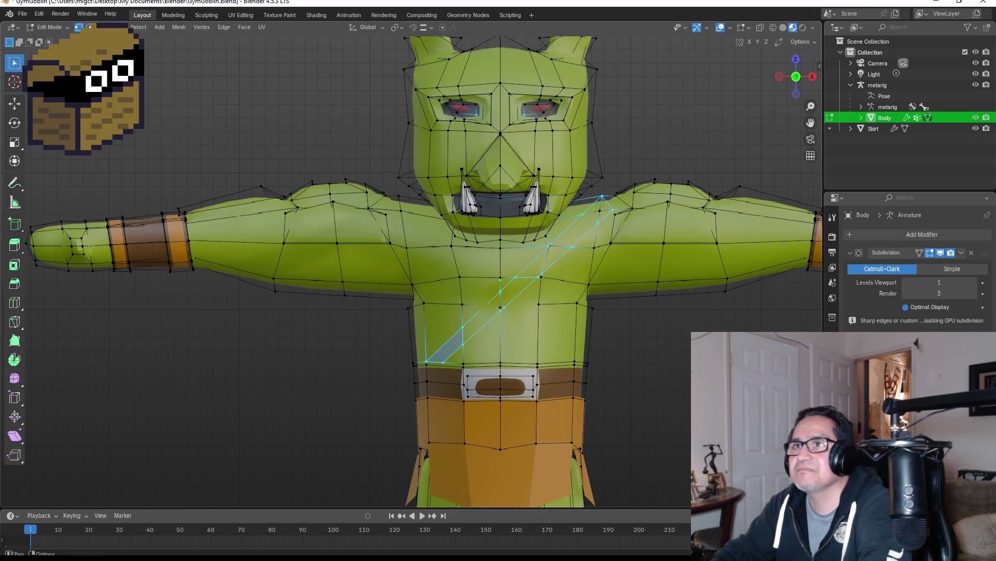
Select all the faces of the diagonal strap strip in face select mode.
key(3)
shift+click(493, 317)
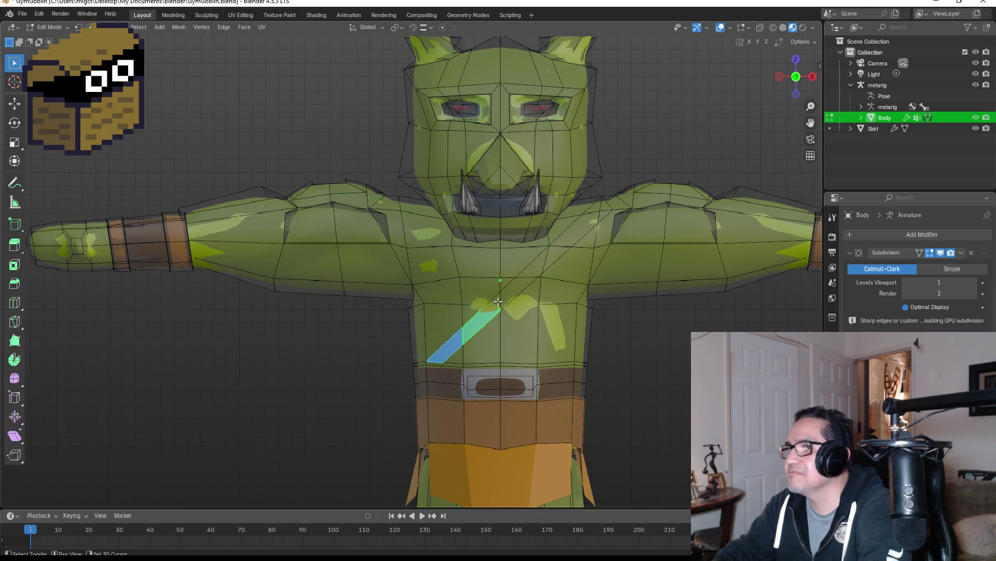
shift+click(526, 274)
shift+click(531, 278)
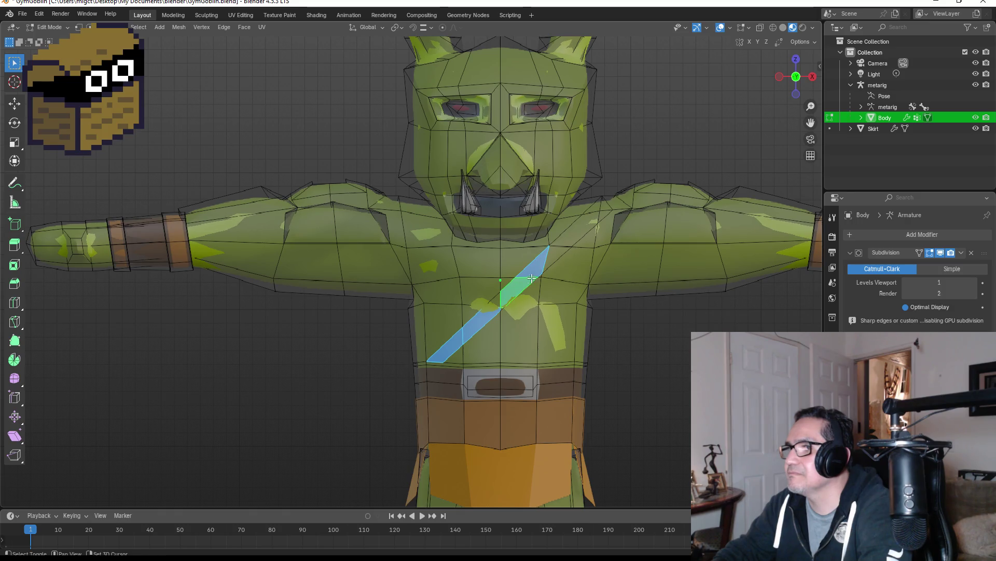
shift+click(497, 302)
shift+click(567, 244)
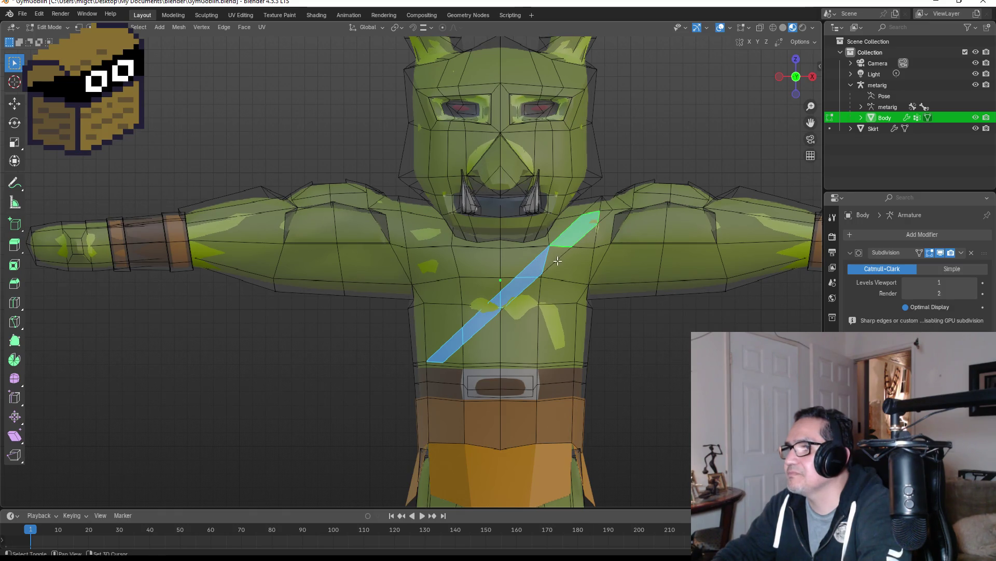
shift+click(557, 261)
shift+click(597, 208)
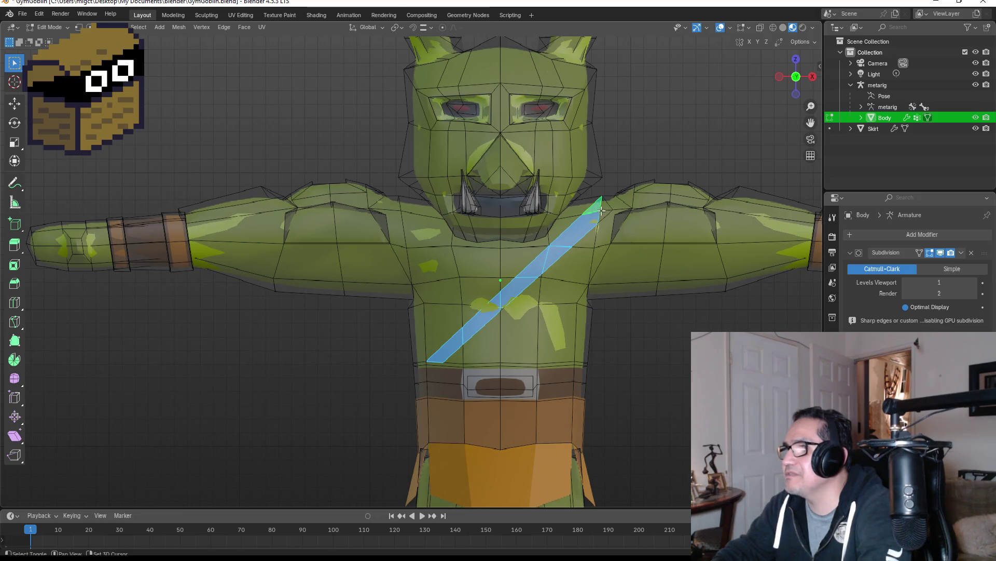
mouse_move(606, 206)
middle_down()
mouse_move(541, 223)
mouse_move(669, 222)
middle_up()
key(KP_1)
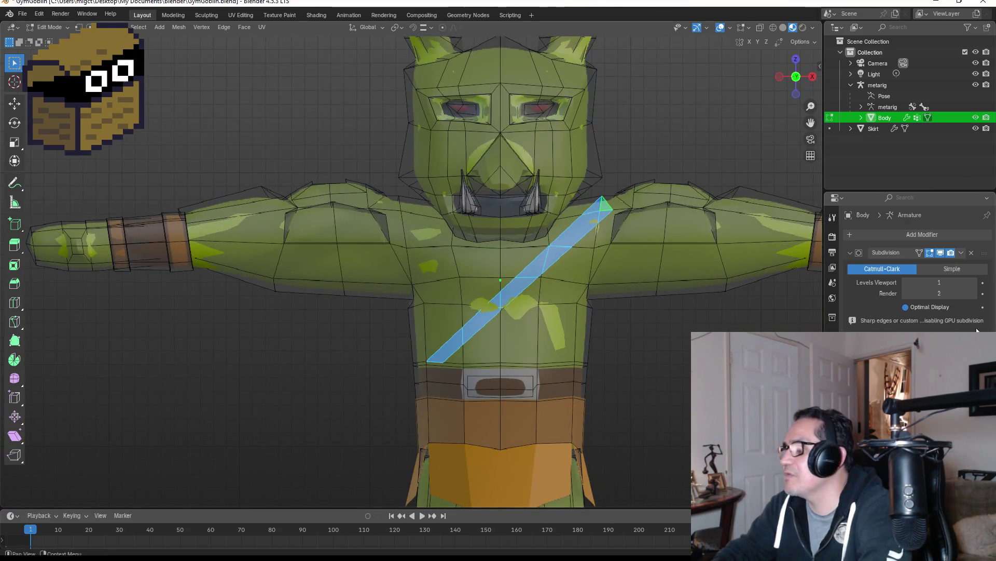
Assign the Brown material to the selected strap faces.
click(833, 425)
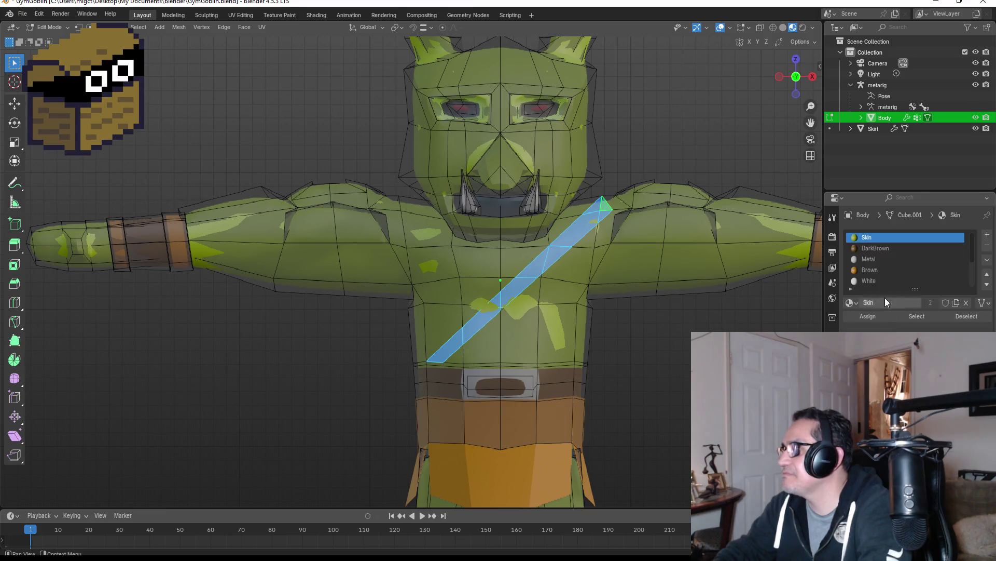
click(879, 271)
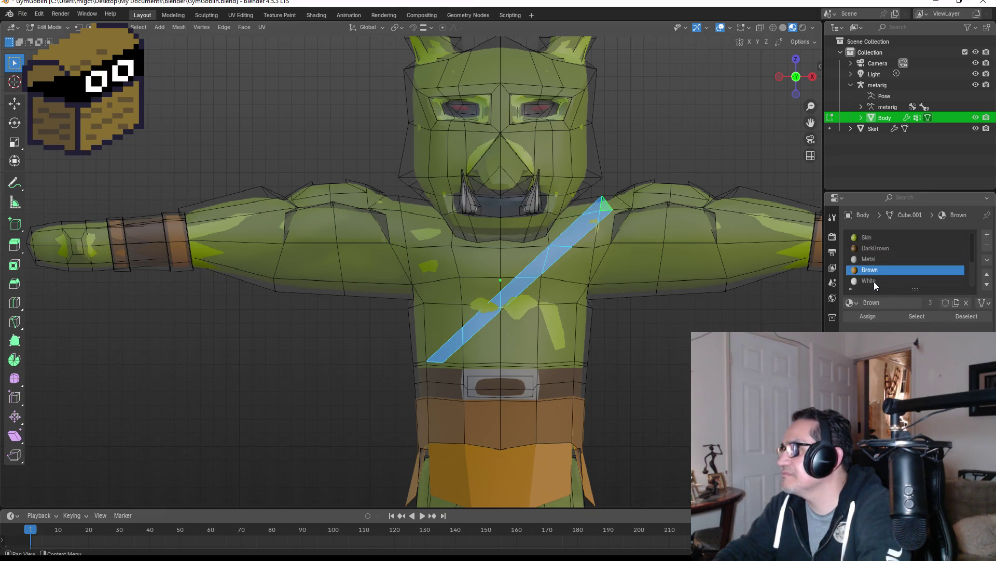
click(873, 317)
key(Tab)
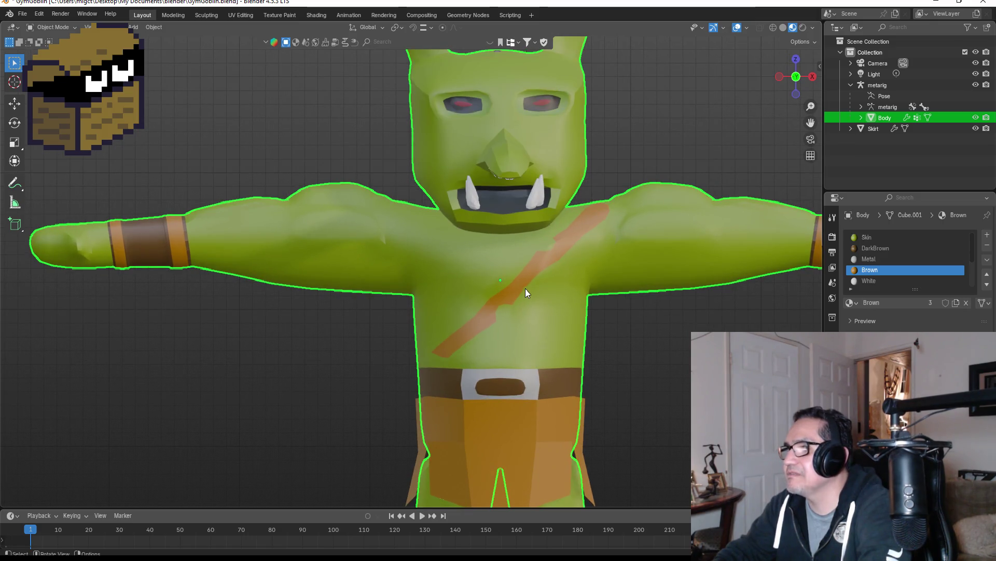
key(Tab)
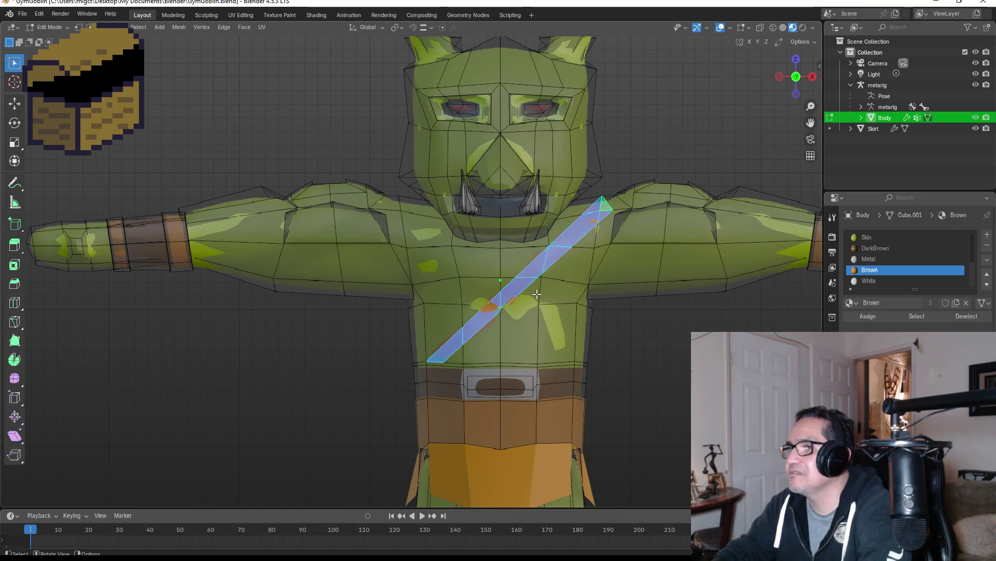
Extrude the strap faces along their normals with Alt+E for thickness, then return to Object Mode.
middle_drag(555, 295, 625, 306)
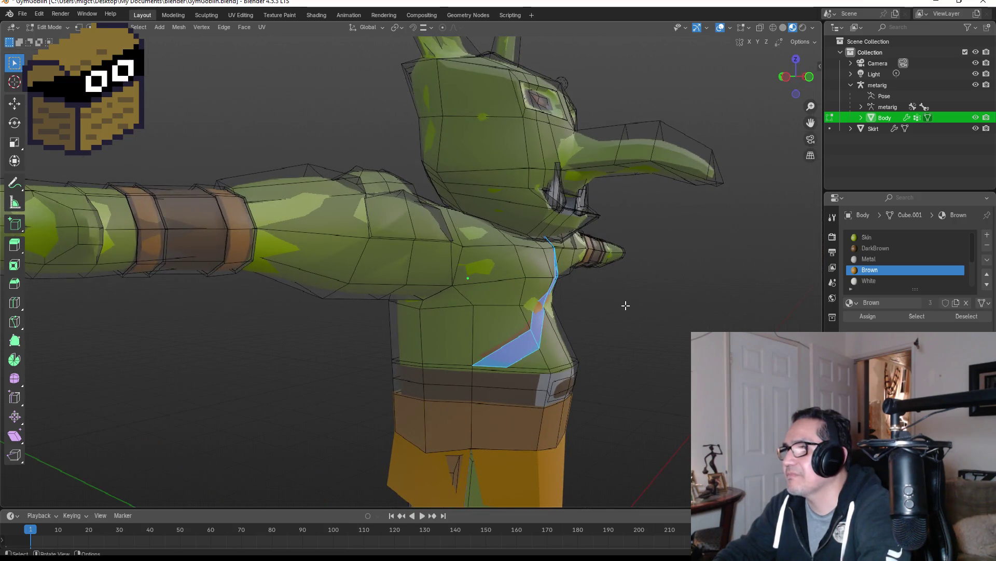
key(g)
key(z)
key(z)
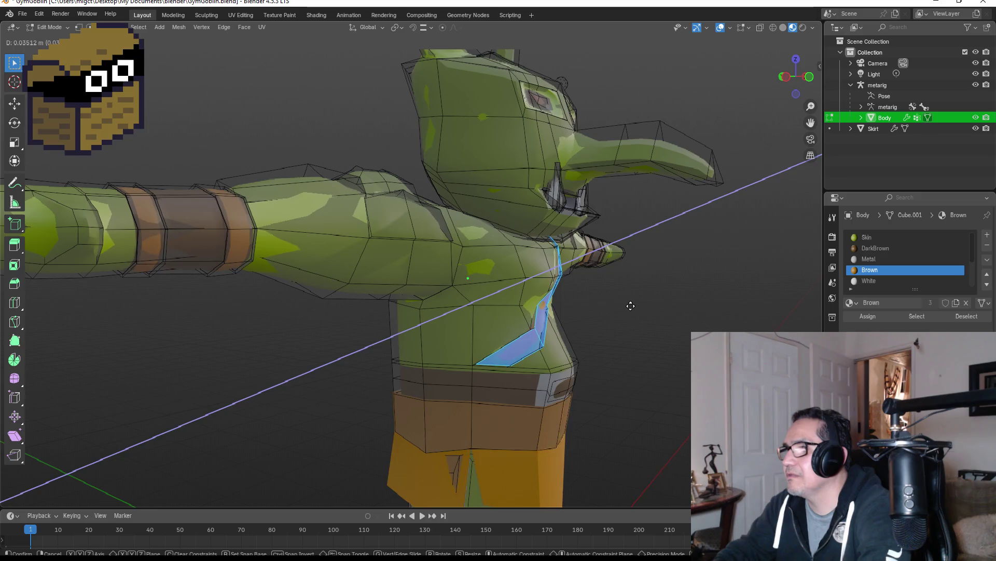
click(632, 306)
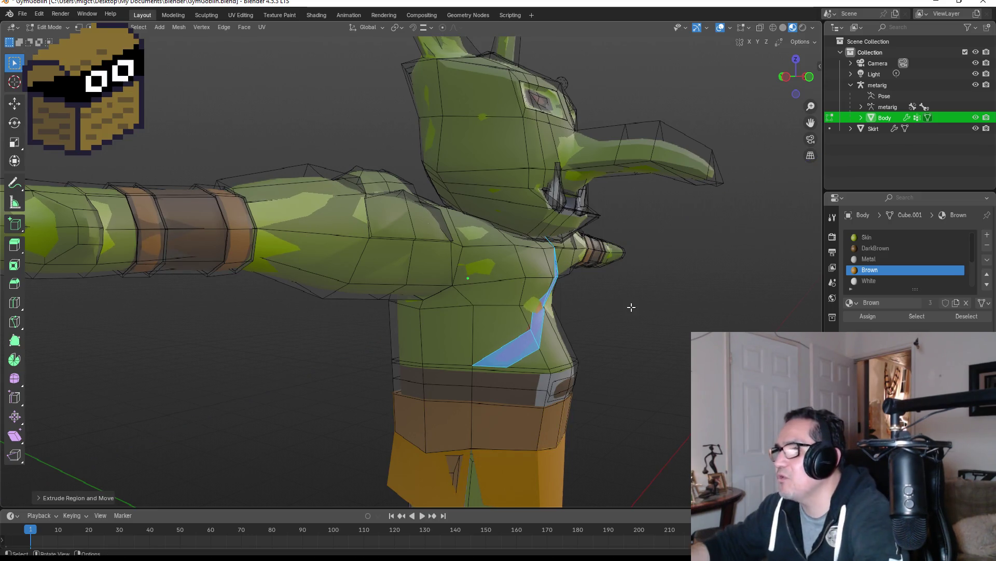
key(g)
key(z)
key(z)
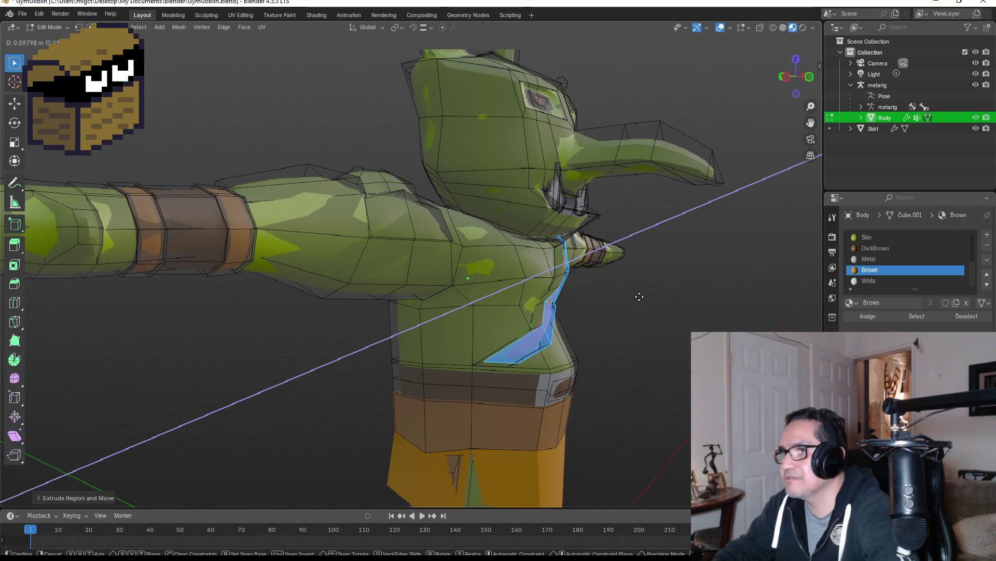
right_click(642, 296)
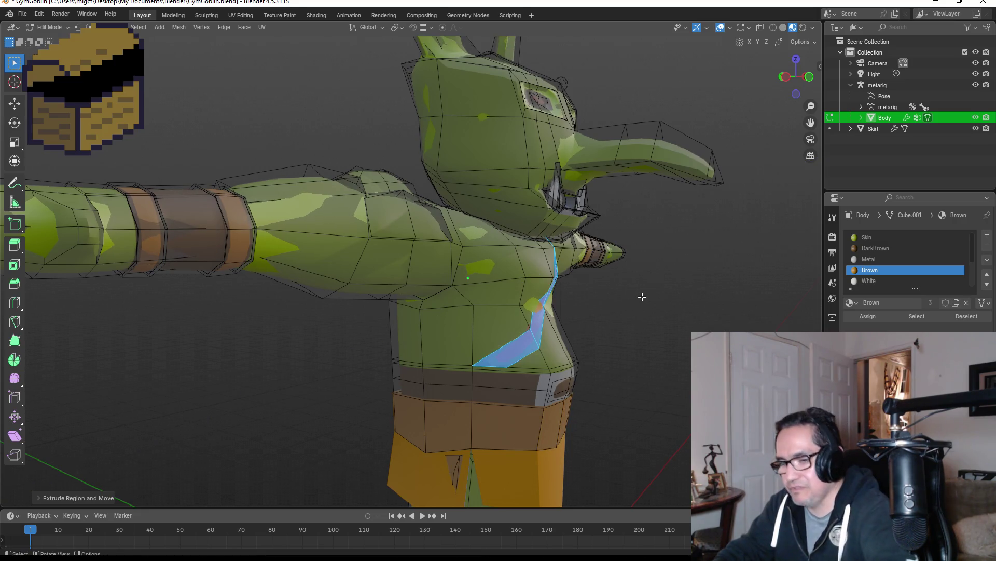
key(alt+e)
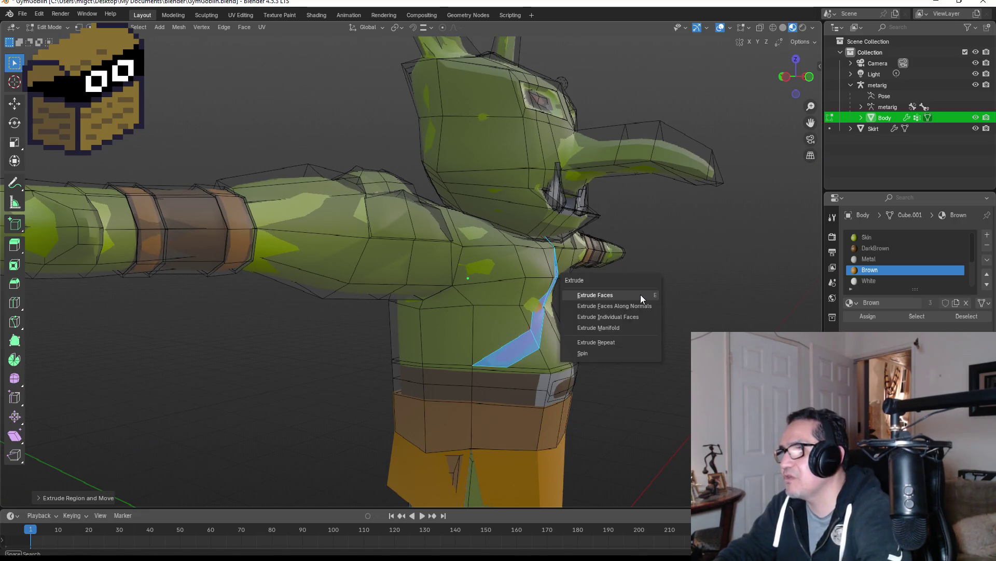
click(641, 295)
click(644, 294)
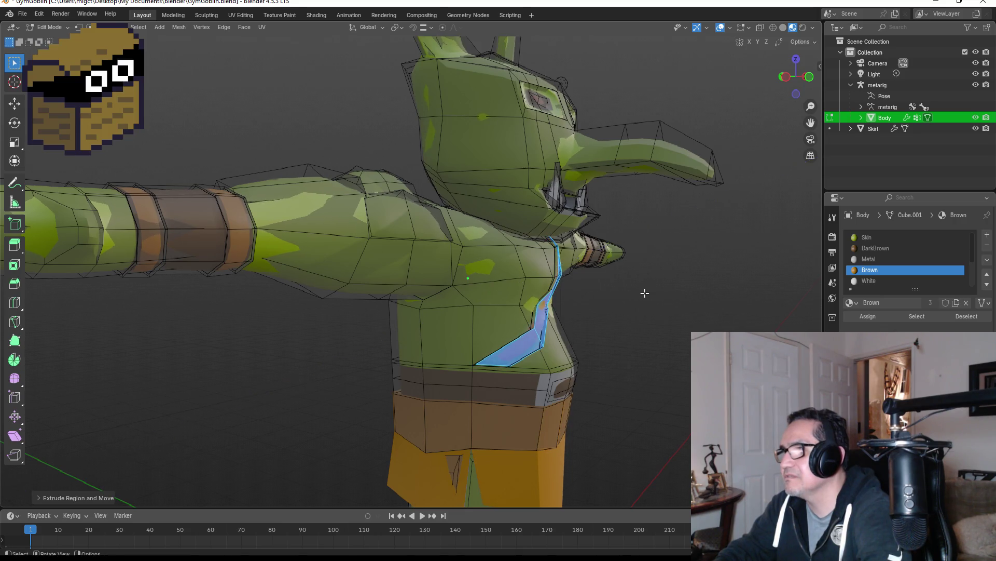
key(Tab)
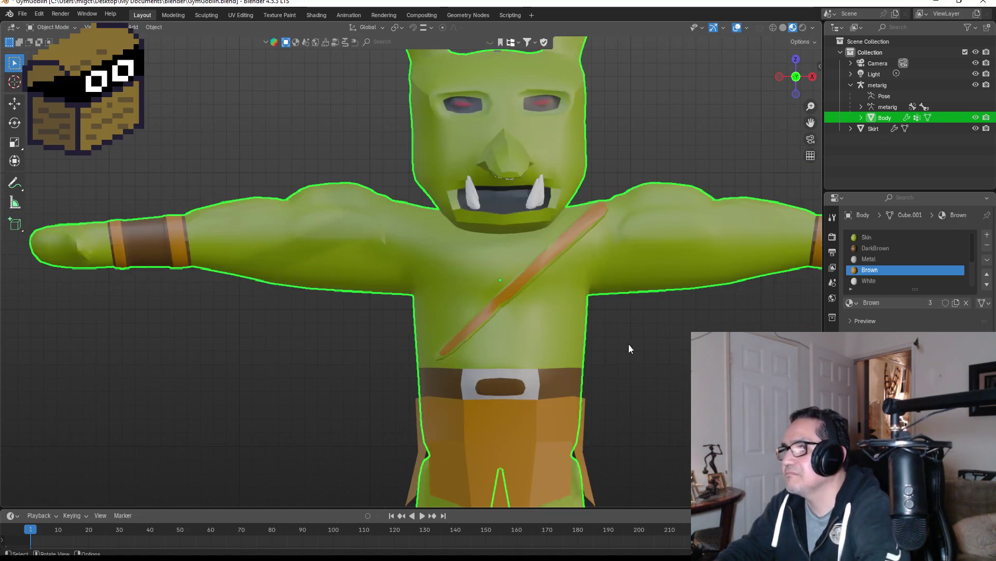